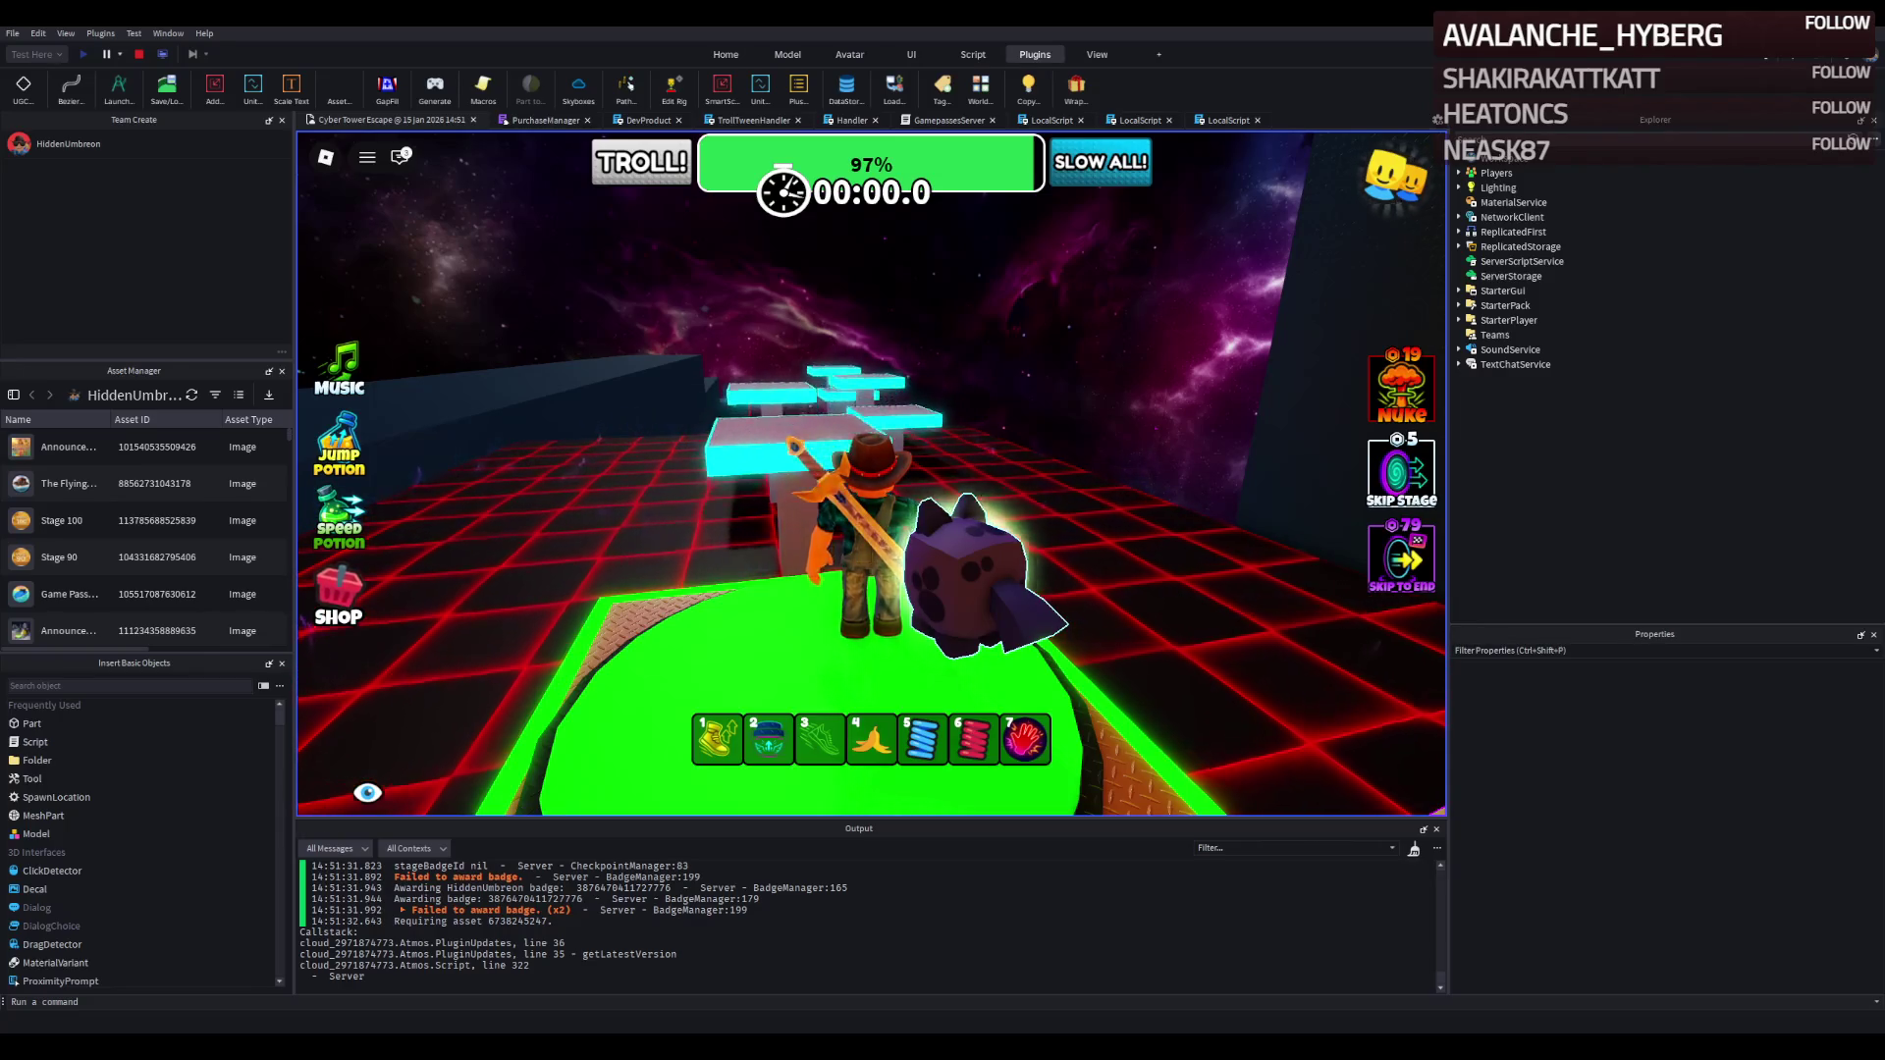
Run the avatar off the green start pad toward the first cyan platforms.
key(w)
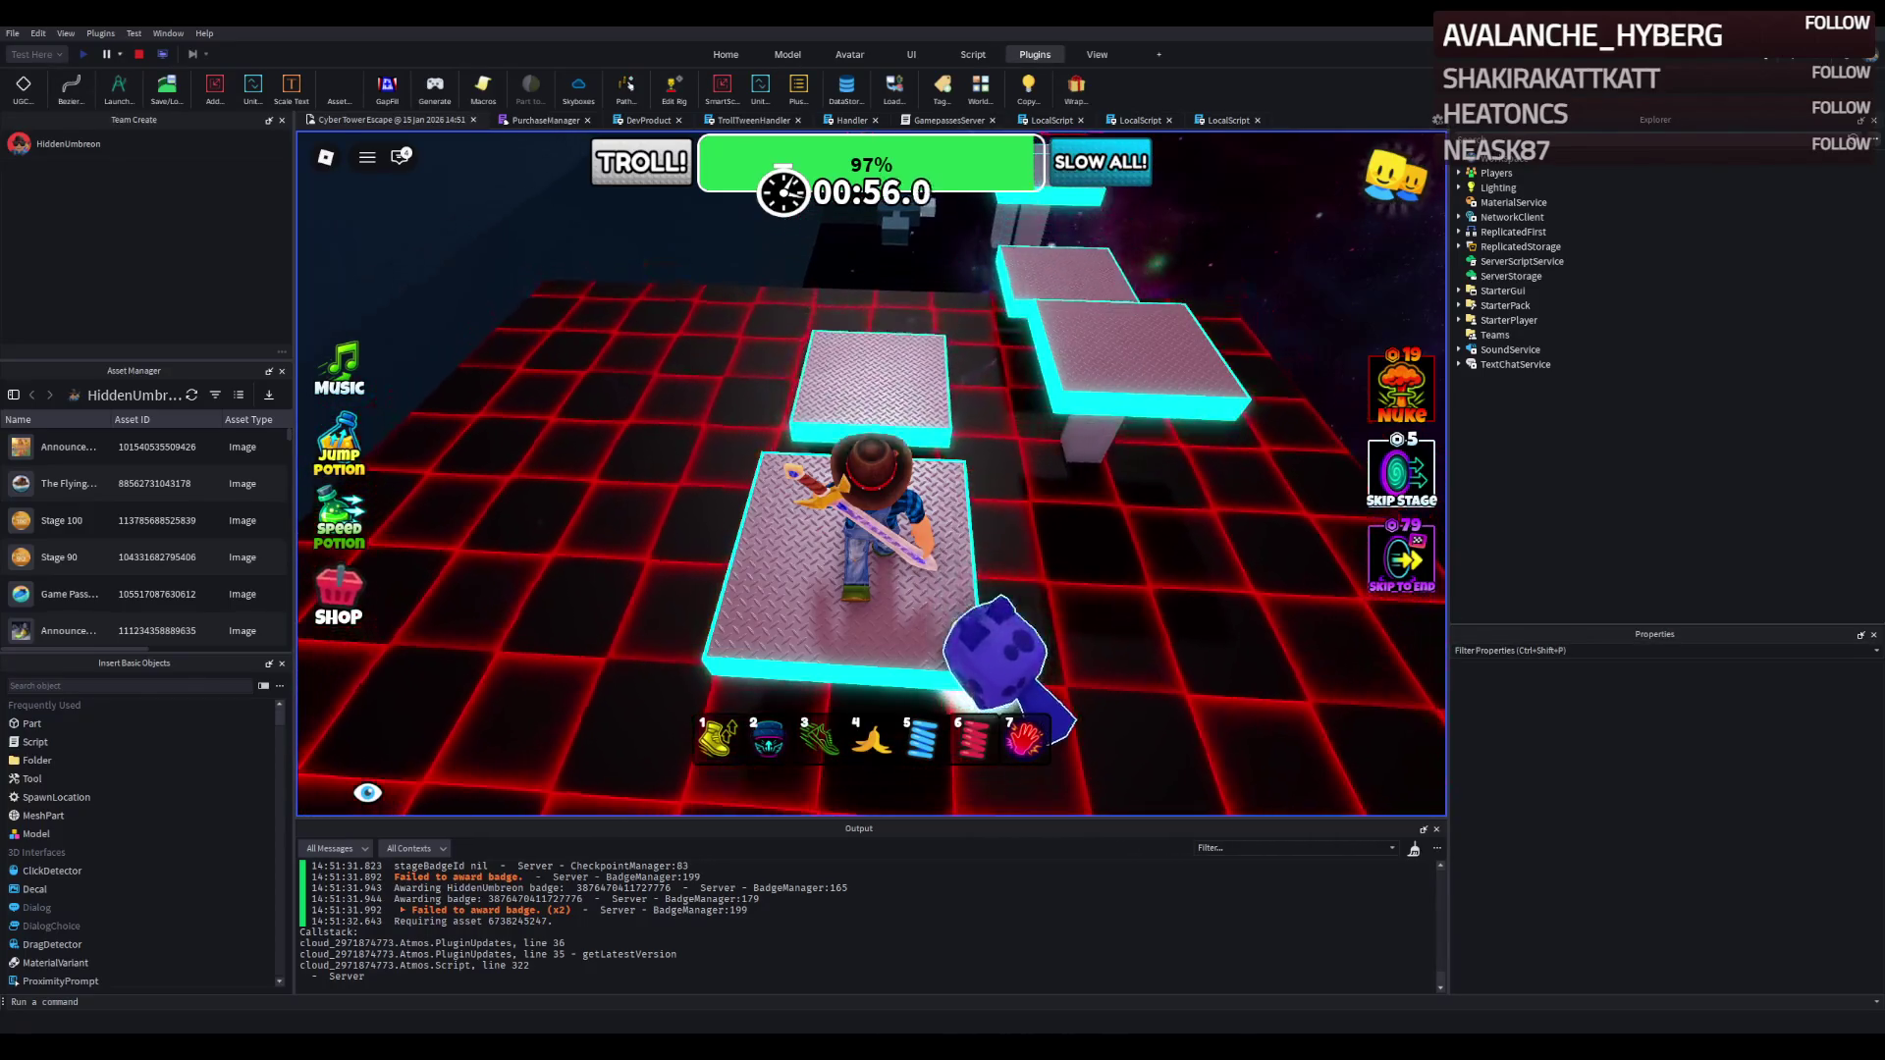
Run and jump the avatar across the metal and red-grid platforms past the green pad.
key(w)
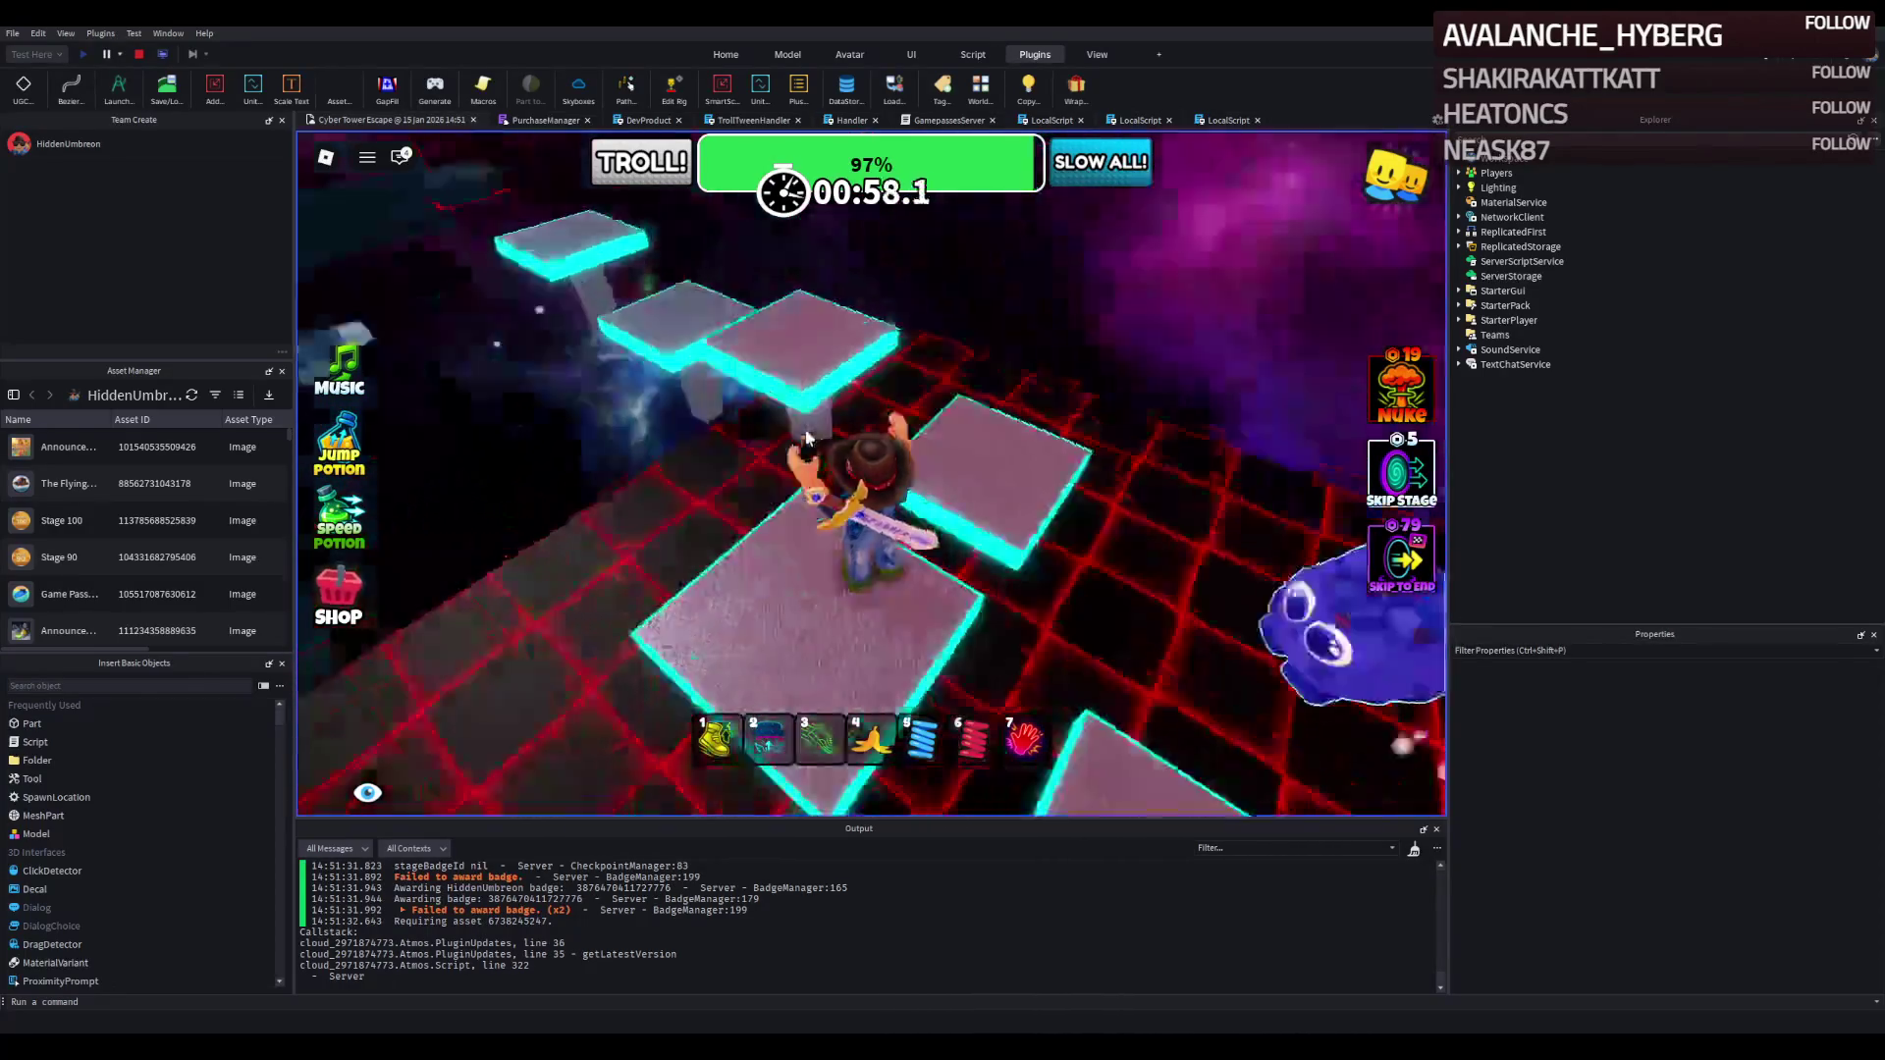
key(w)
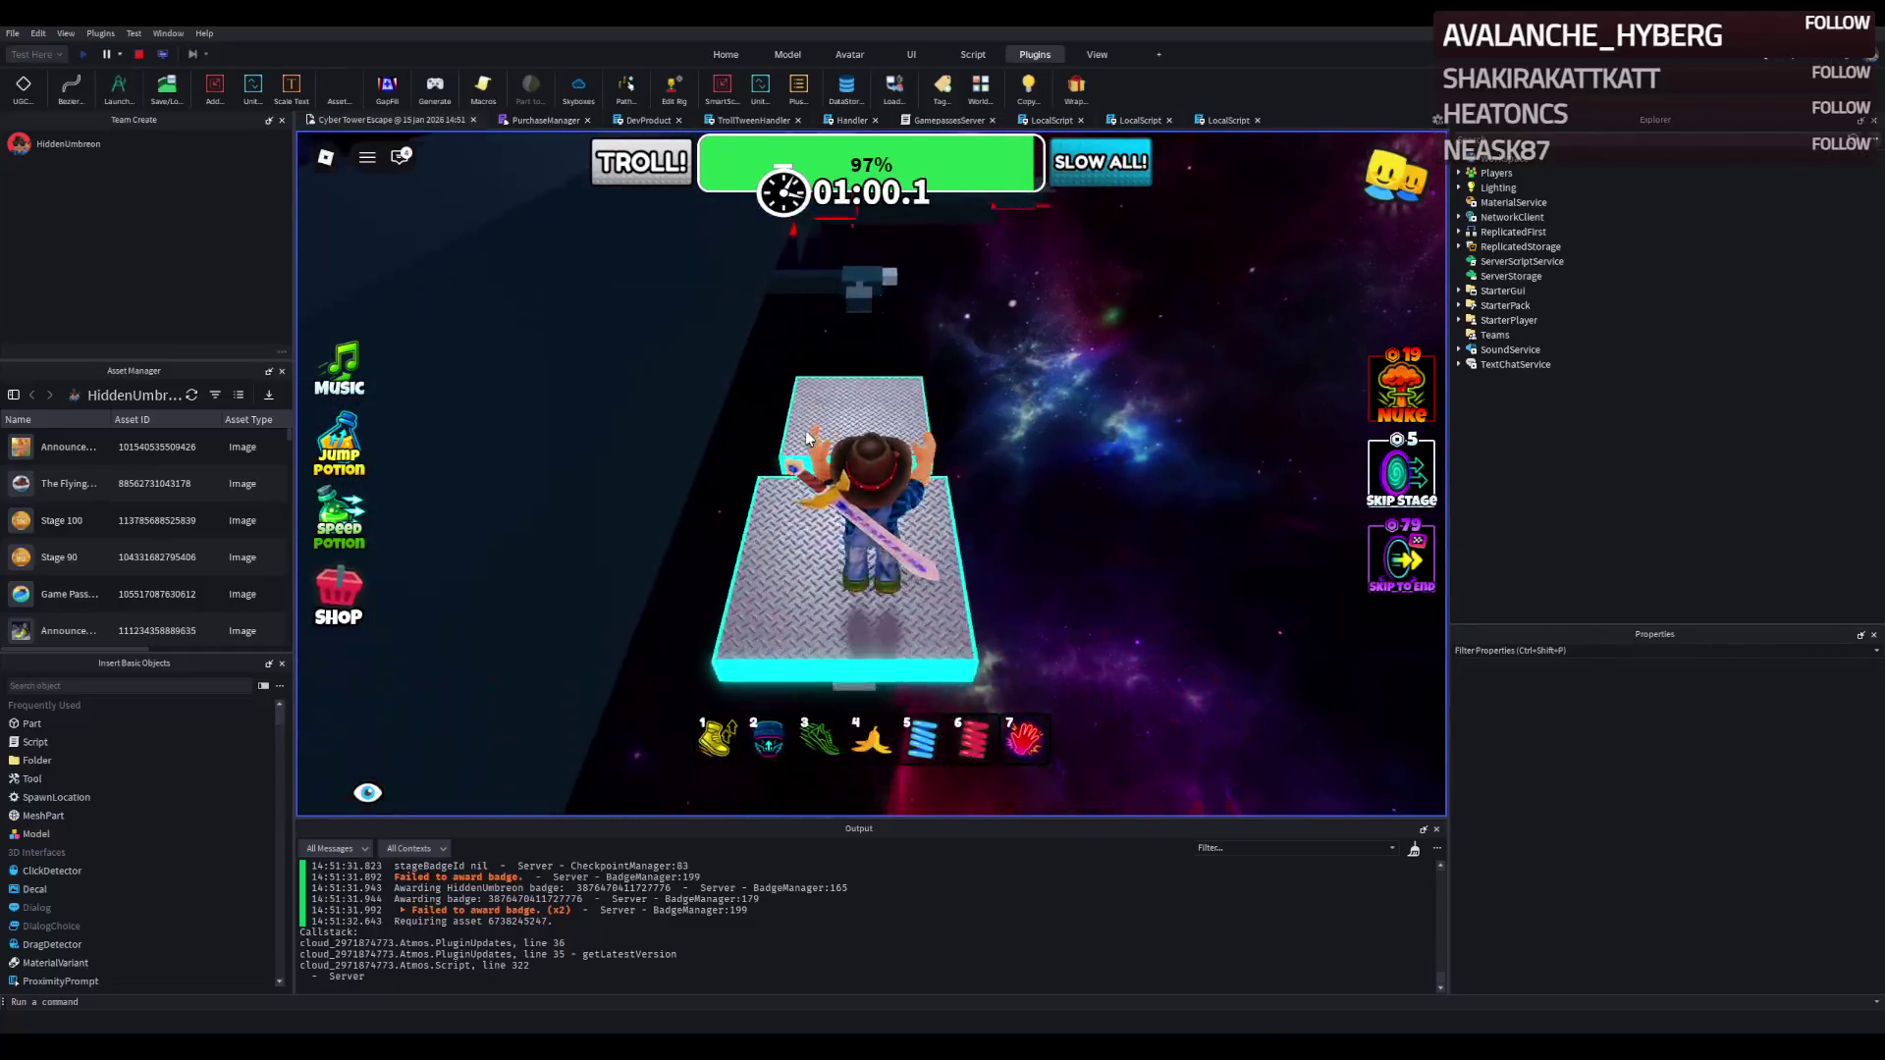
key(w)
key(3)
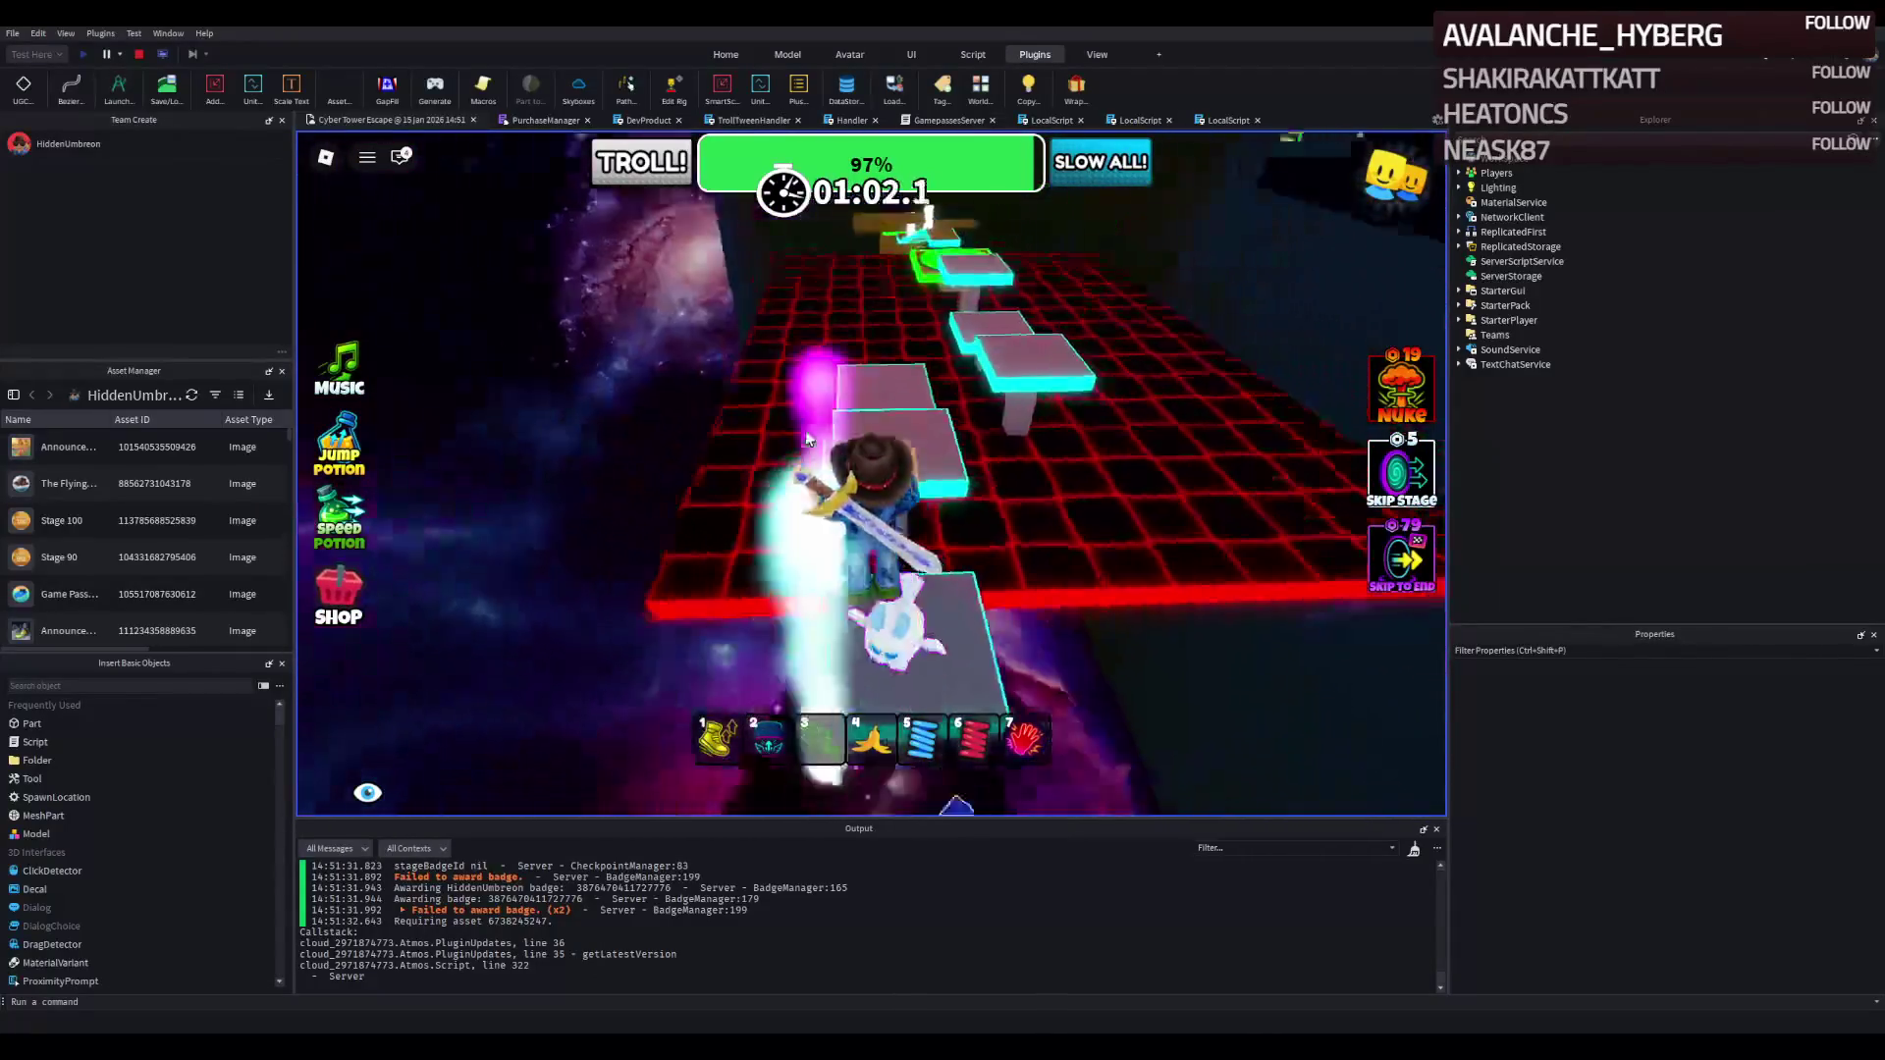
key(w)
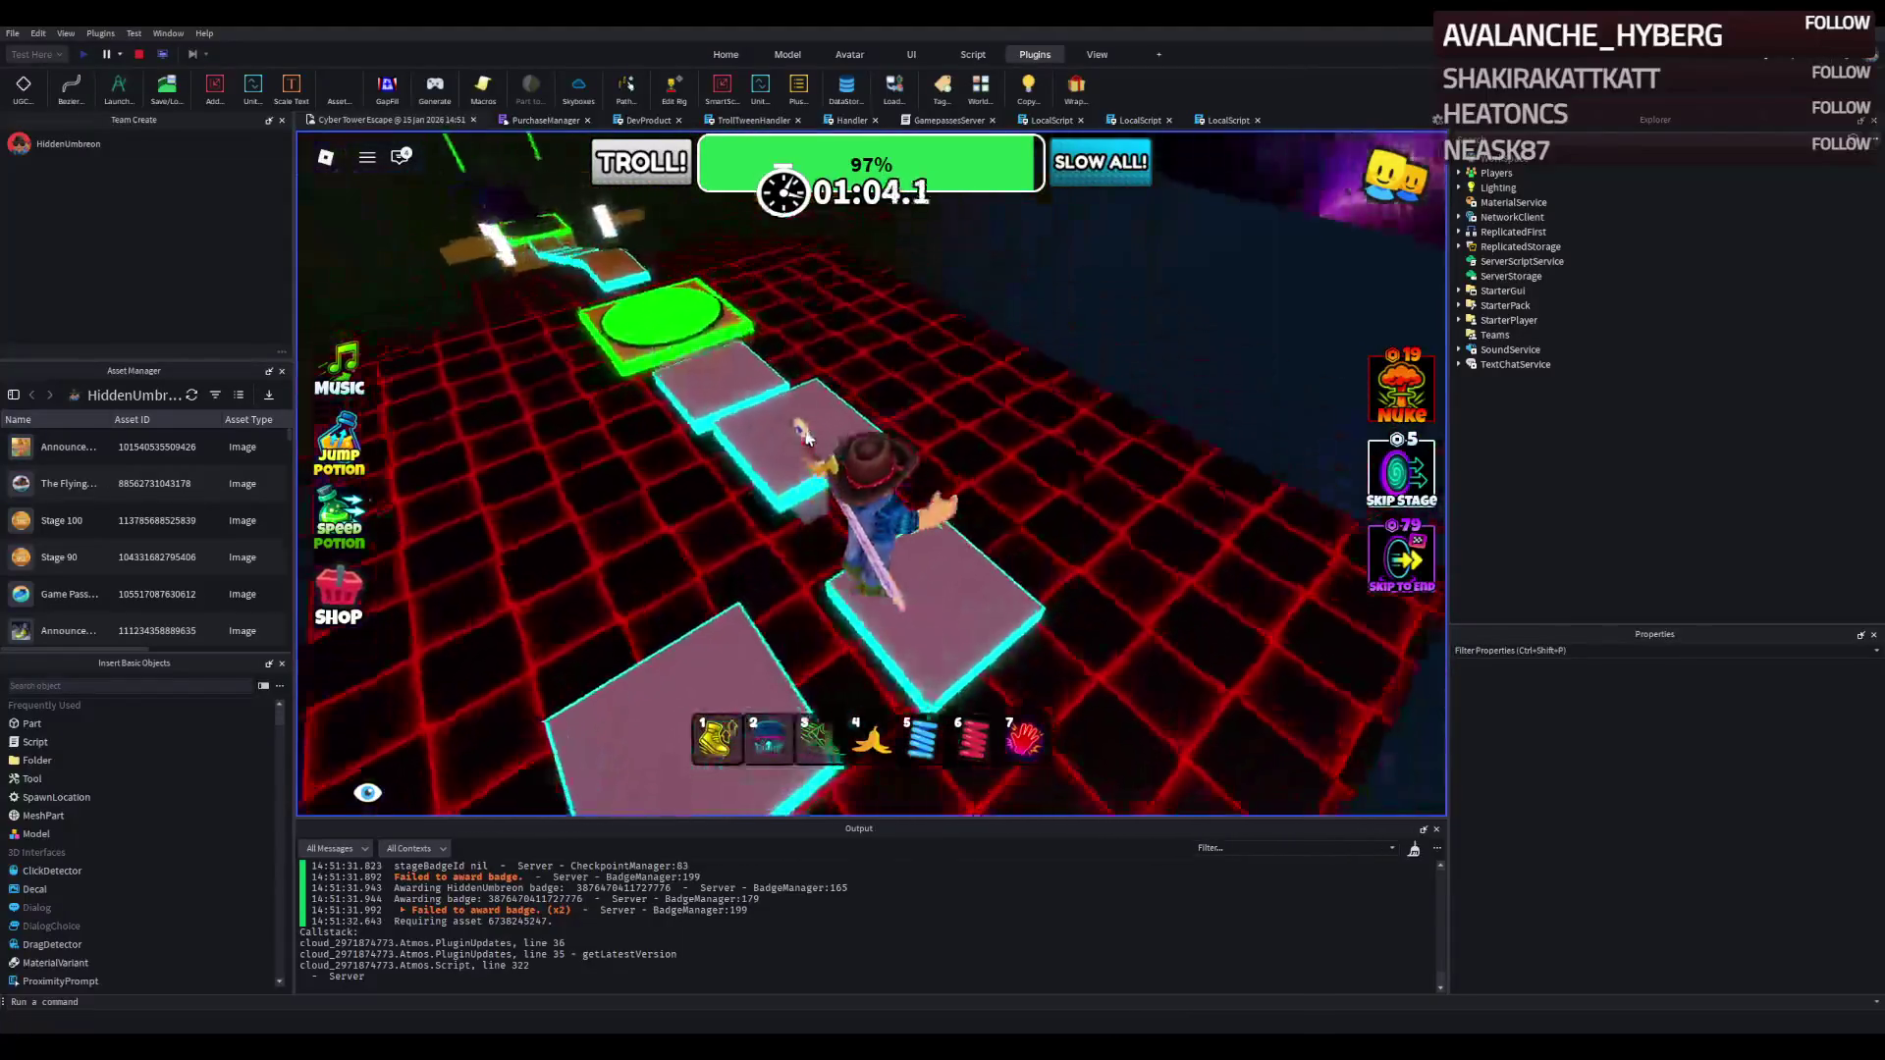
key(w)
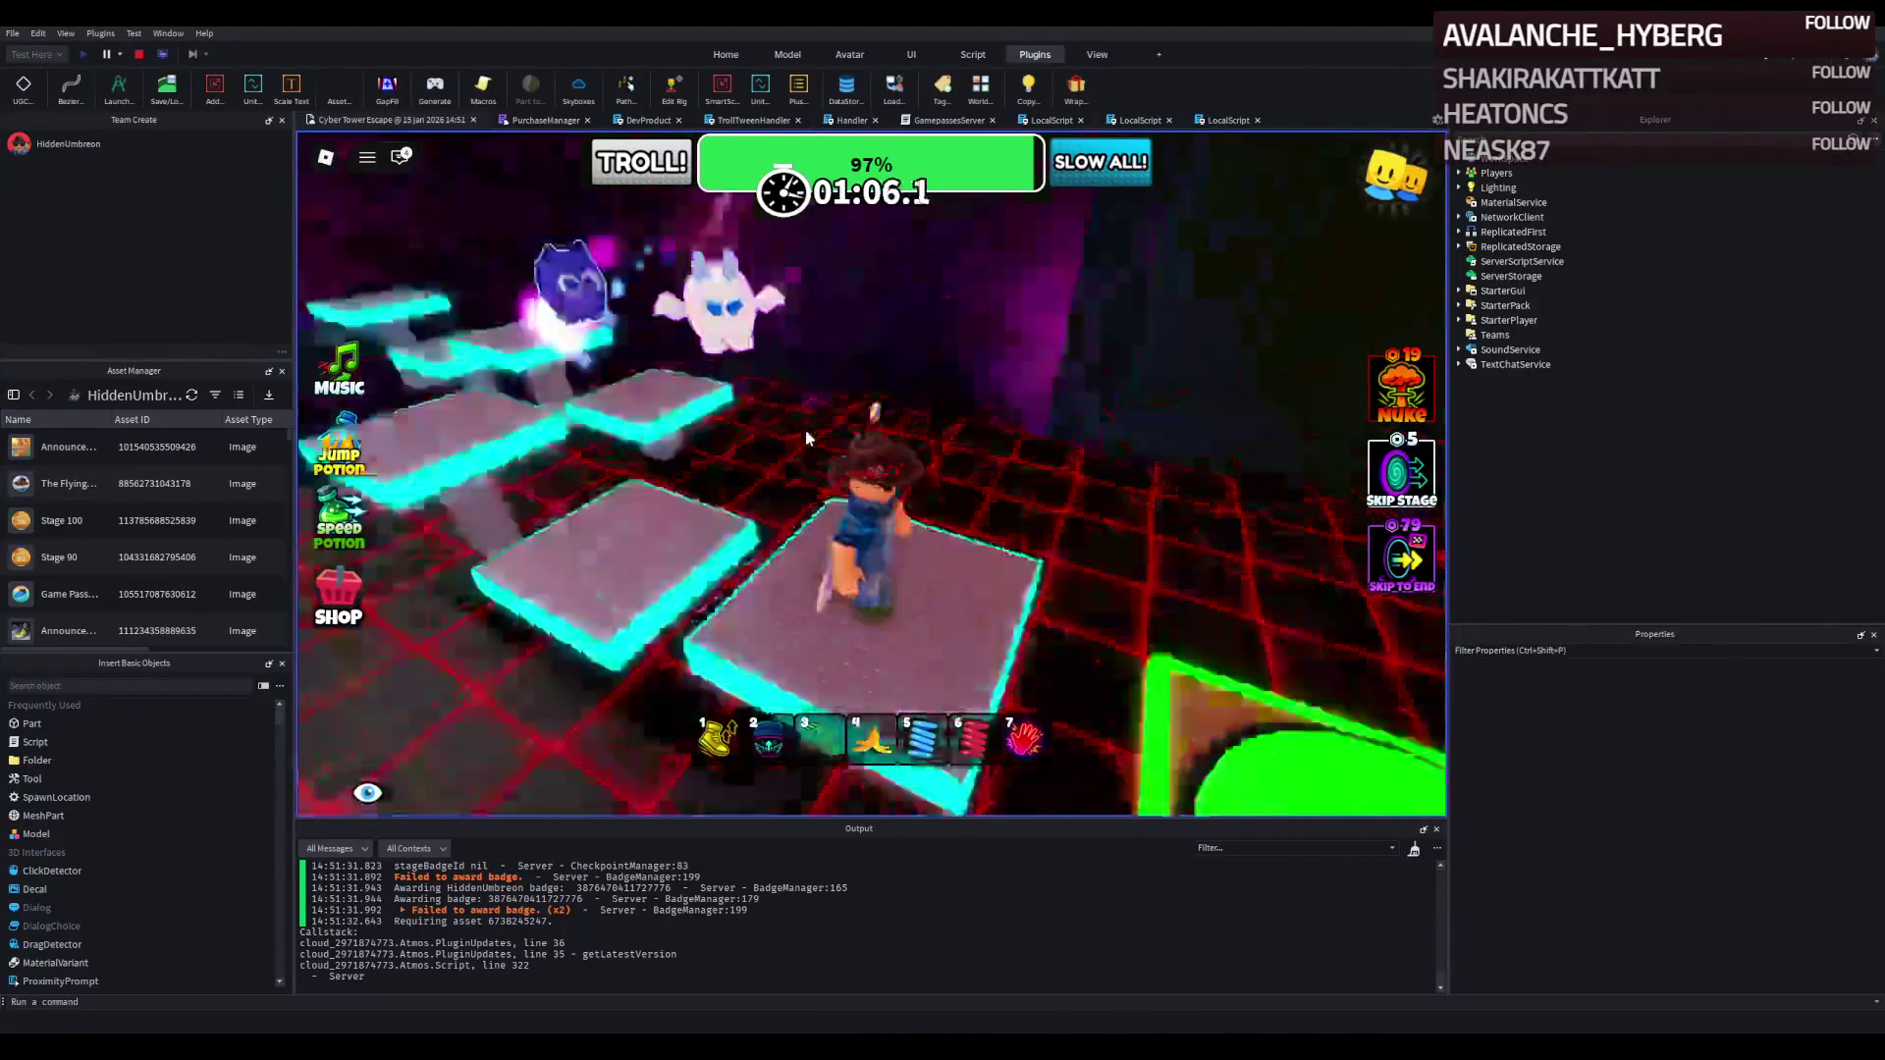
key(w)
key(3)
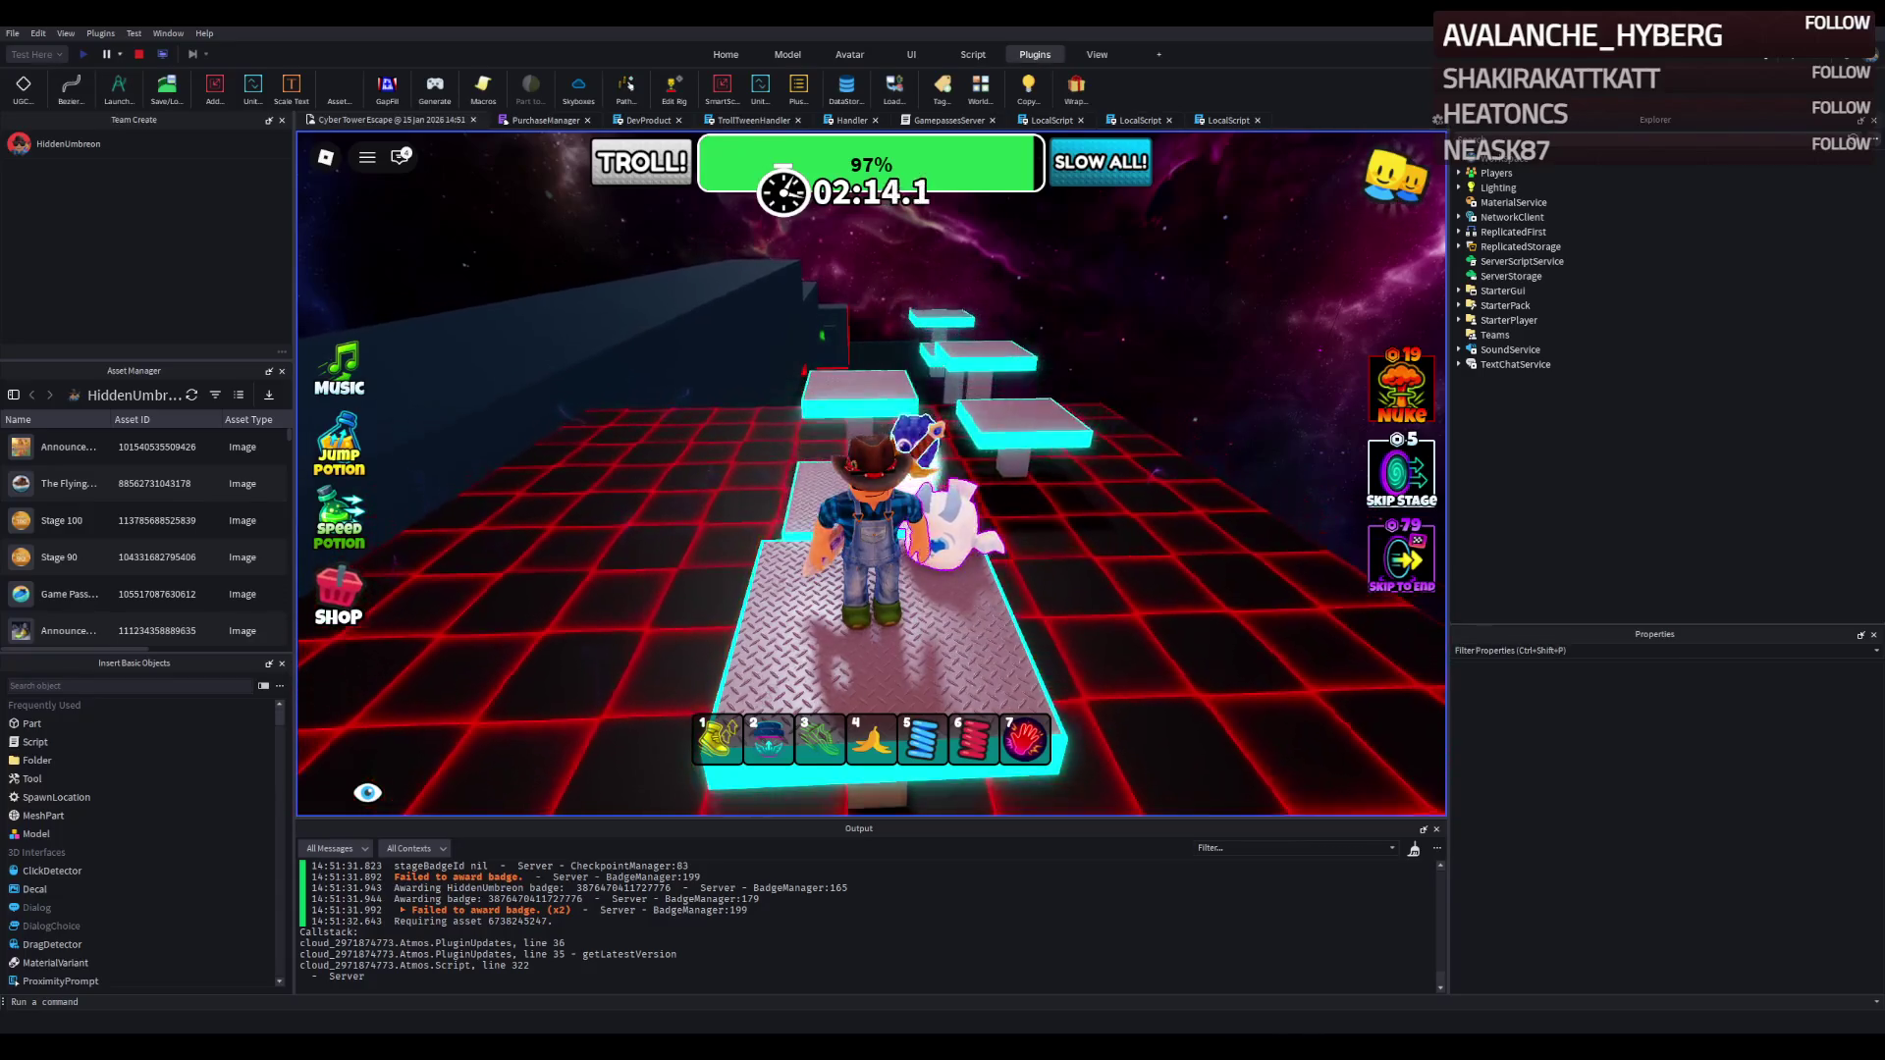
Run the avatar over the green pad and up onto the raised metal-plate platforms.
key(w)
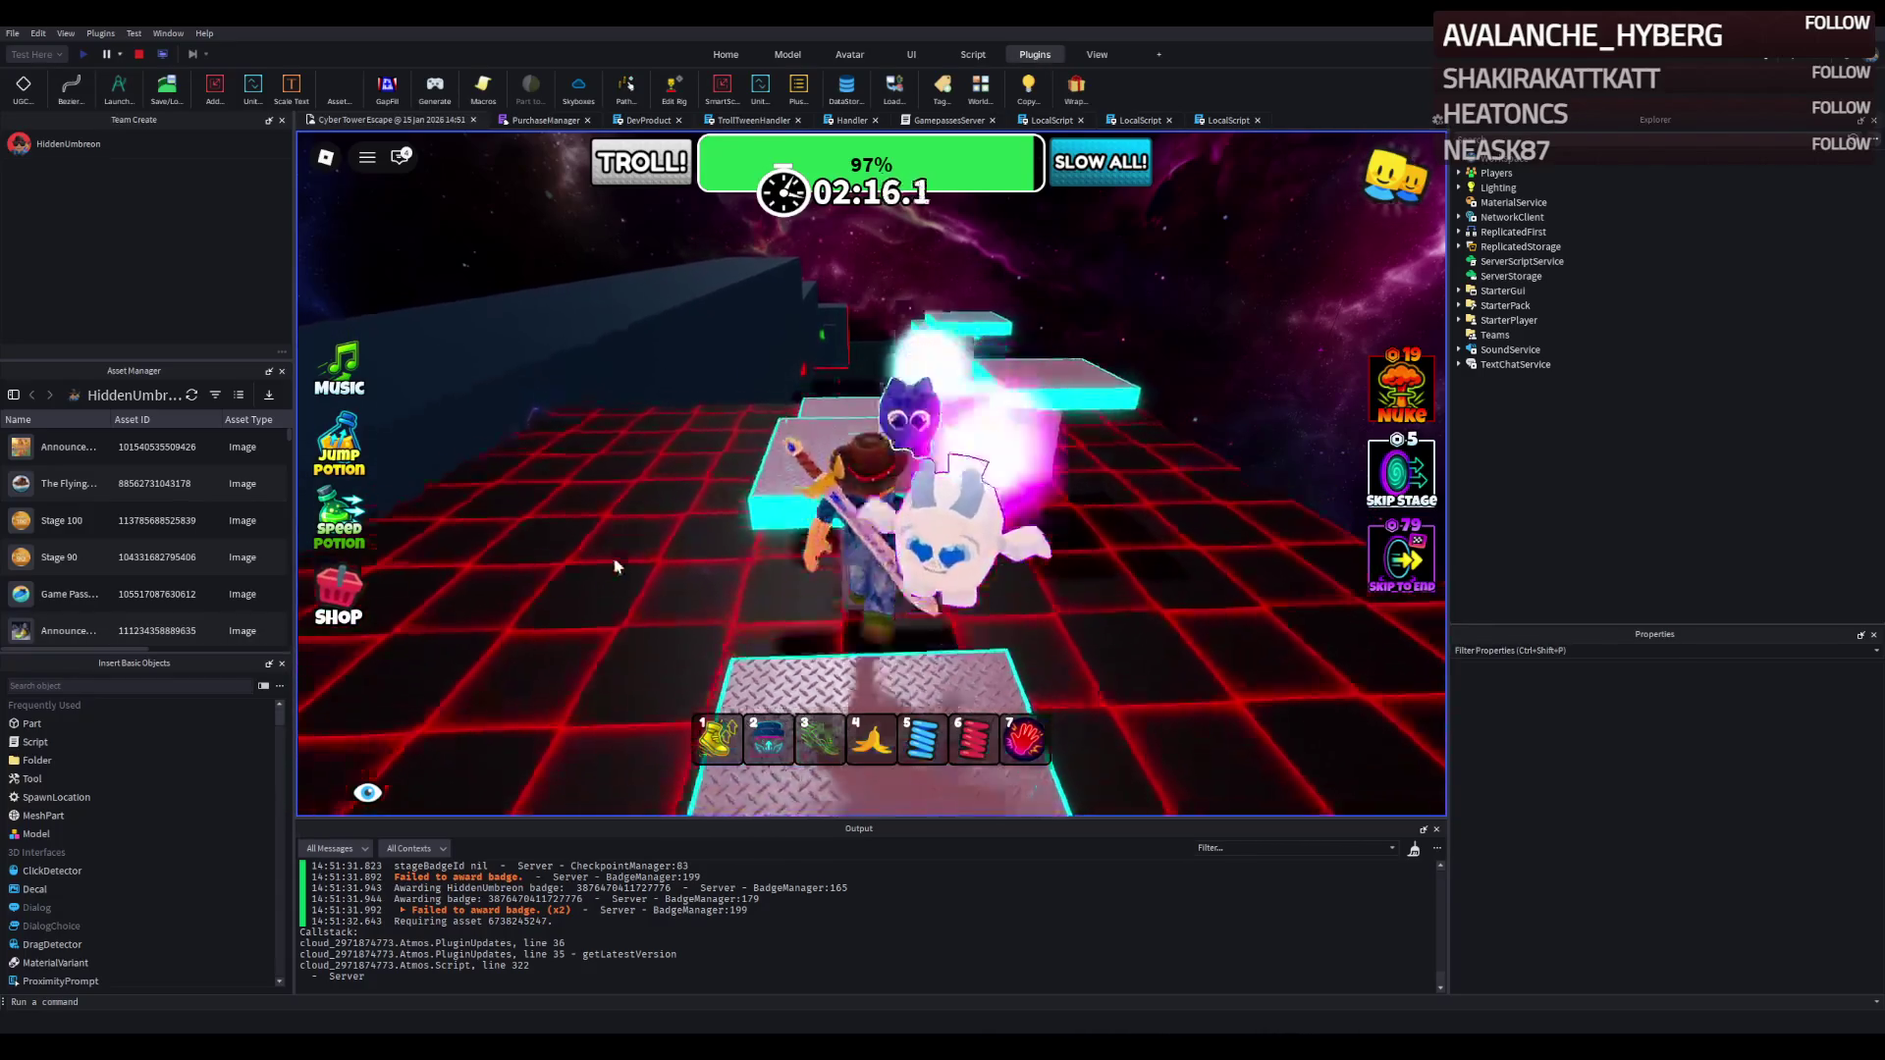
key(w)
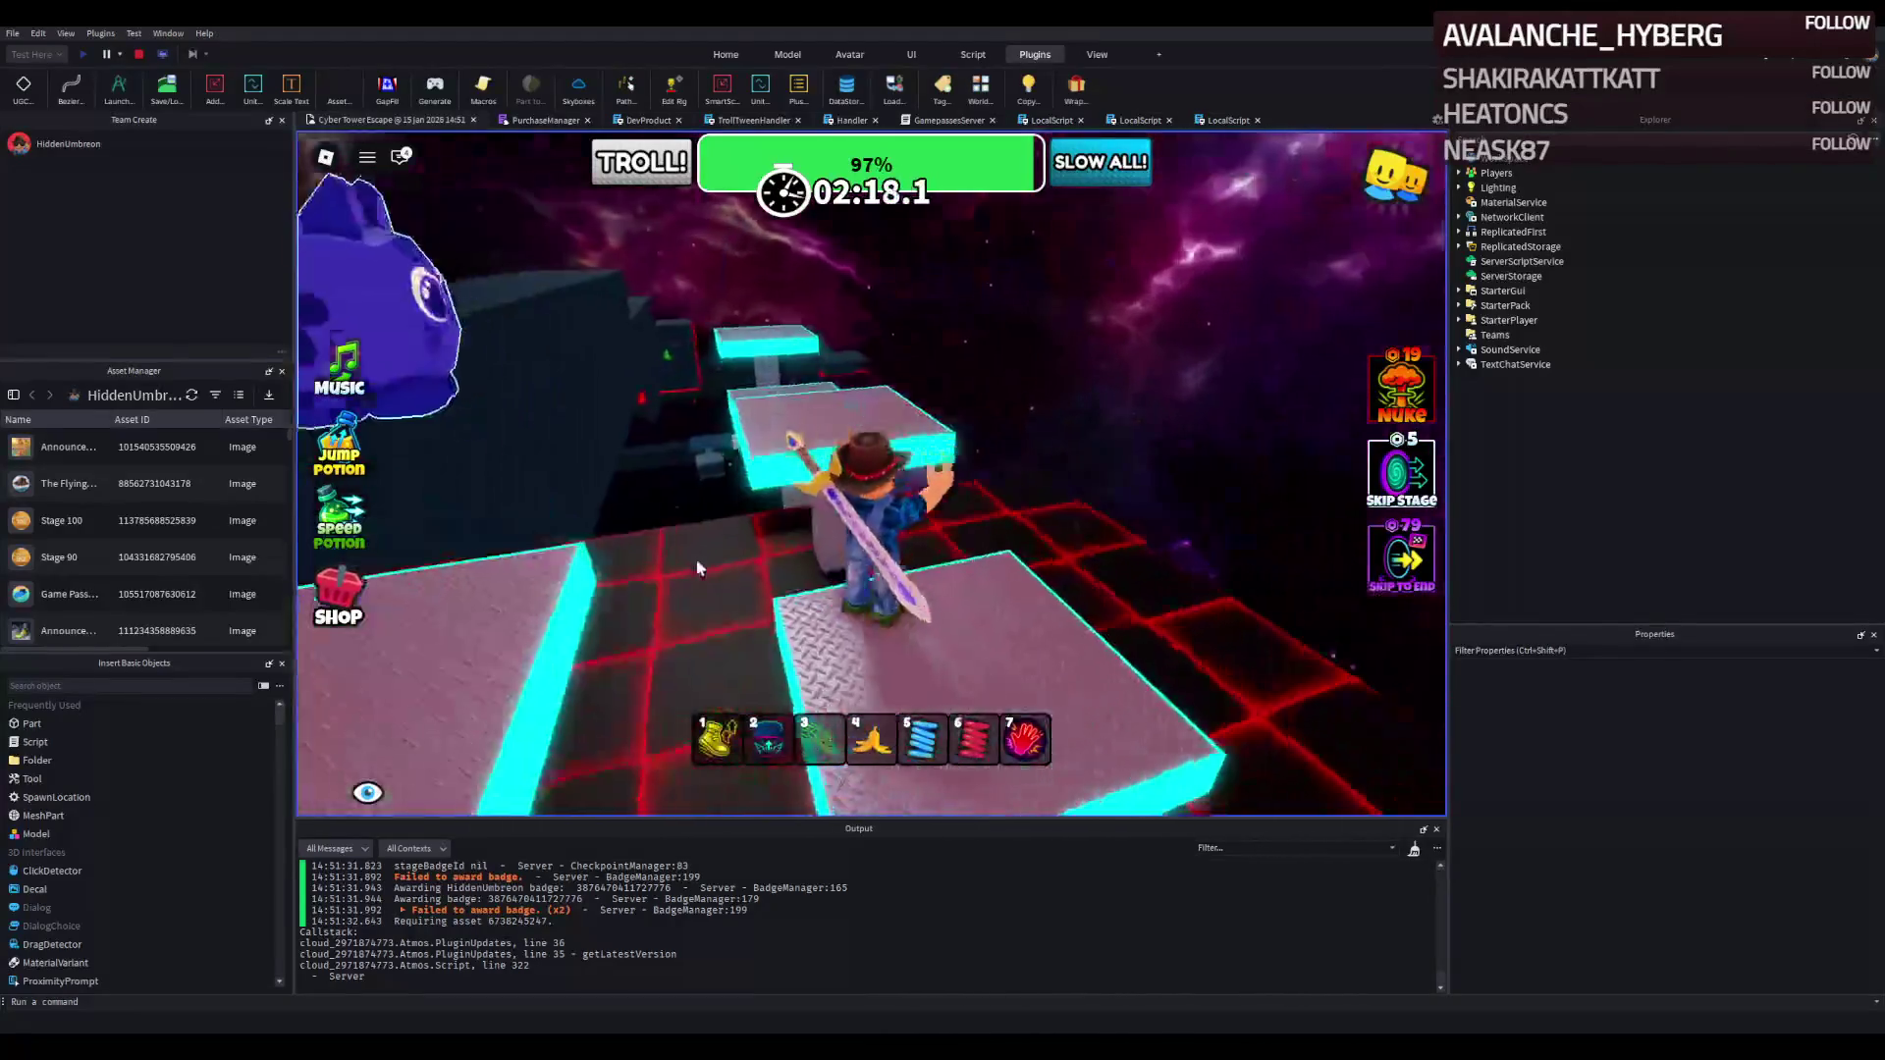
key(w)
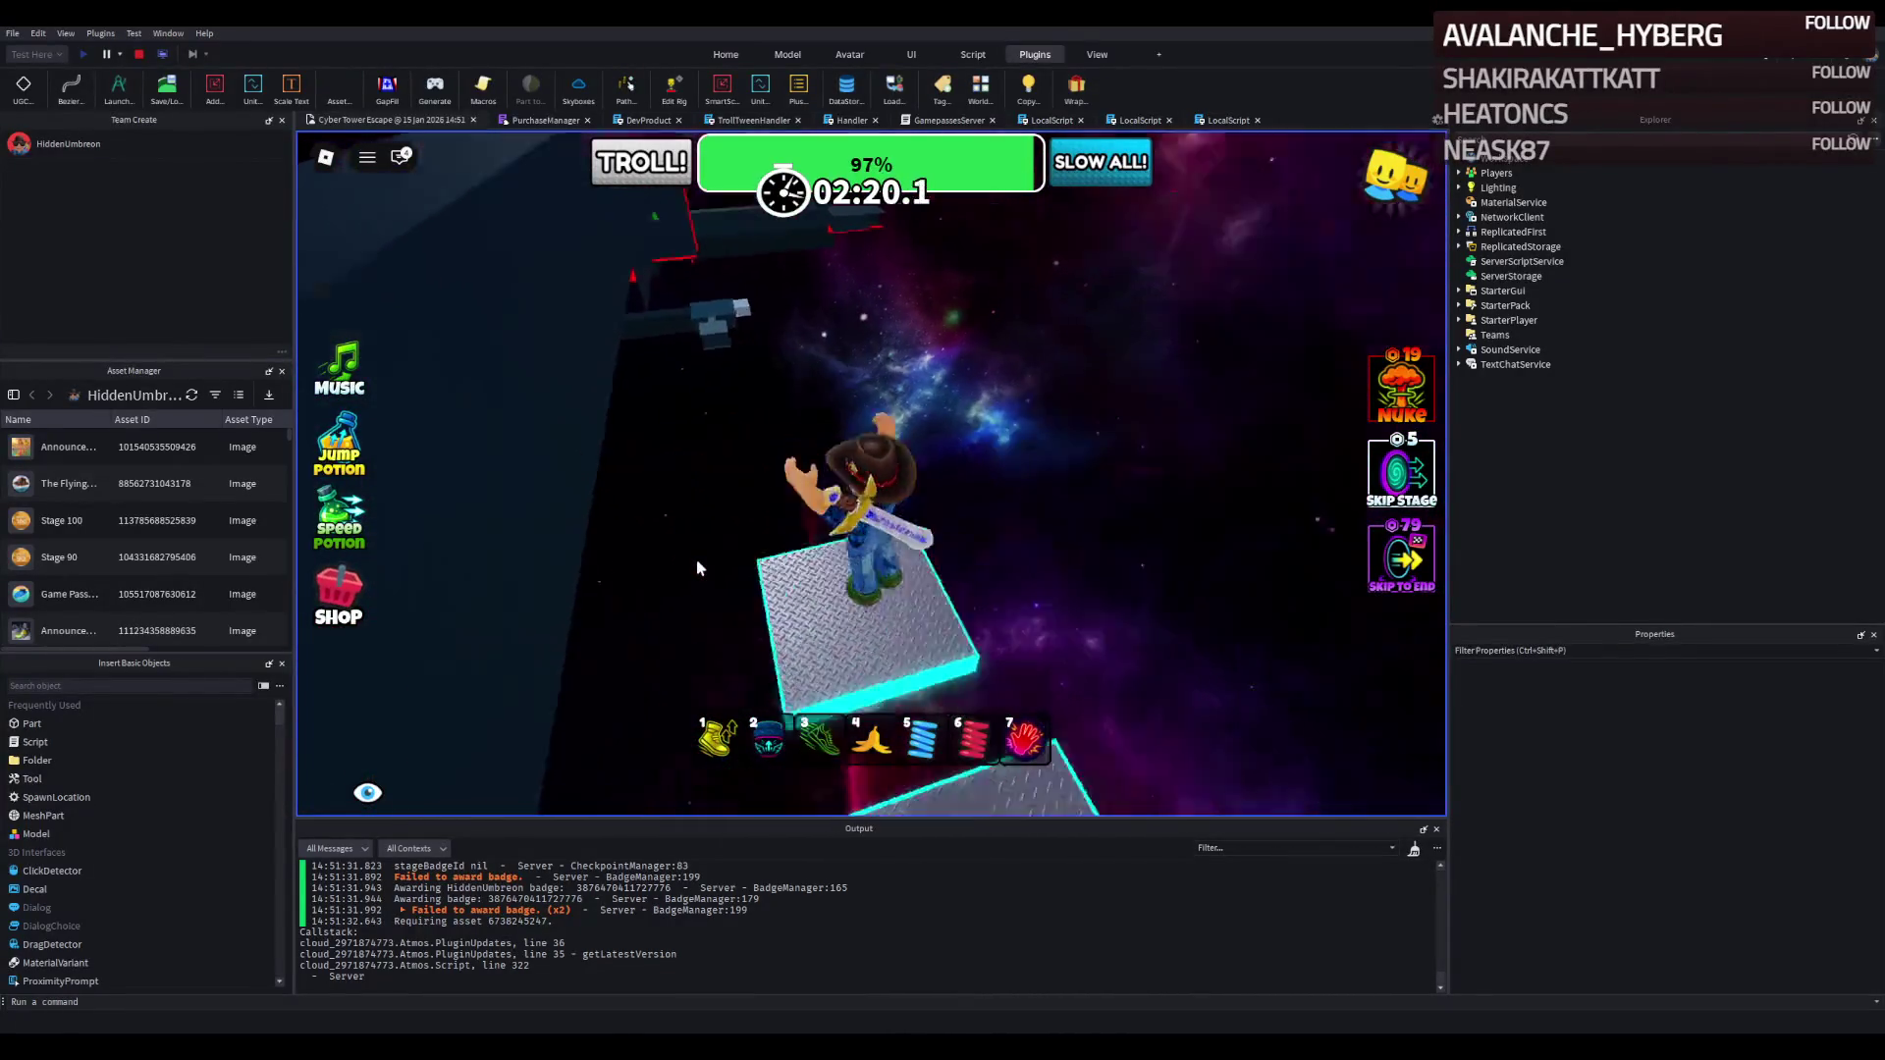
key(w)
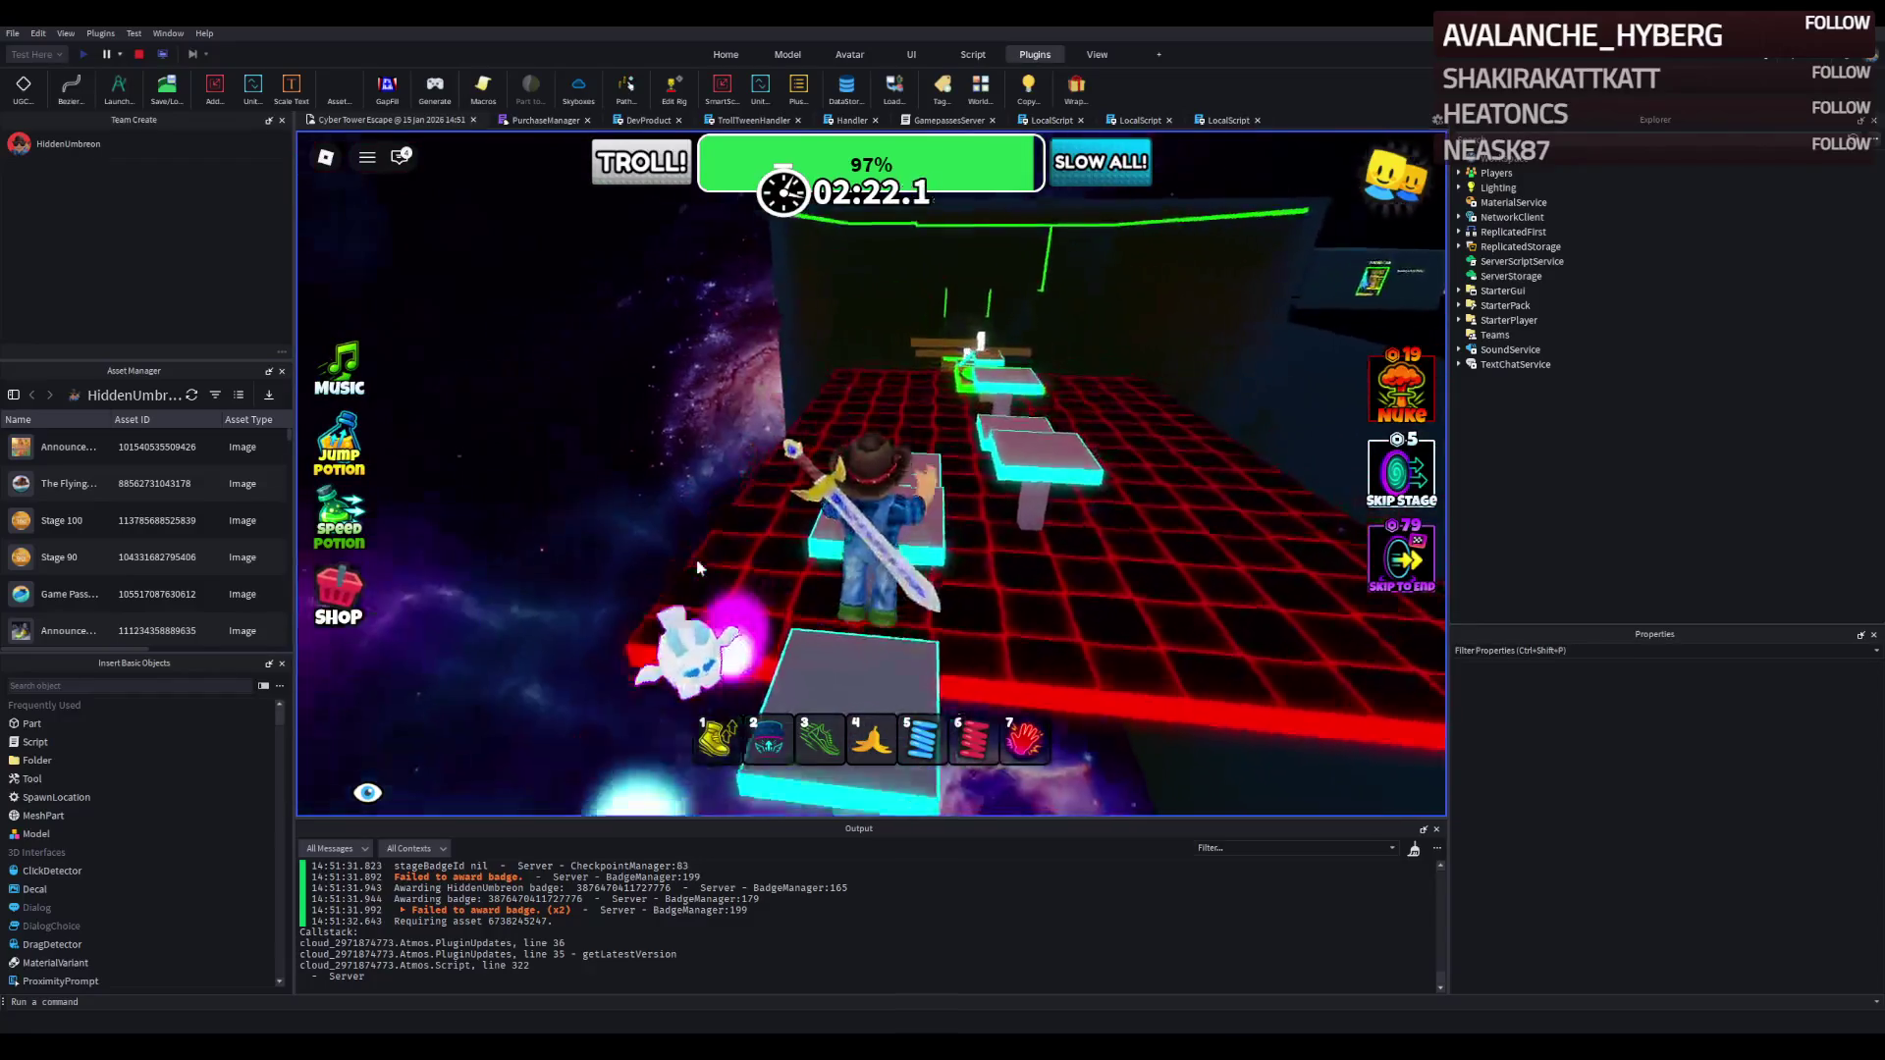
key(w)
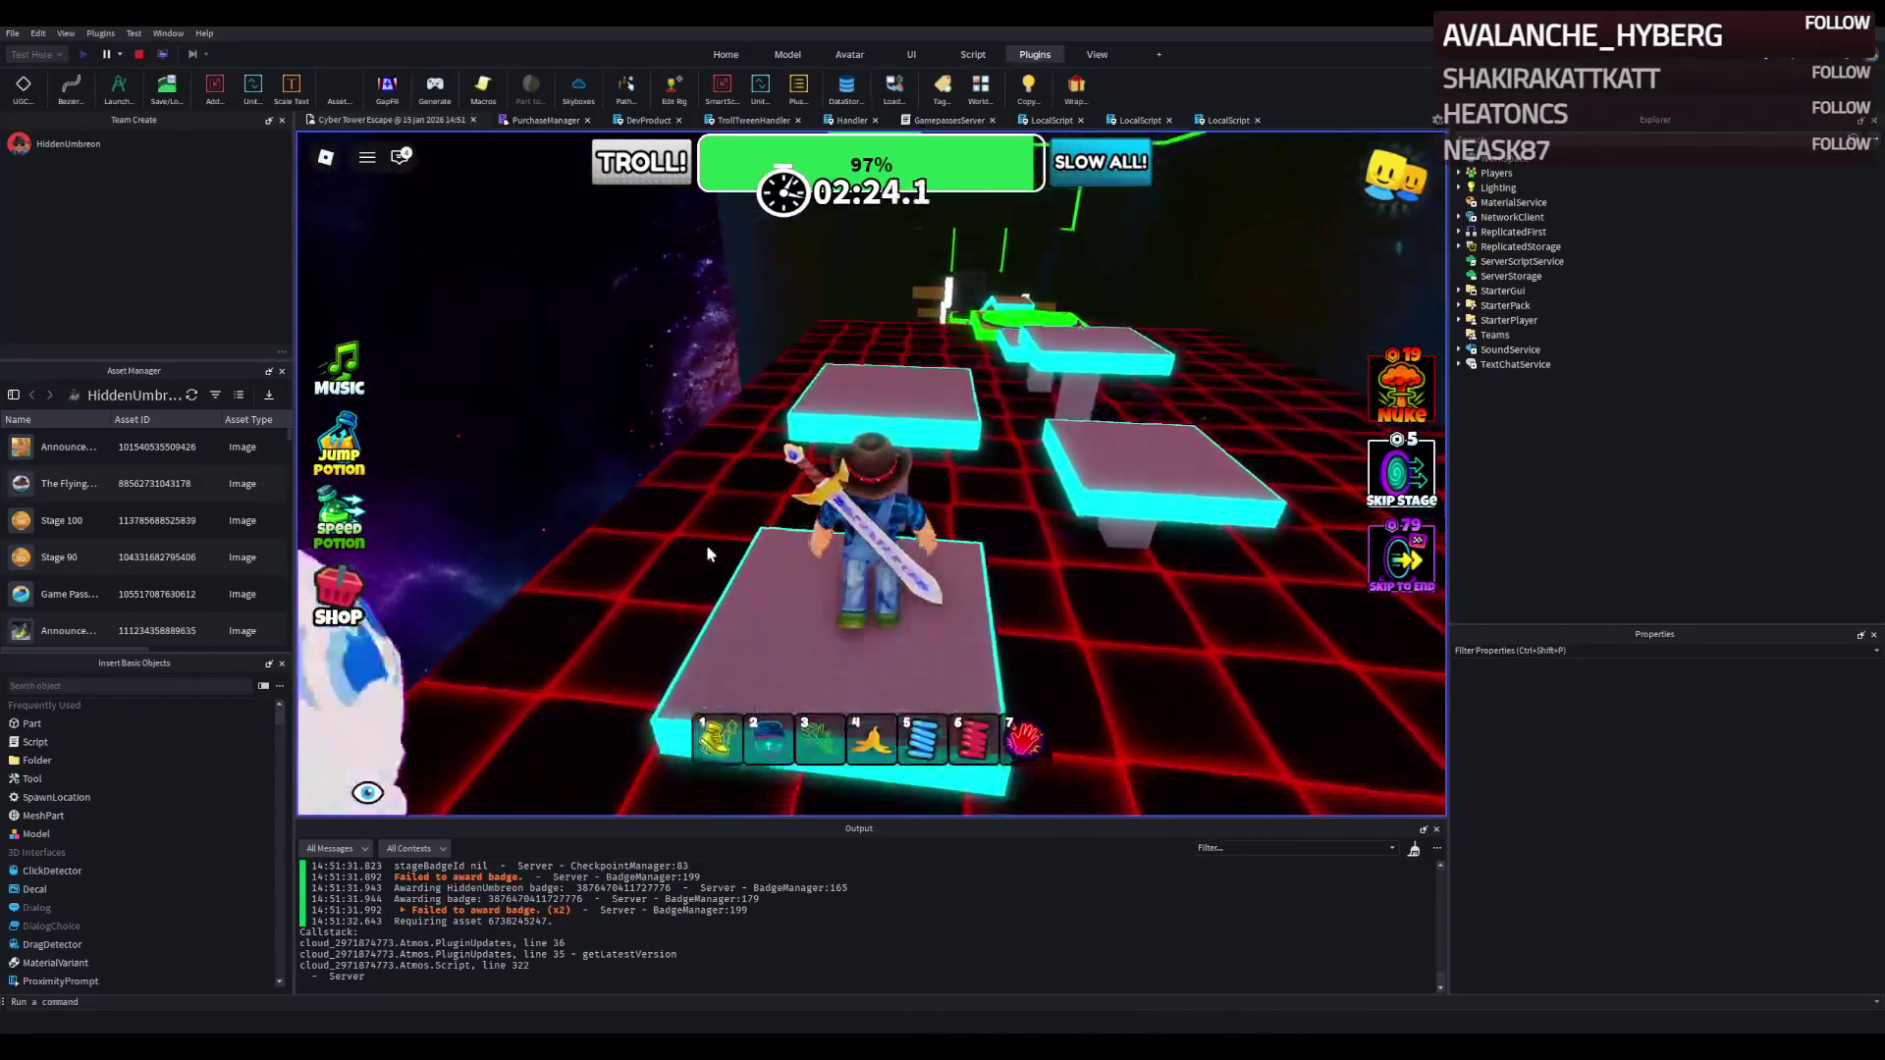
key(w)
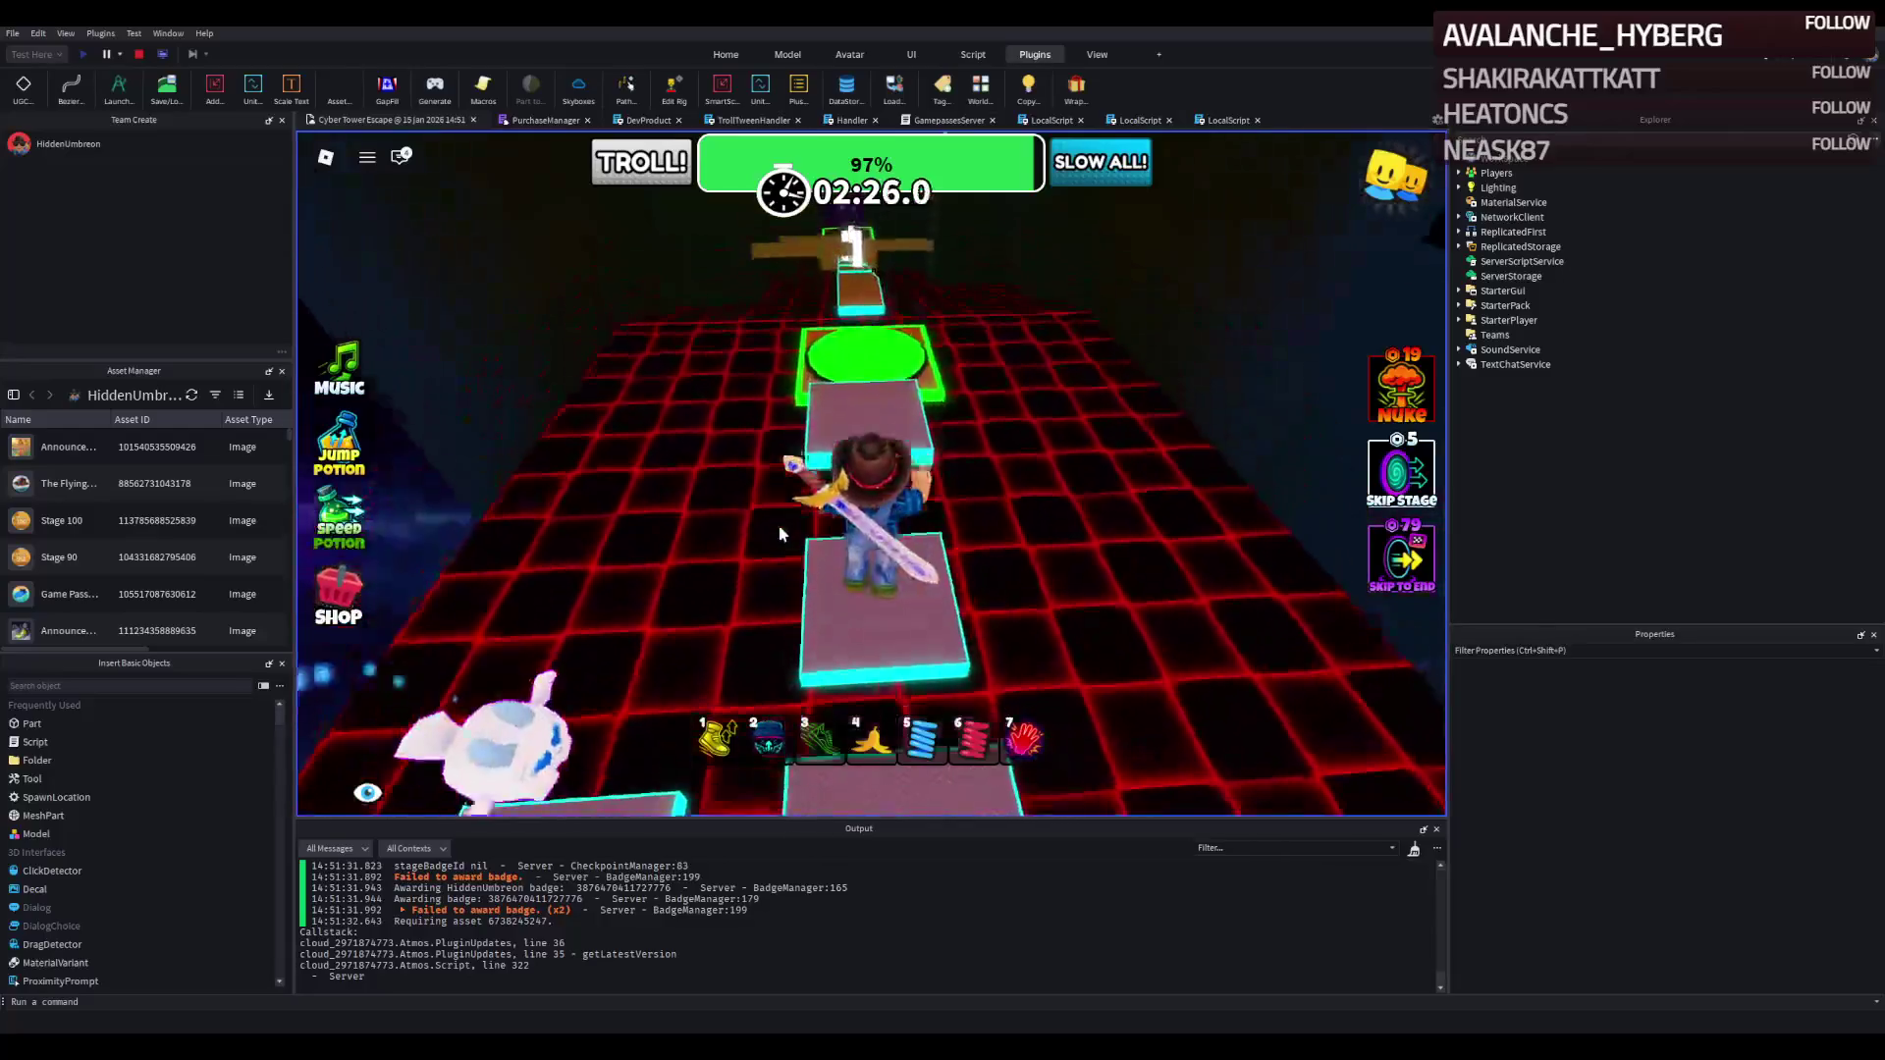
key(w)
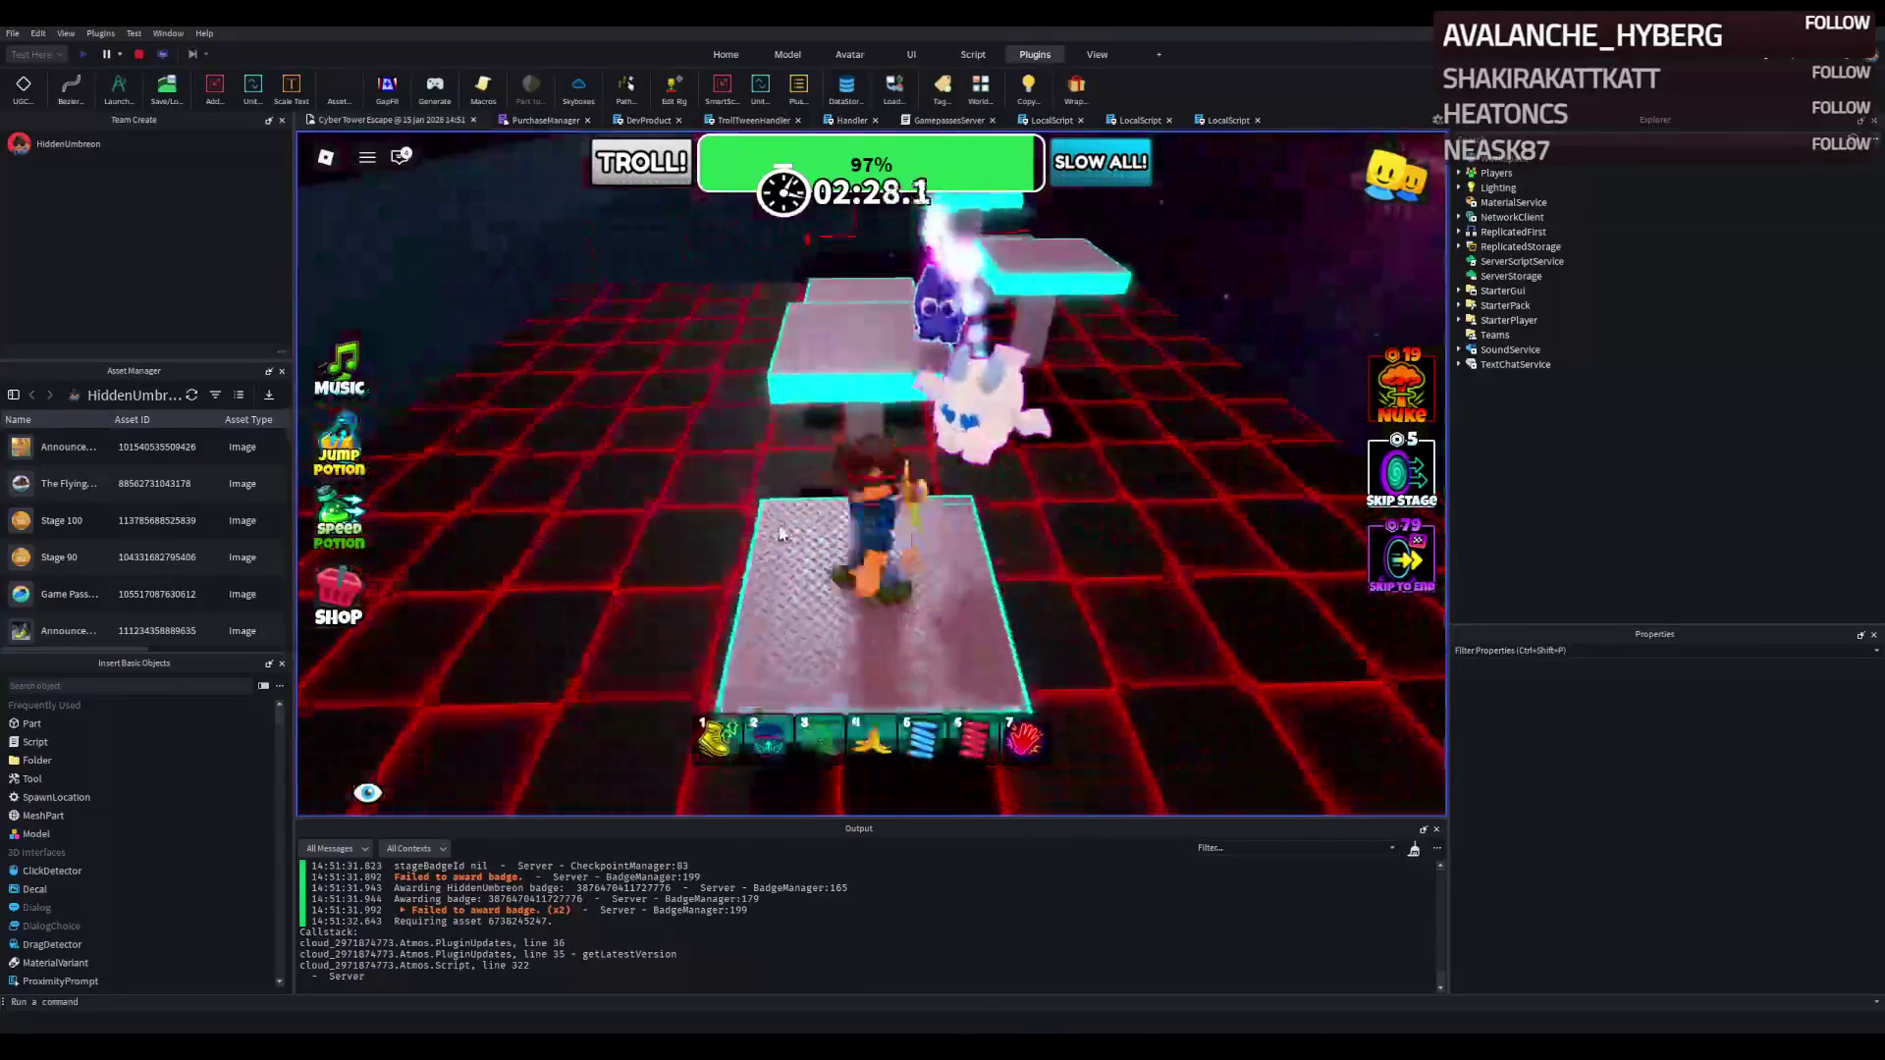
key(w)
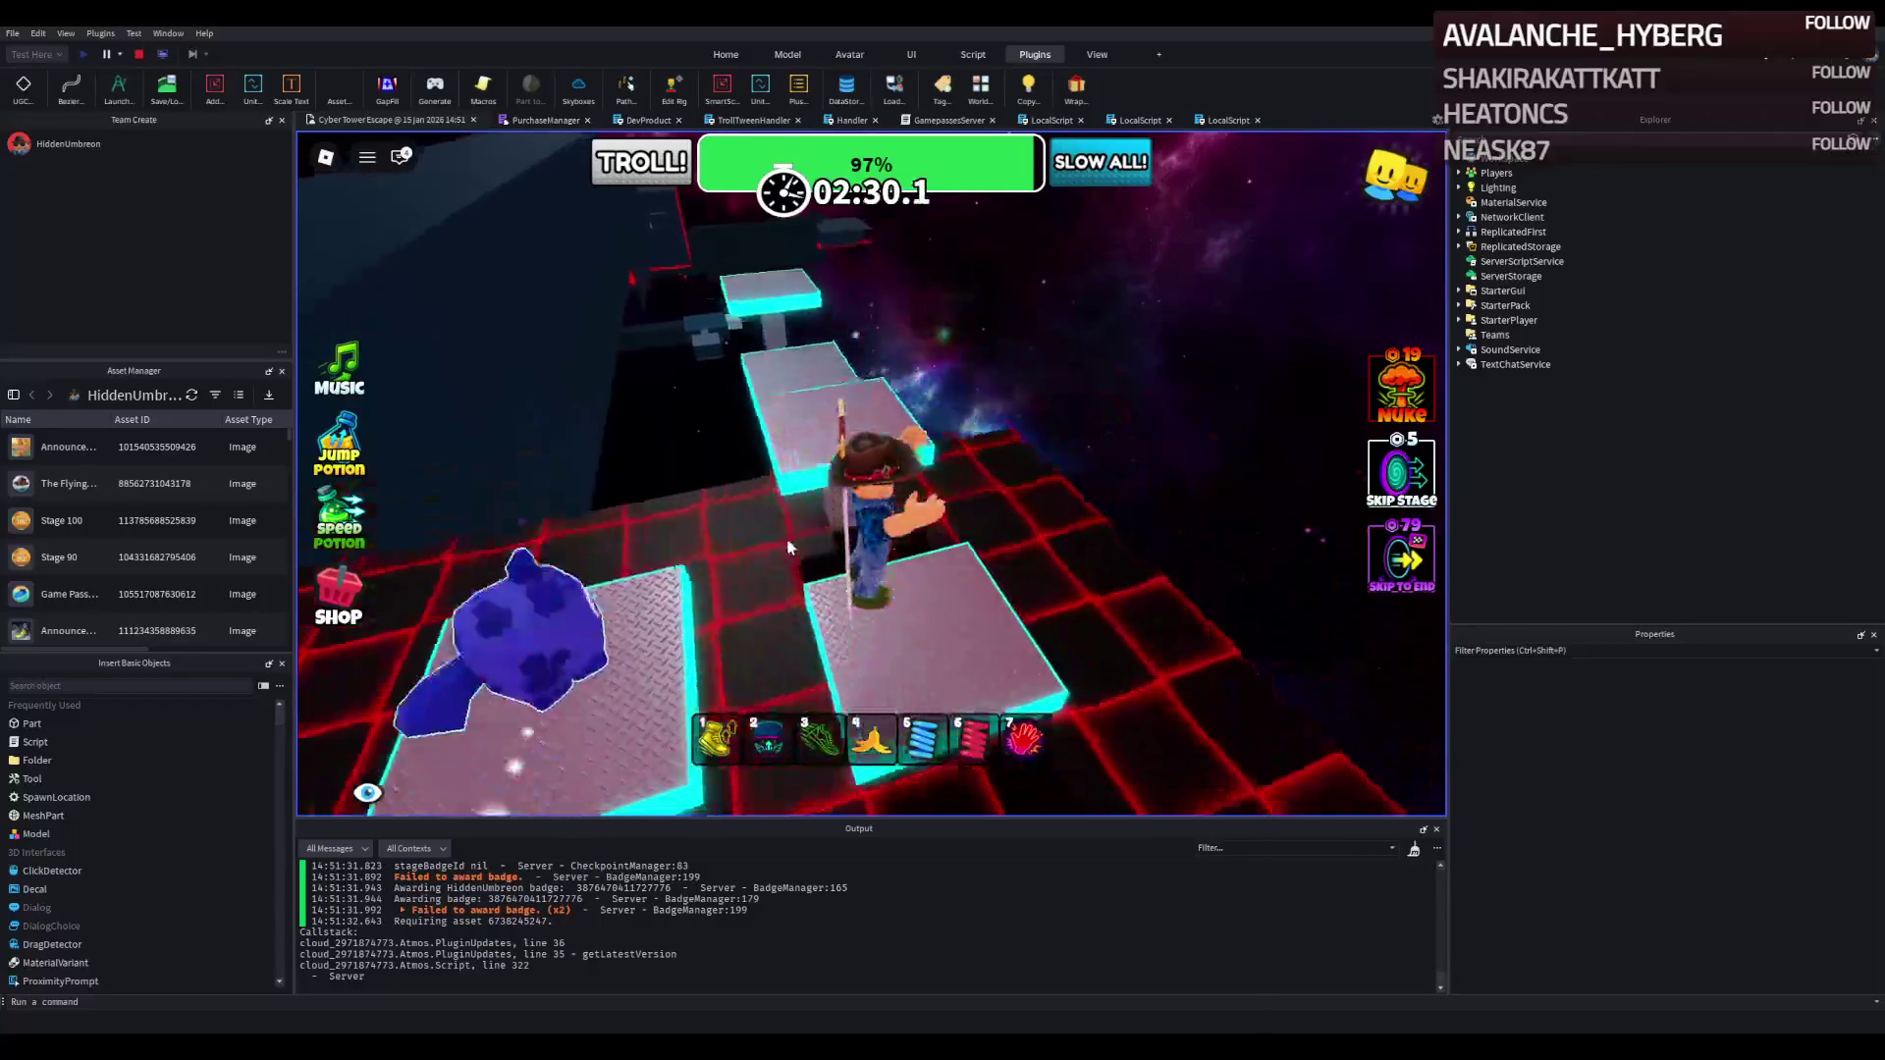
key(w)
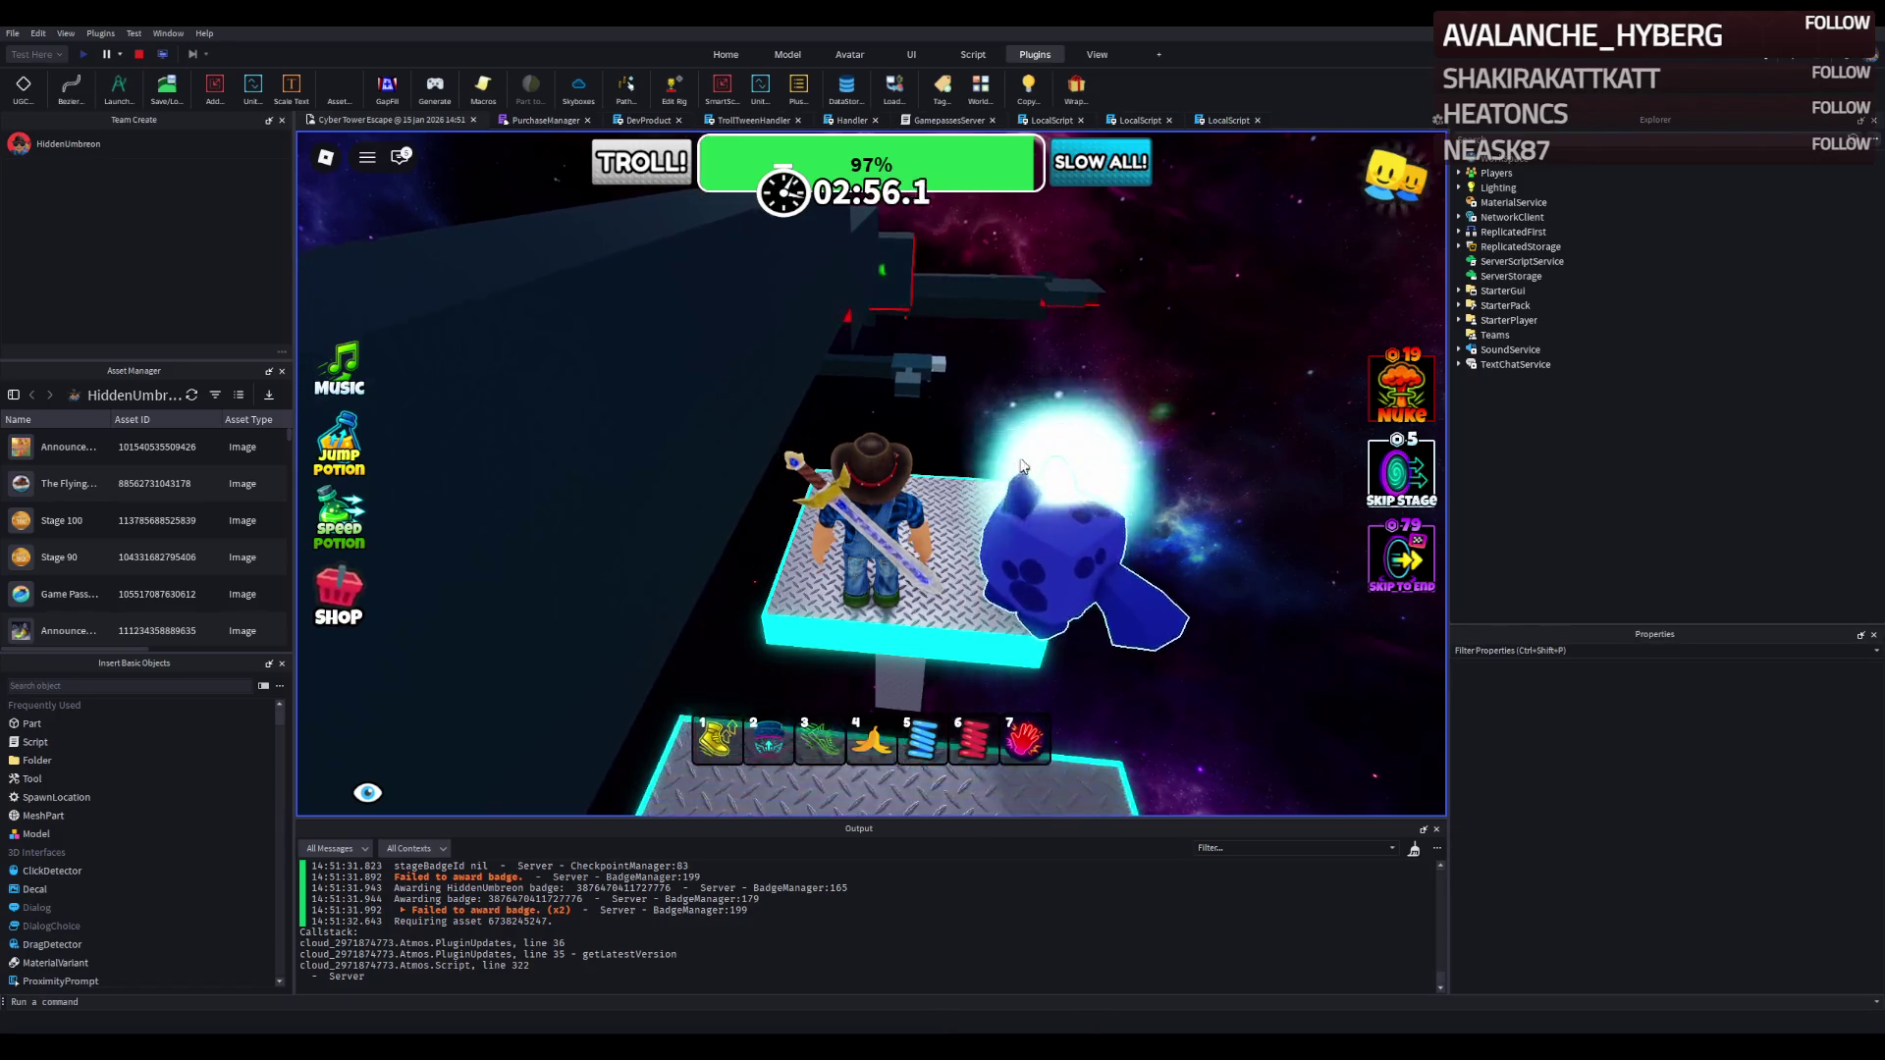
Run and jump the avatar across the remaining neon platforms.
key(w)
key(space)
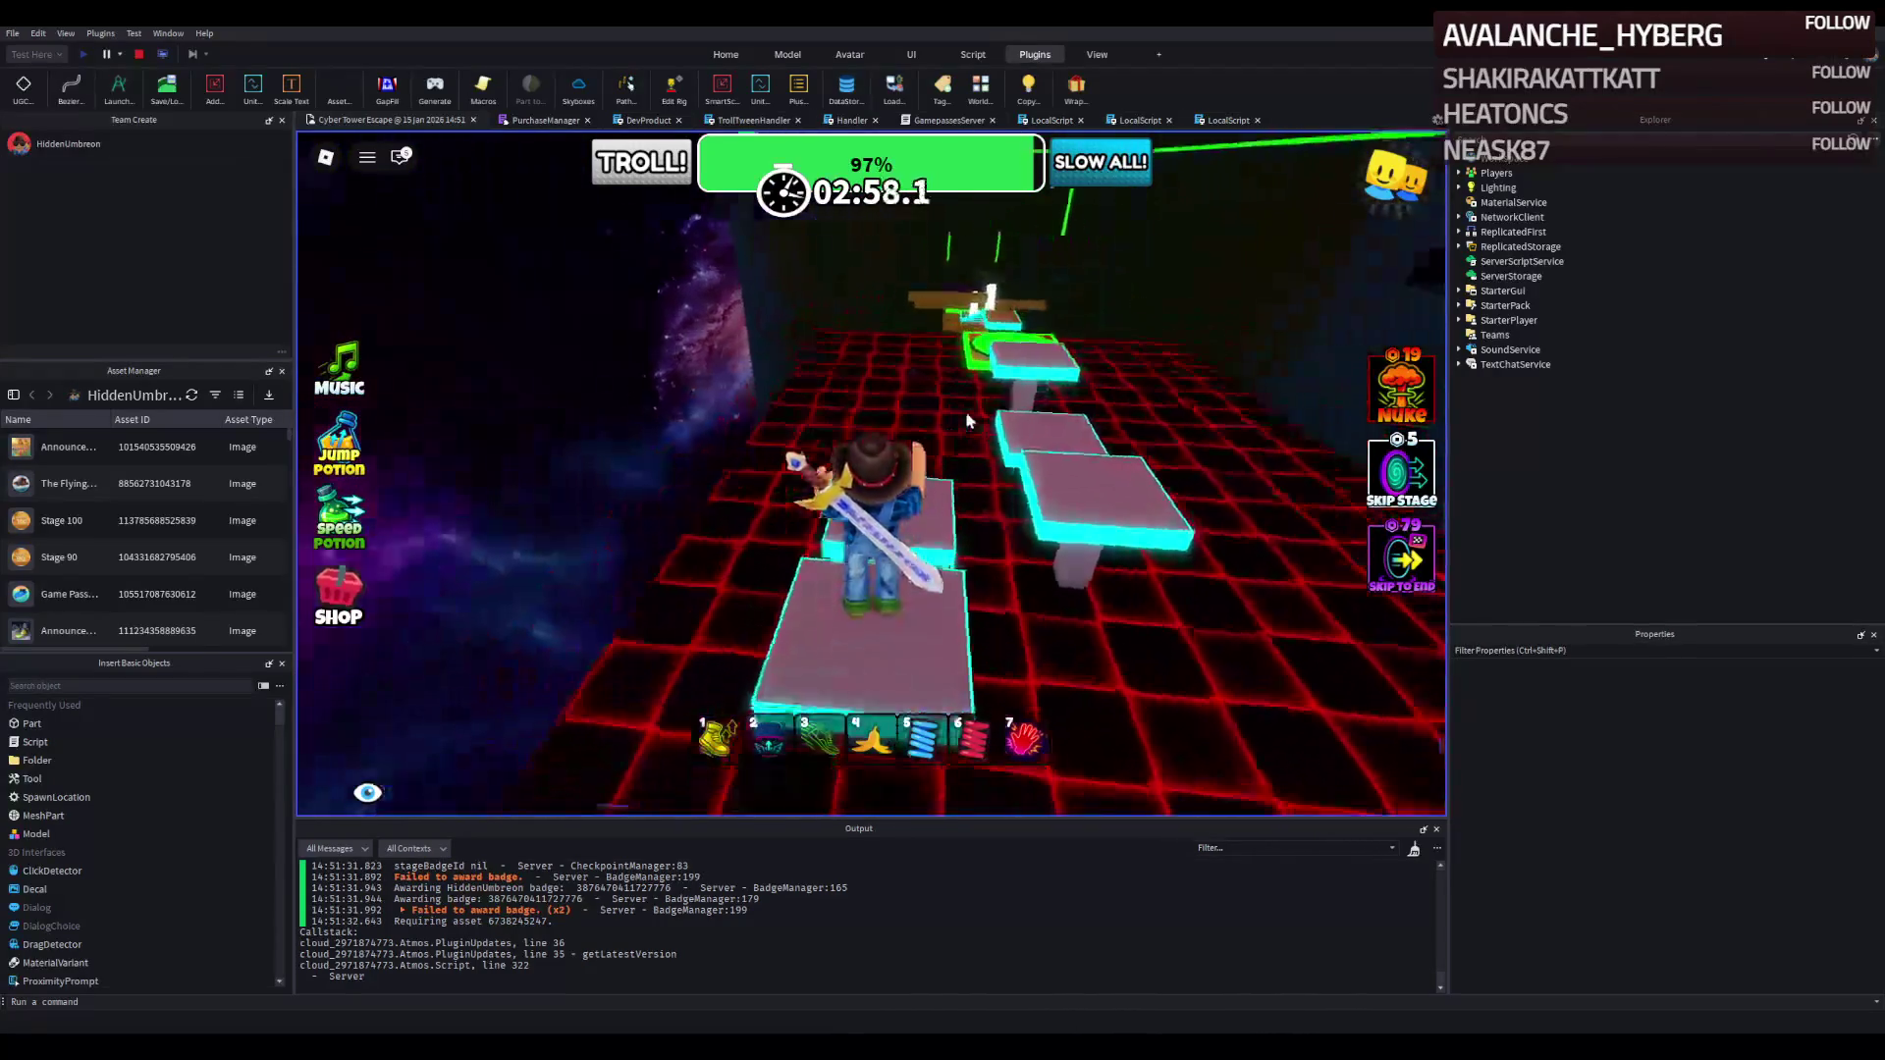
key(w)
key(space)
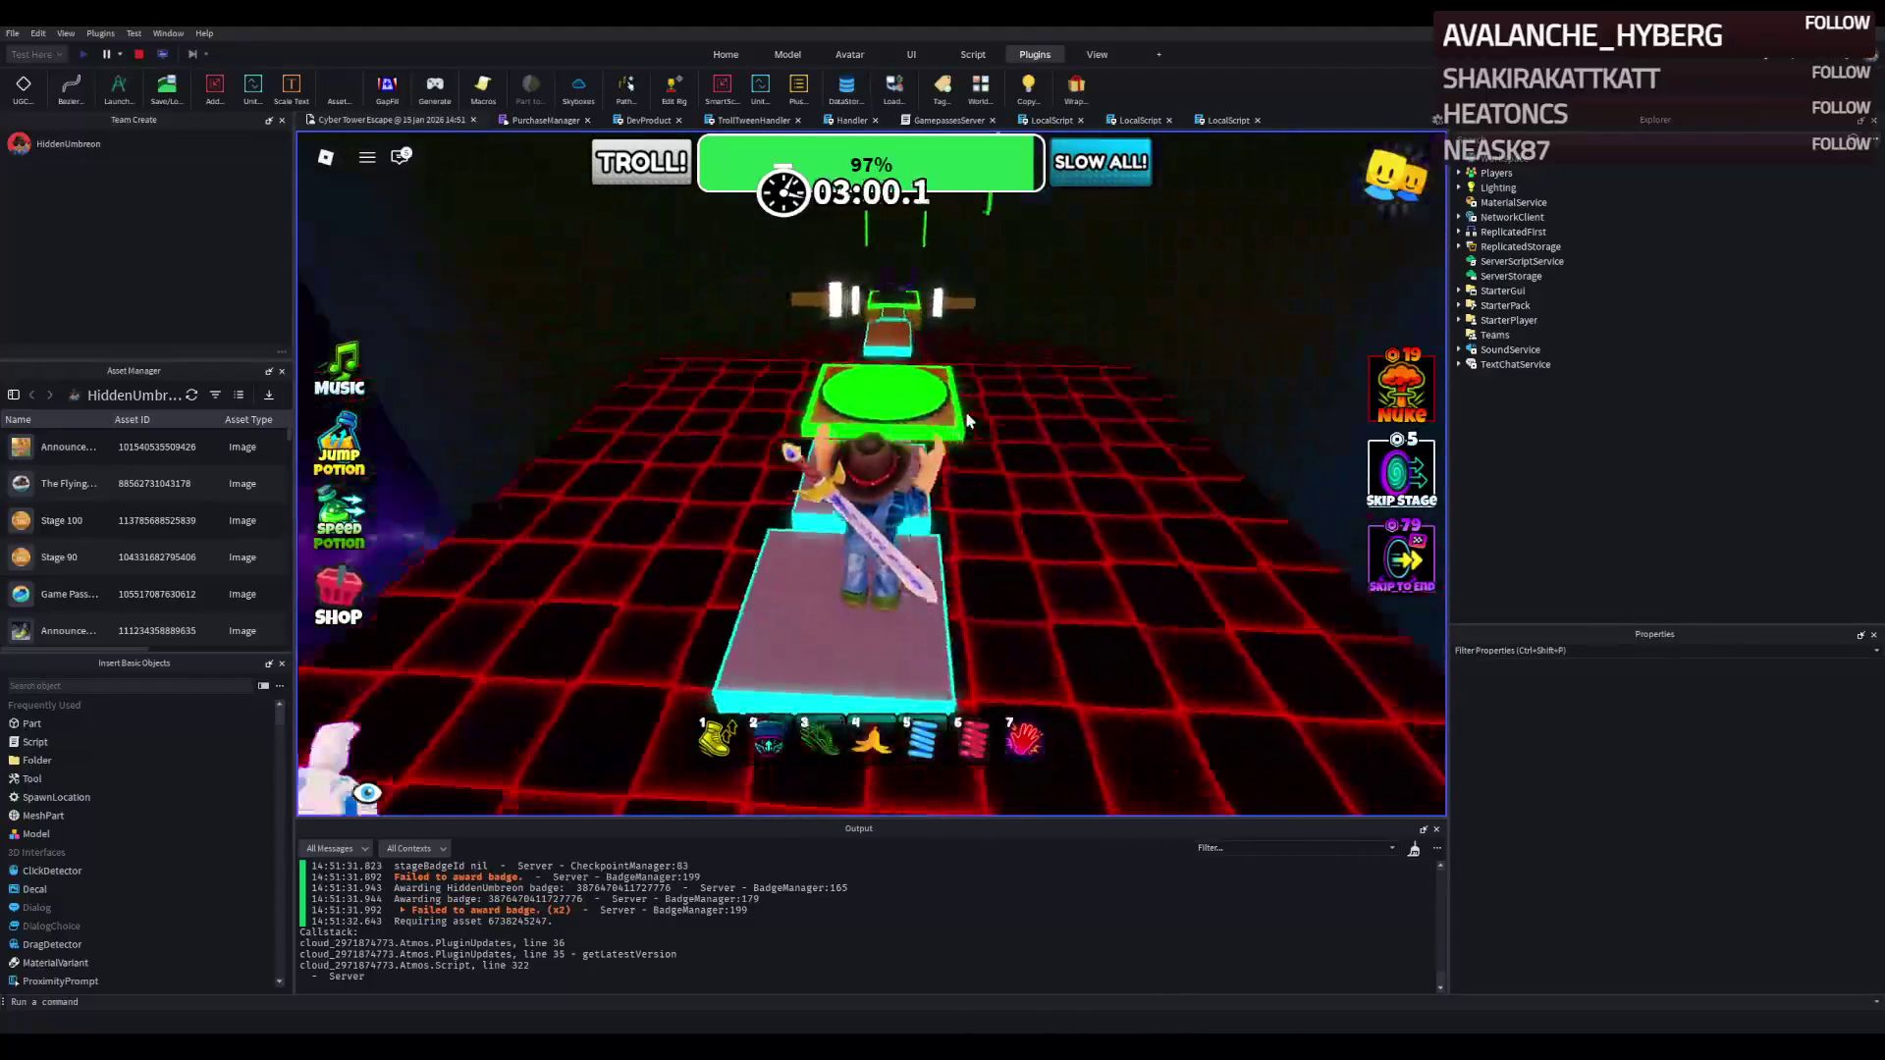
key(w)
key(space)
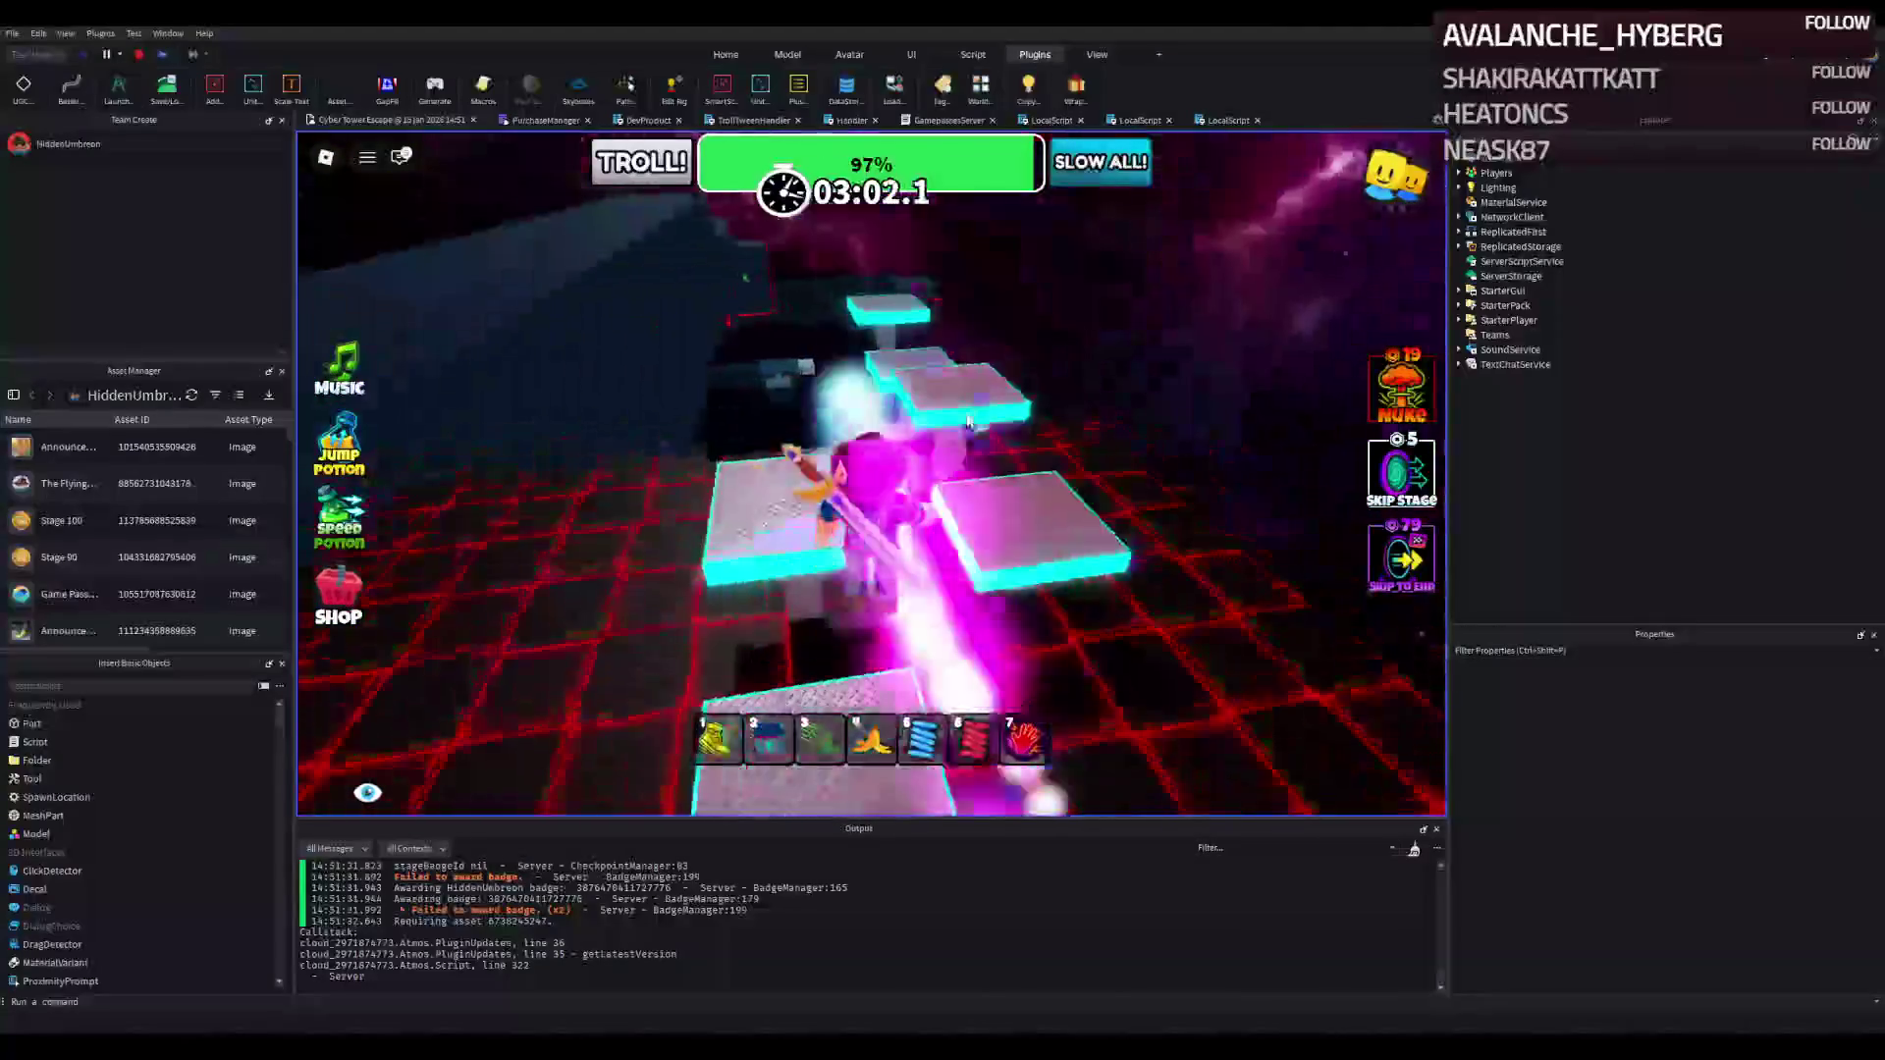
key(w)
key(space)
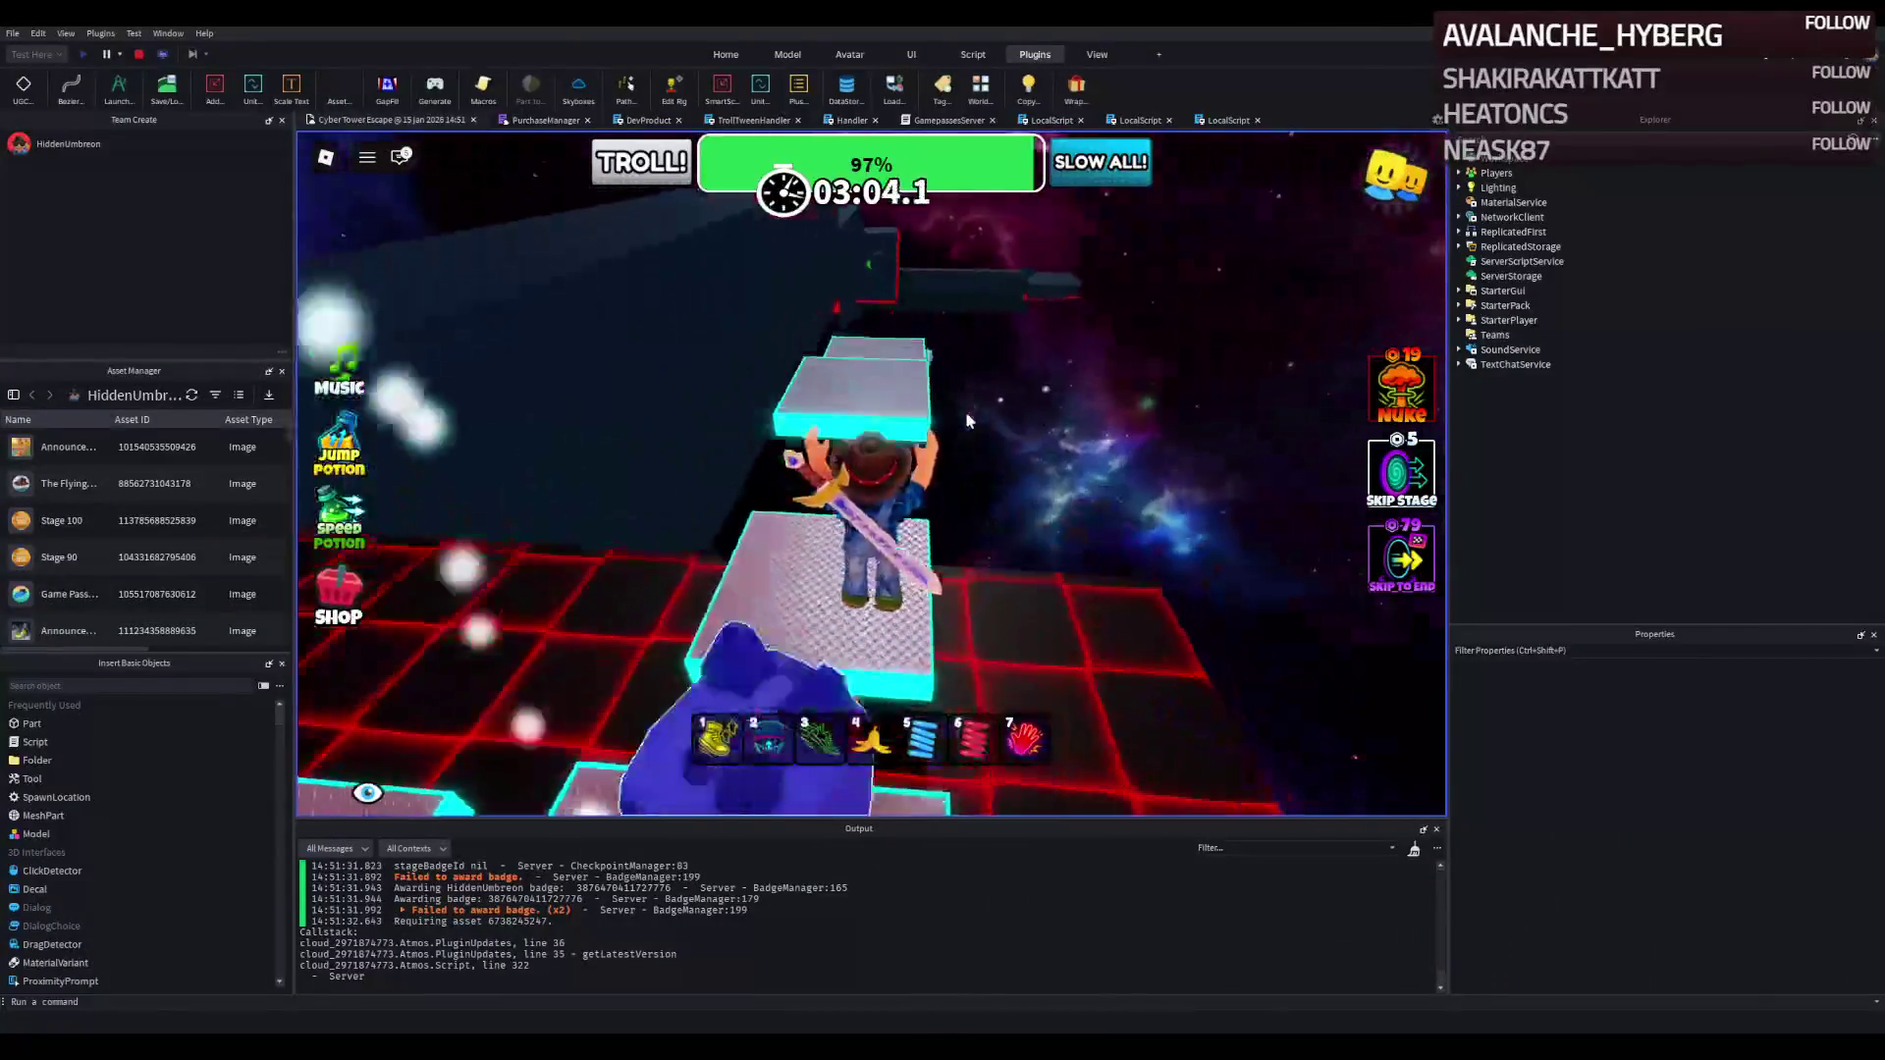
key(w)
key(space)
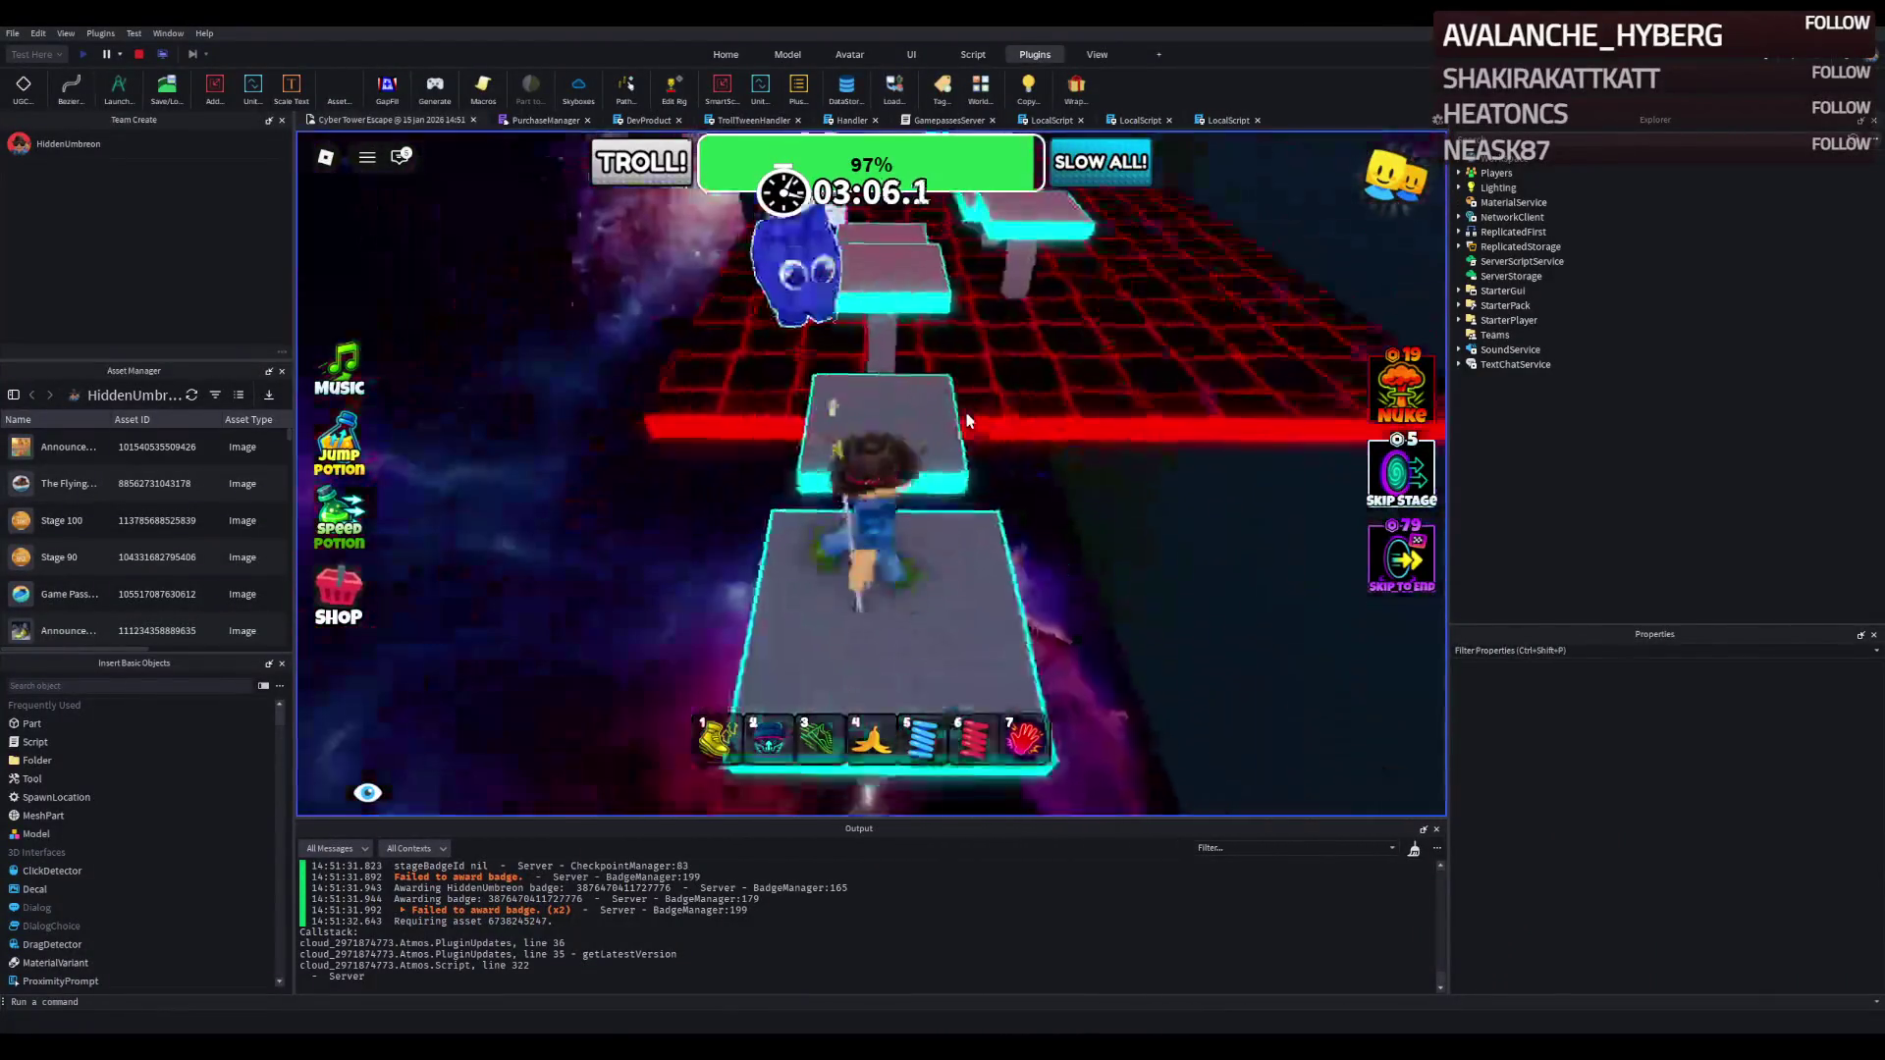
key(w)
key(space)
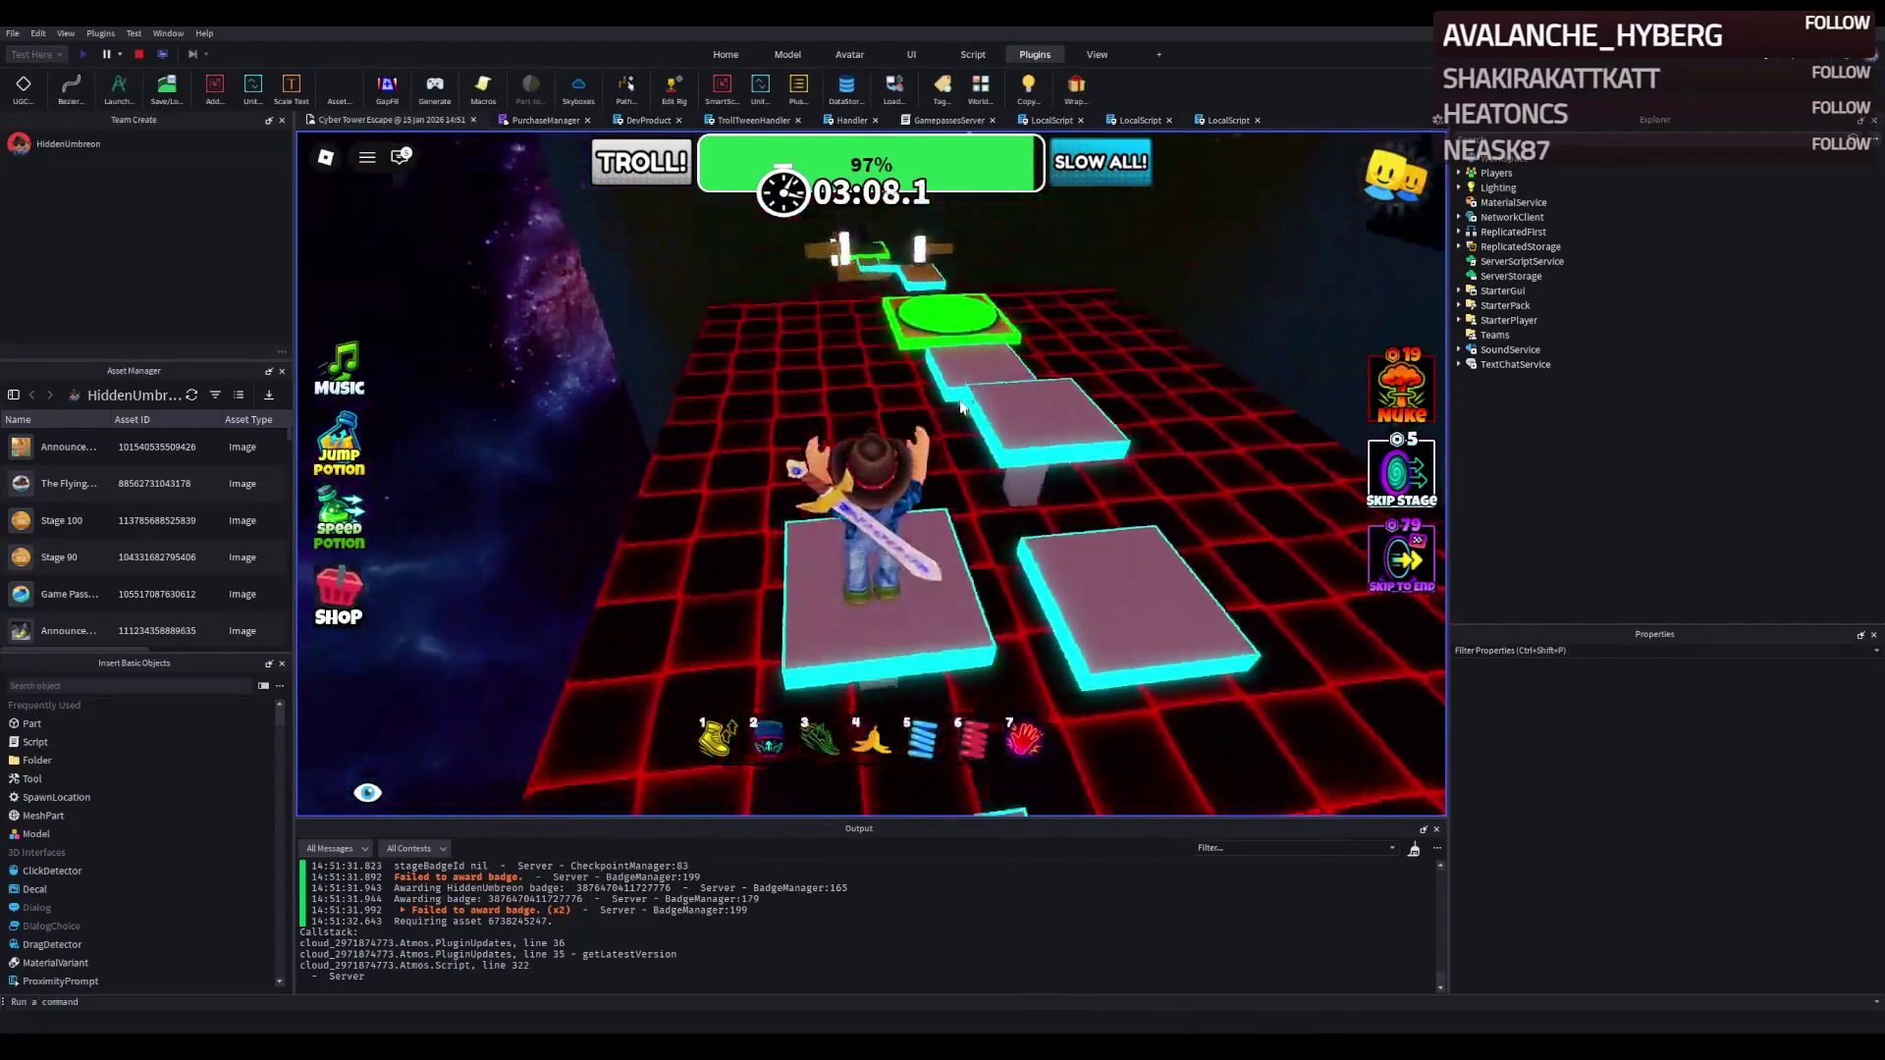
key(w)
key(space)
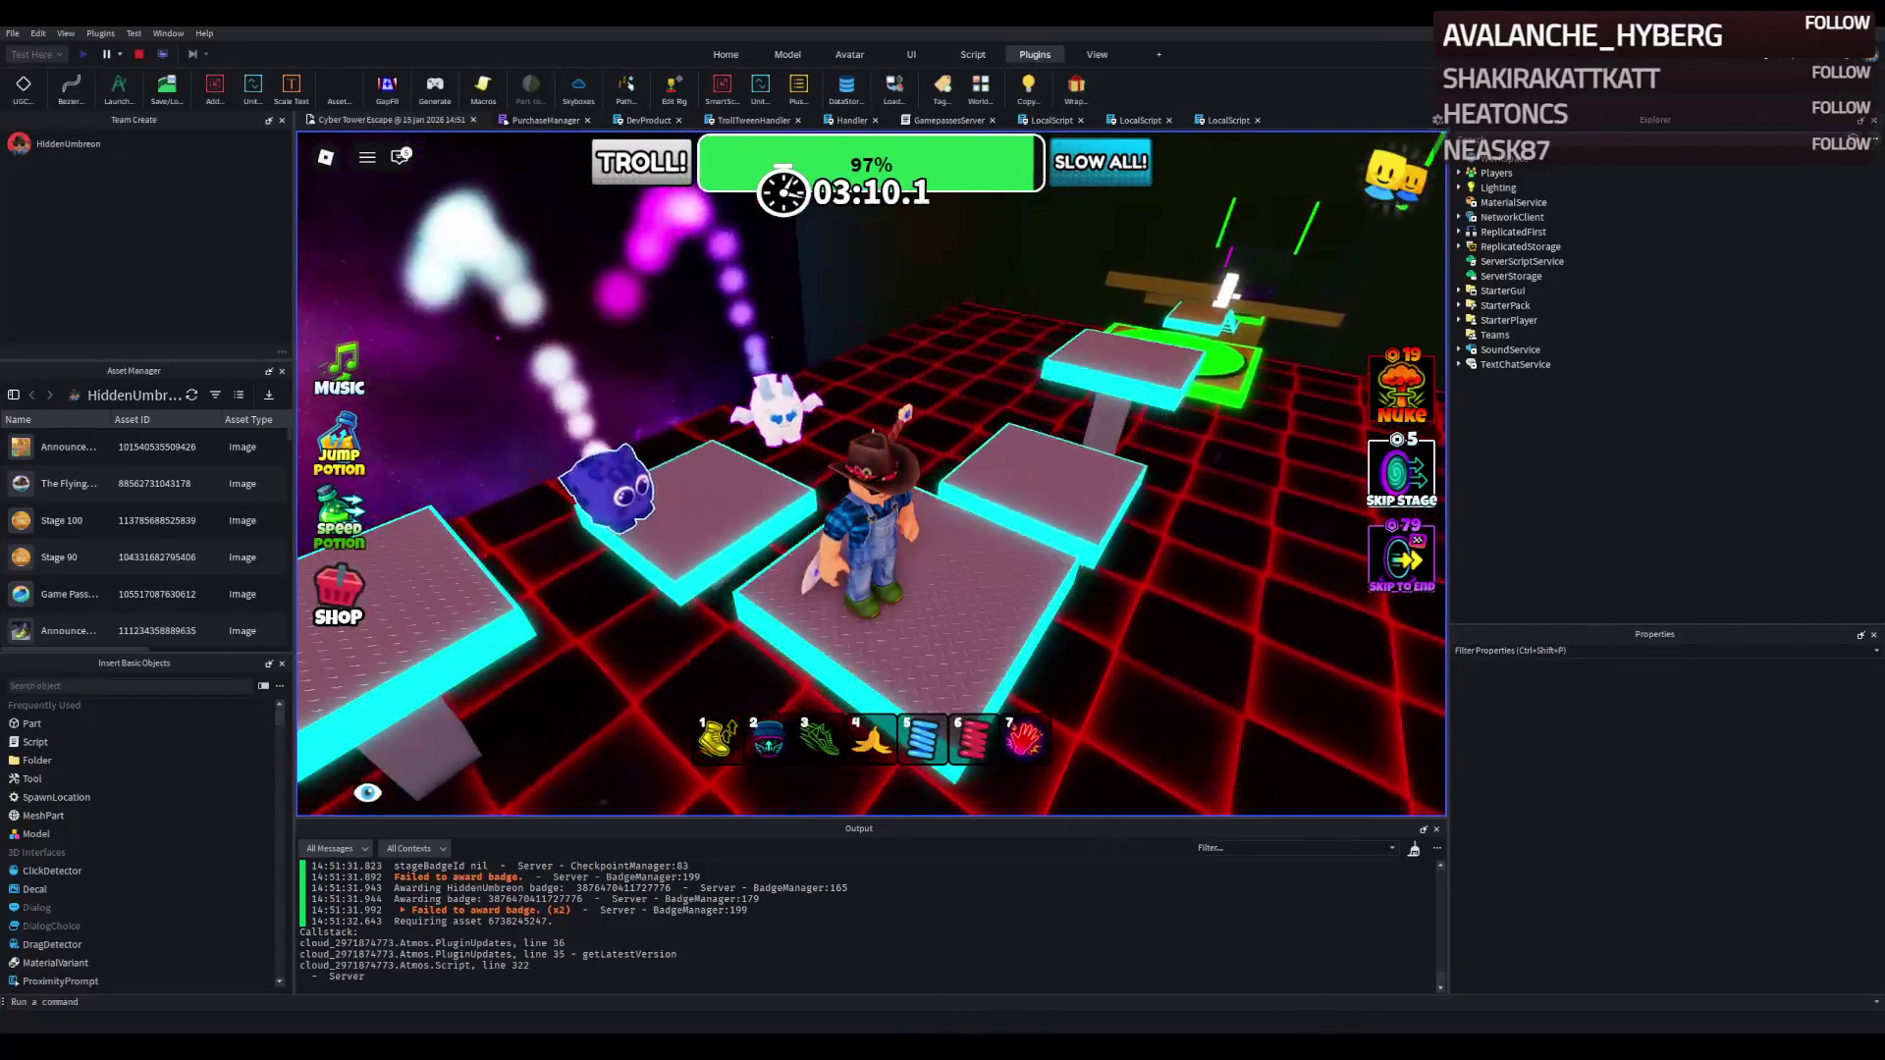
key(w)
key(space)
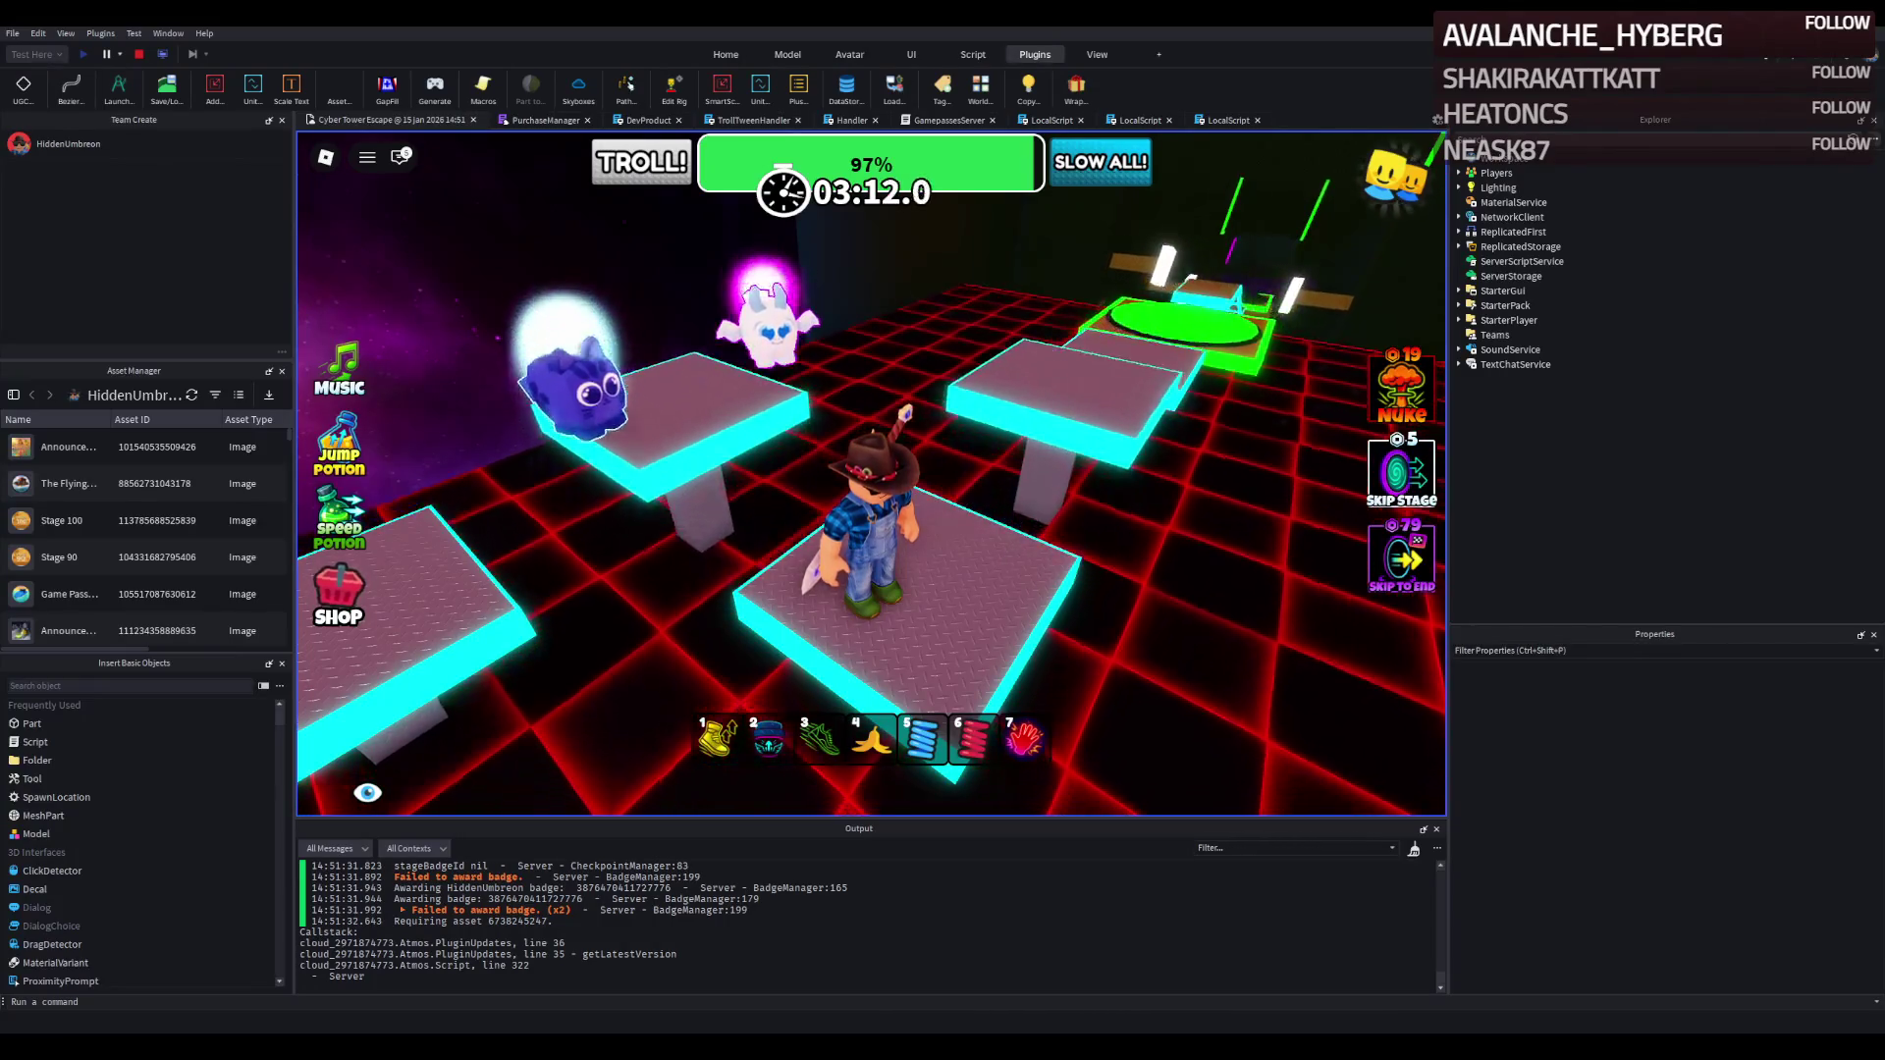
Rotate the camera left to look toward the green pad and pillar platform.
key(Left)
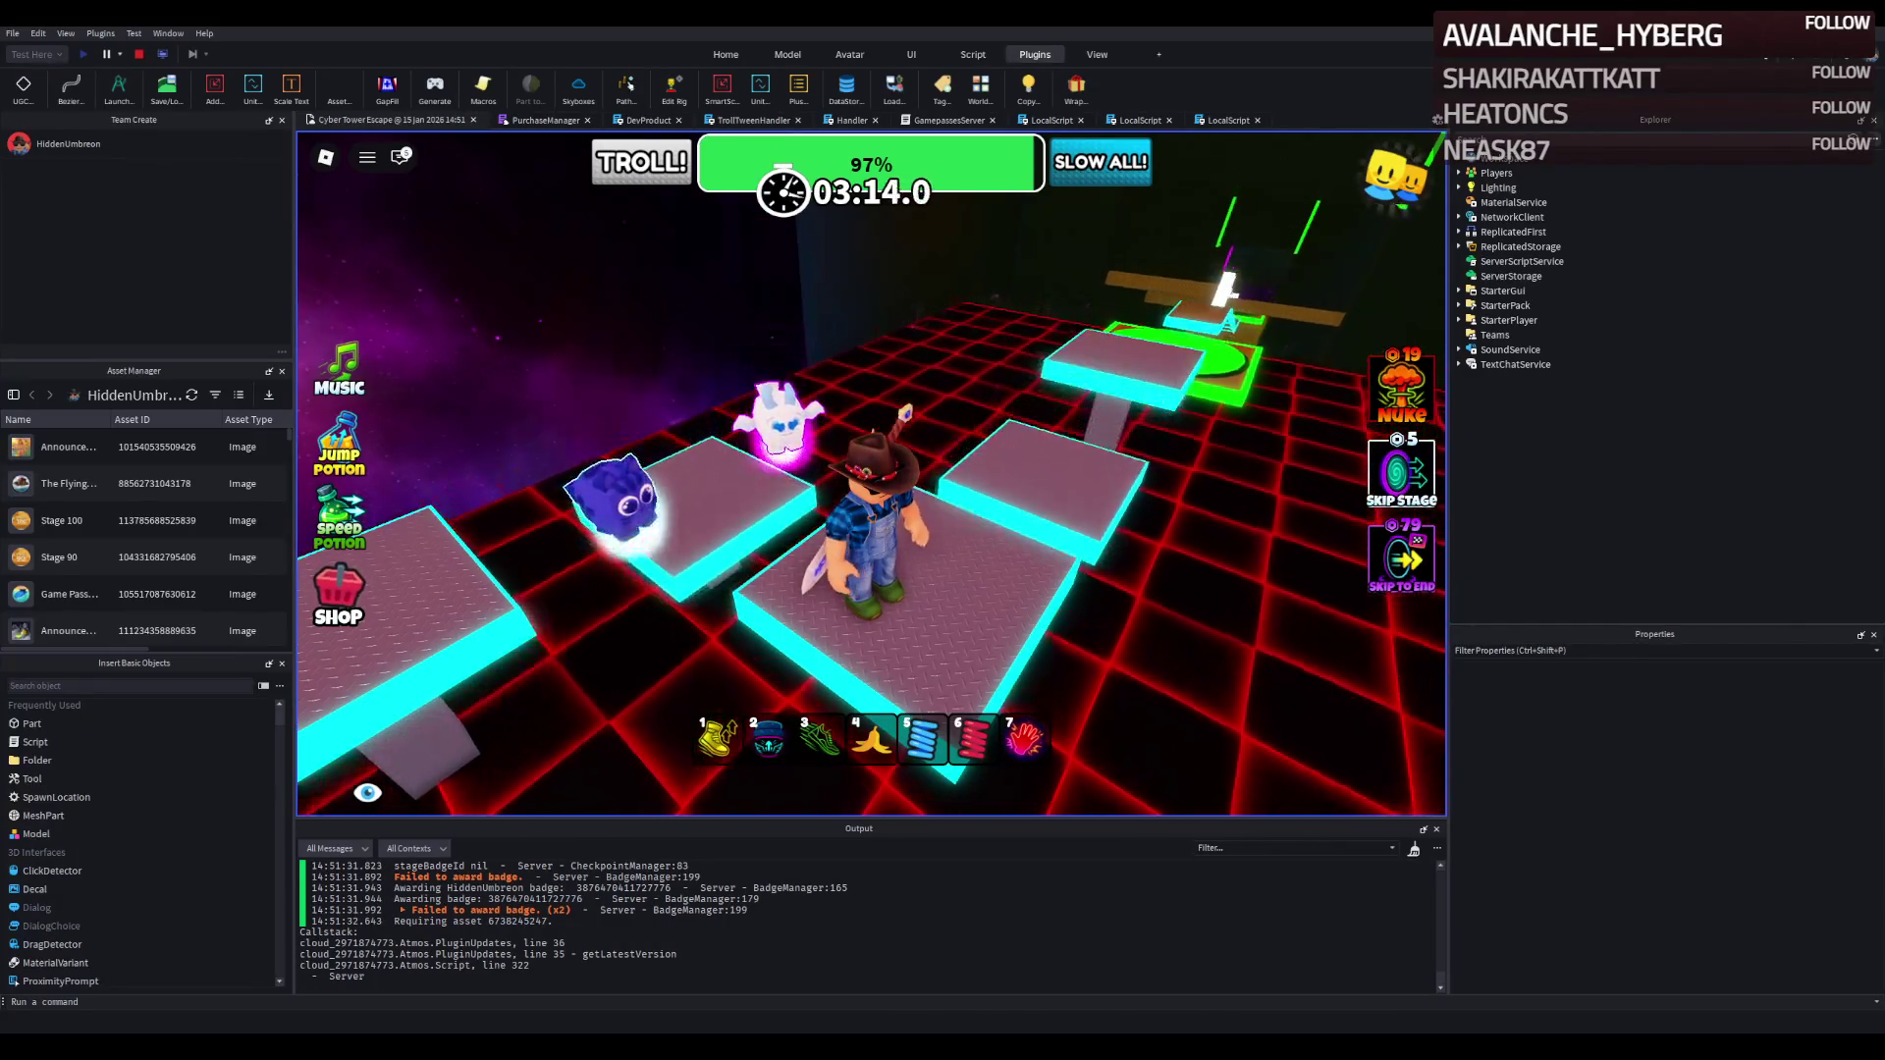
key(Left)
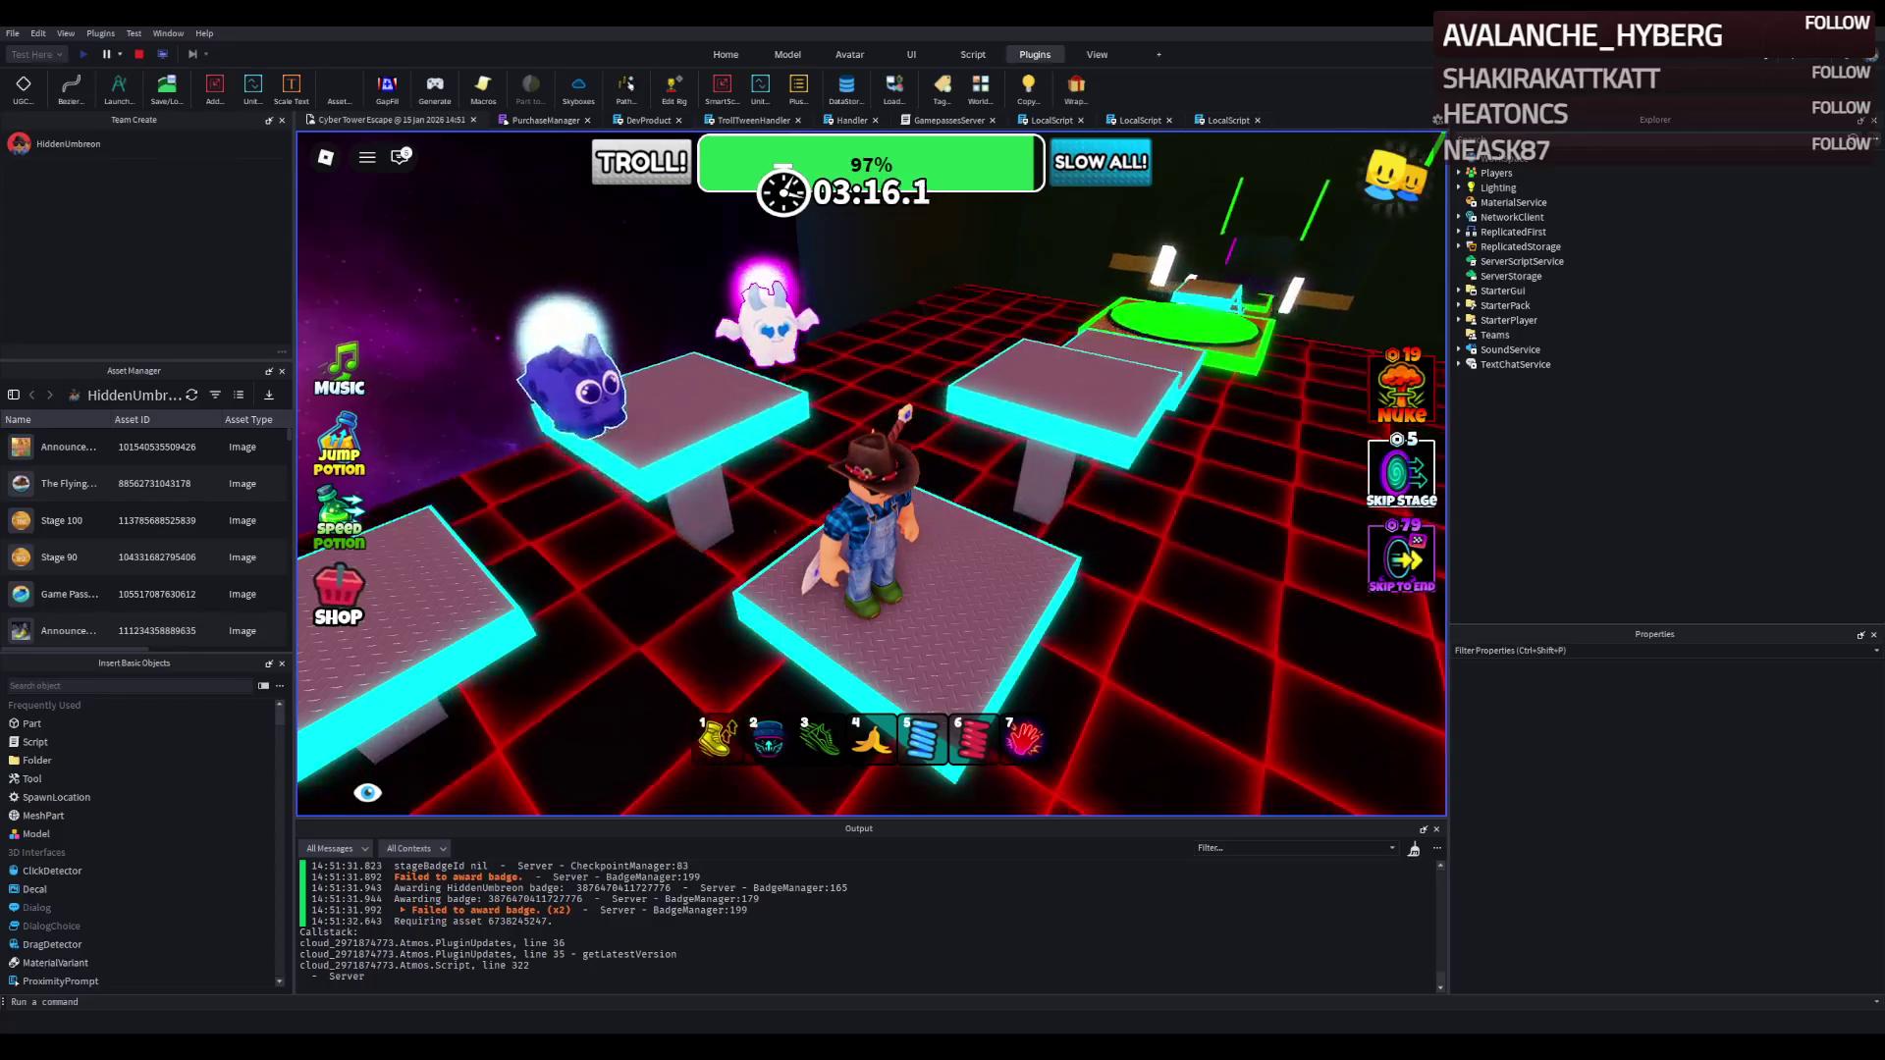
key(Left)
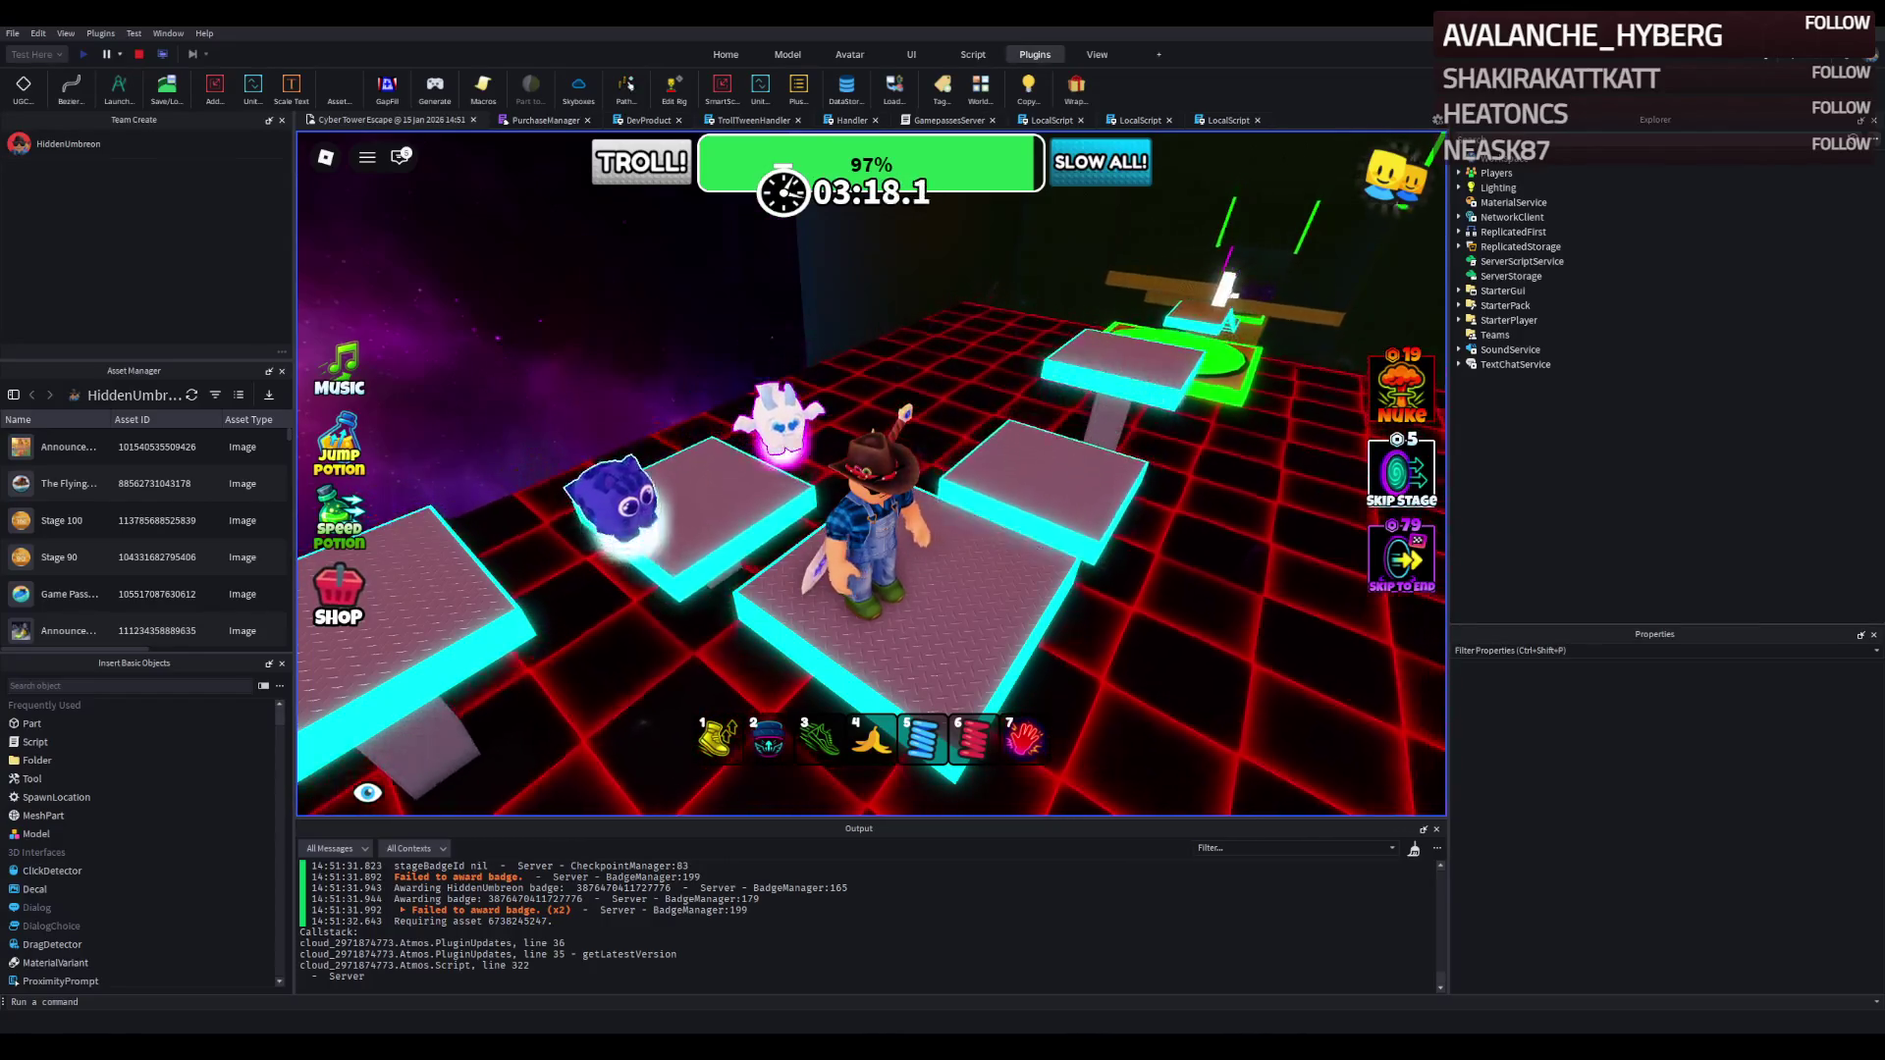
Swing the camera around the avatar to reframe the pillar platforms by the green pad.
key(Left)
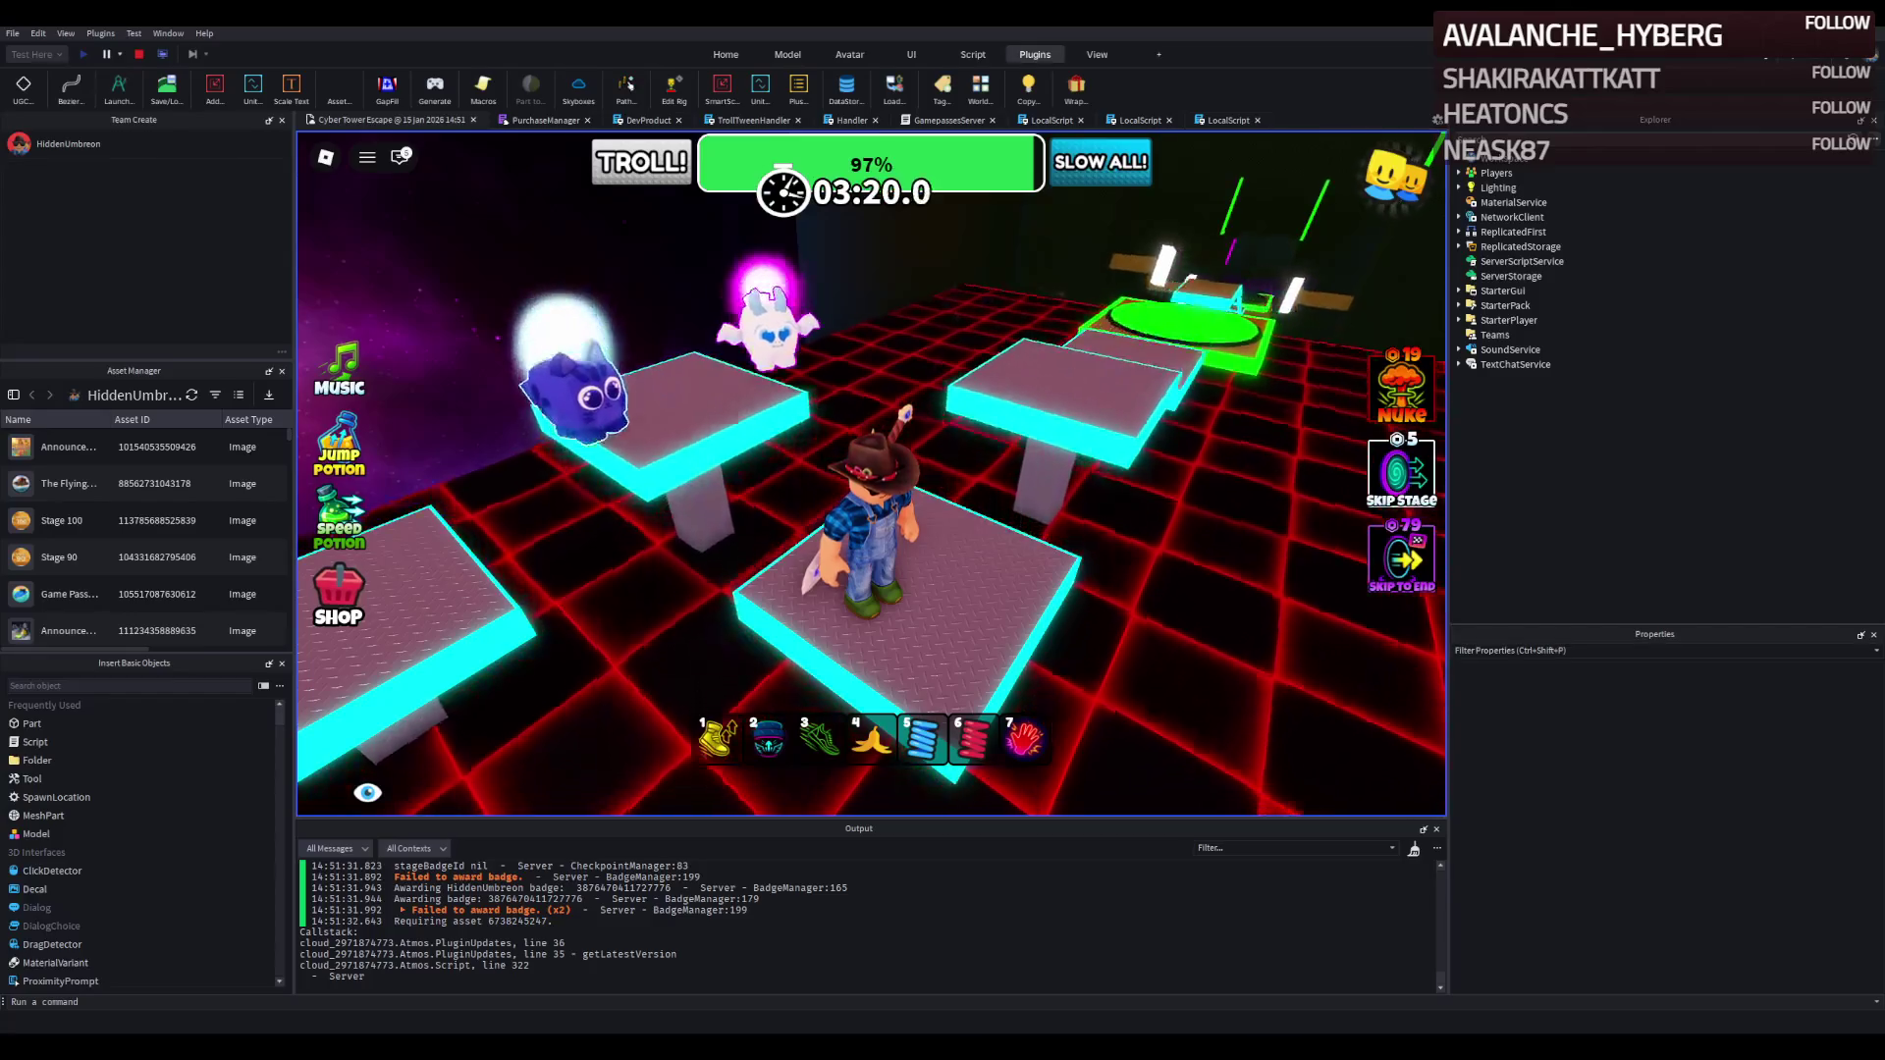
key(Left)
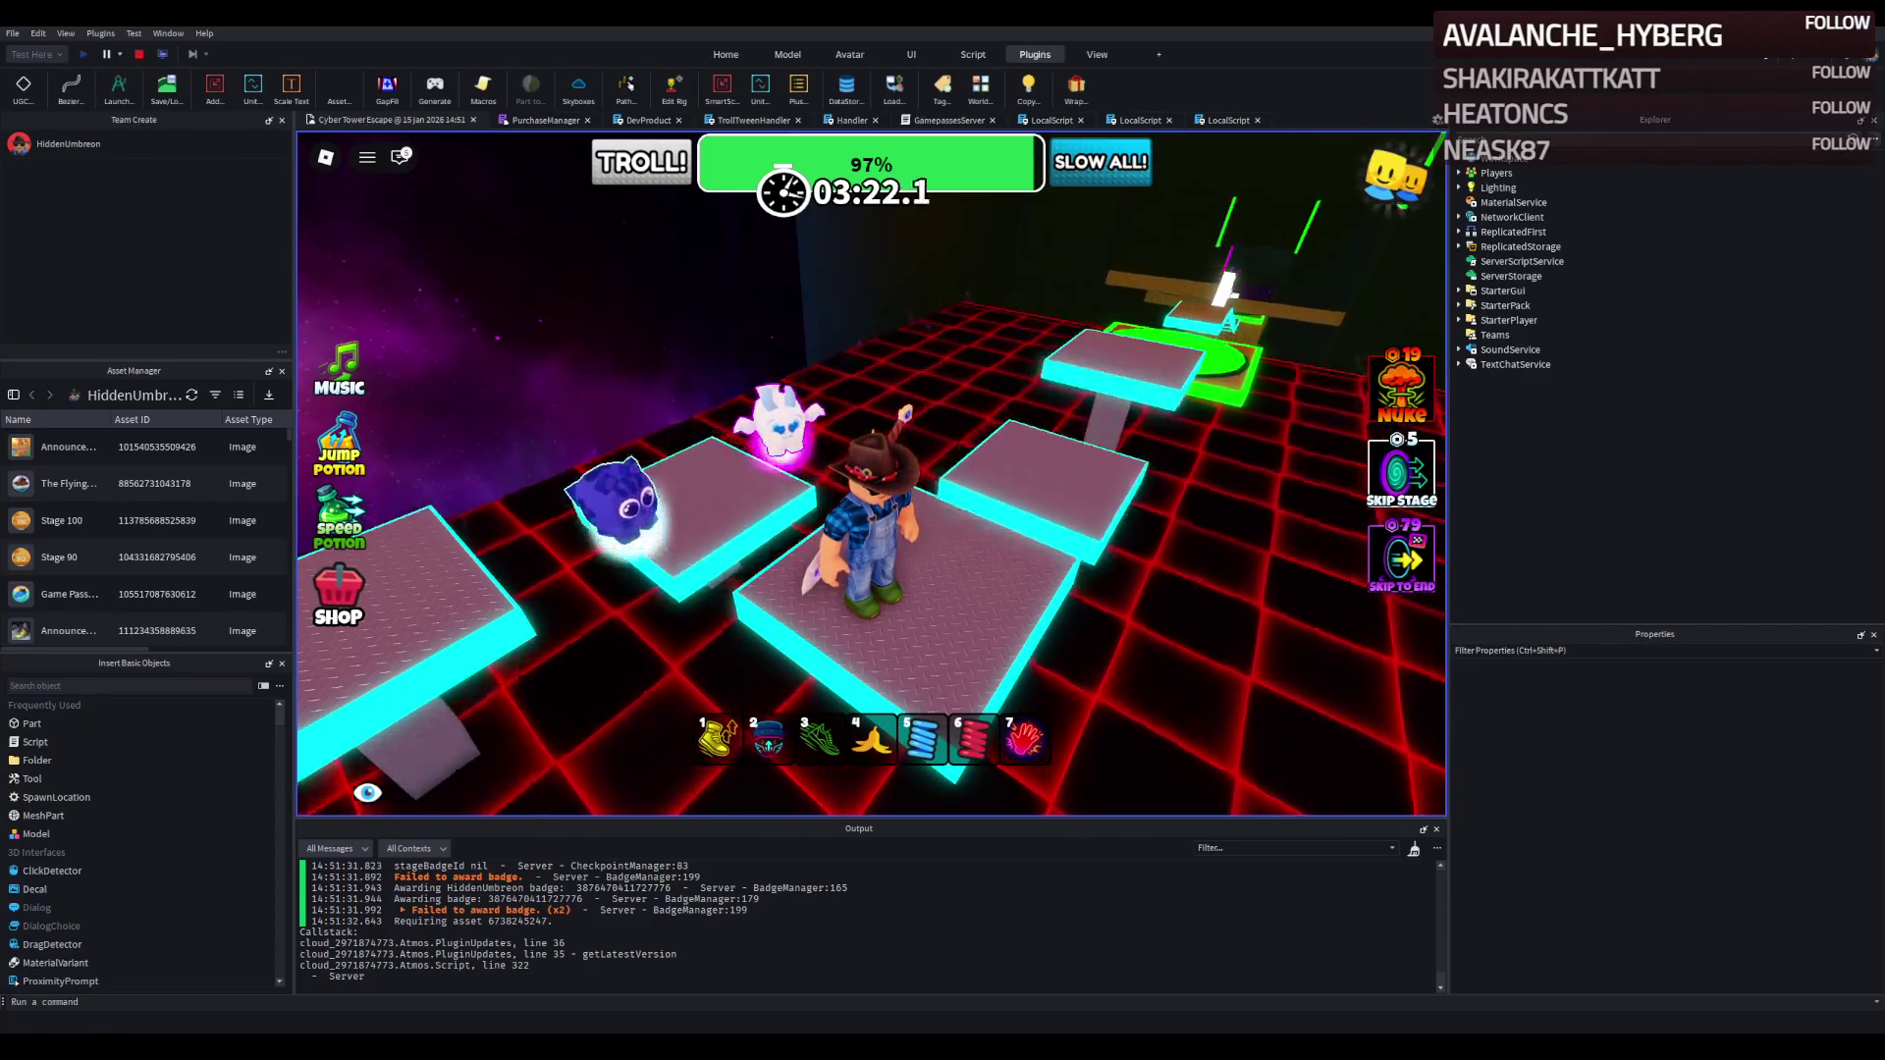
key(Left)
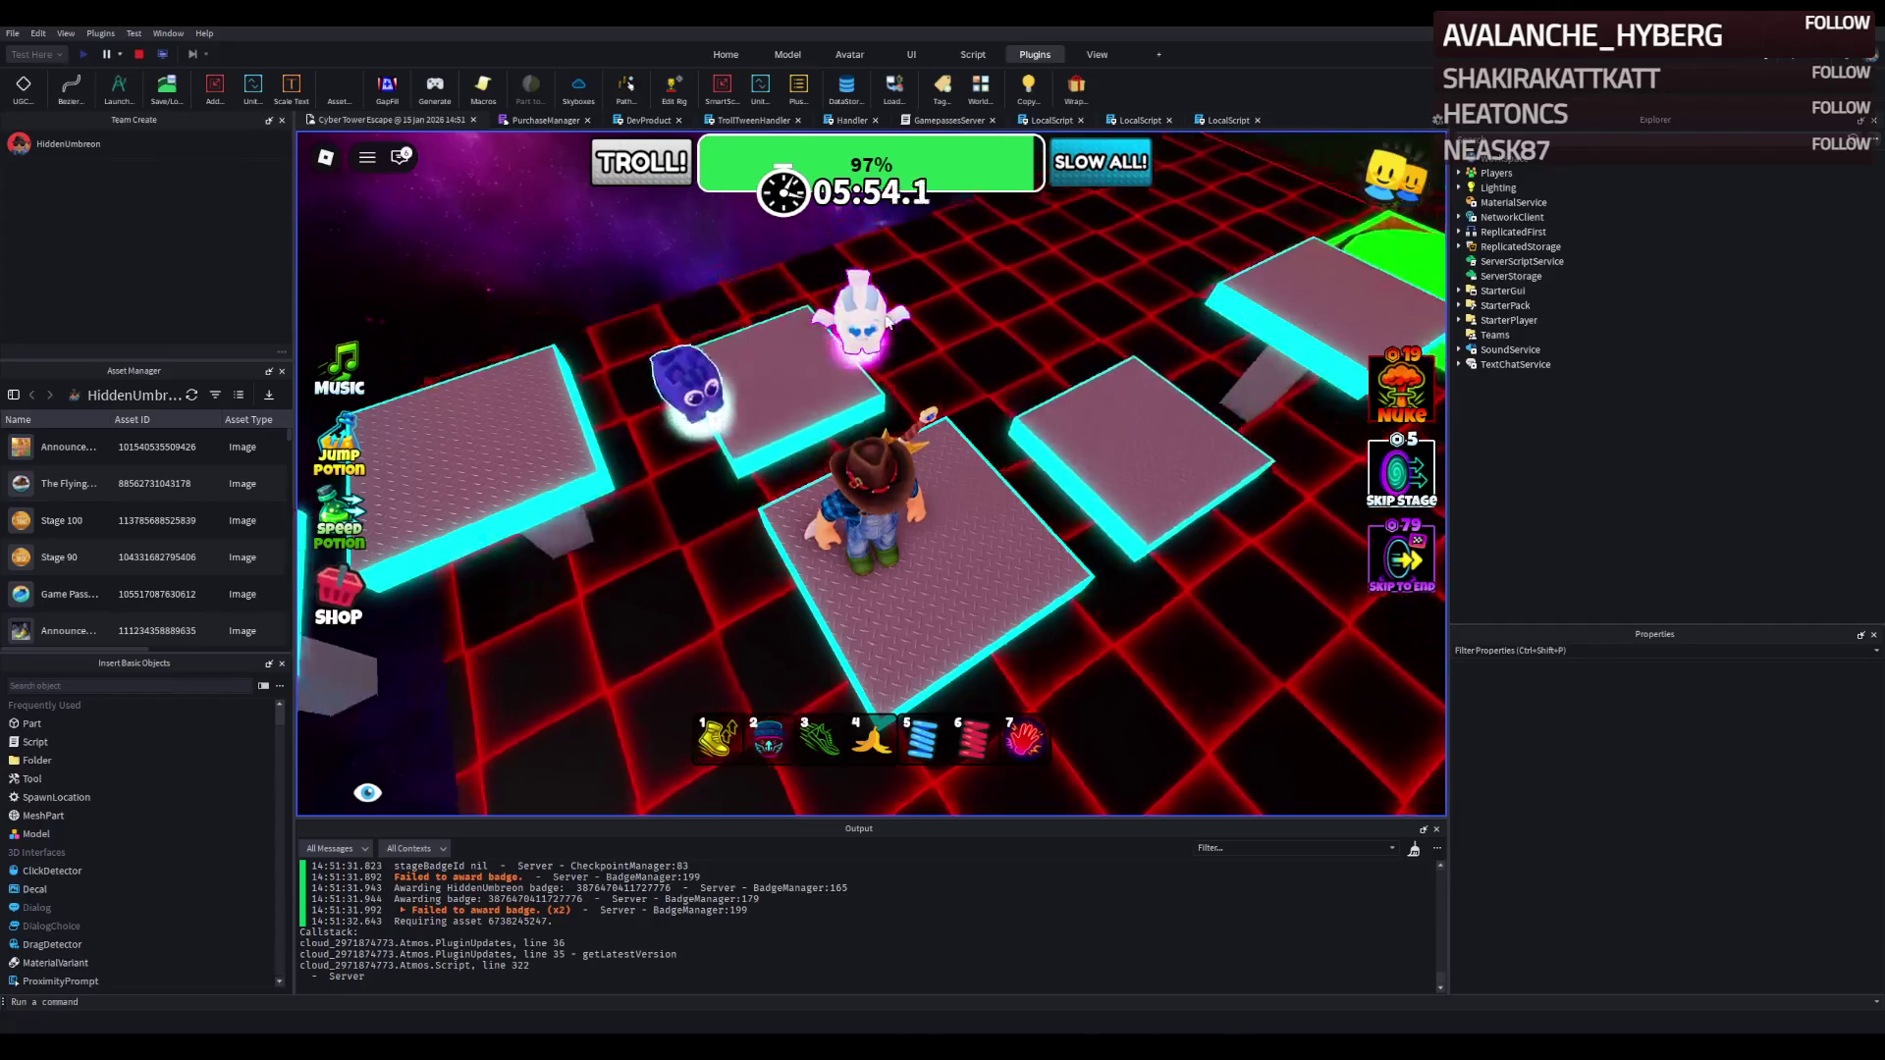
scroll(912, 347, up, 5)
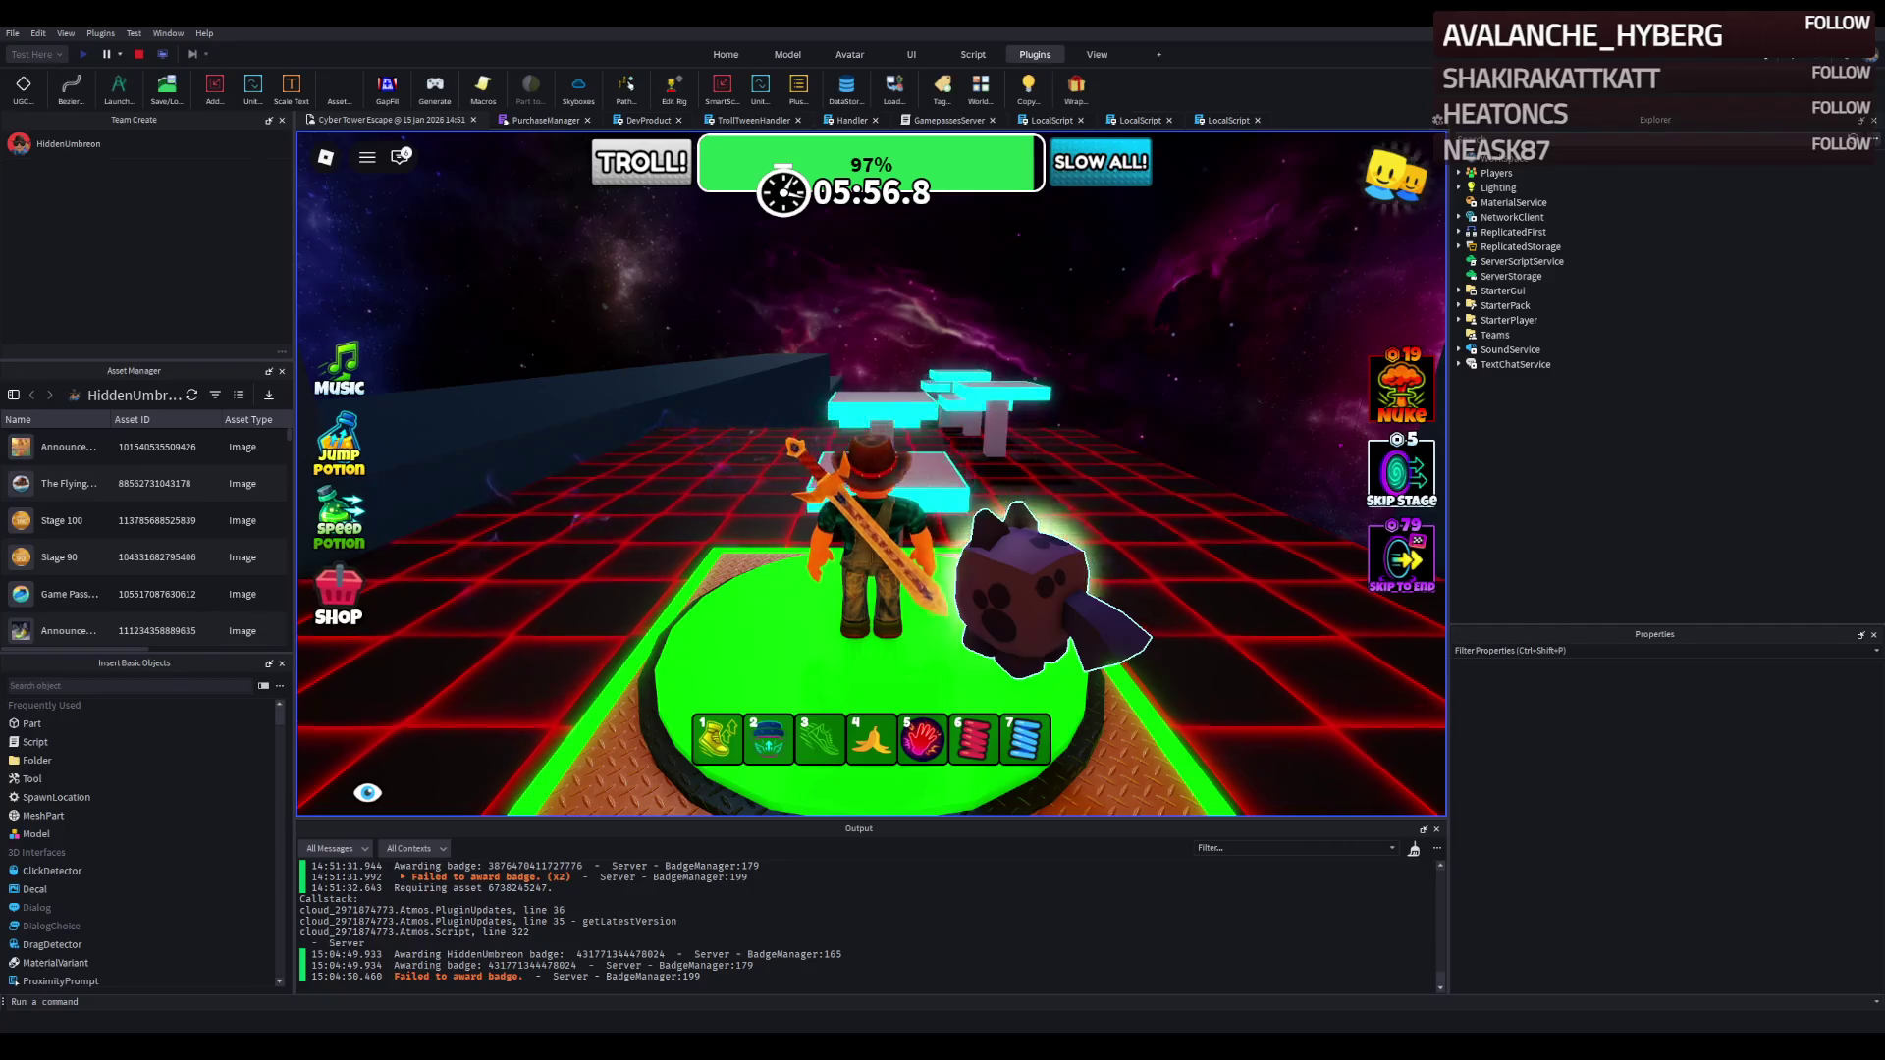
Run the avatar off the green pad across the diamond-plate platforms.
key(w)
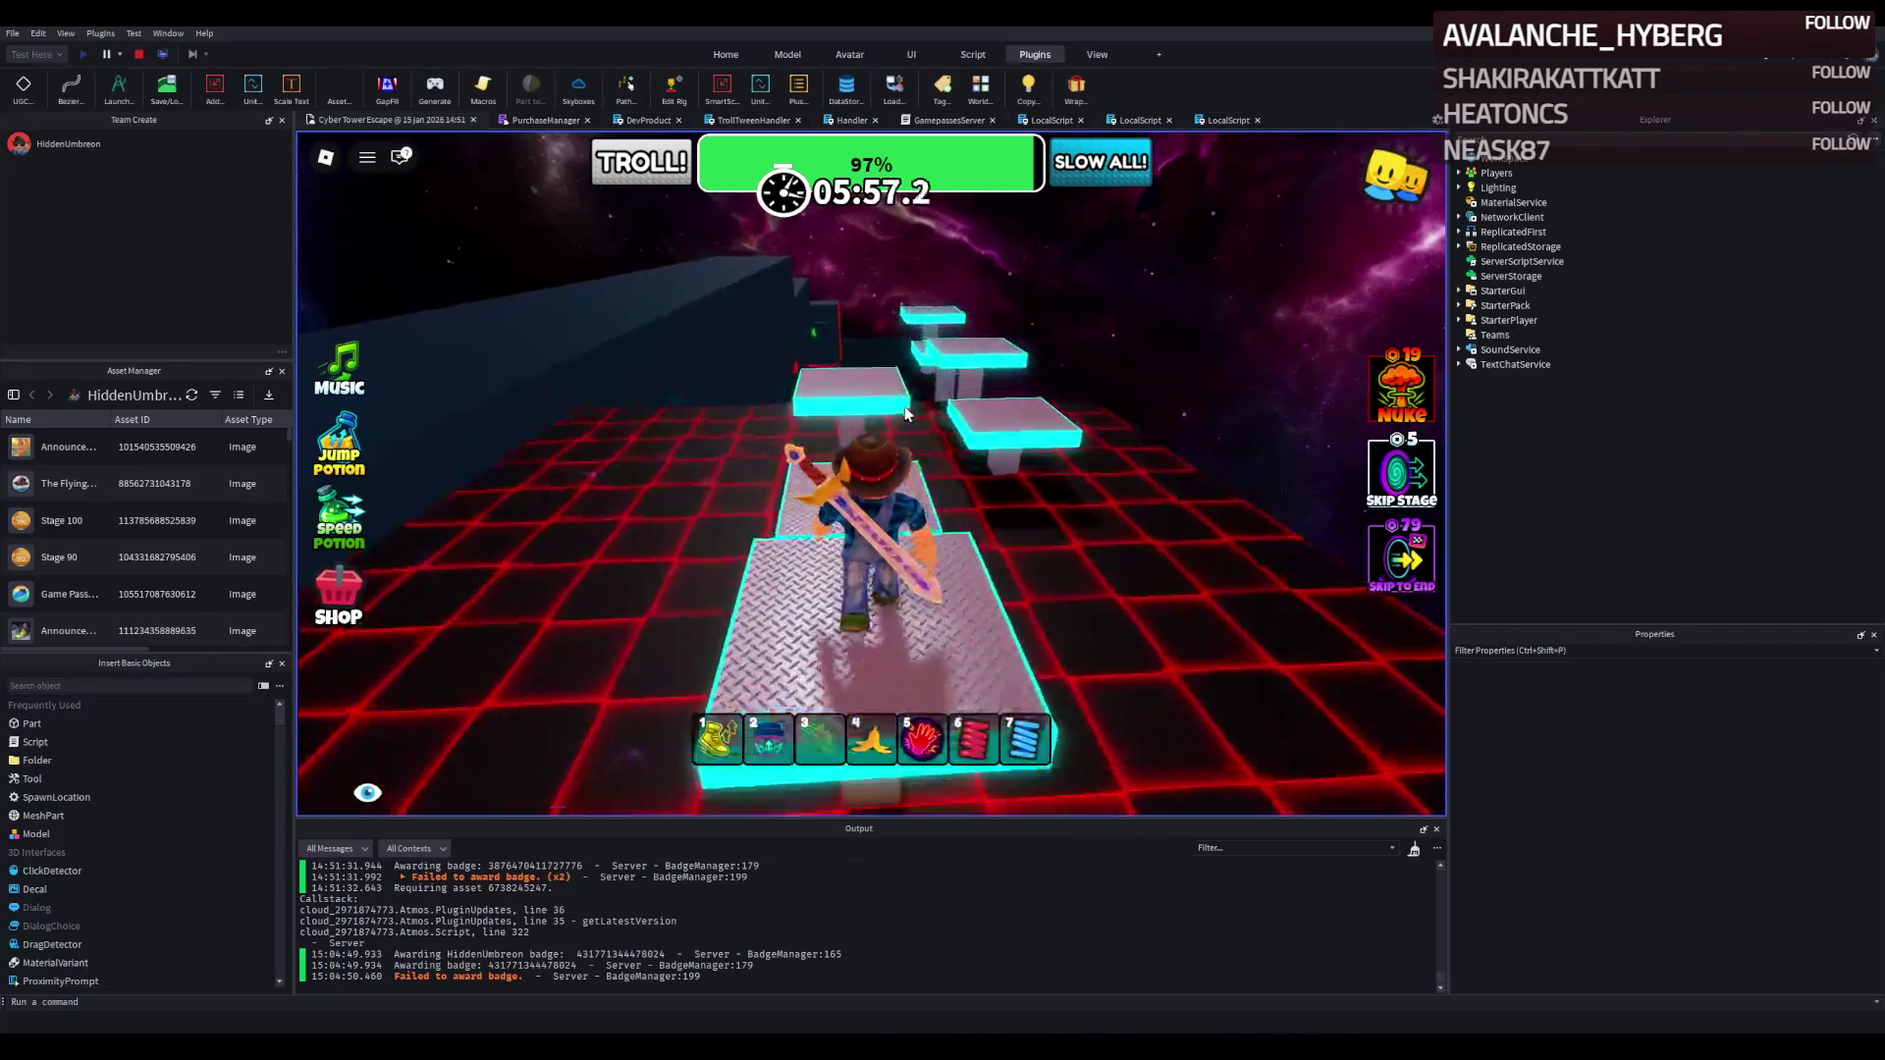
key(w)
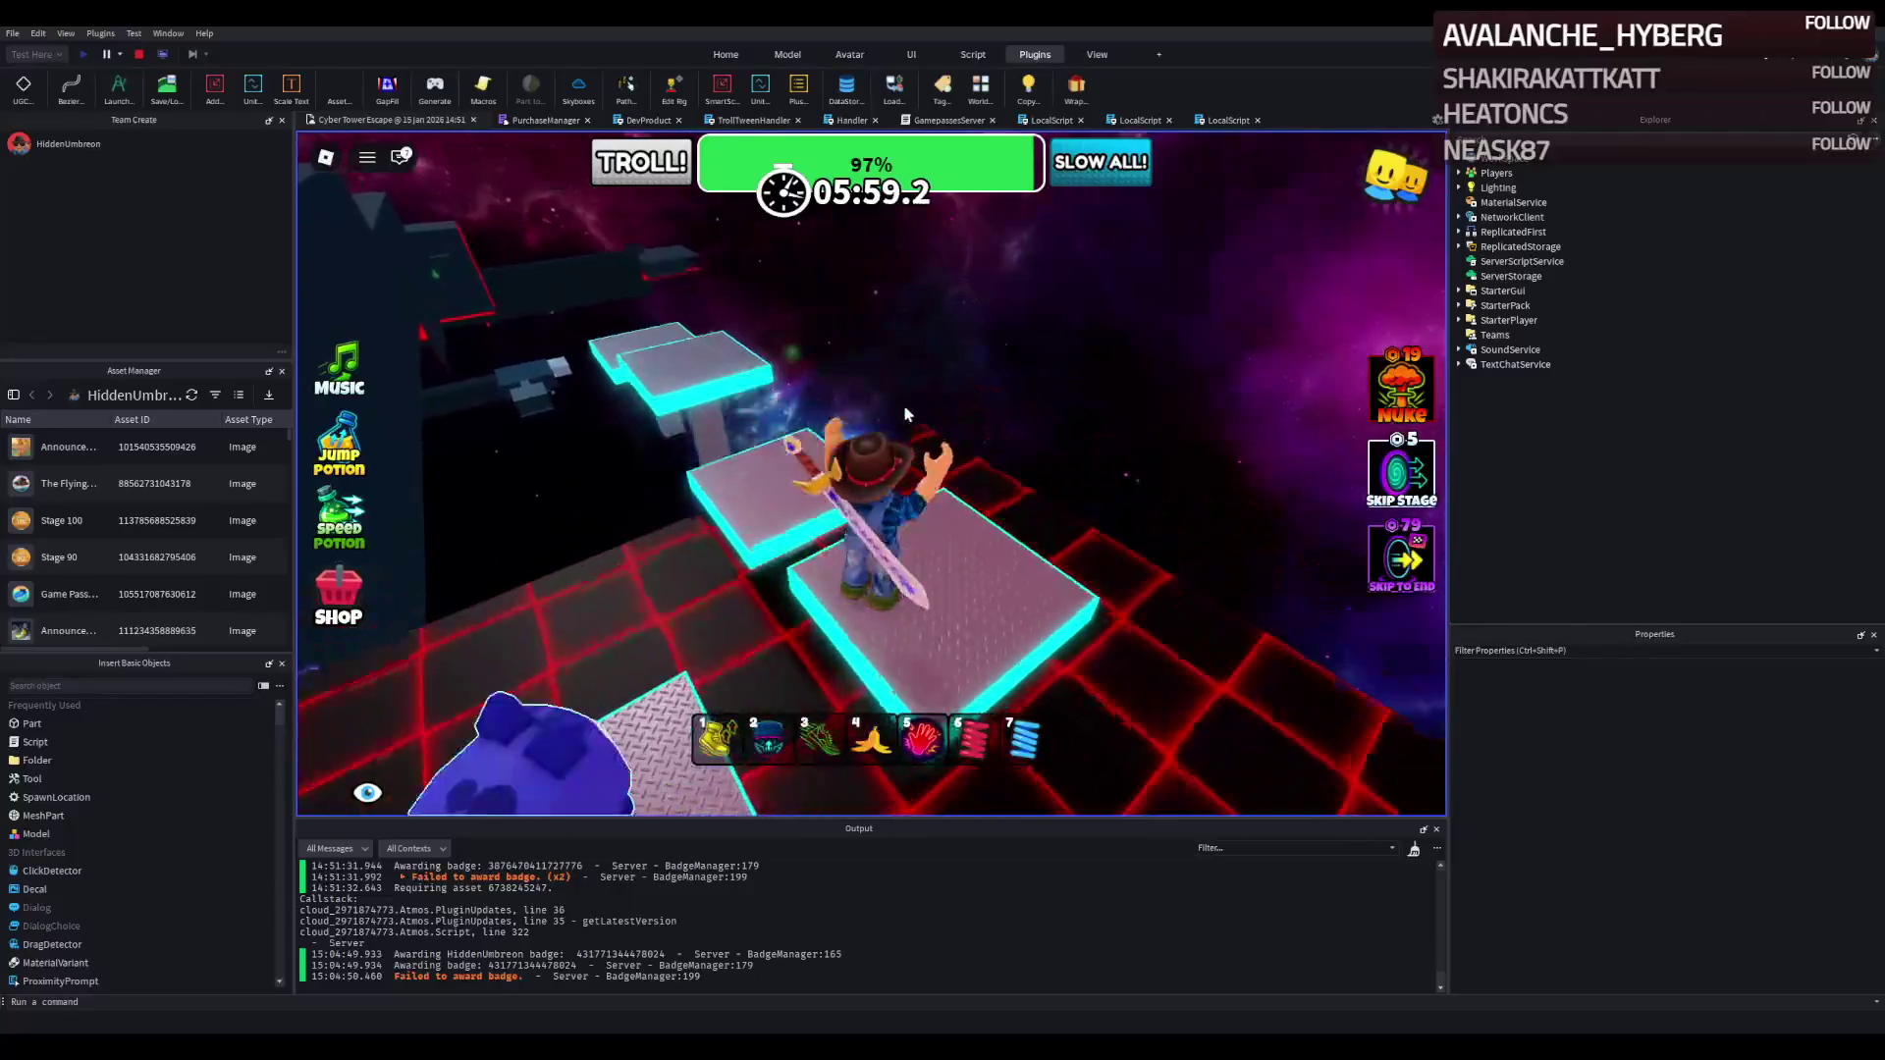
key(w)
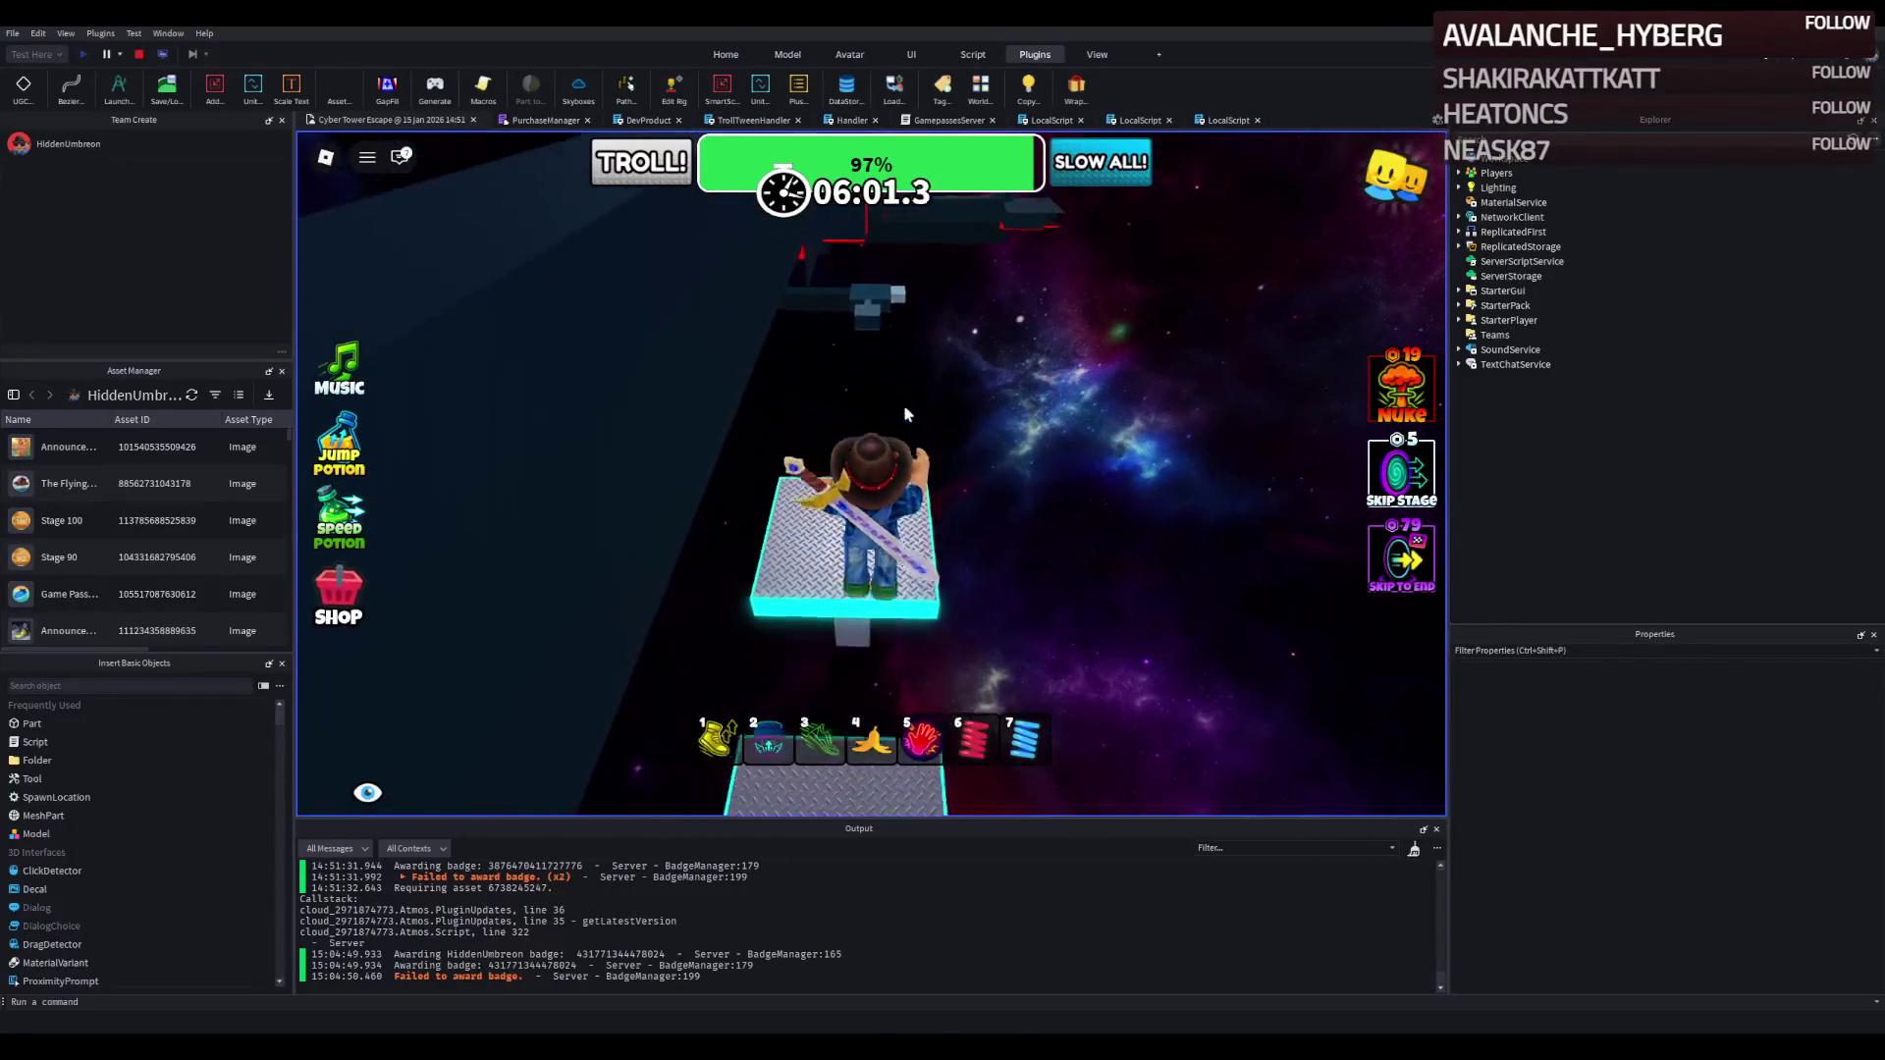
key(w)
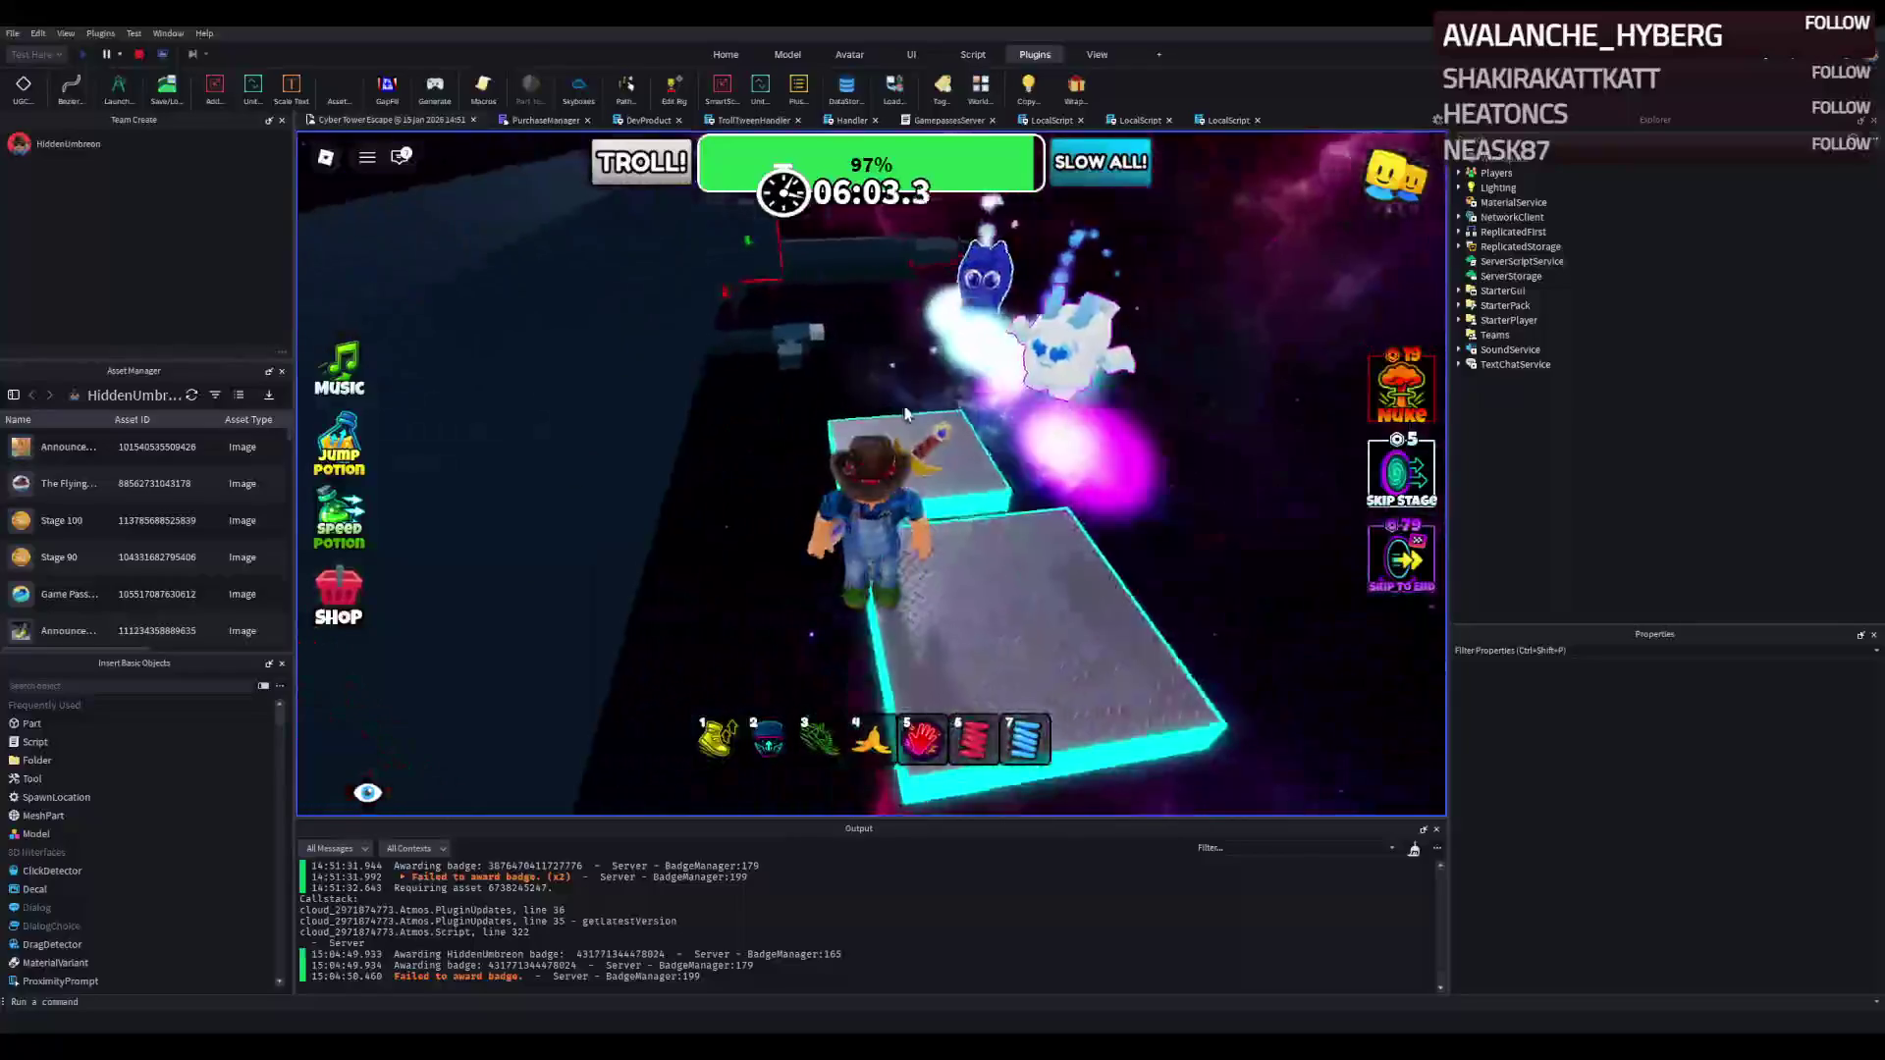
Stop the playtest and return to editing mode.
key(w)
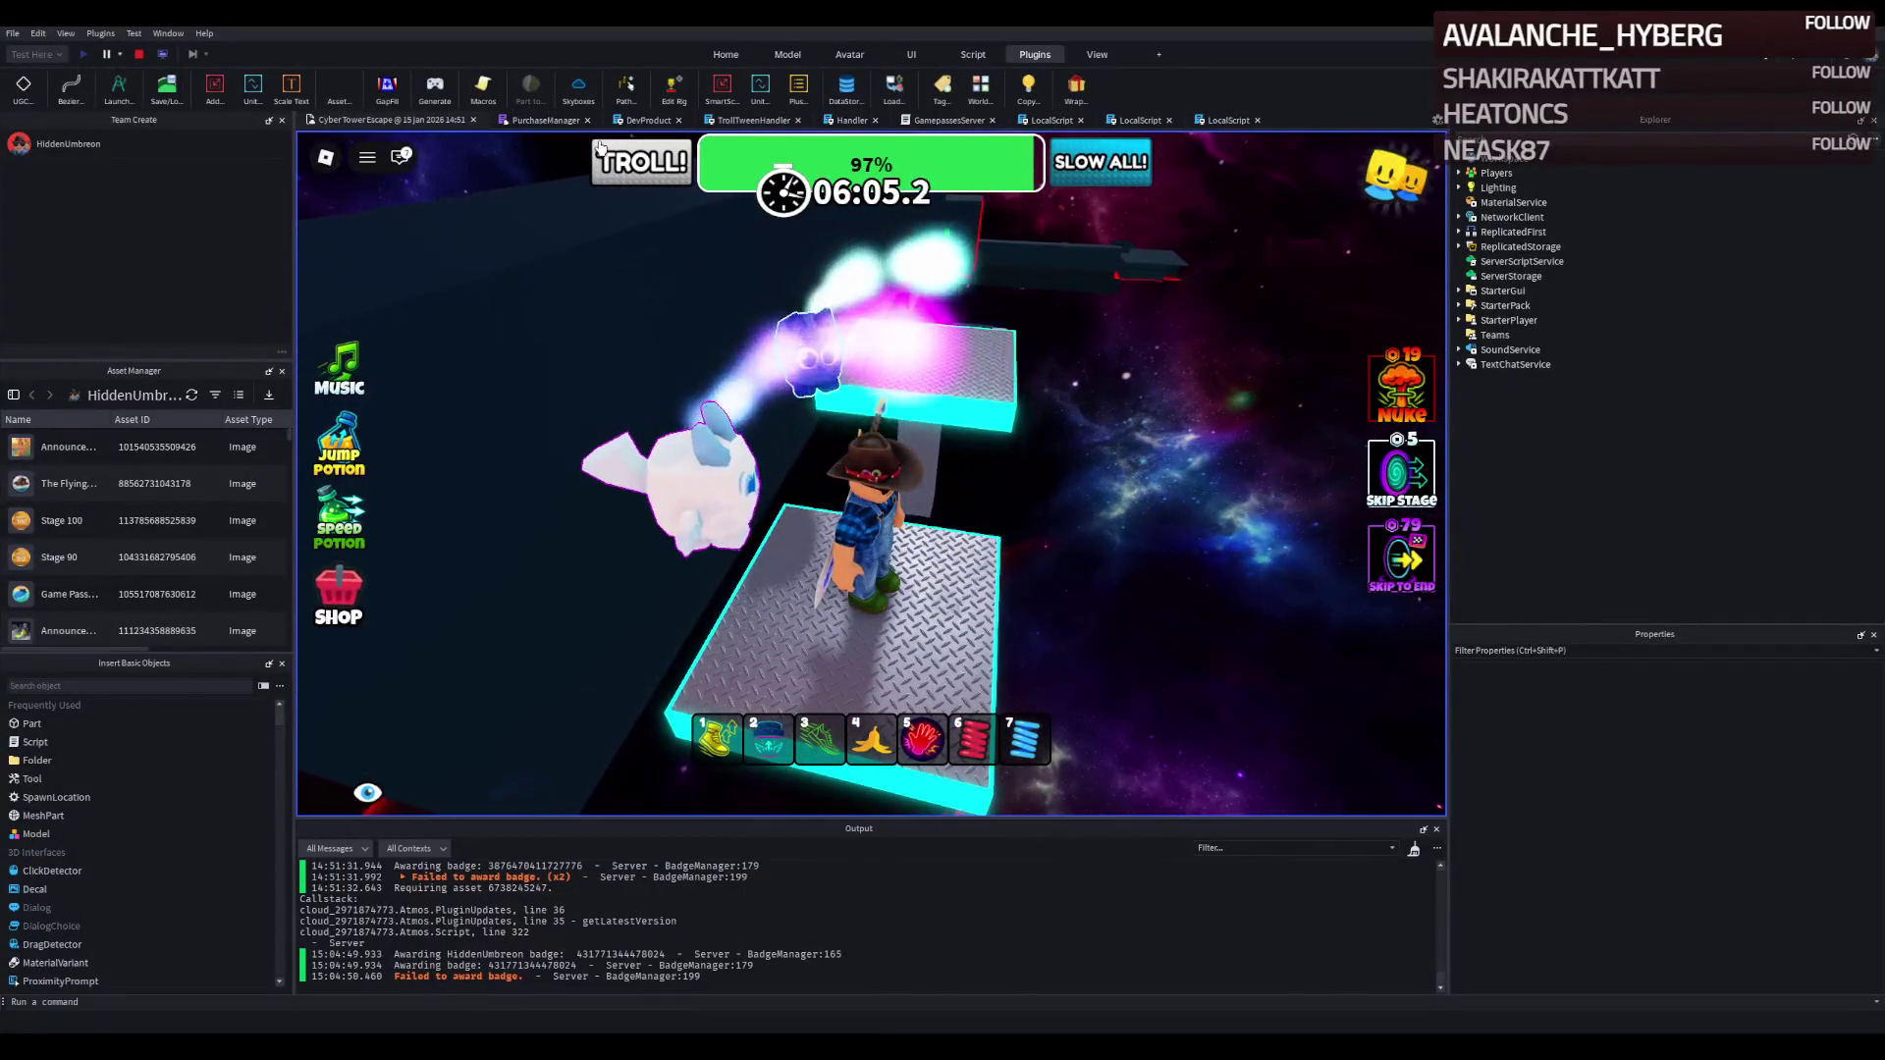
click(138, 54)
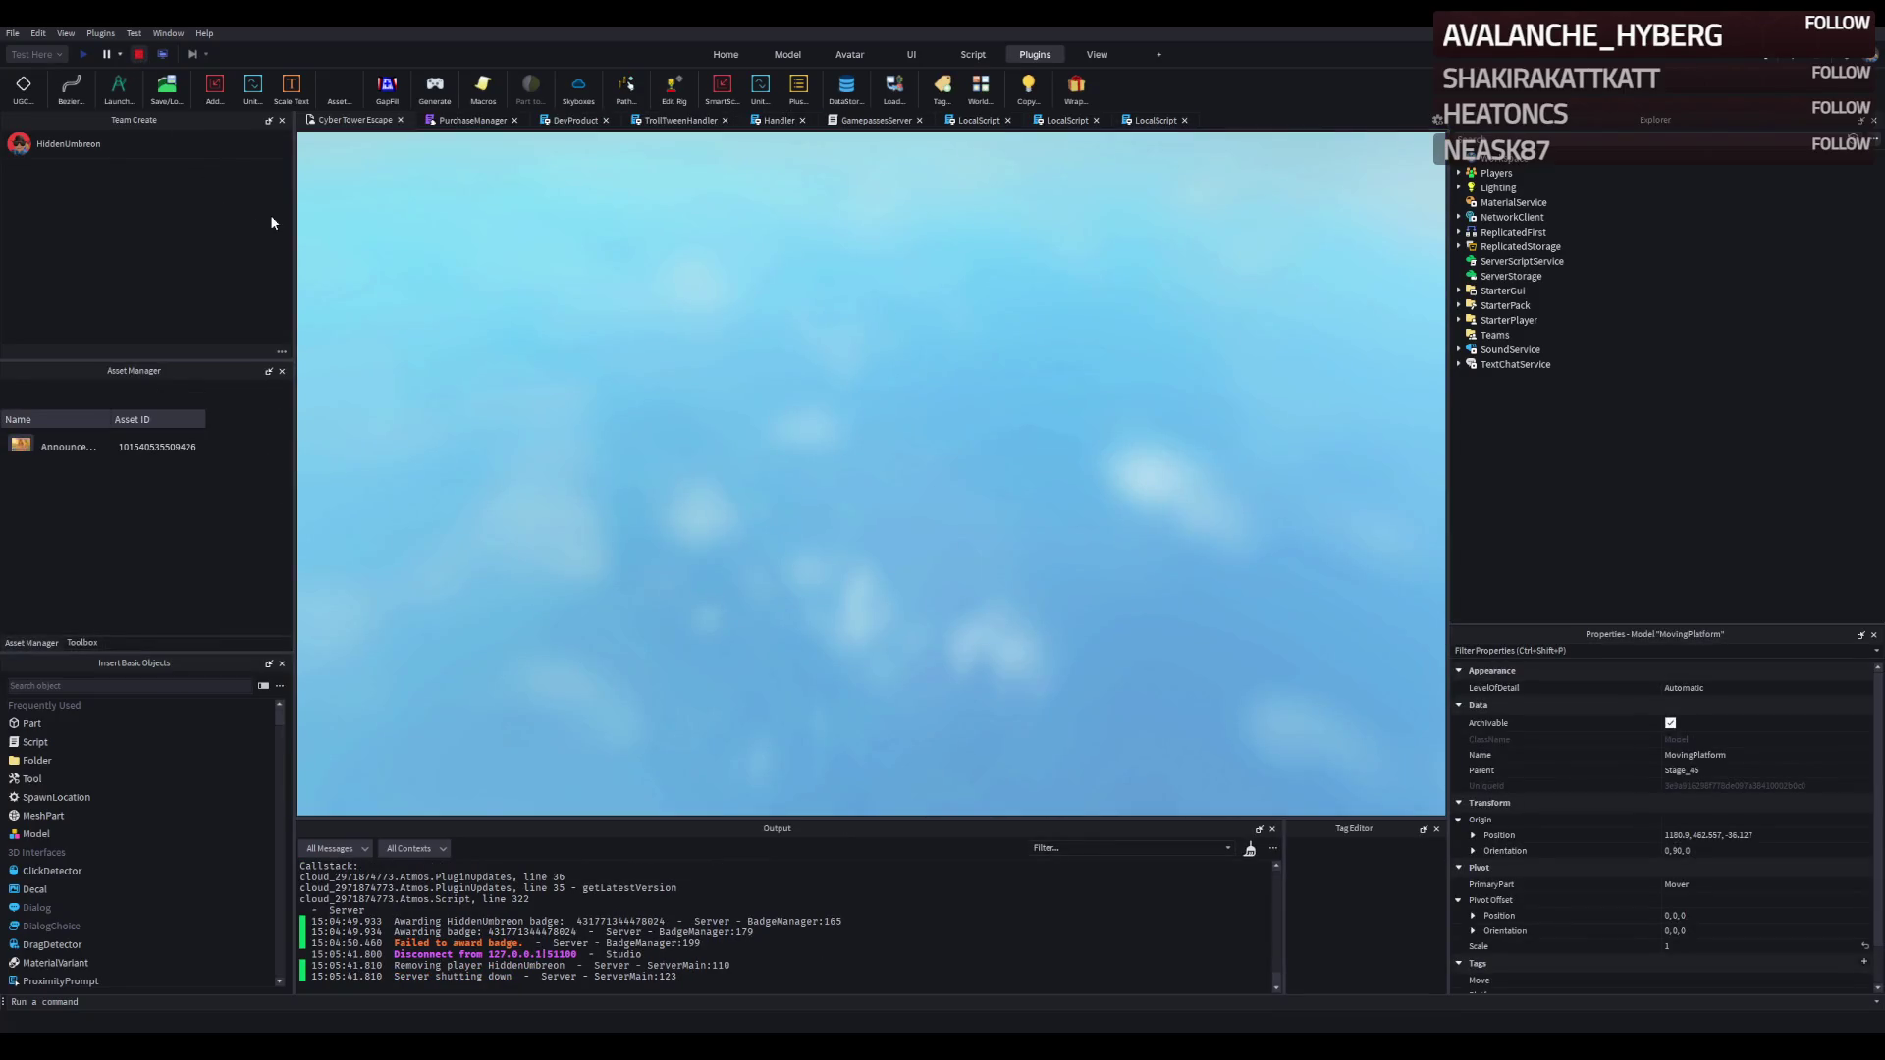
scroll(683, 394, down, 5)
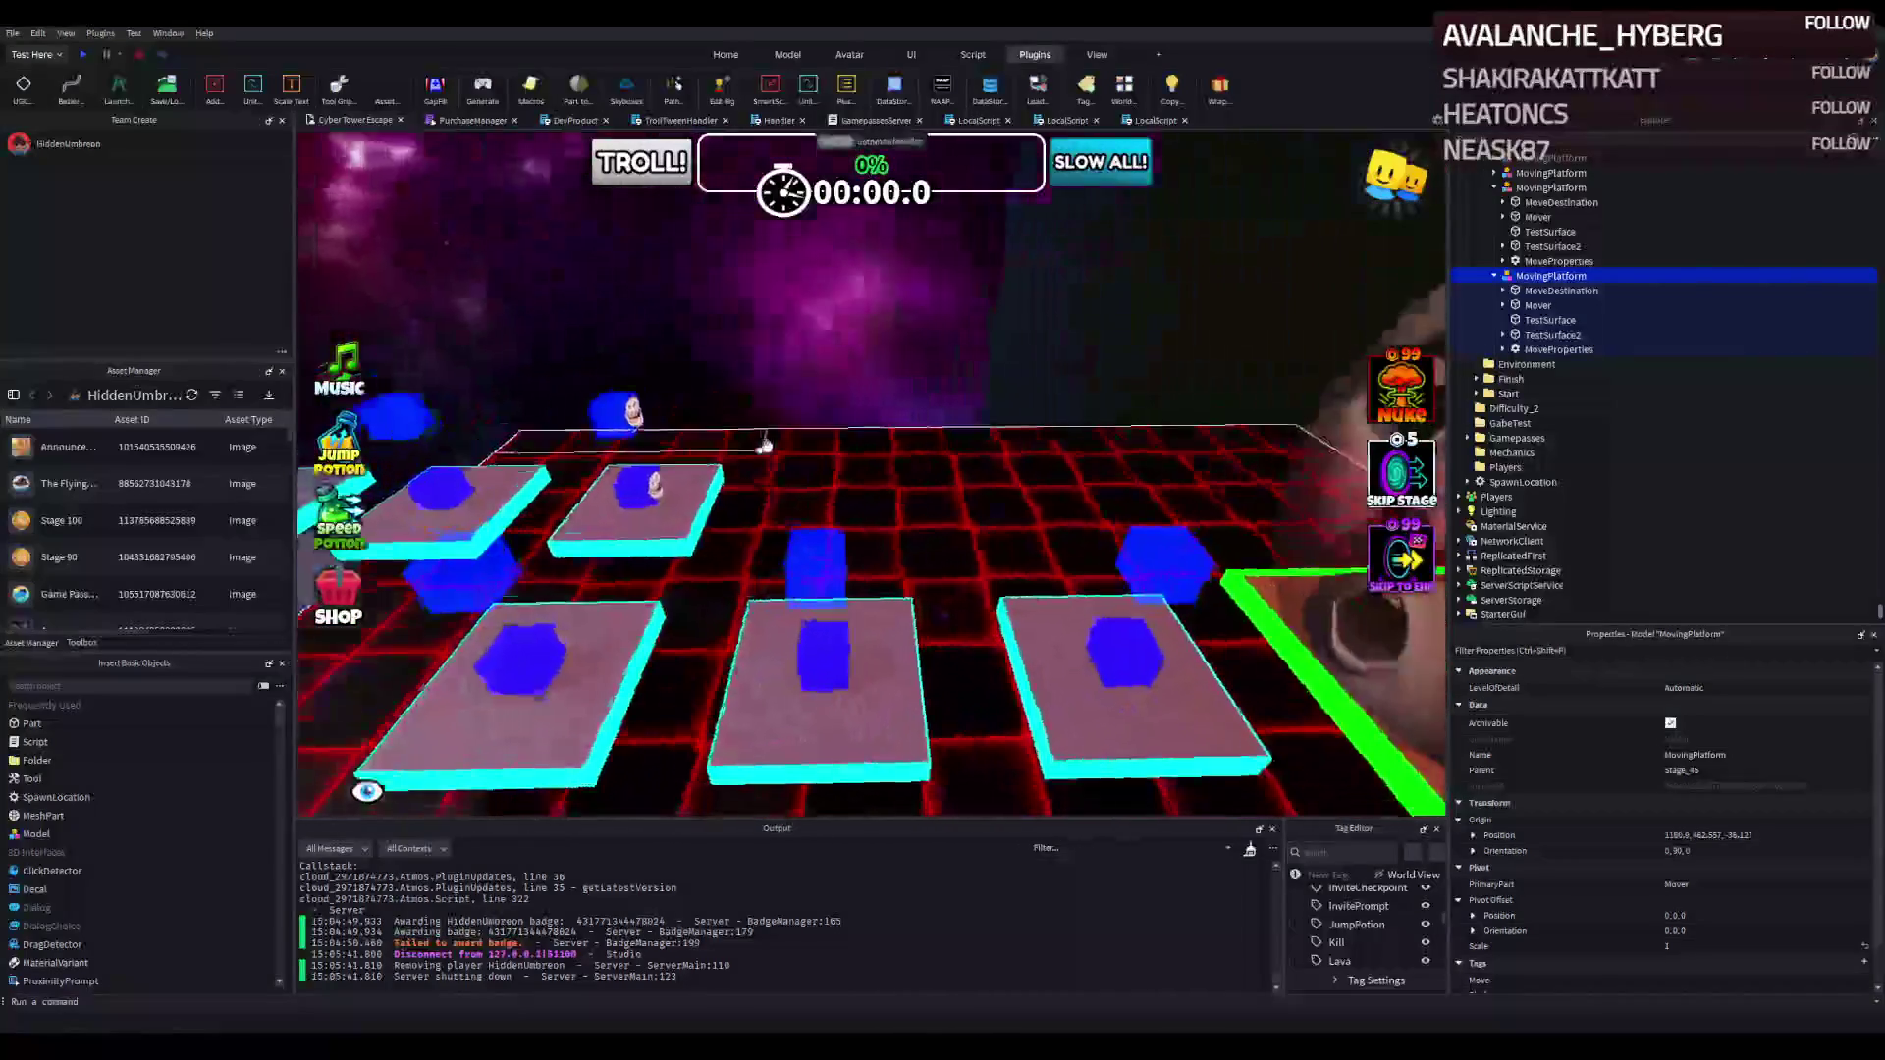
Stretch the two Stage_43 walls lengthwise to about 121 and 135.
click(1040, 347)
key(d)
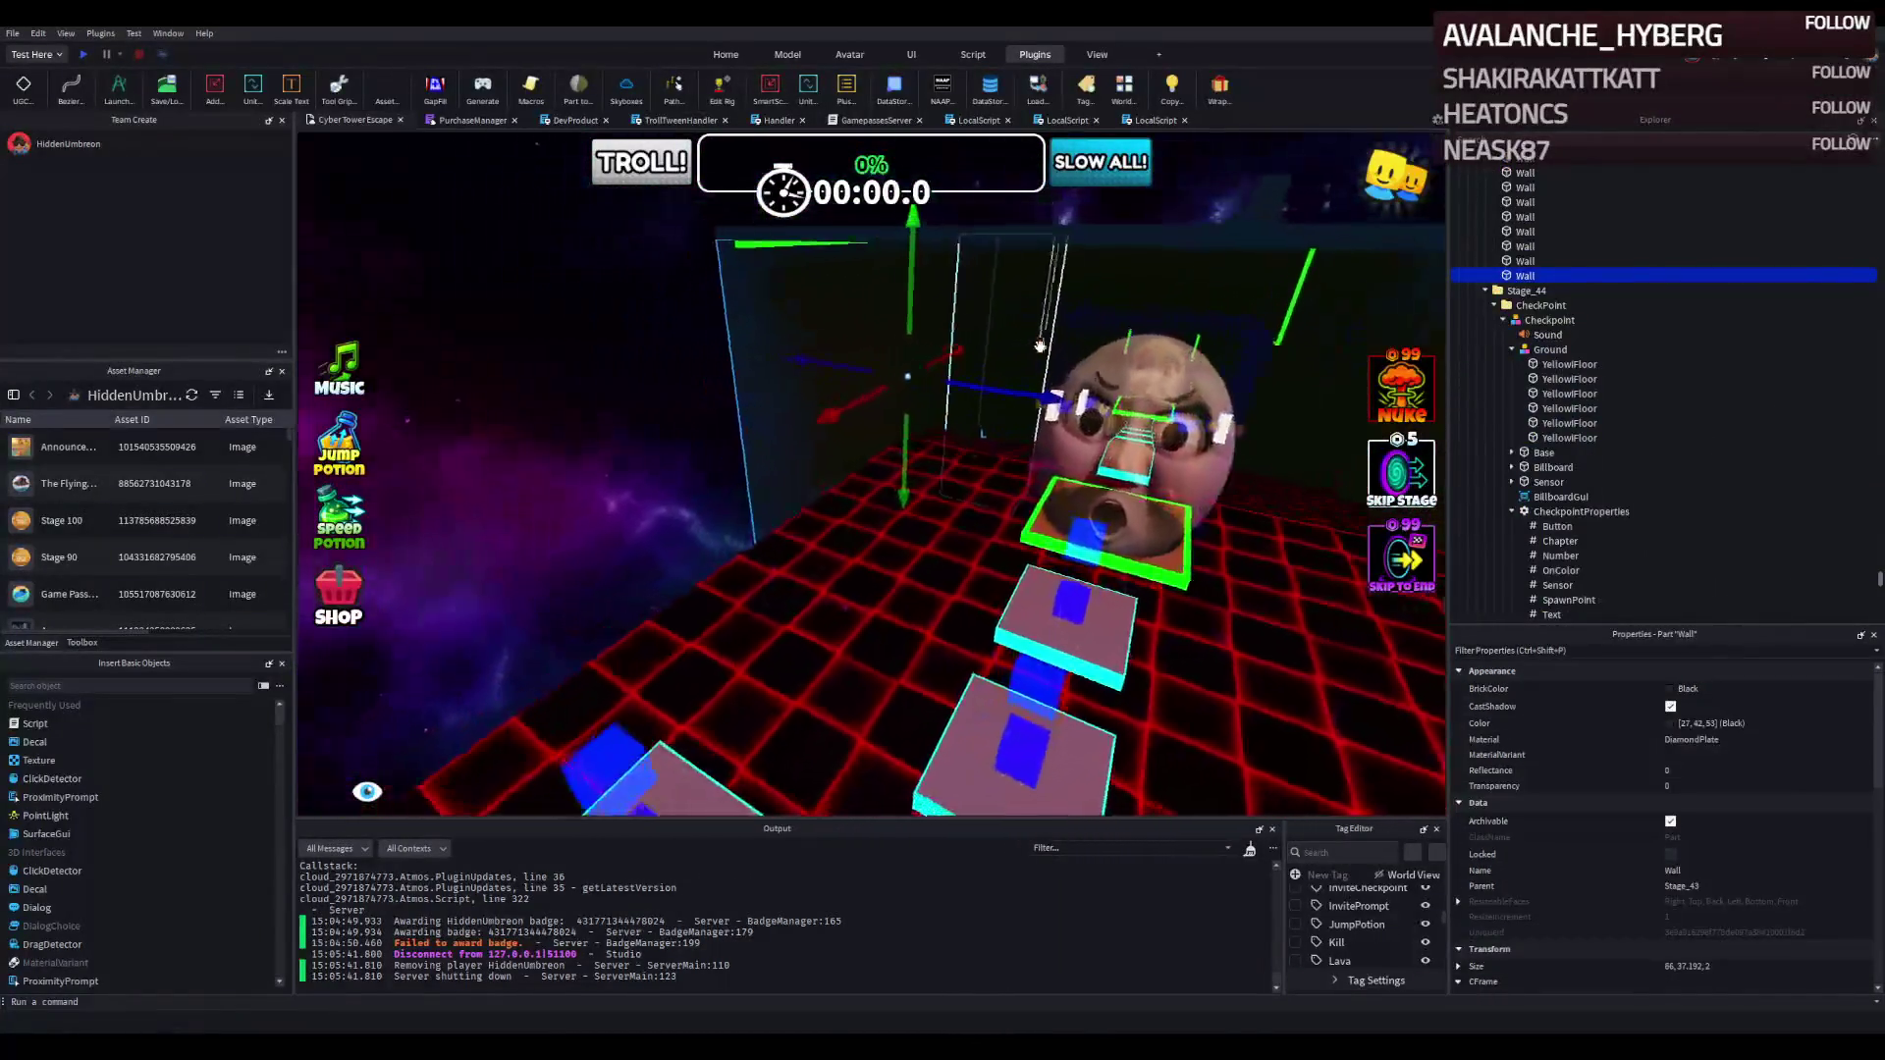
key(a)
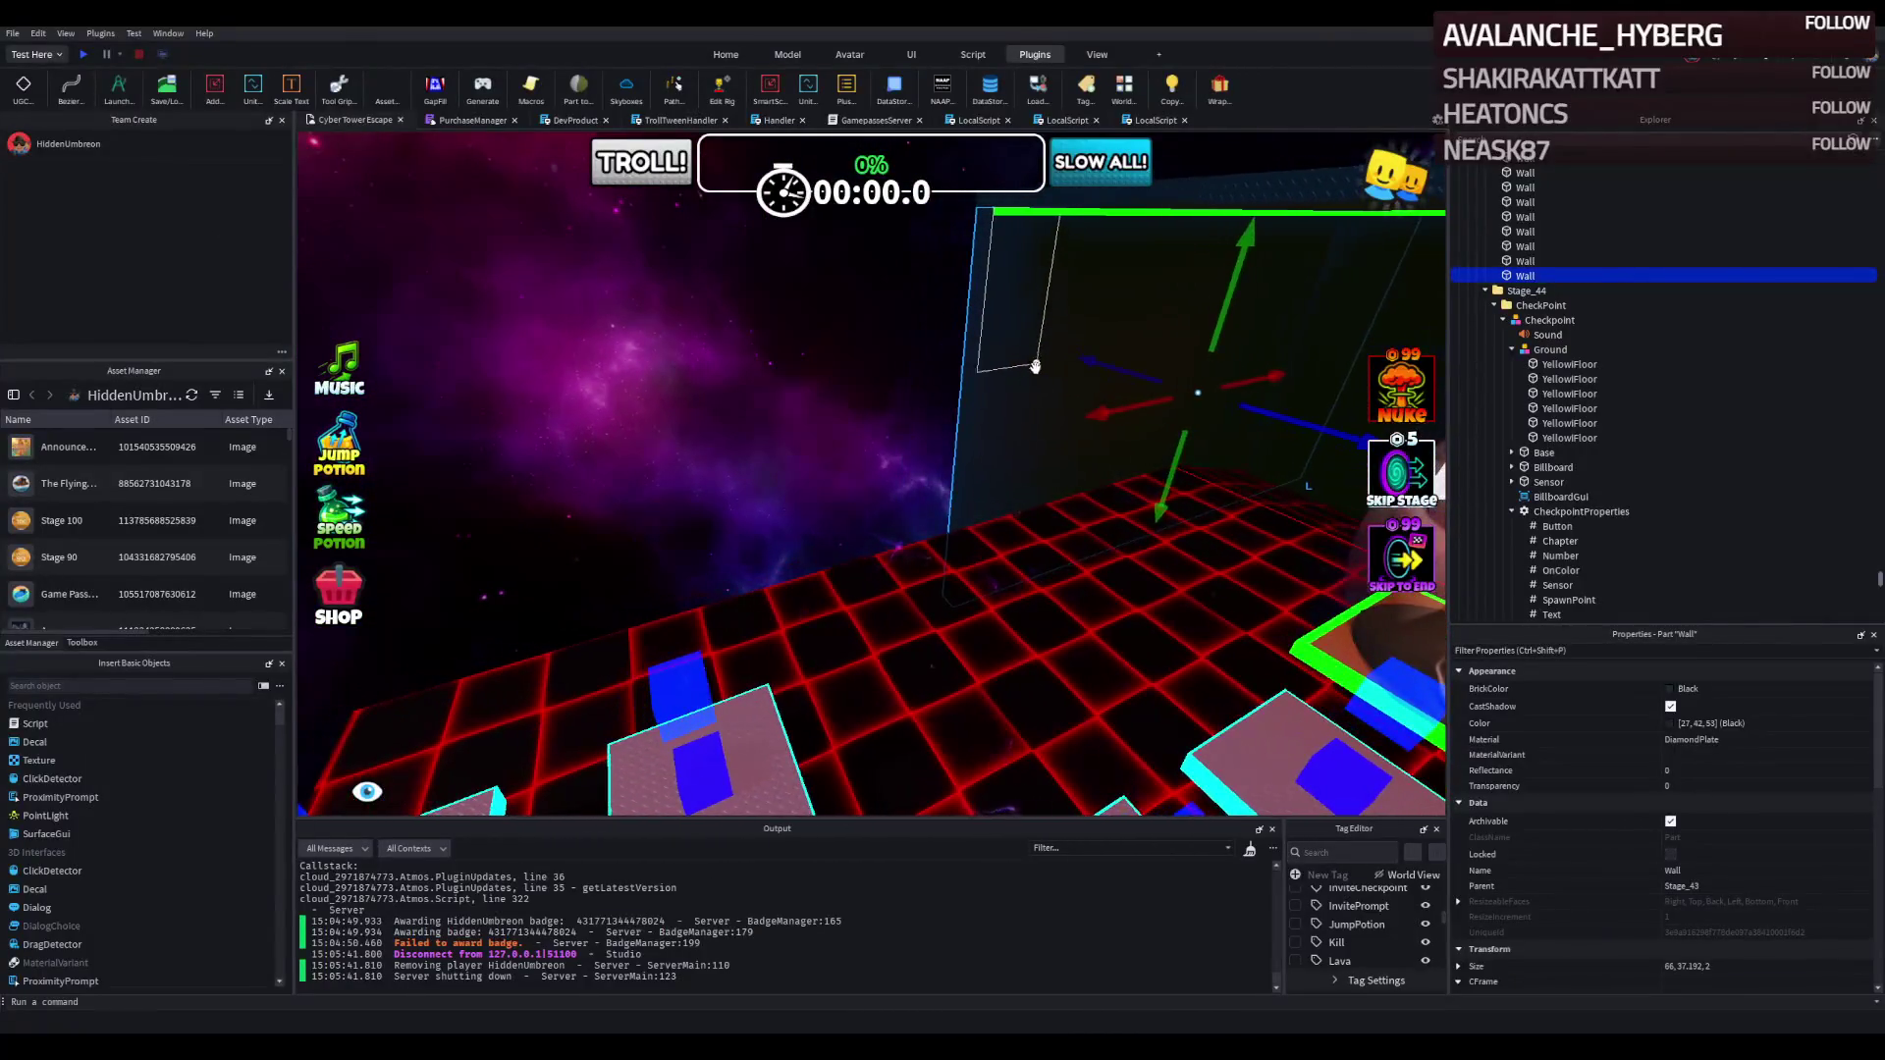
drag(938, 456, 753, 476)
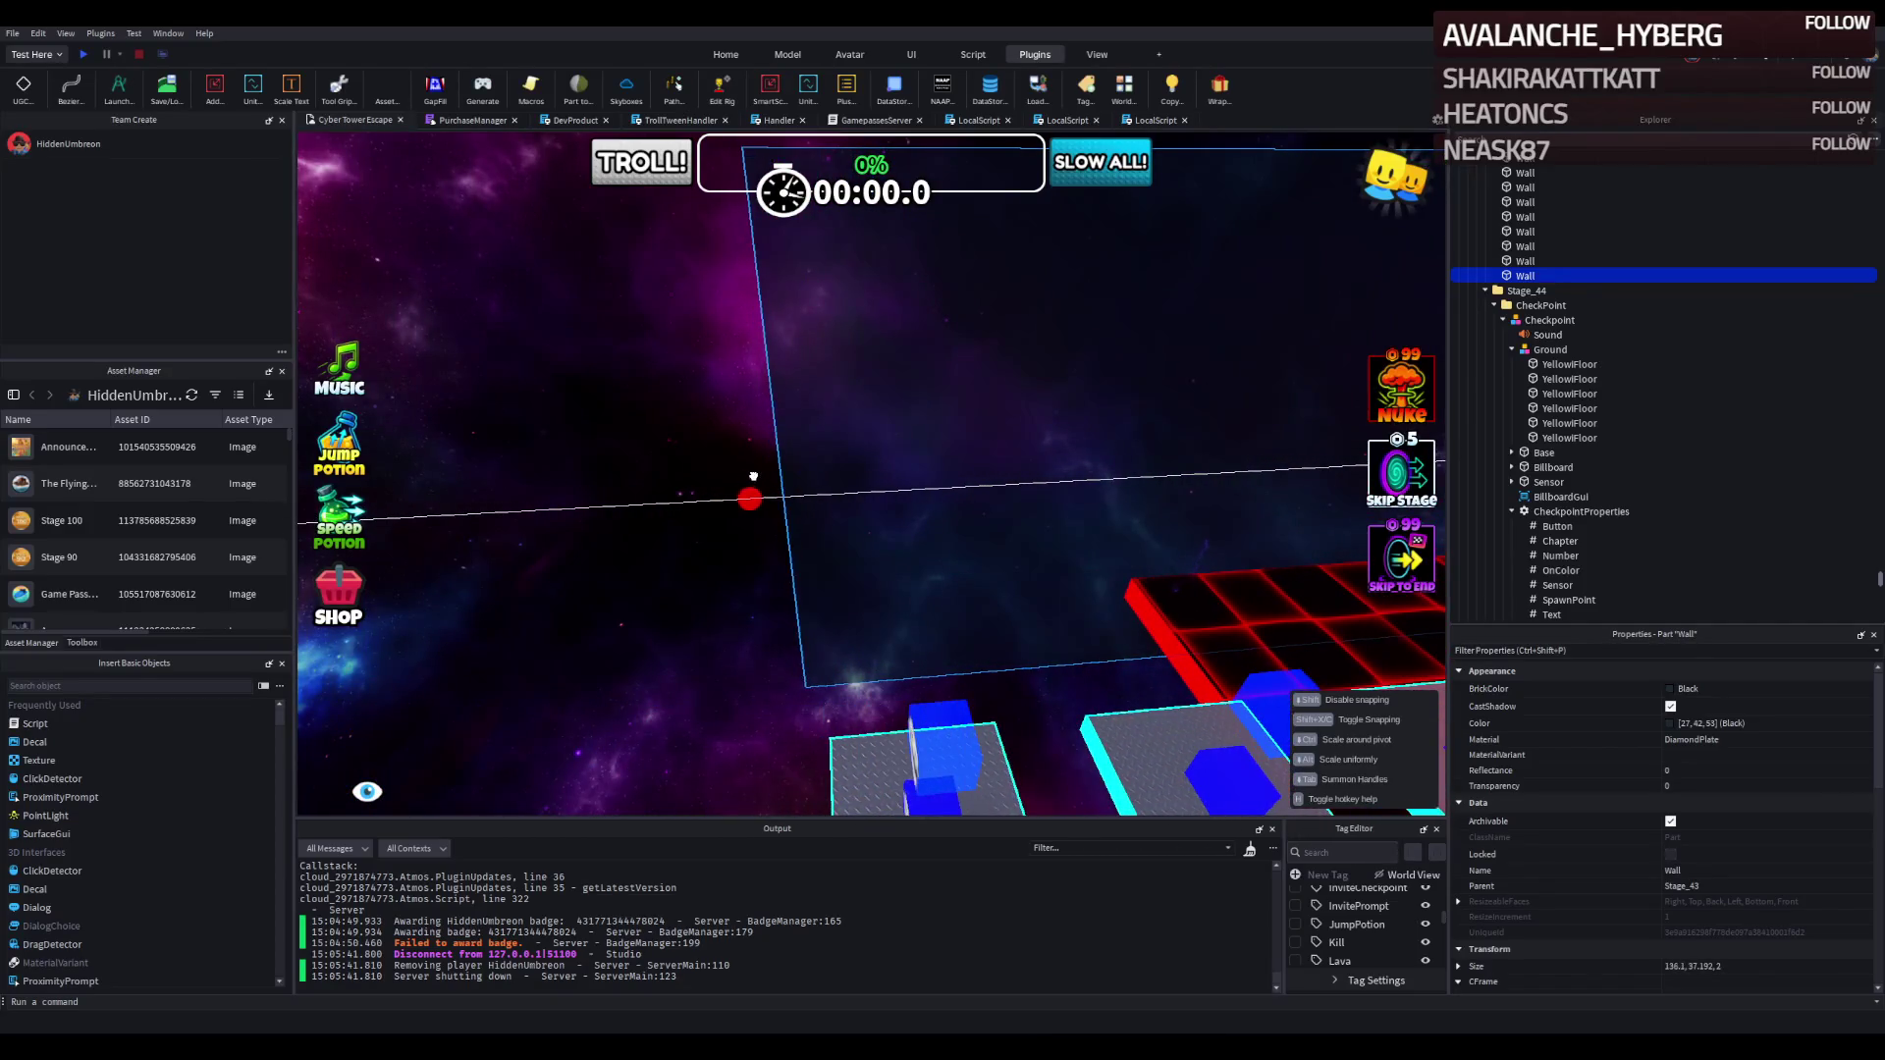
click(663, 481)
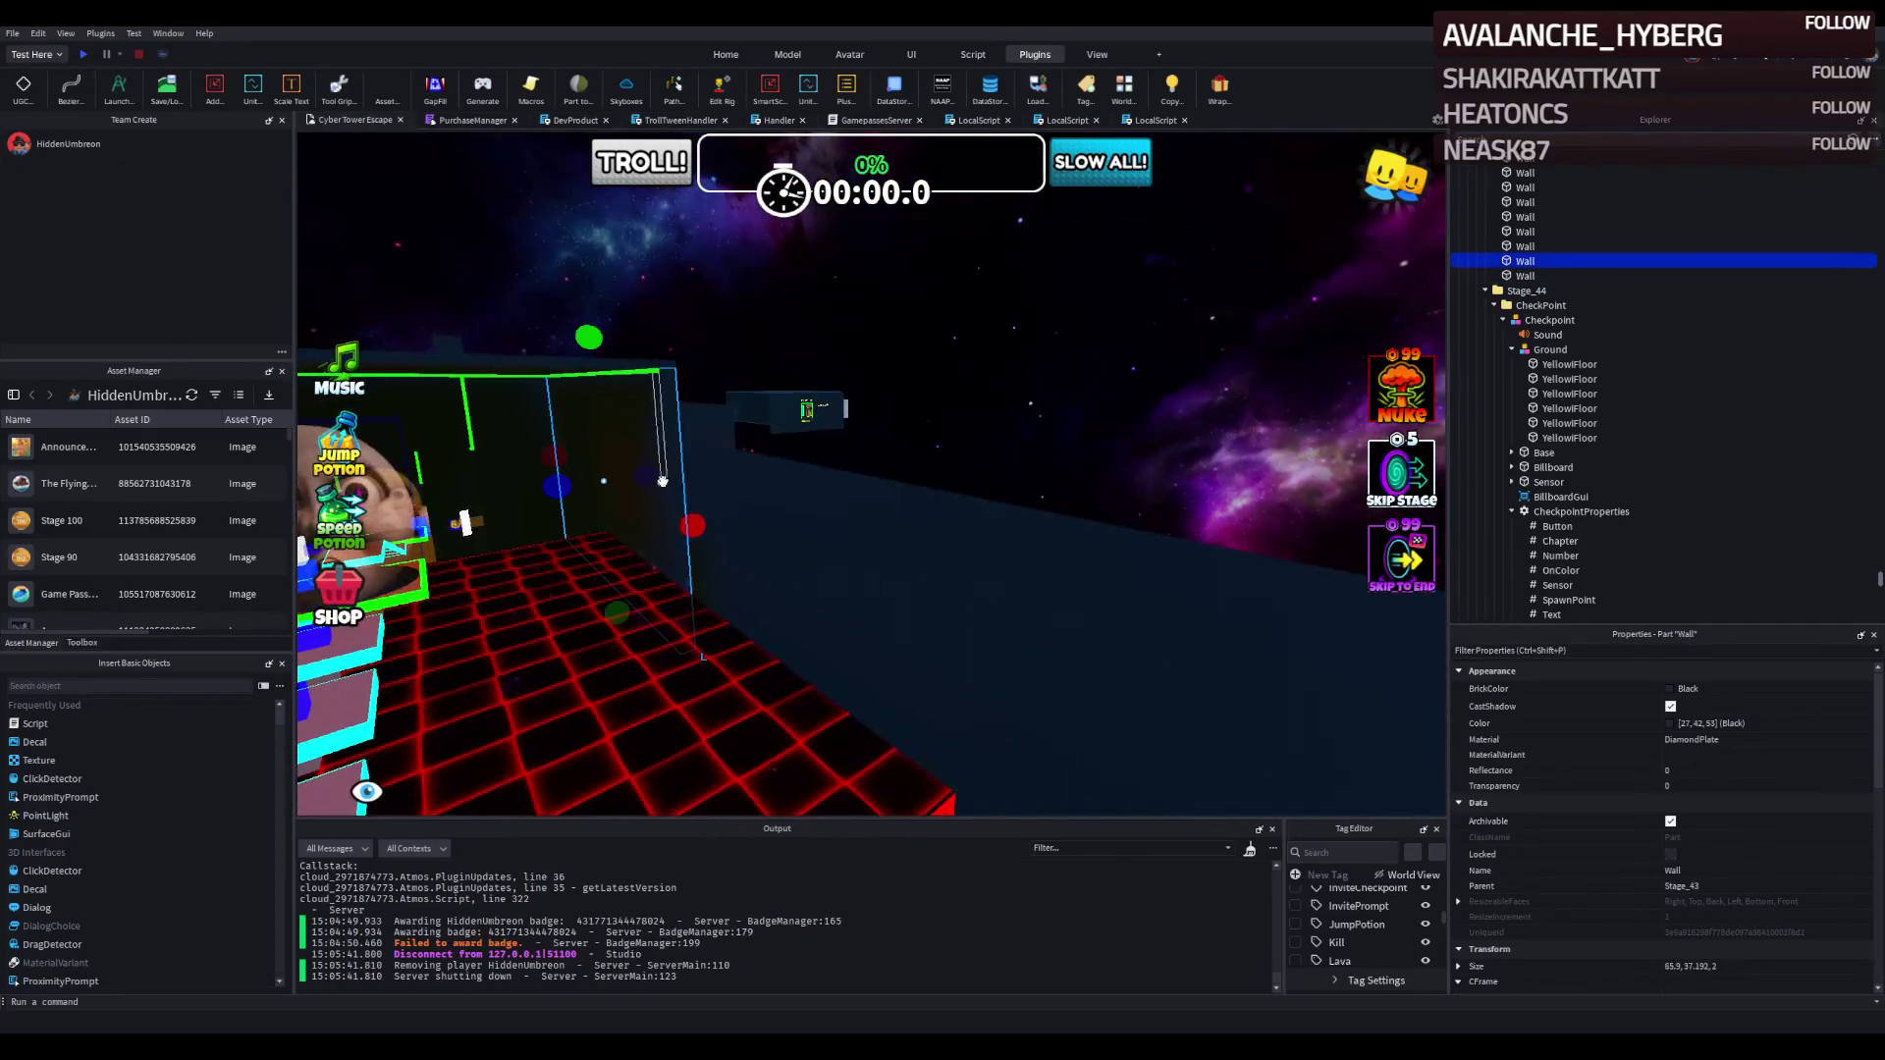
mouse_move(692, 526)
mouse_down()
mouse_move(707, 491)
mouse_move(765, 563)
mouse_up()
Resize the Stage_45 ElectricFloor to 50.6 × 111 × 2.
click(815, 564)
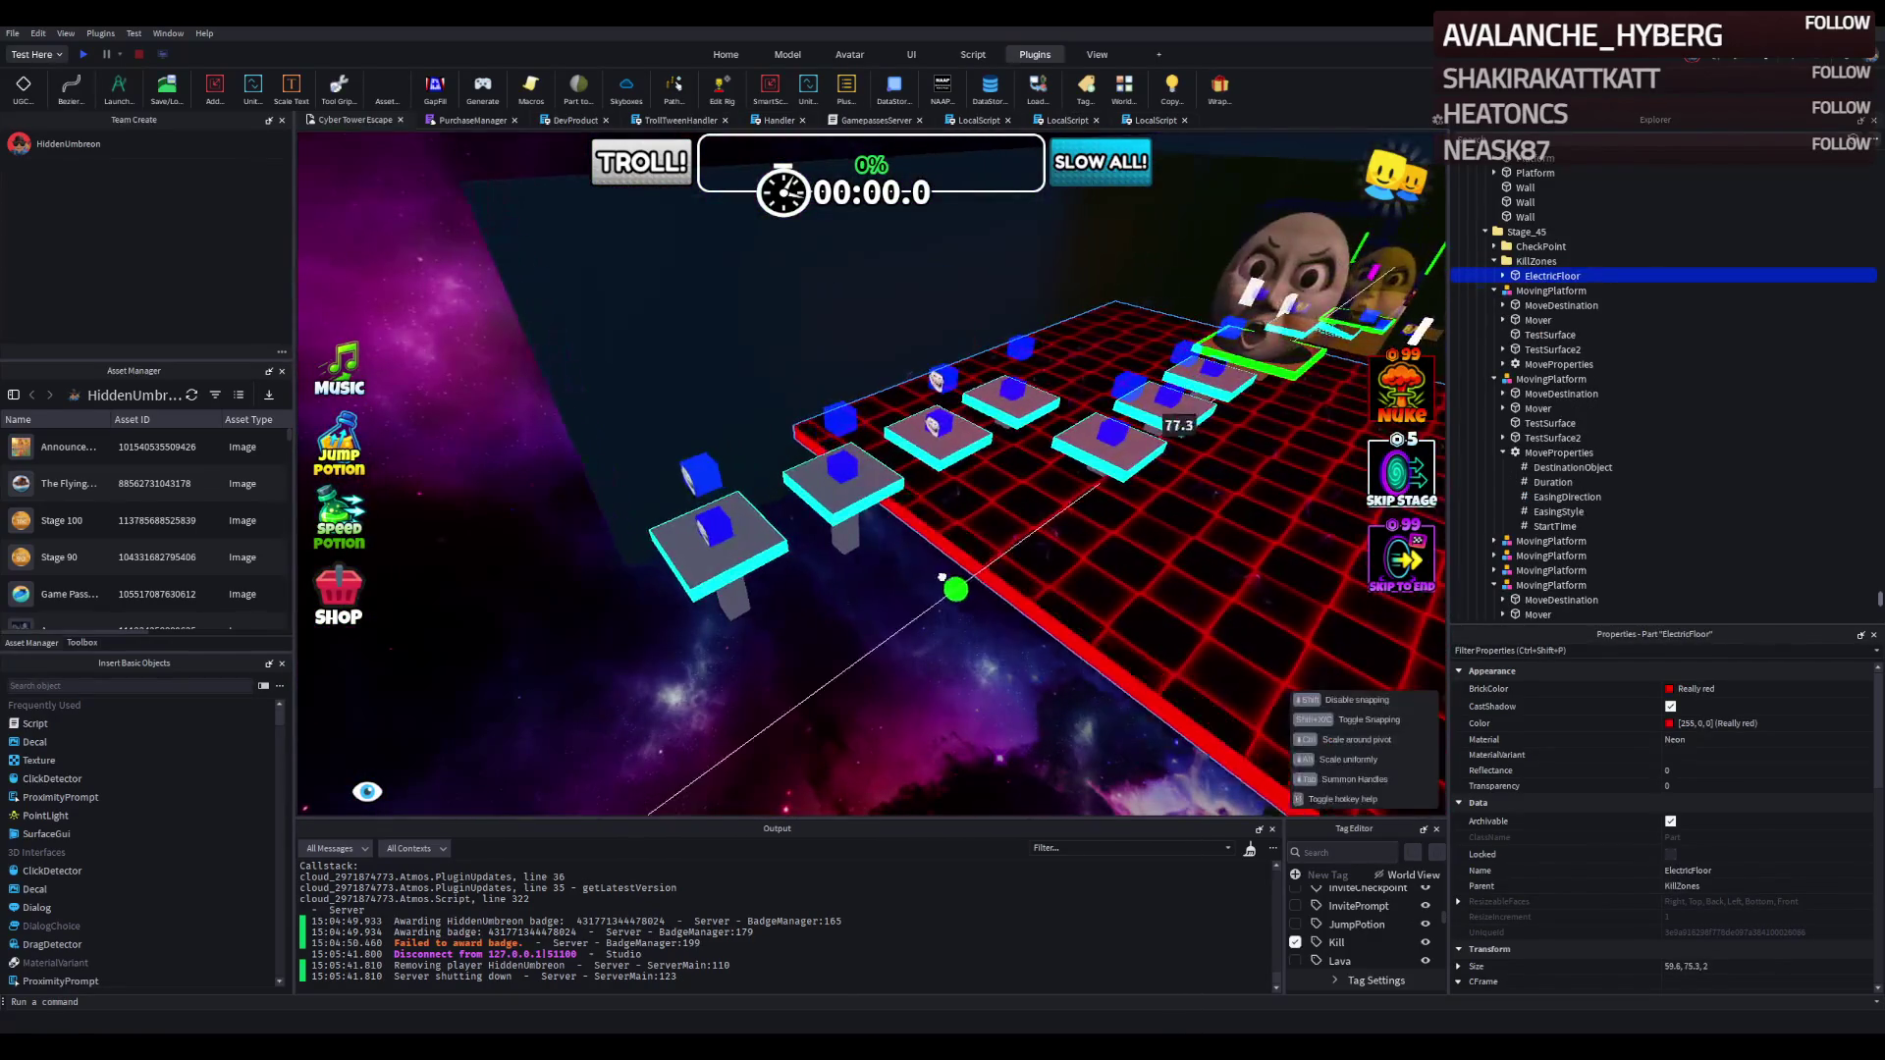
mouse_move(897, 556)
mouse_down()
mouse_move(947, 578)
mouse_move(842, 569)
mouse_up()
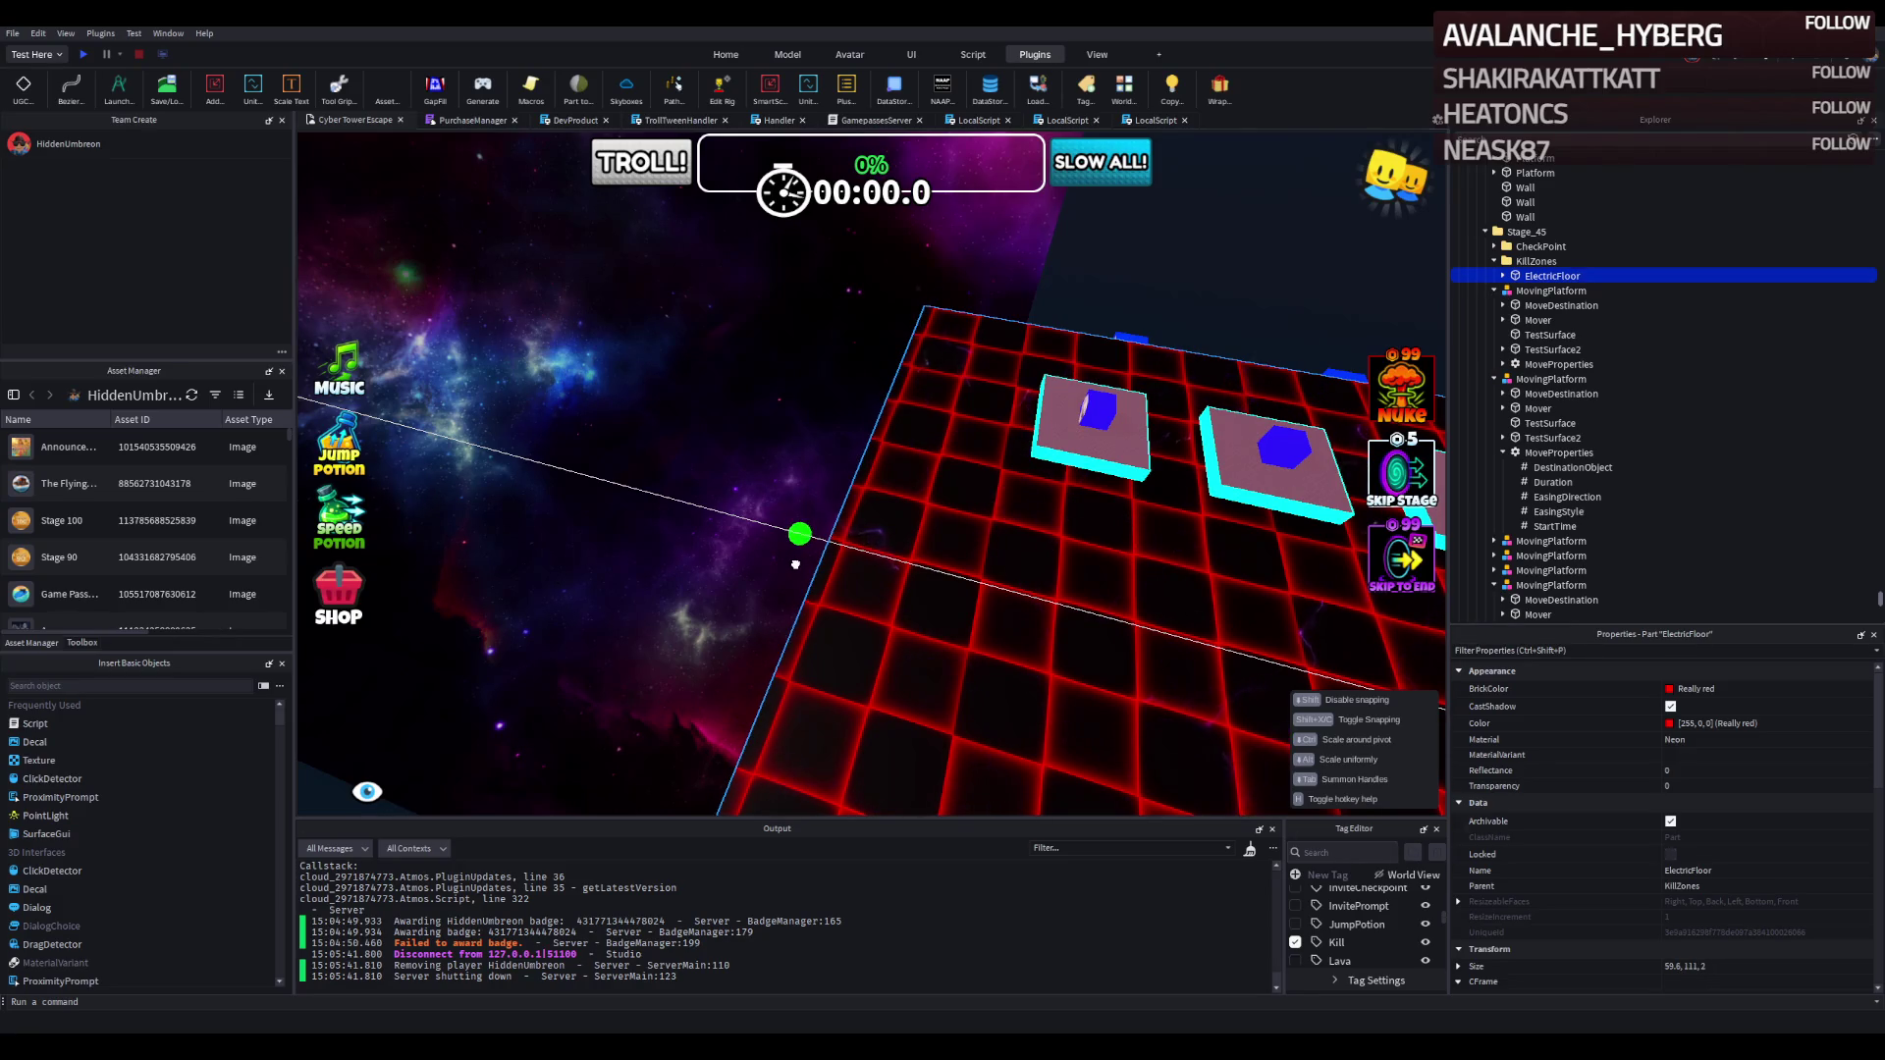
drag(796, 565, 801, 569)
Lengthen one Stage_43 wall to about 146.2 and set the next wall to about 135.
key(w)
click(1119, 235)
scroll(1125, 230, up, 5)
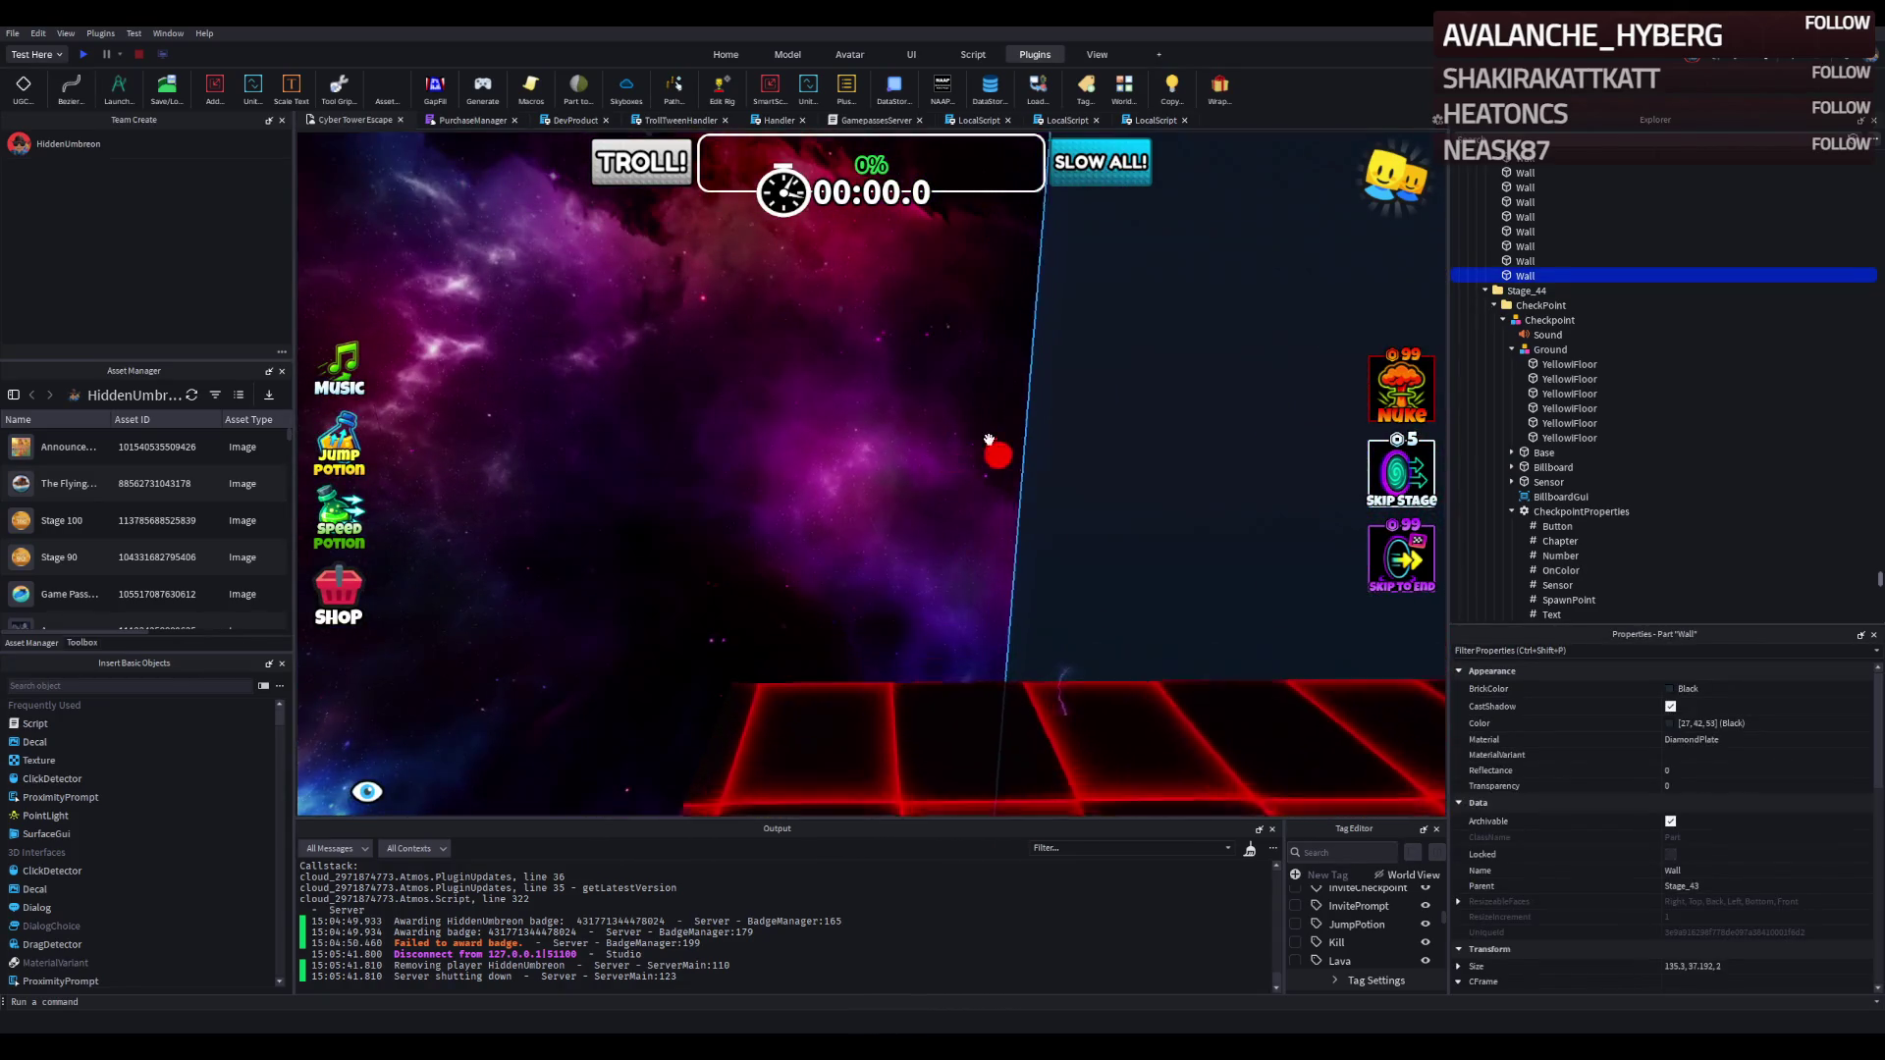
drag(1019, 446, 819, 481)
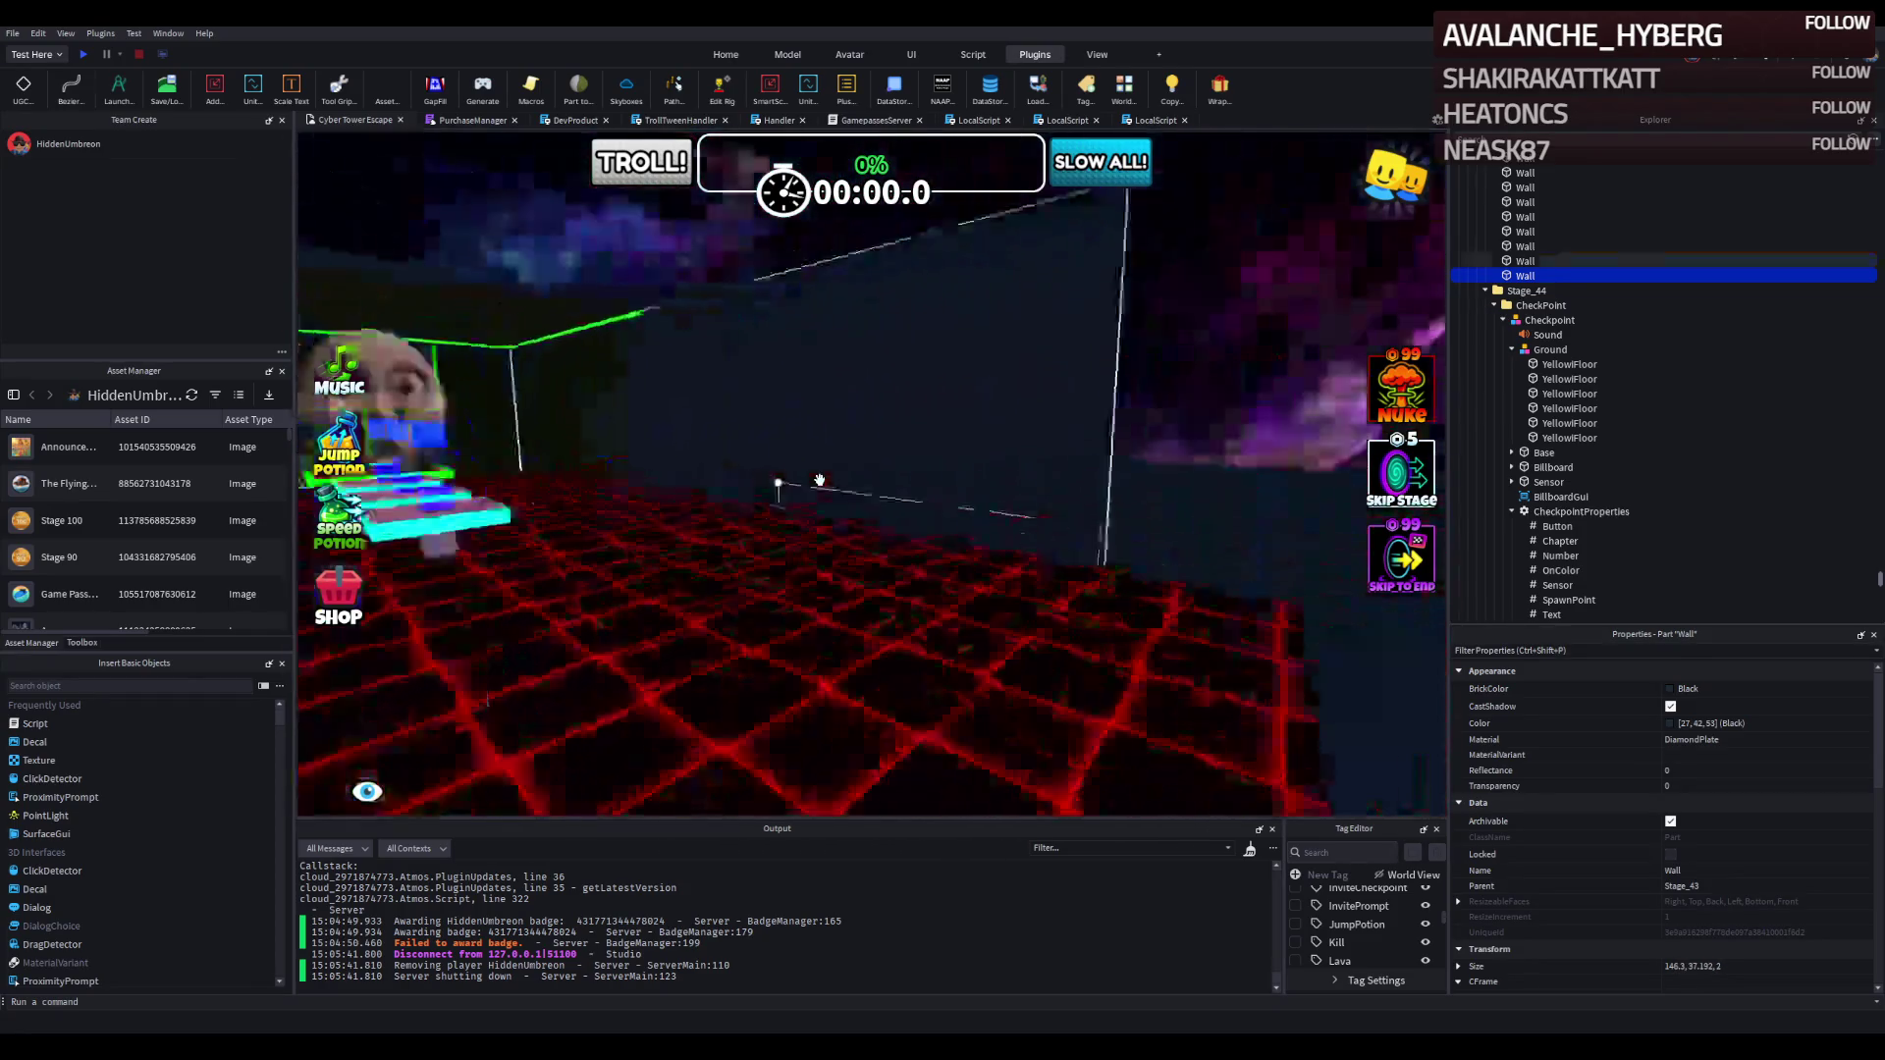
click(568, 521)
mouse_move(566, 447)
mouse_down()
mouse_move(650, 424)
mouse_move(739, 438)
mouse_up()
scroll(788, 433, down, 5)
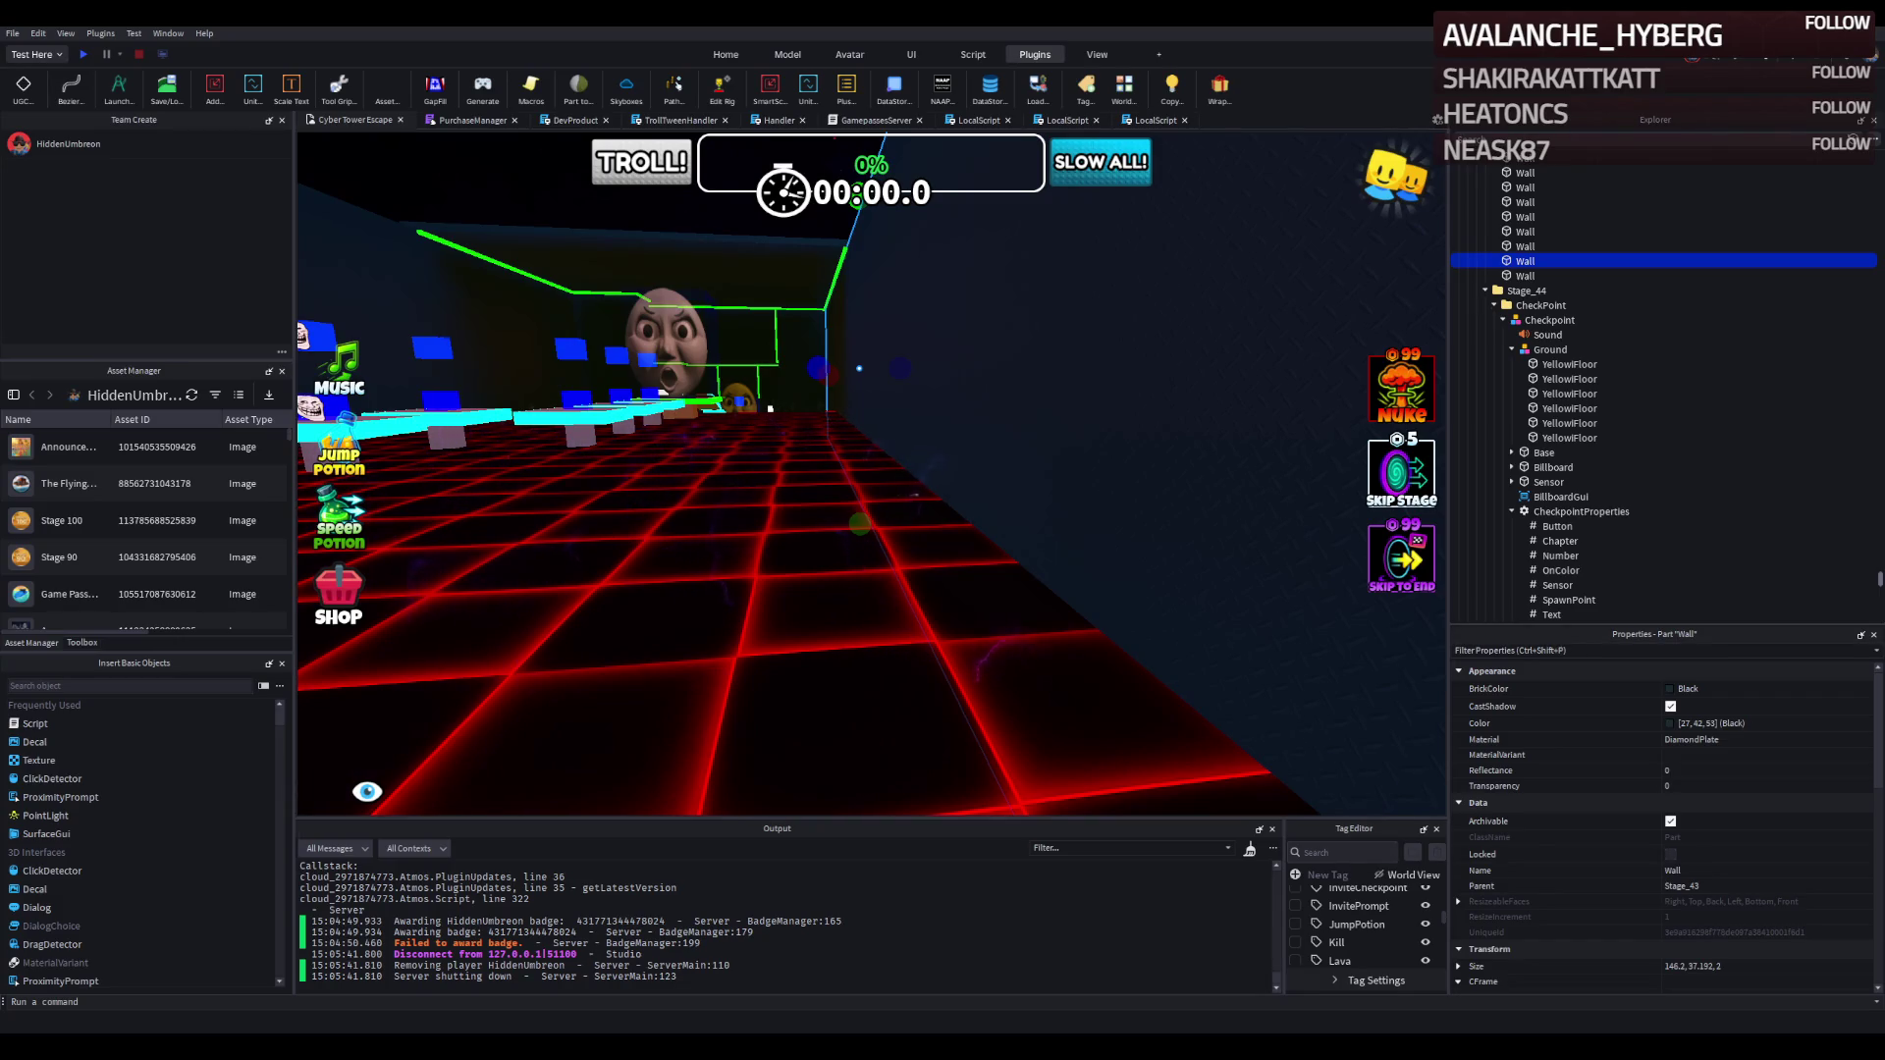
key(Left)
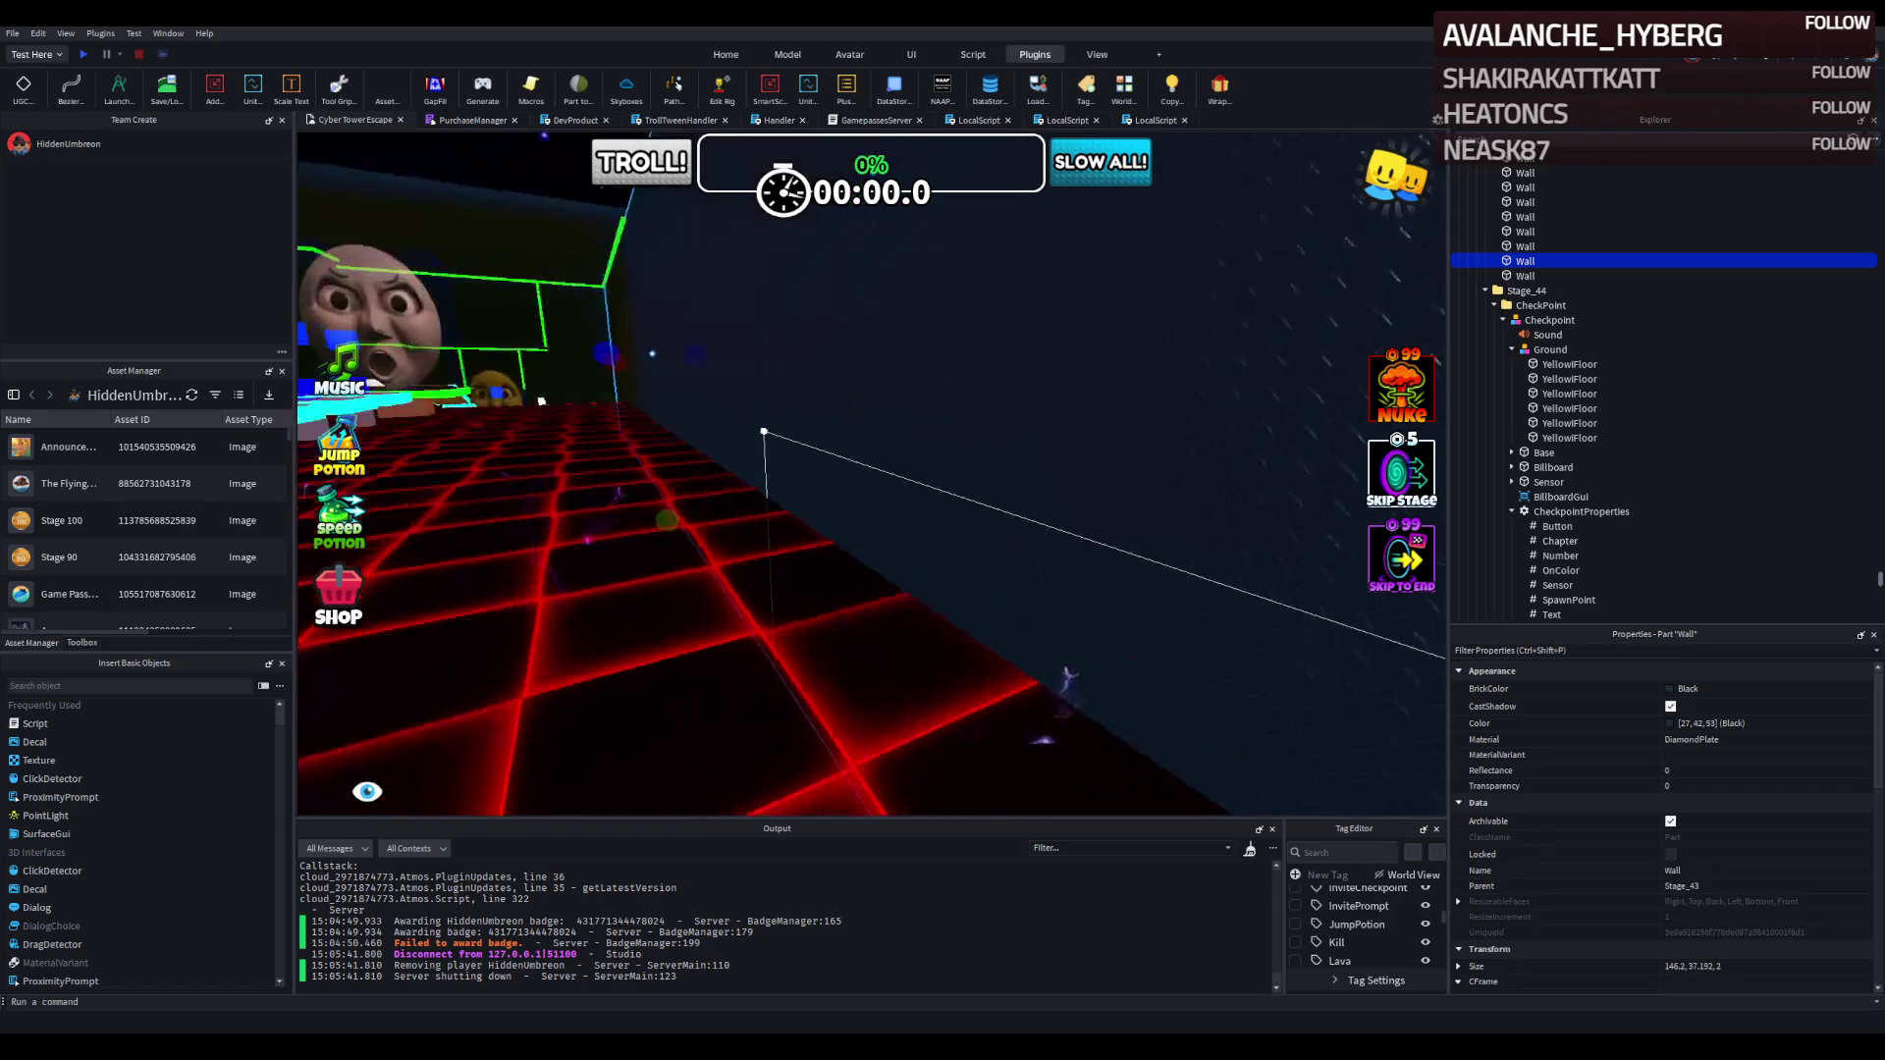
Resize the dark Stage_43 wall to 123 long, about 30 thick and 41 wide.
key(Right)
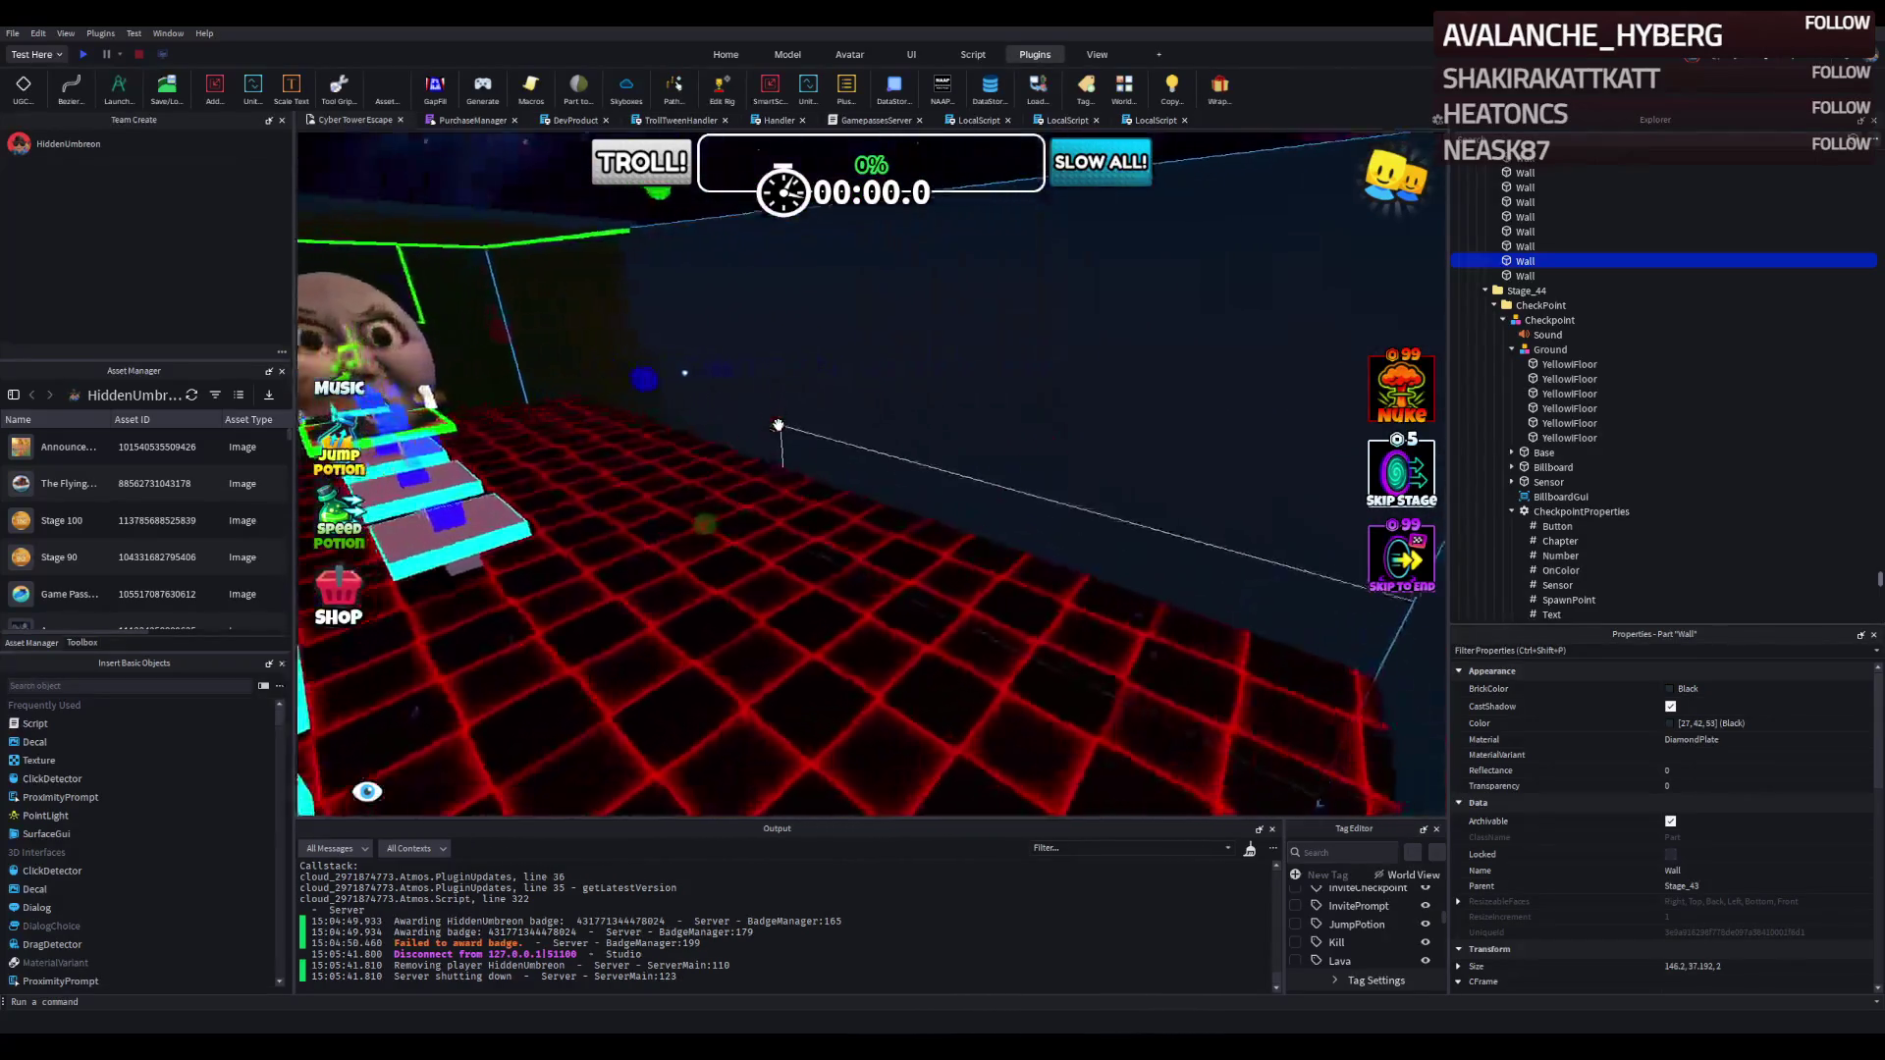
click(505, 386)
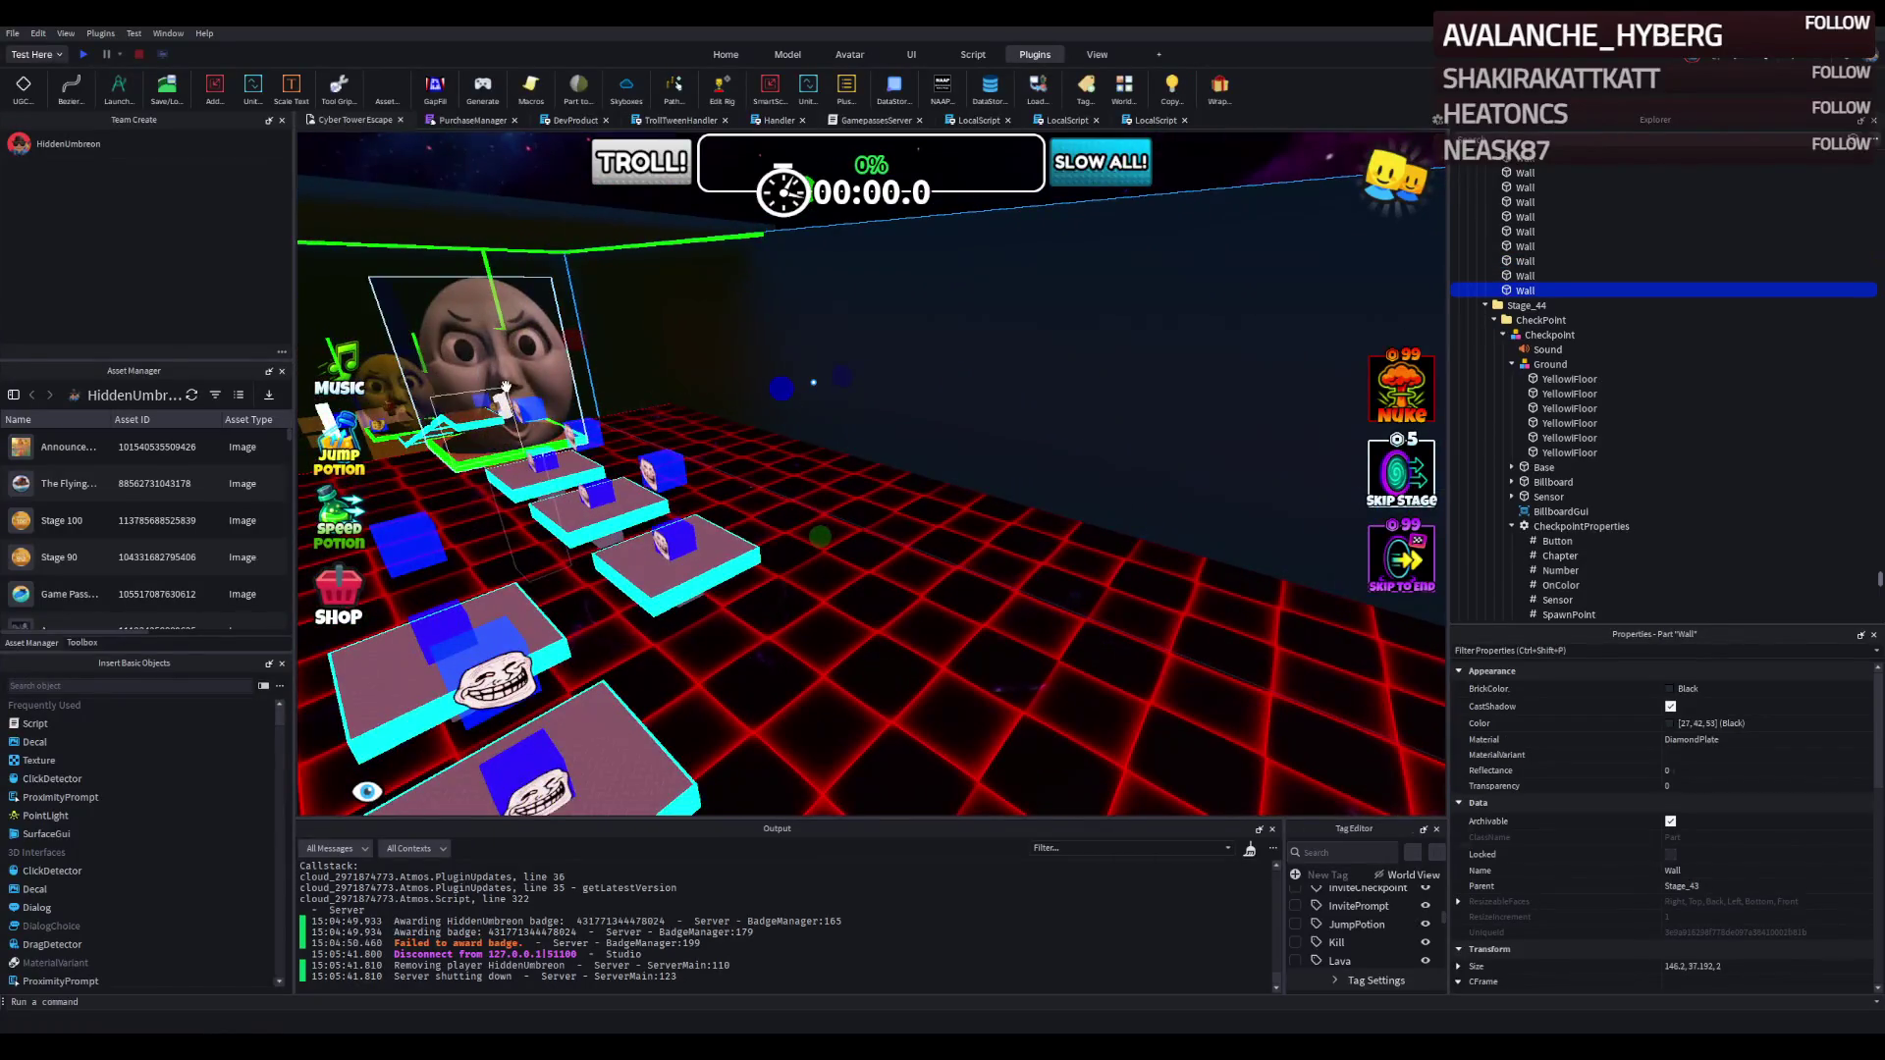
drag(575, 341, 628, 354)
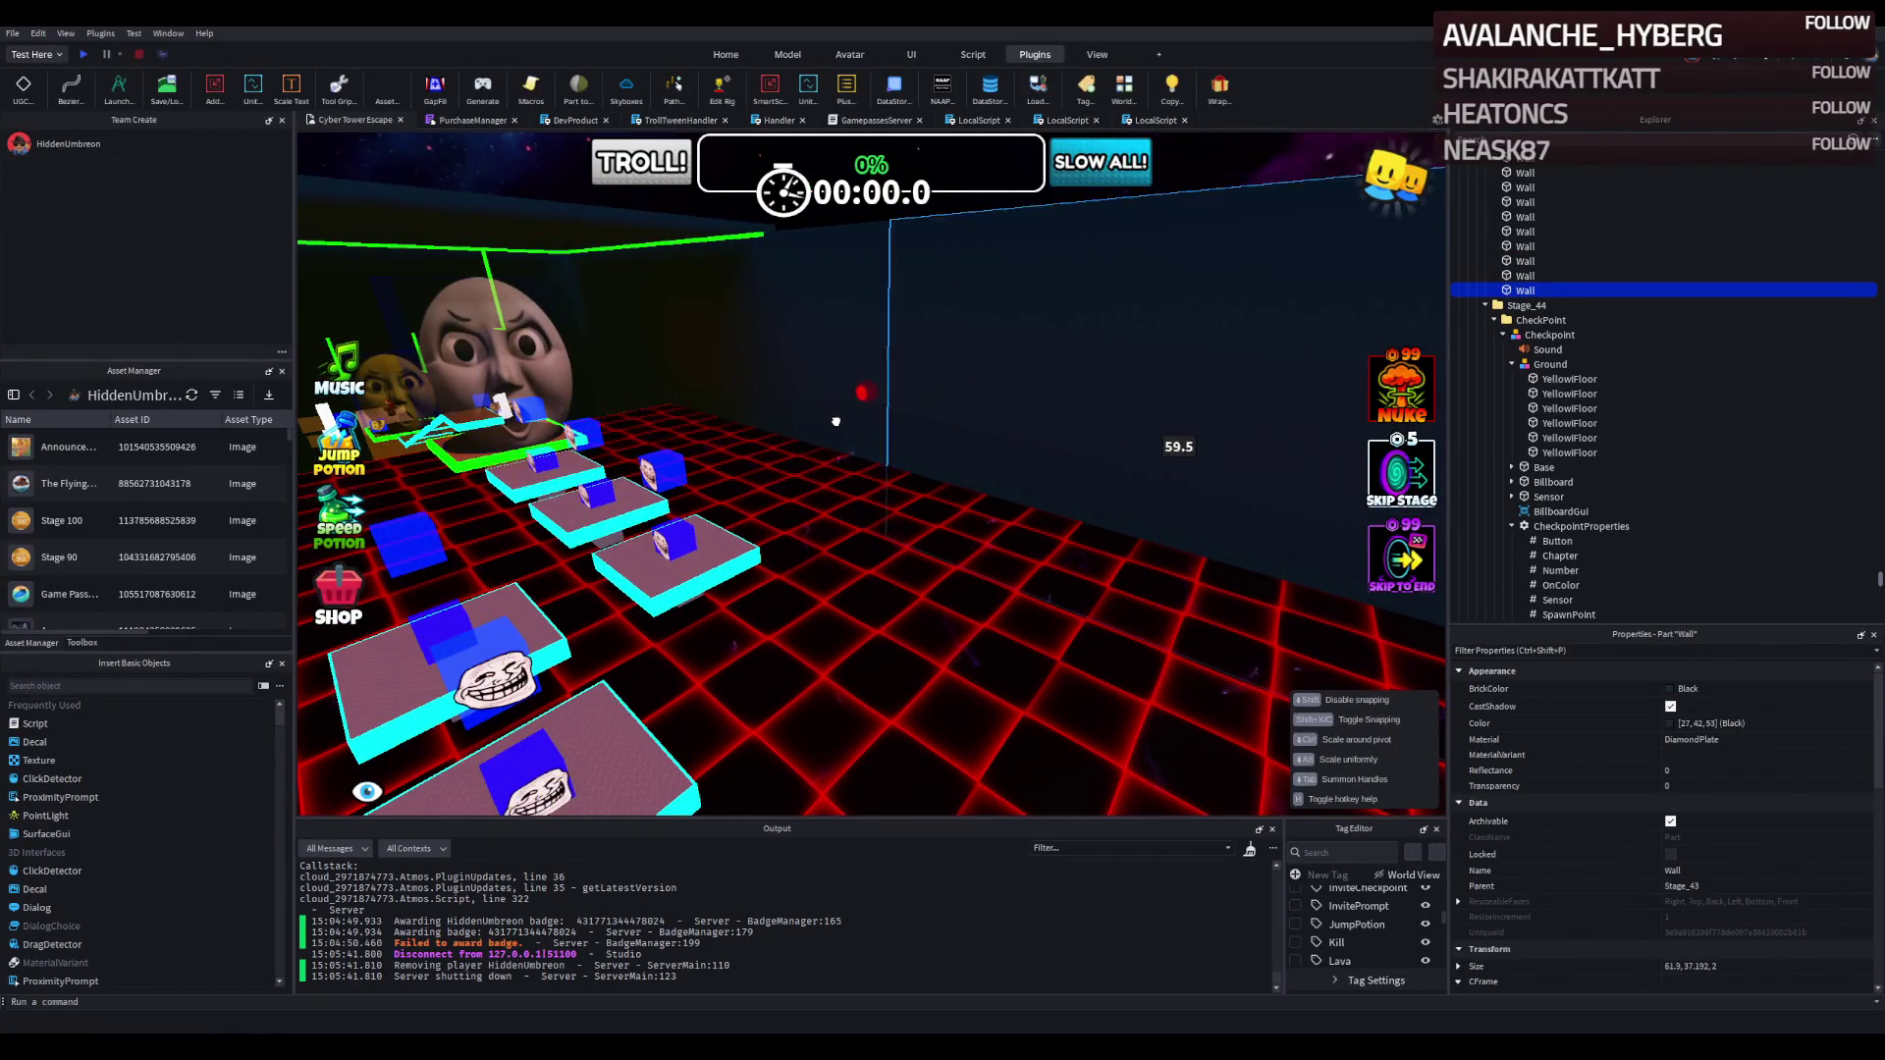
key(f)
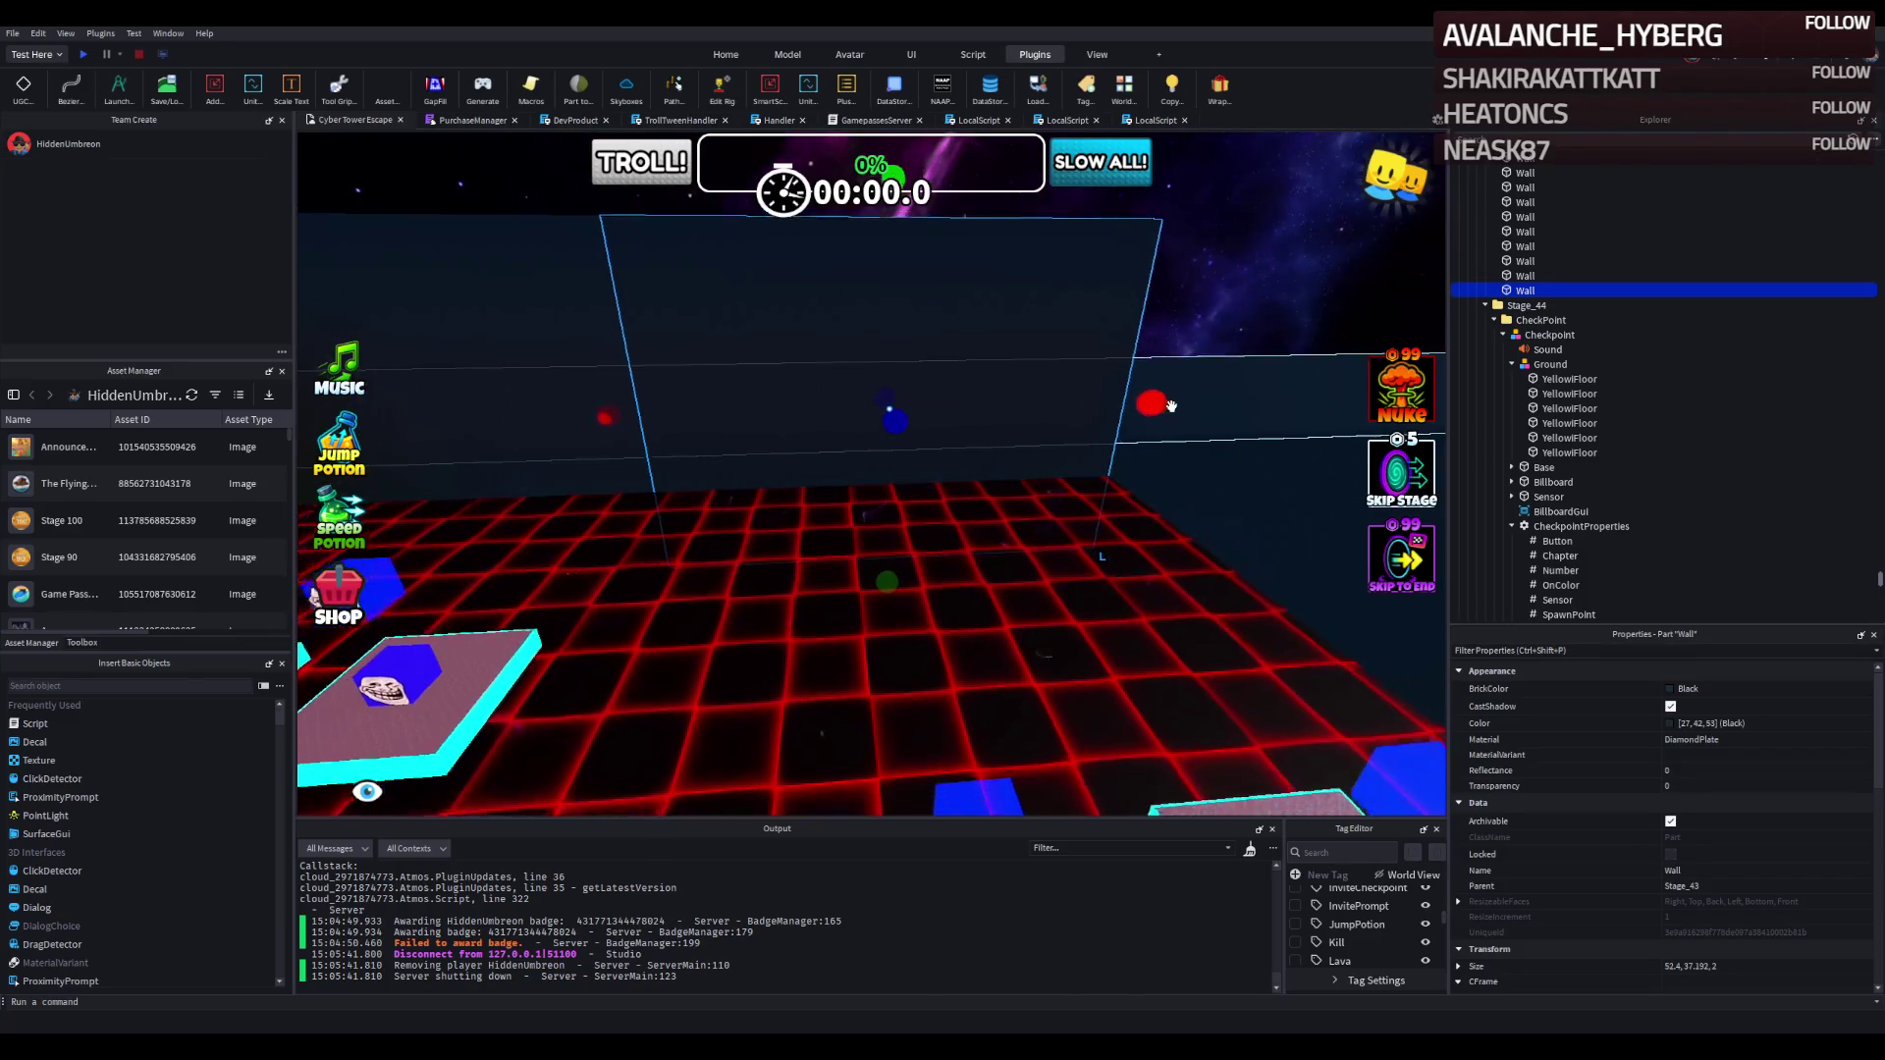
mouse_move(1153, 410)
mouse_down()
mouse_move(1031, 491)
mouse_move(794, 457)
mouse_up()
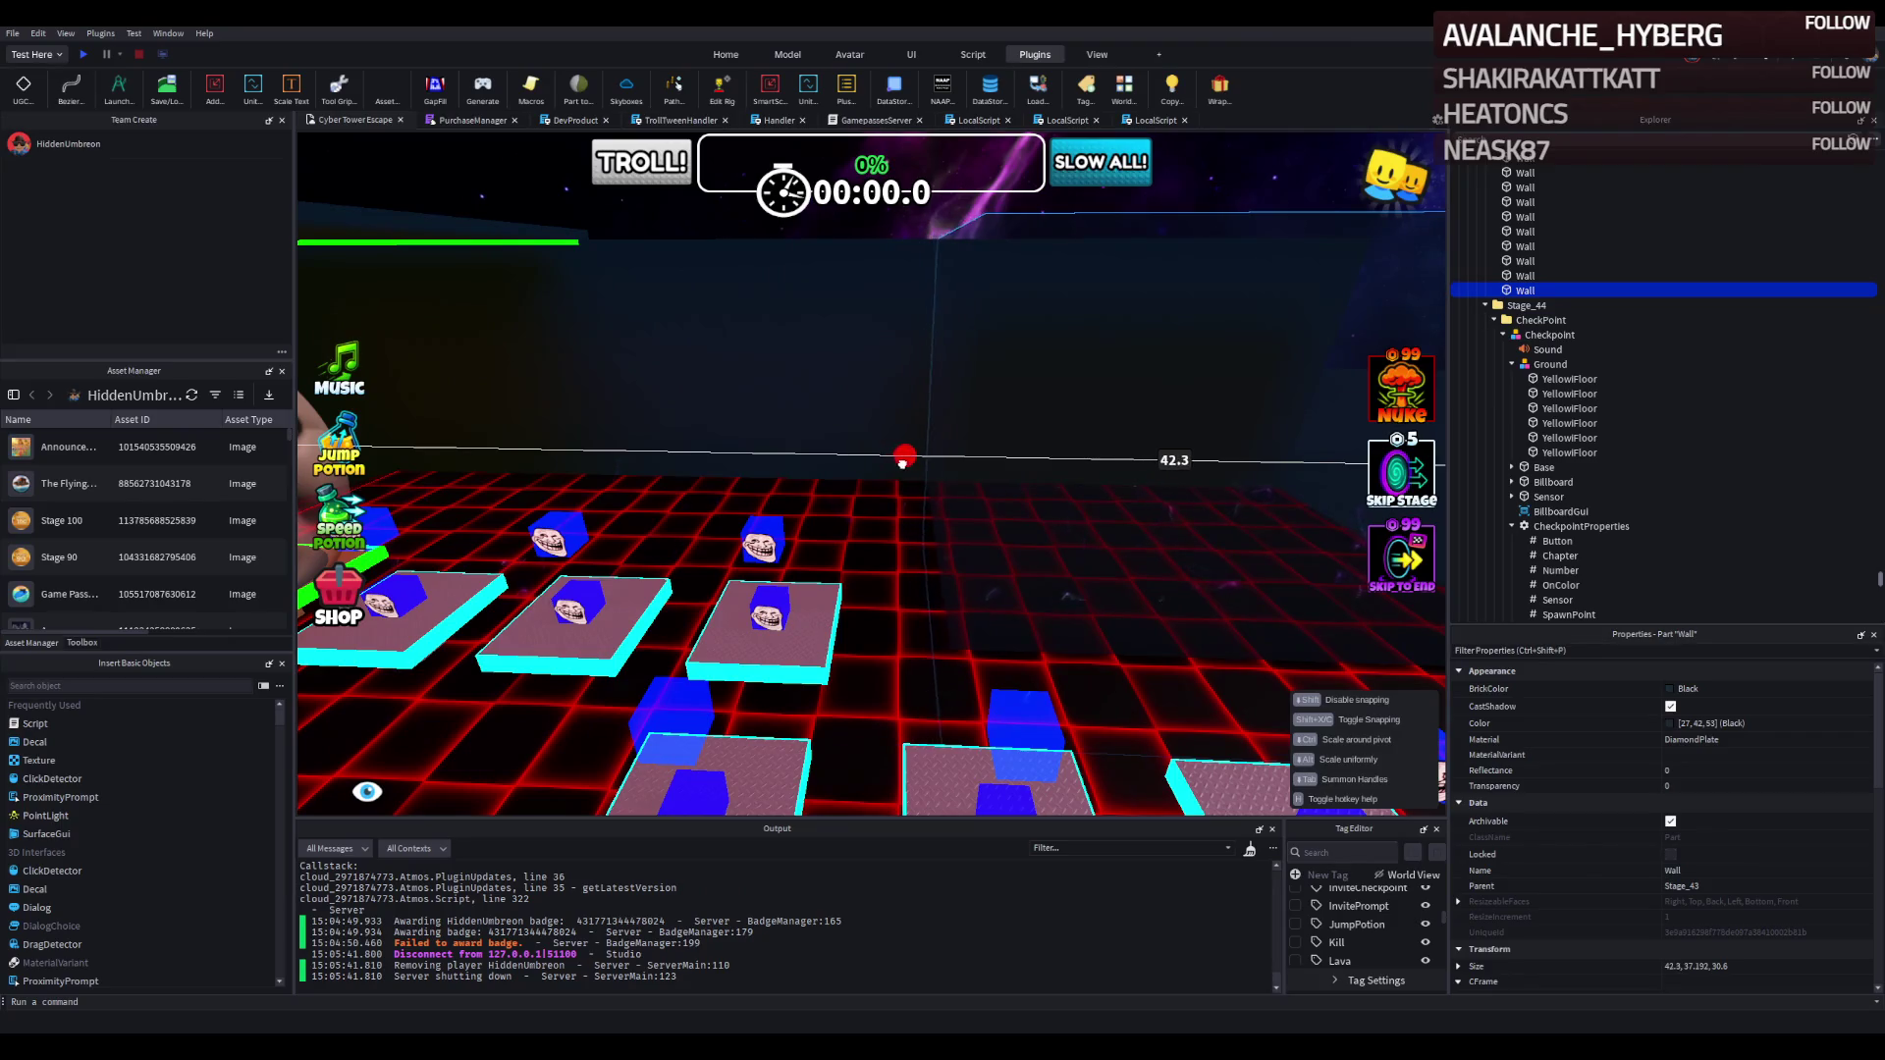
drag(914, 461, 800, 454)
drag(824, 453, 862, 455)
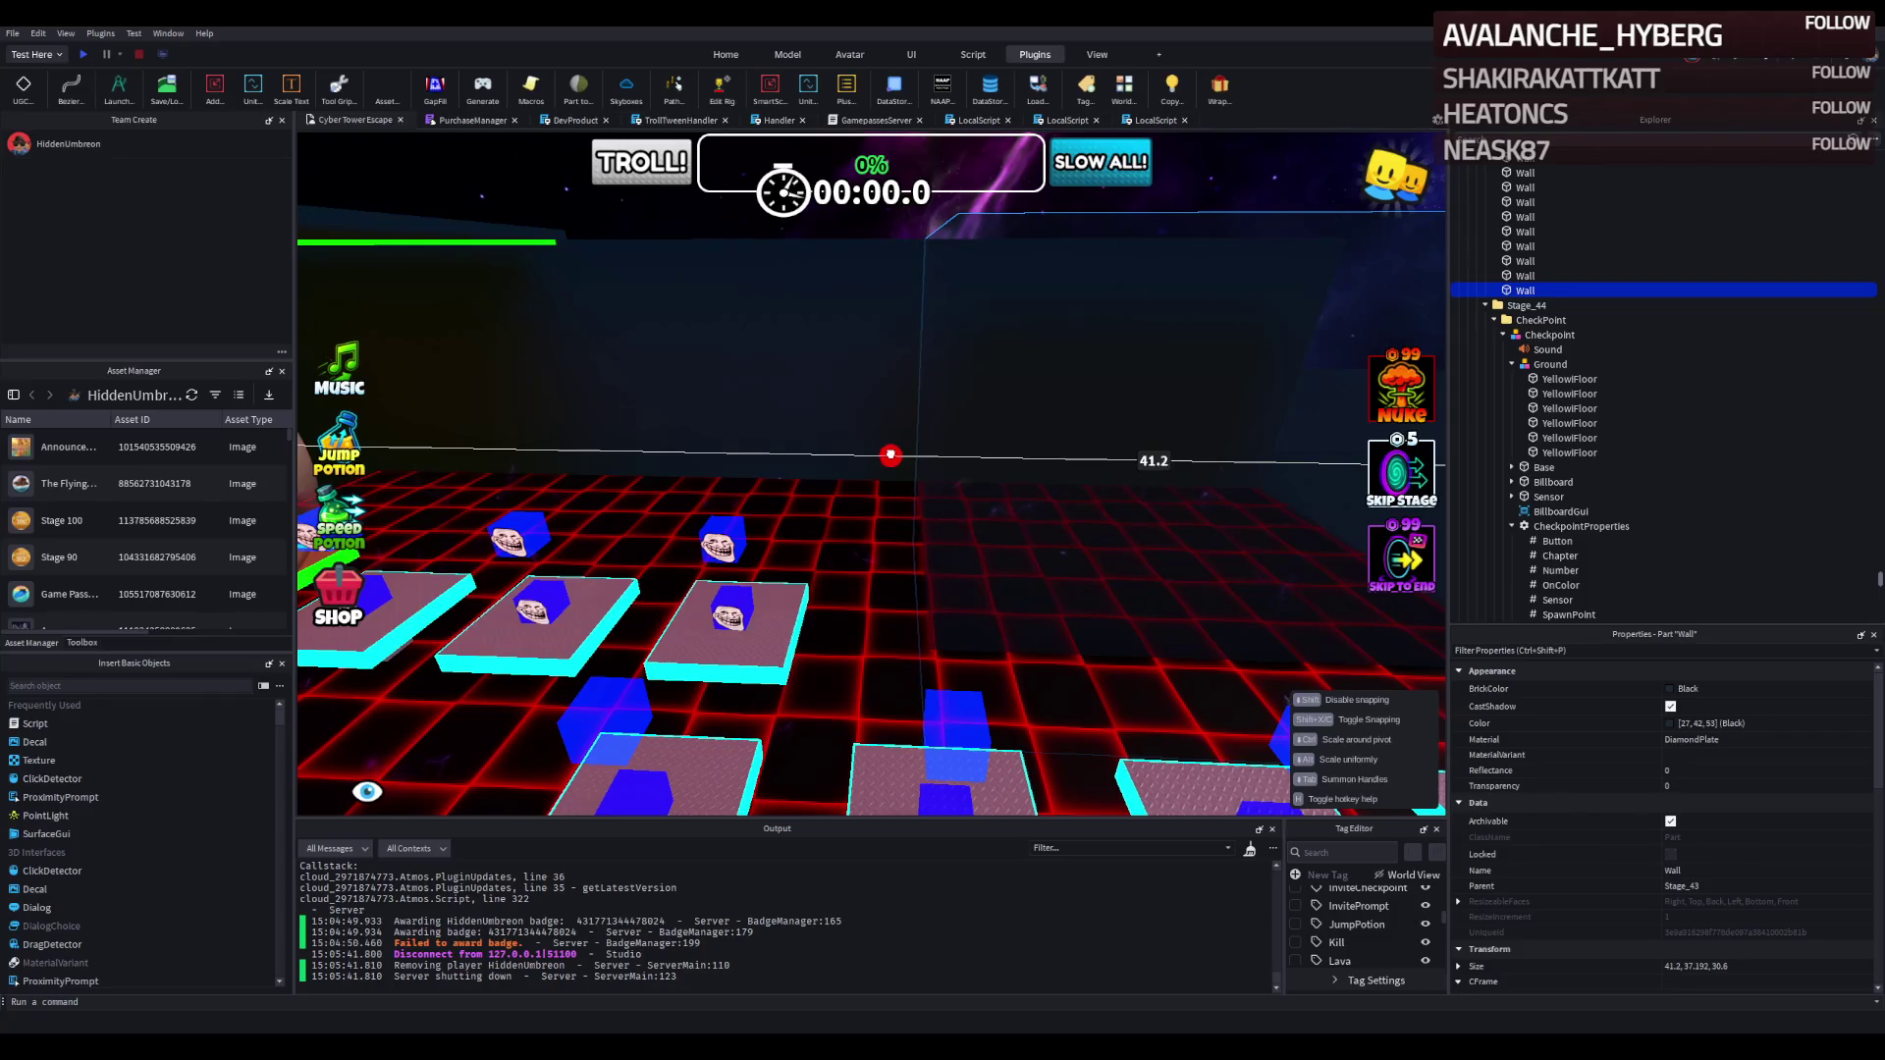
drag(892, 455, 893, 455)
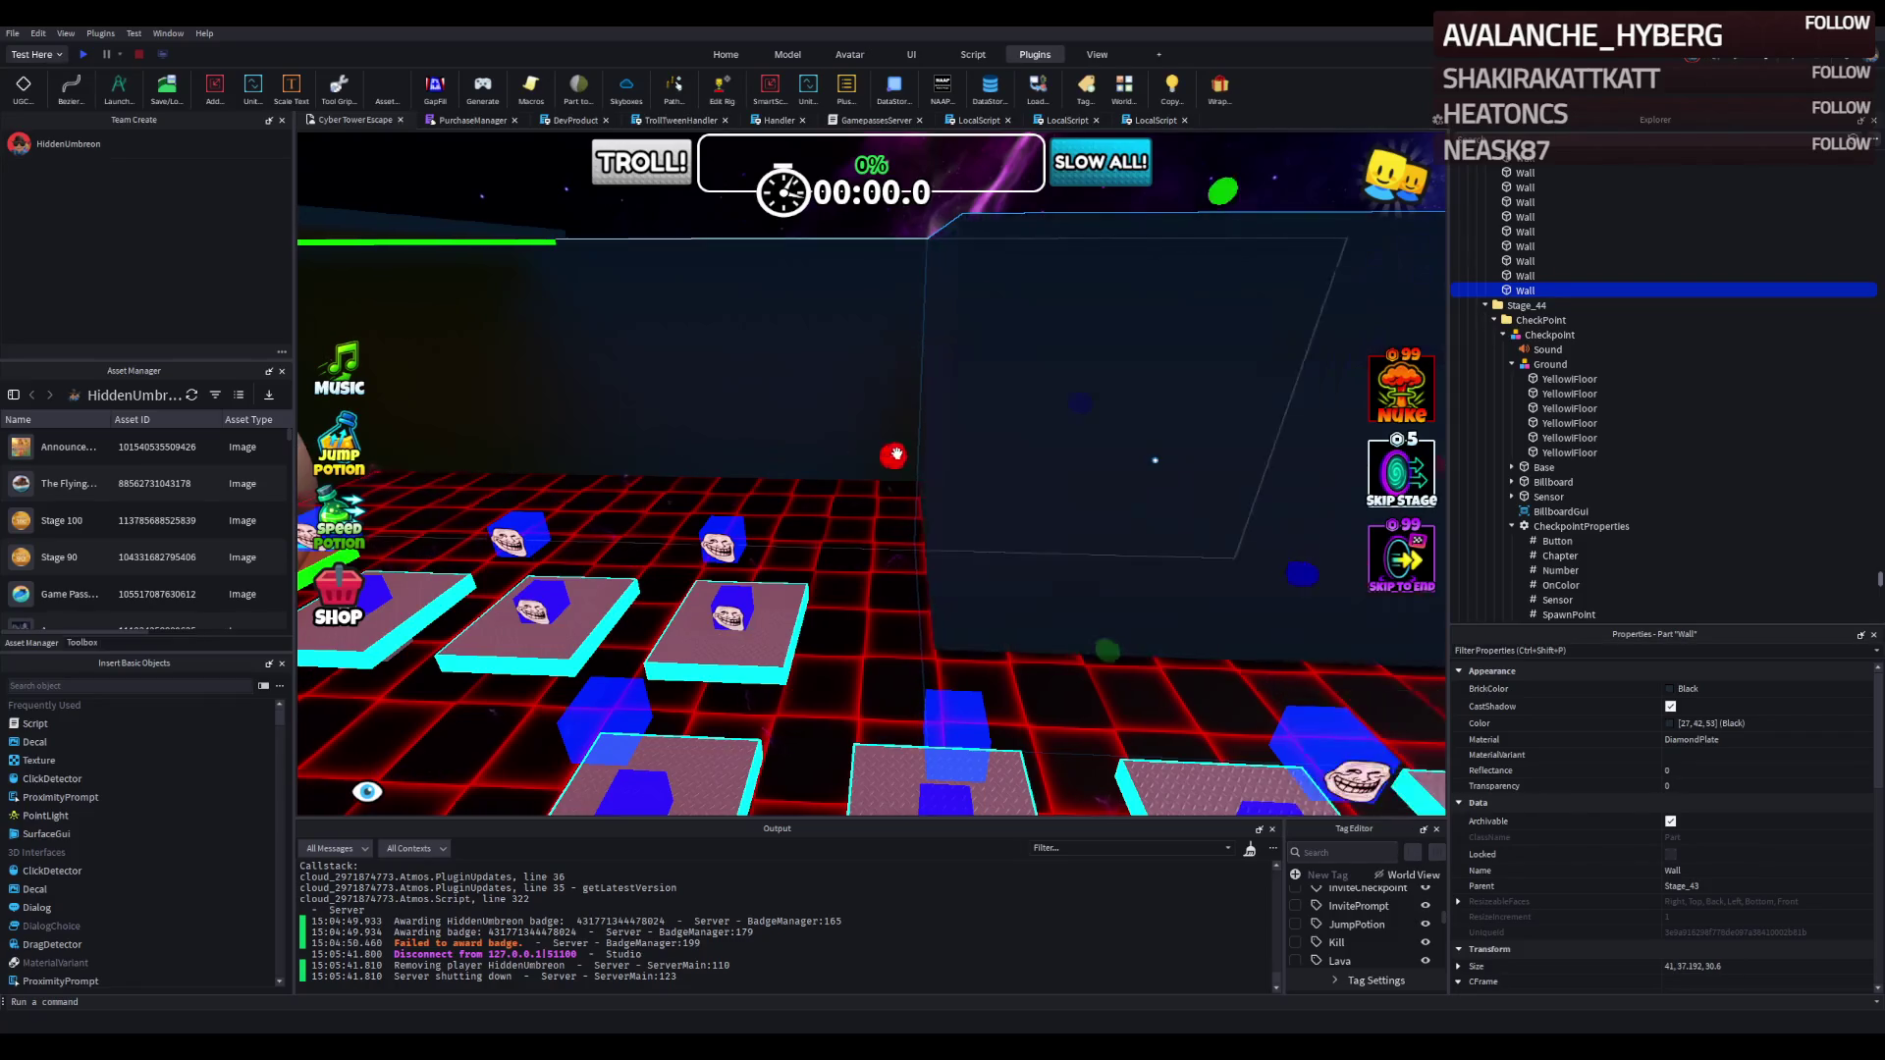
Trim the wall's depth down to about 29.2 beside the platform path.
key(a)
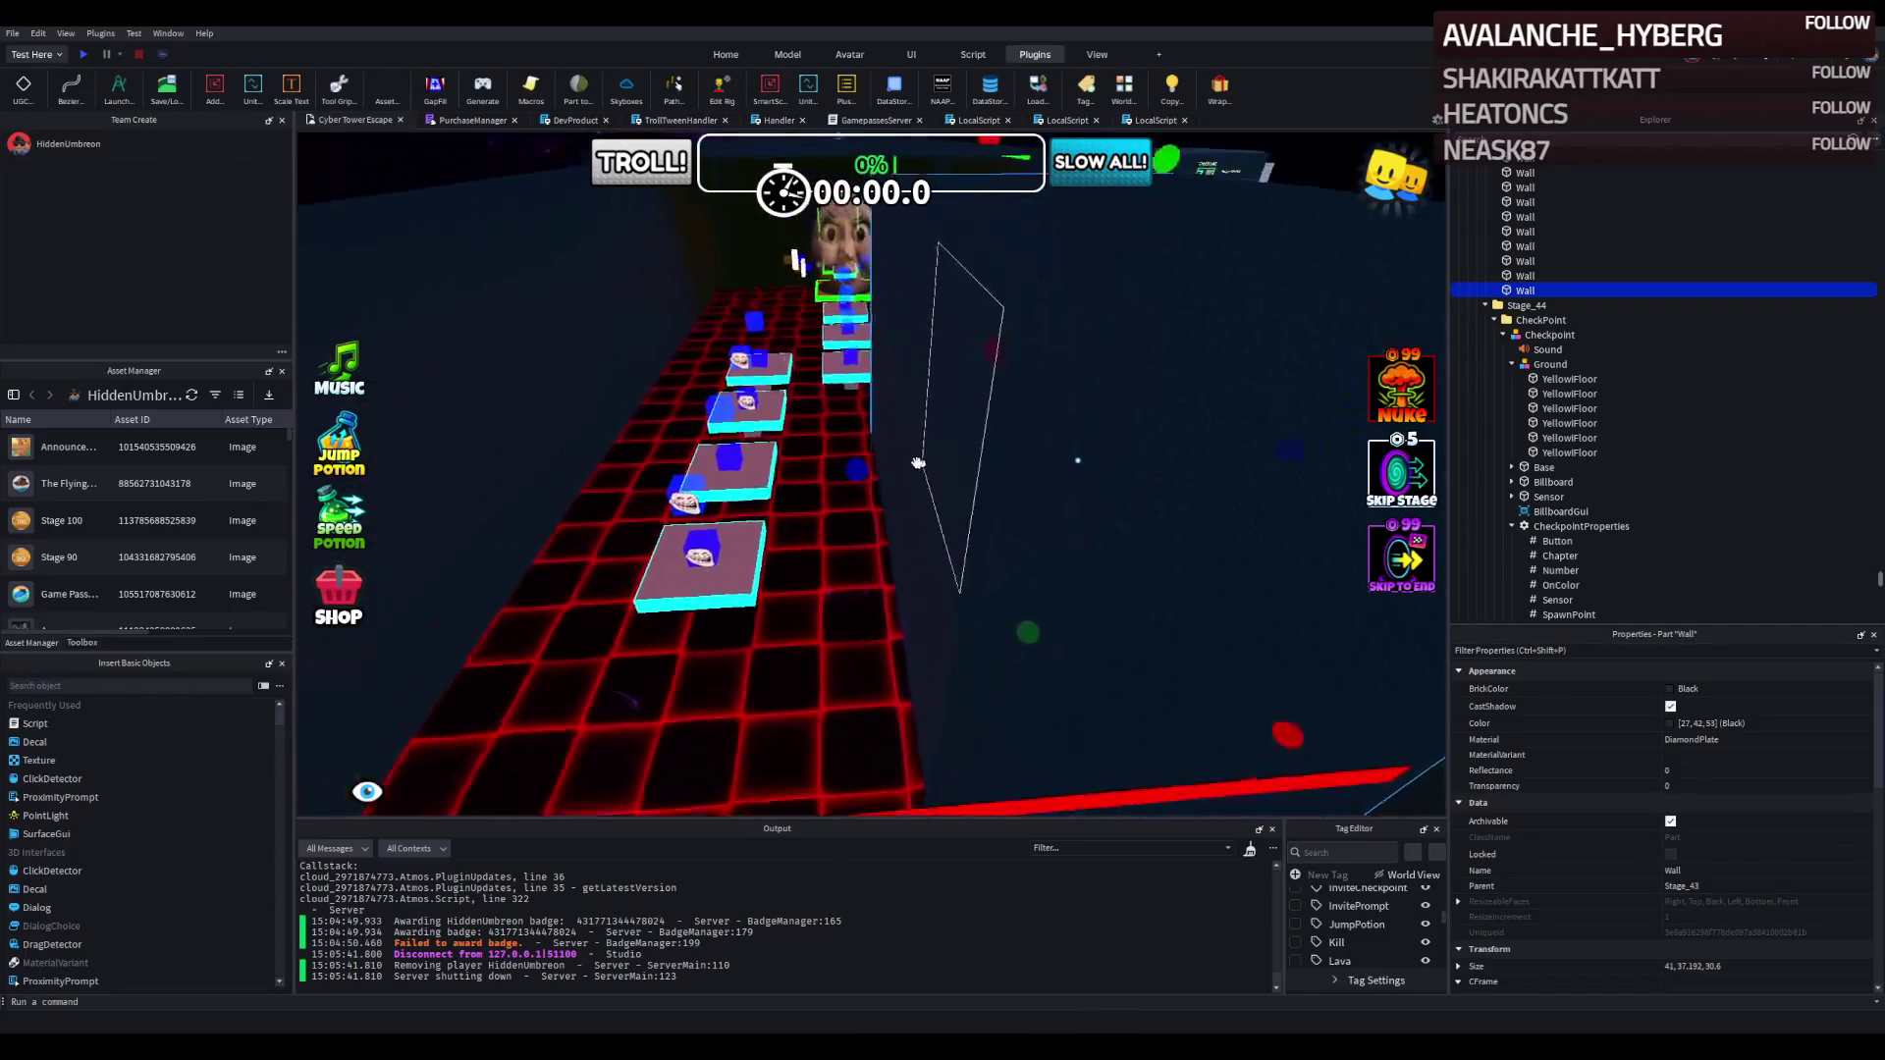
drag(864, 472, 820, 483)
key(d)
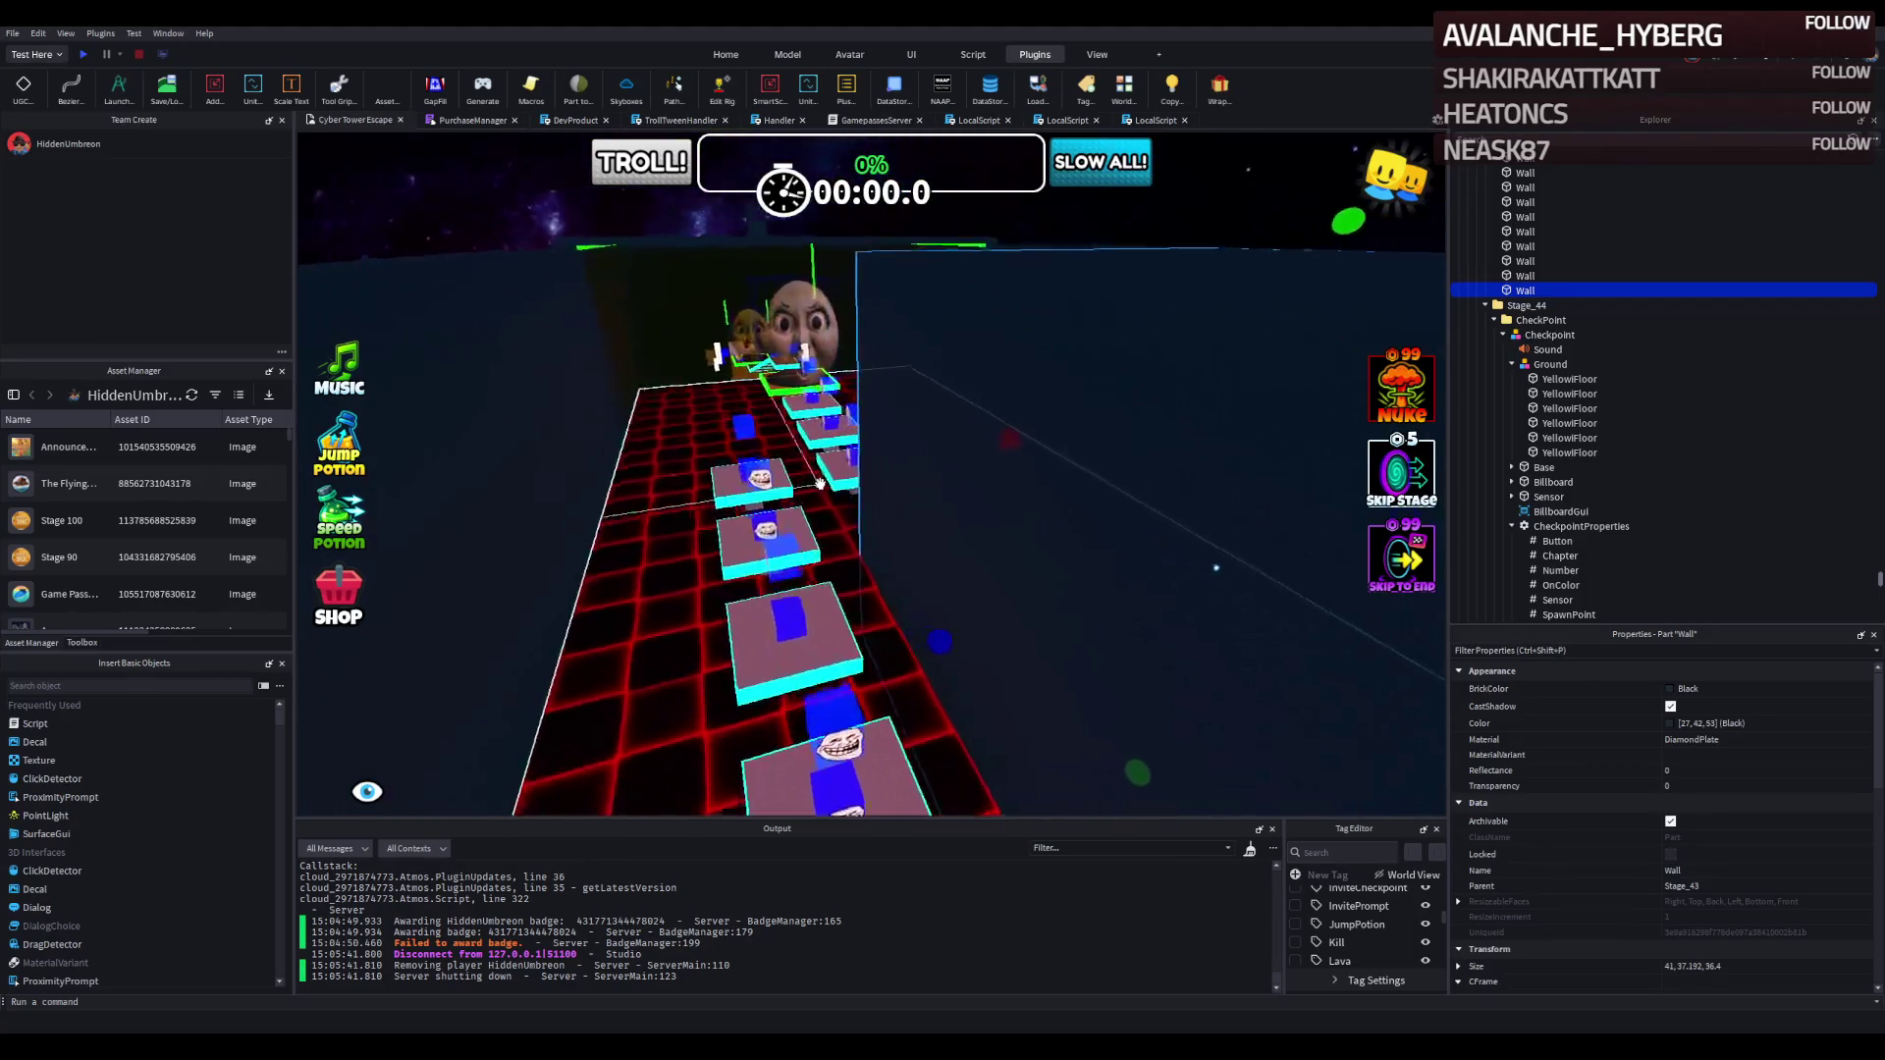
key(a)
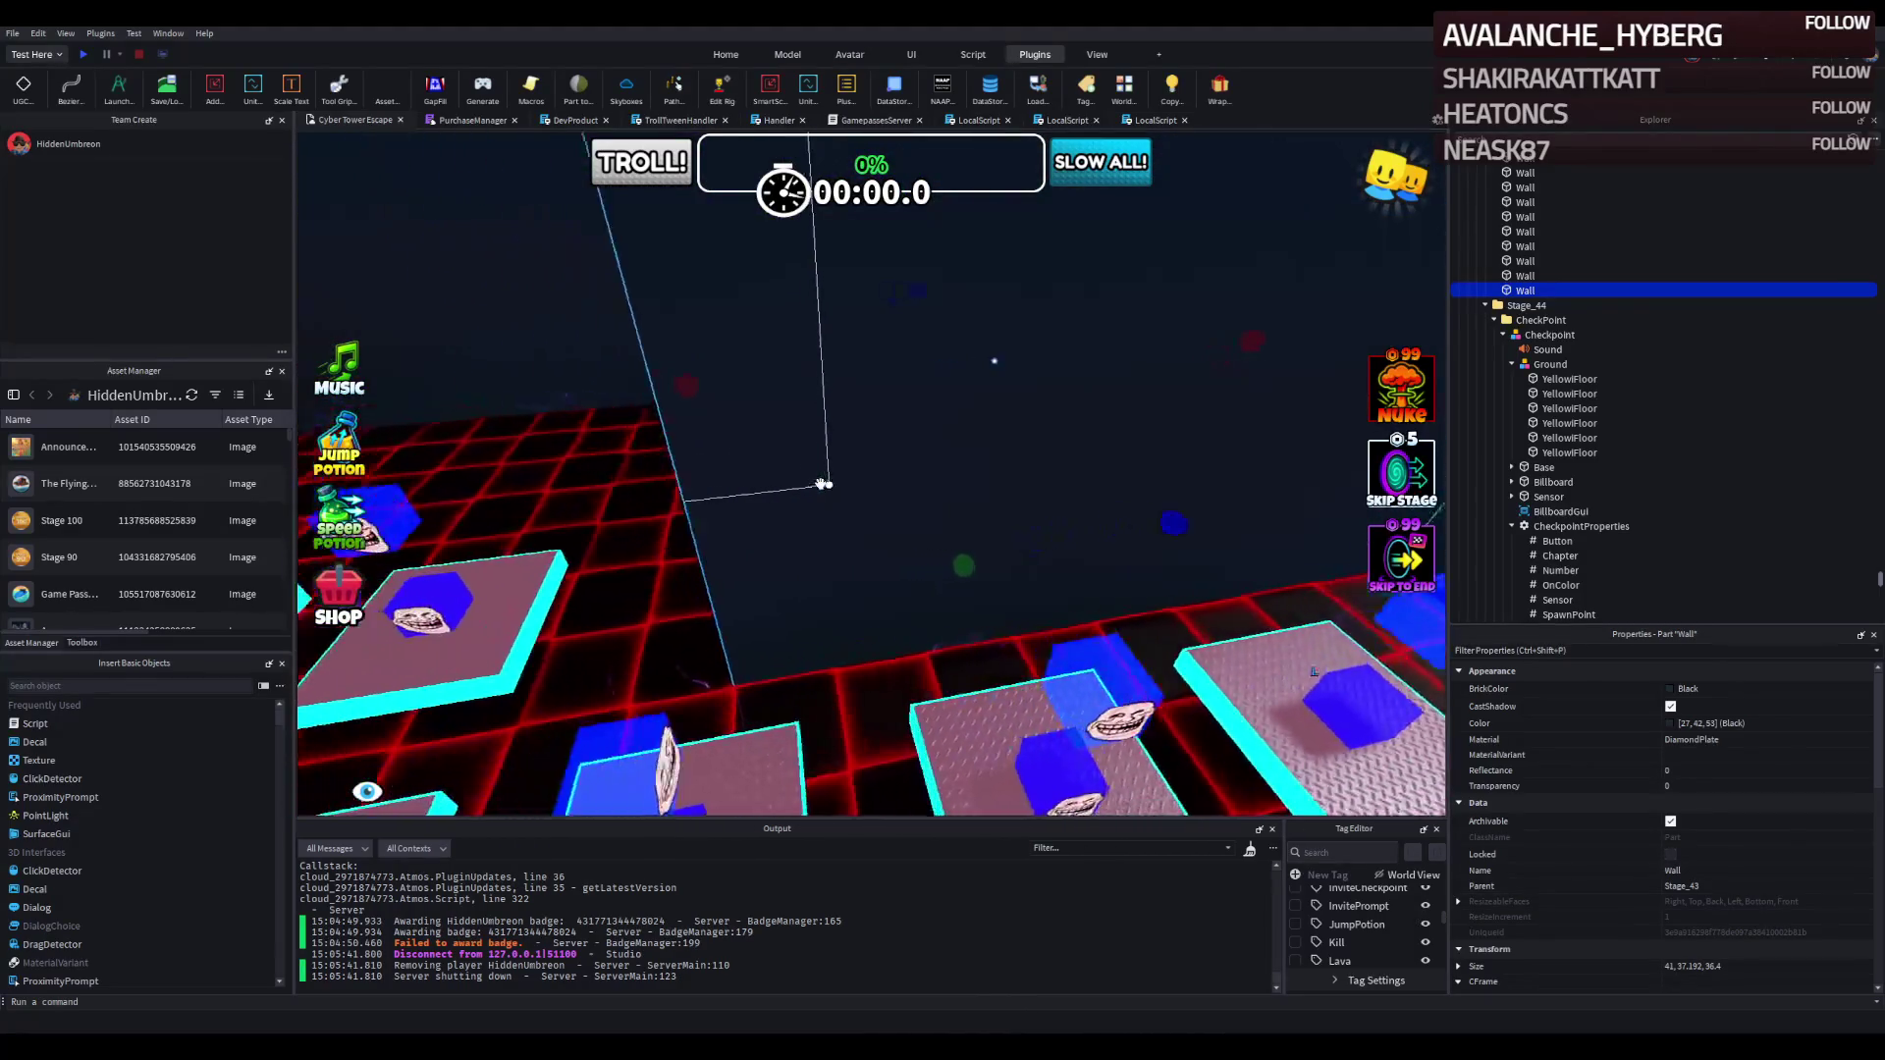
key(s)
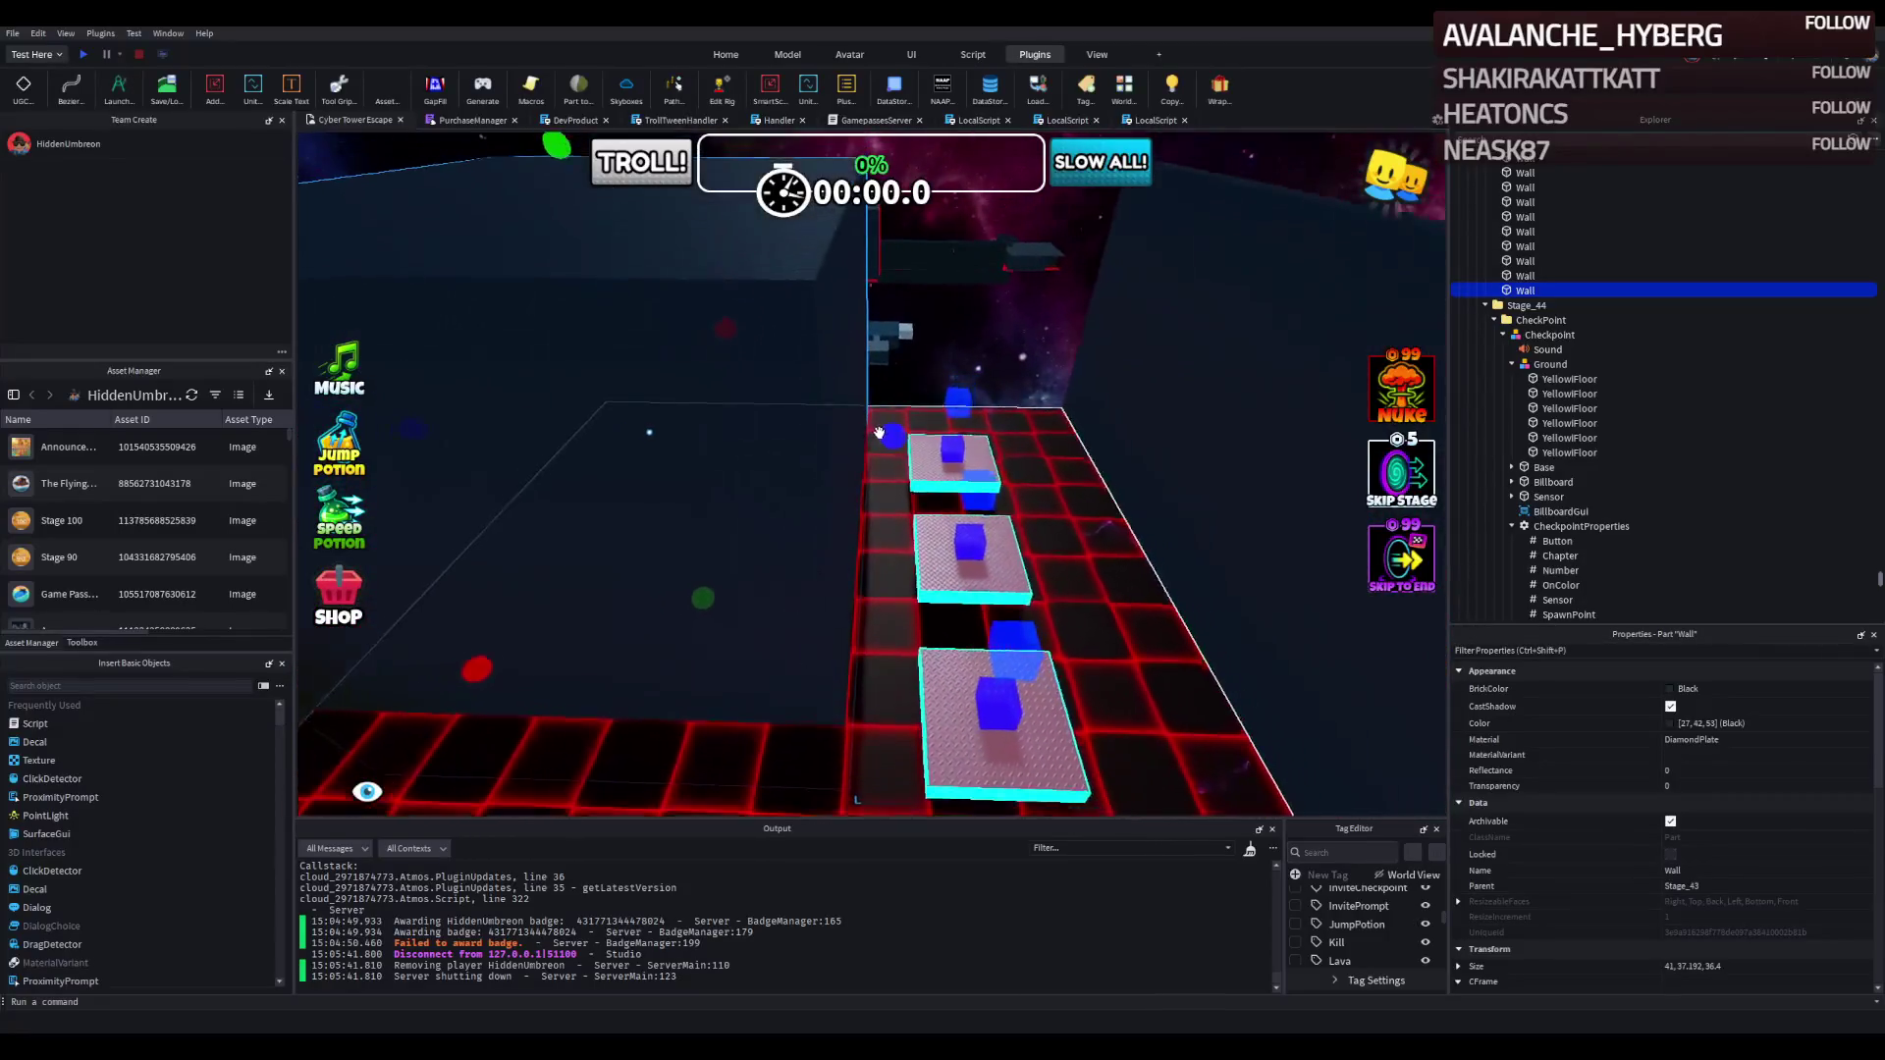
drag(884, 433, 820, 437)
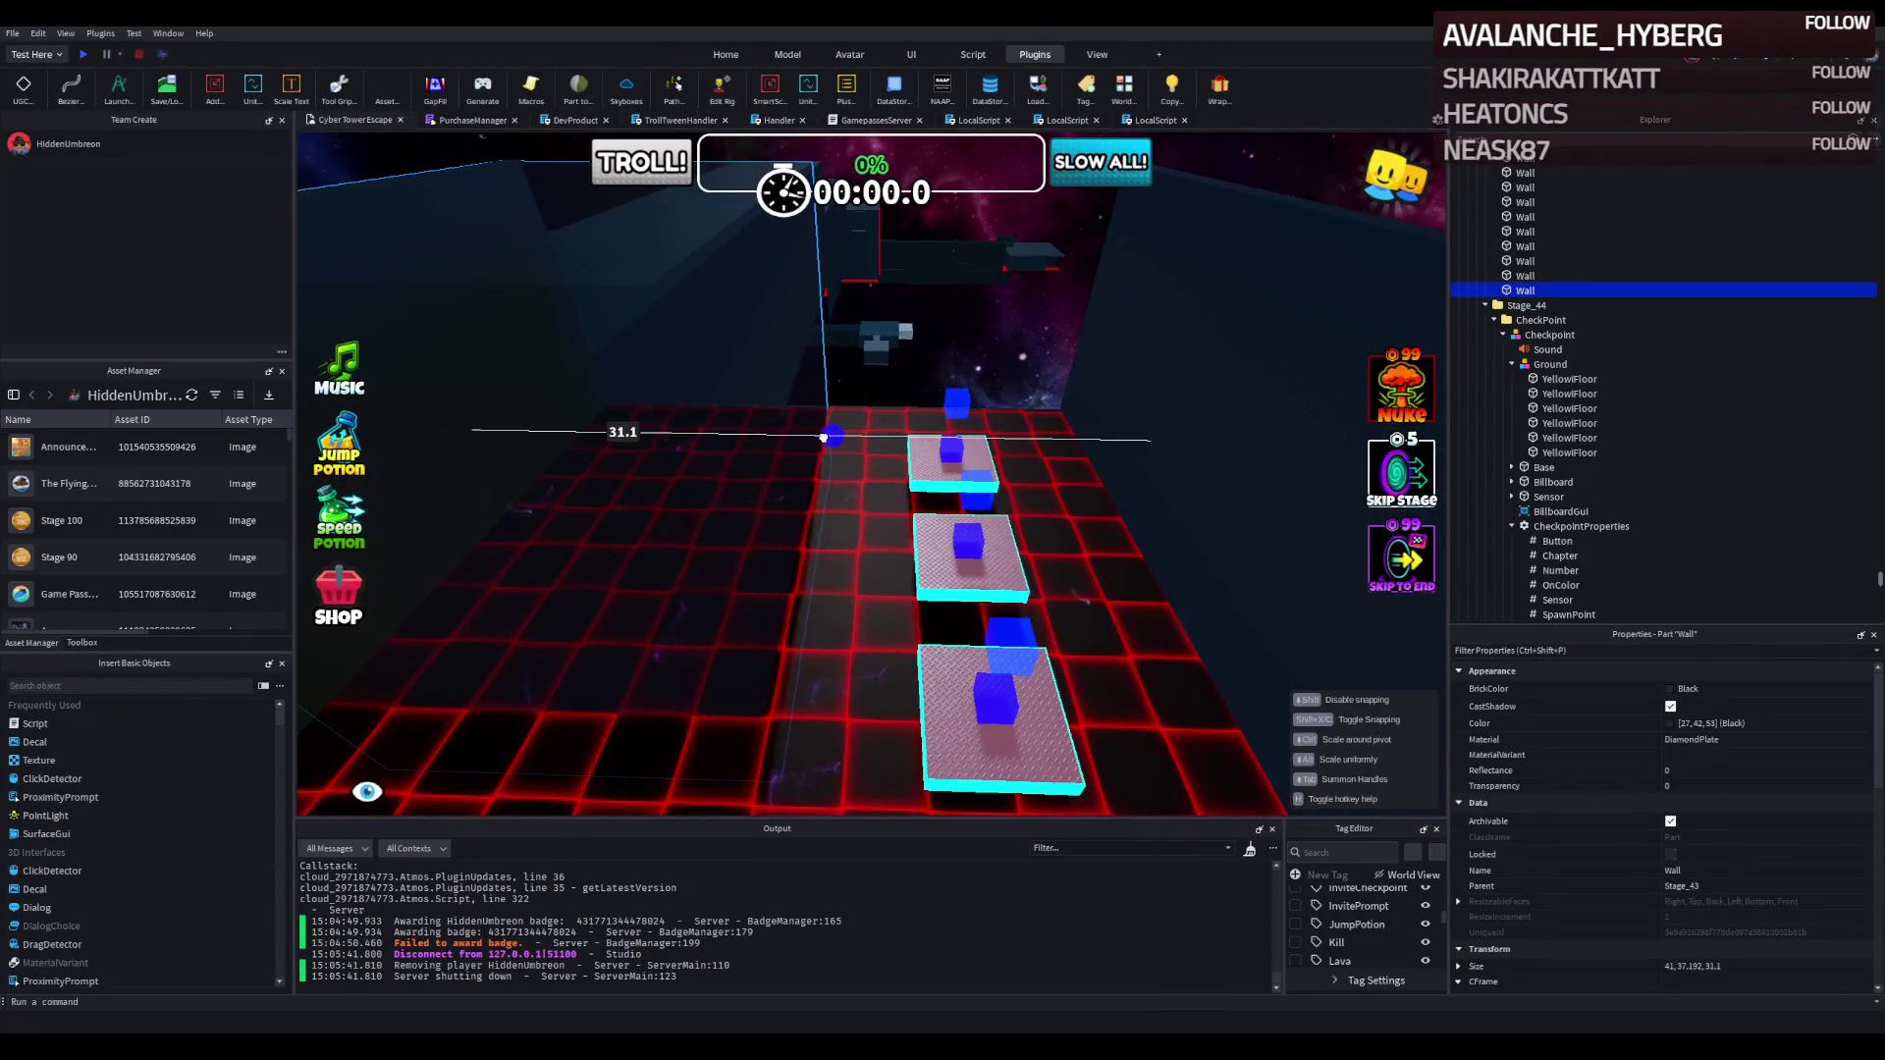
key(d)
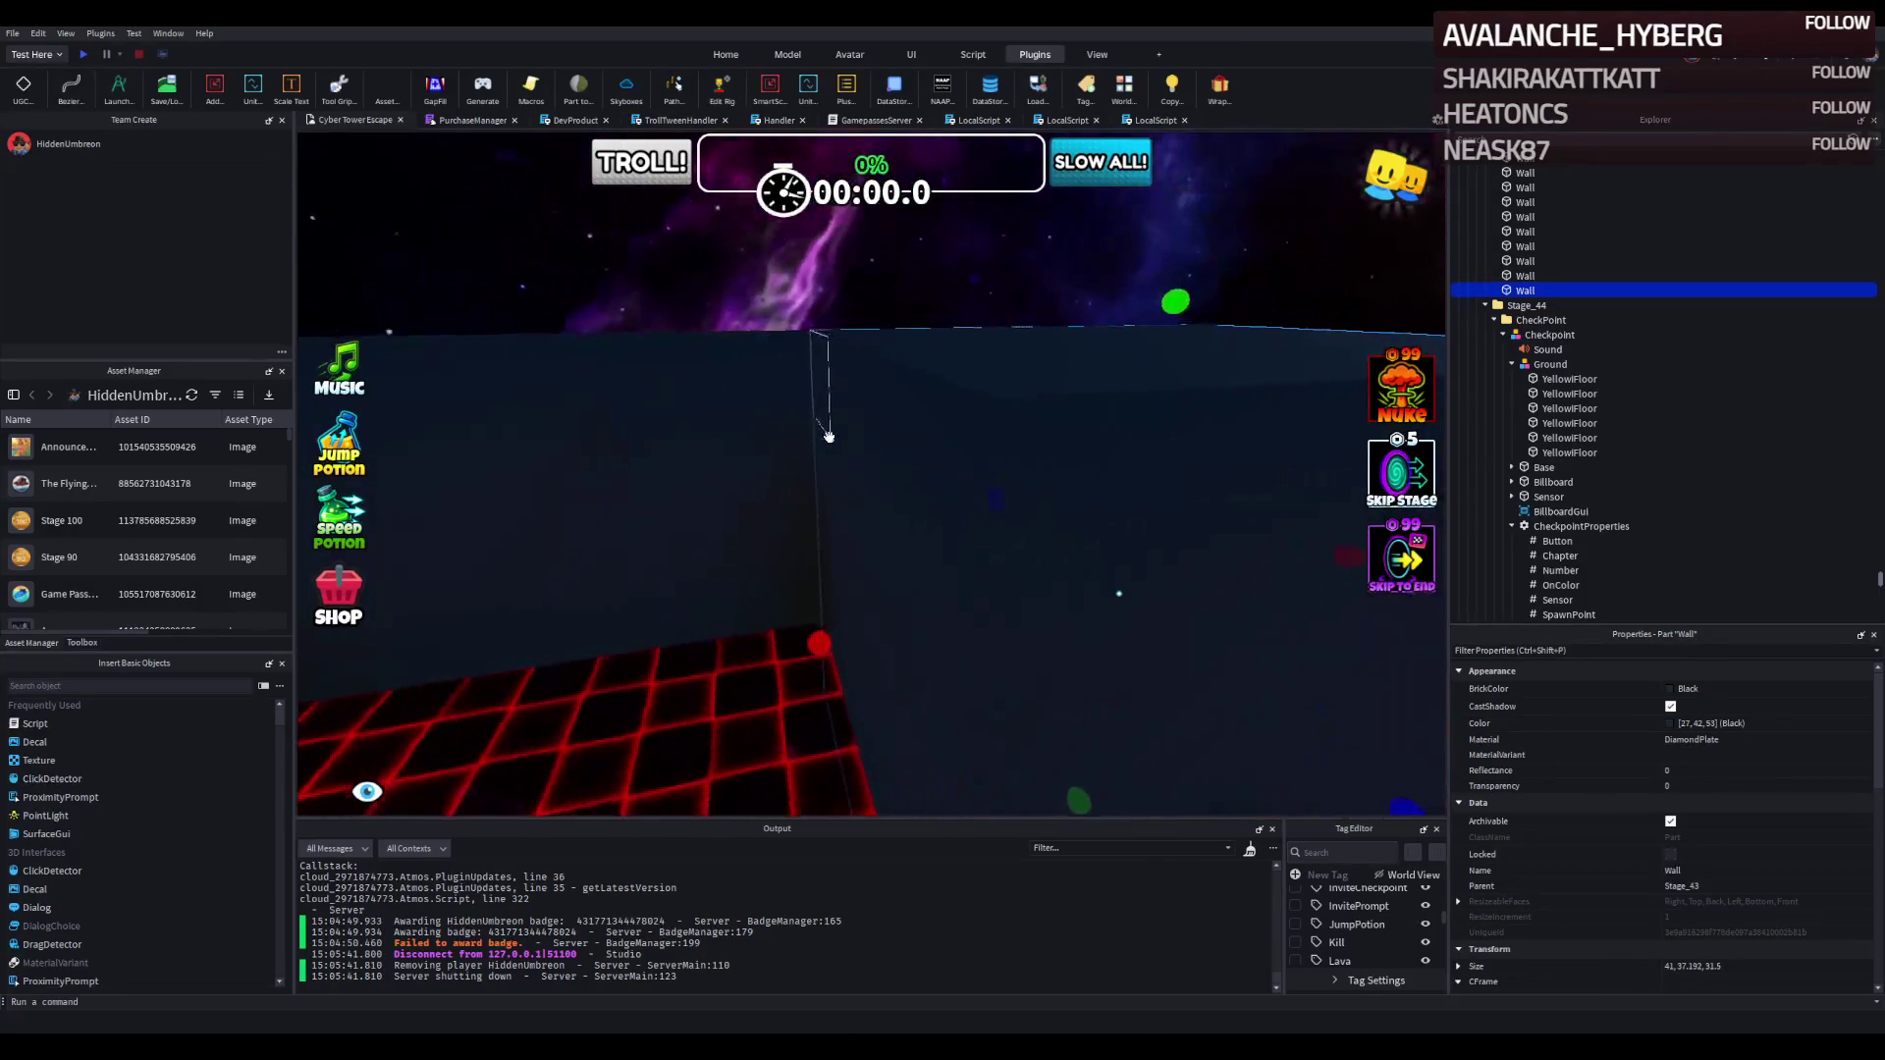
key(e)
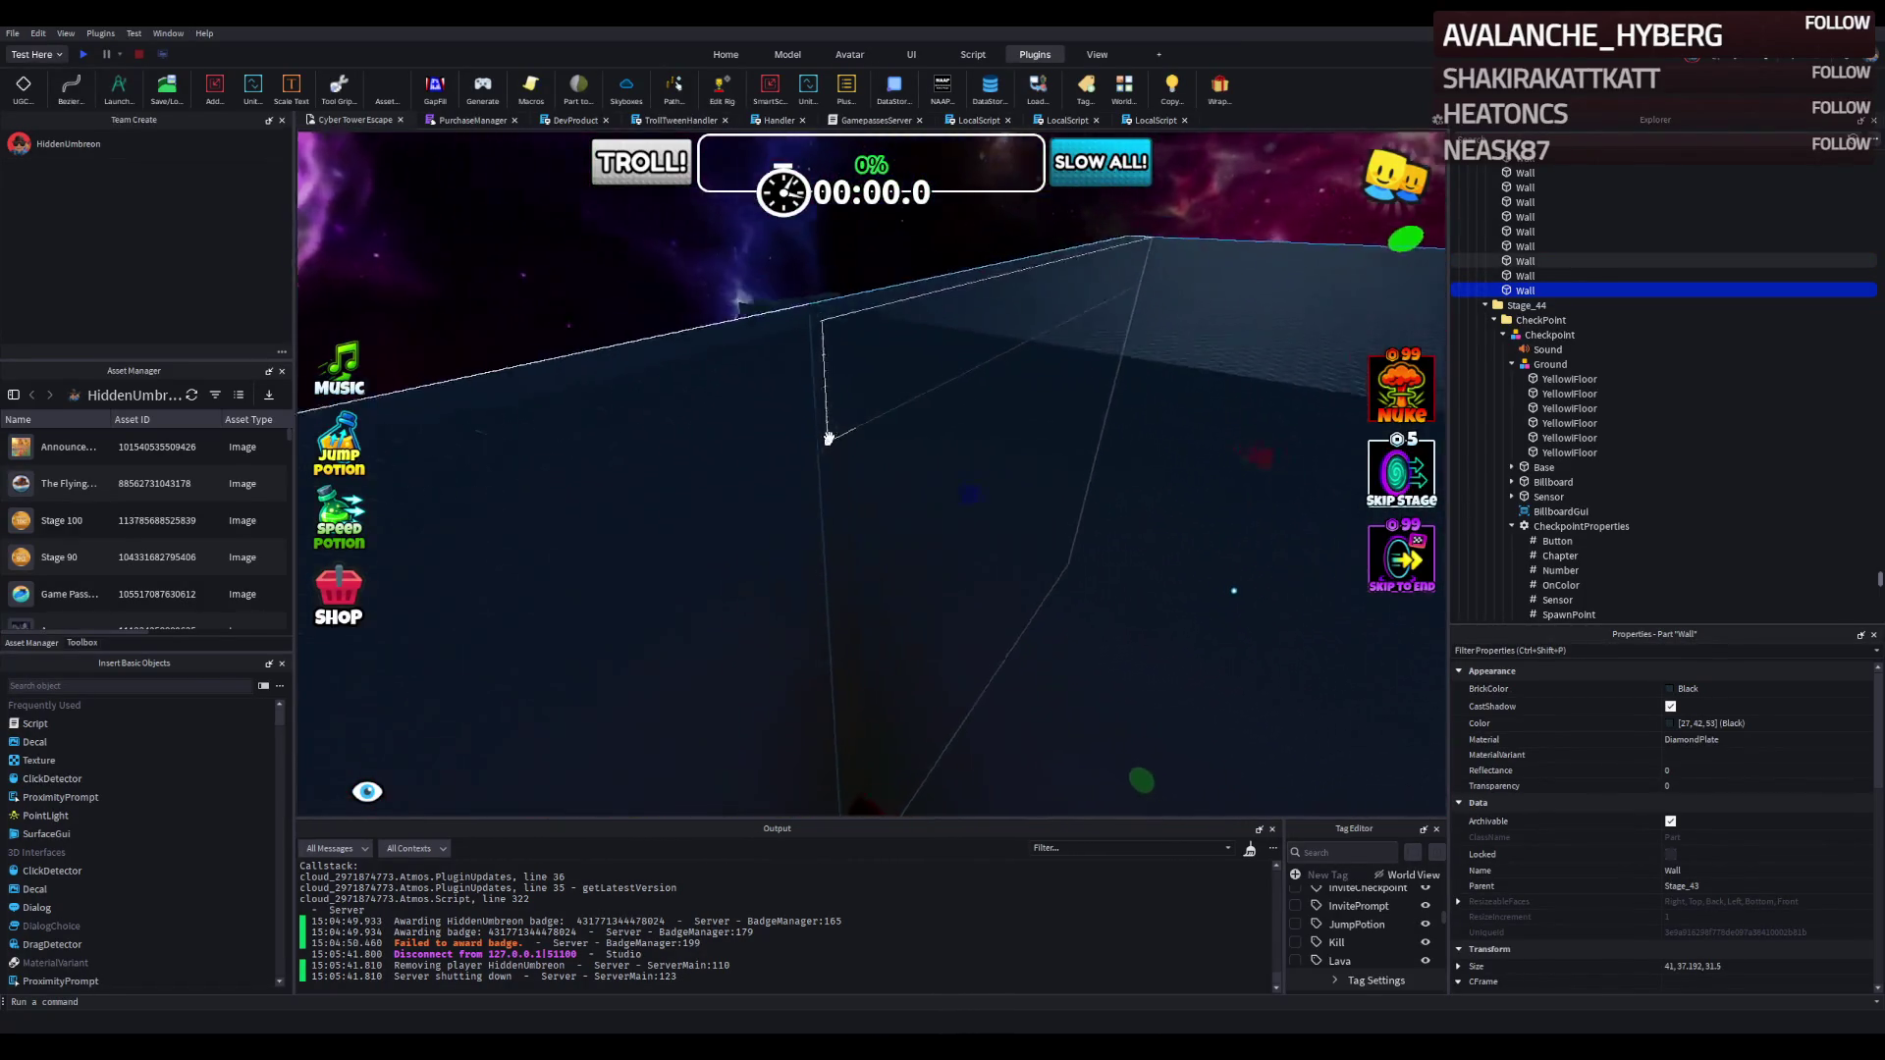
key(q)
drag(749, 413, 762, 416)
Select the roof over the stair corridor.
key(e)
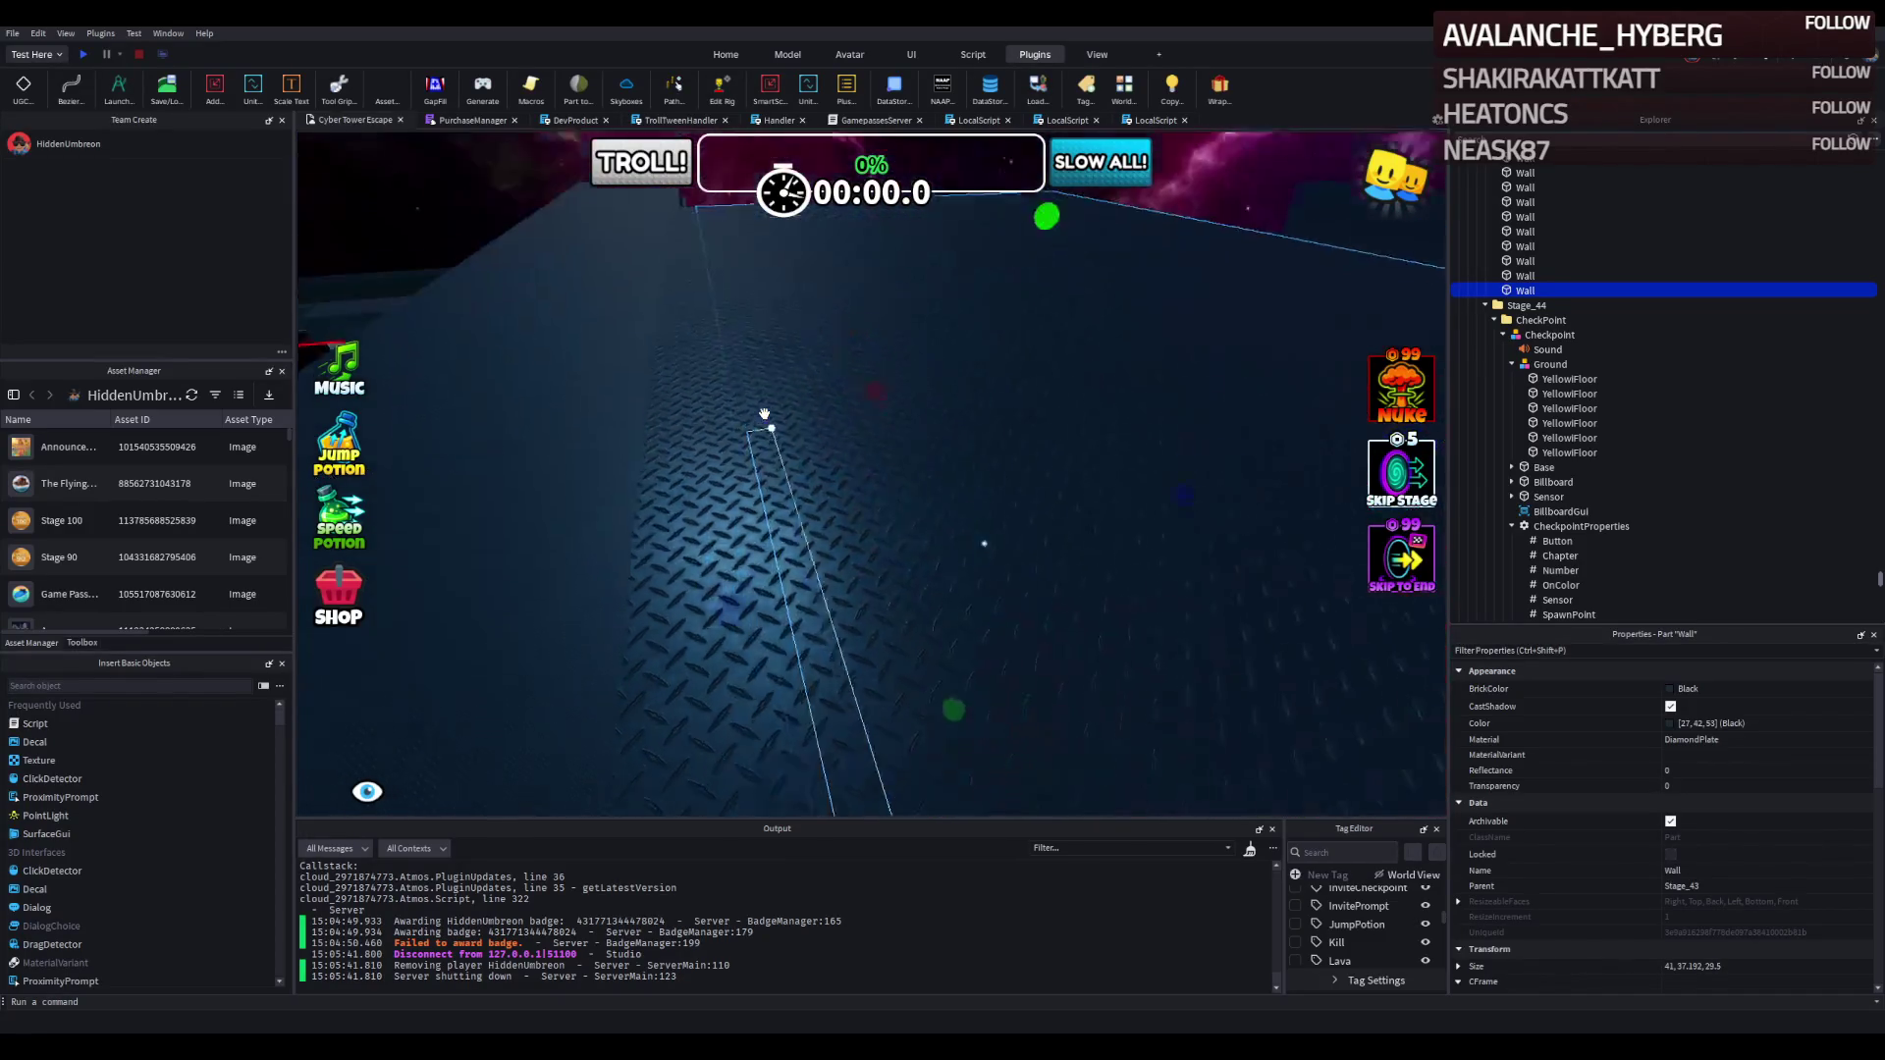
key(e)
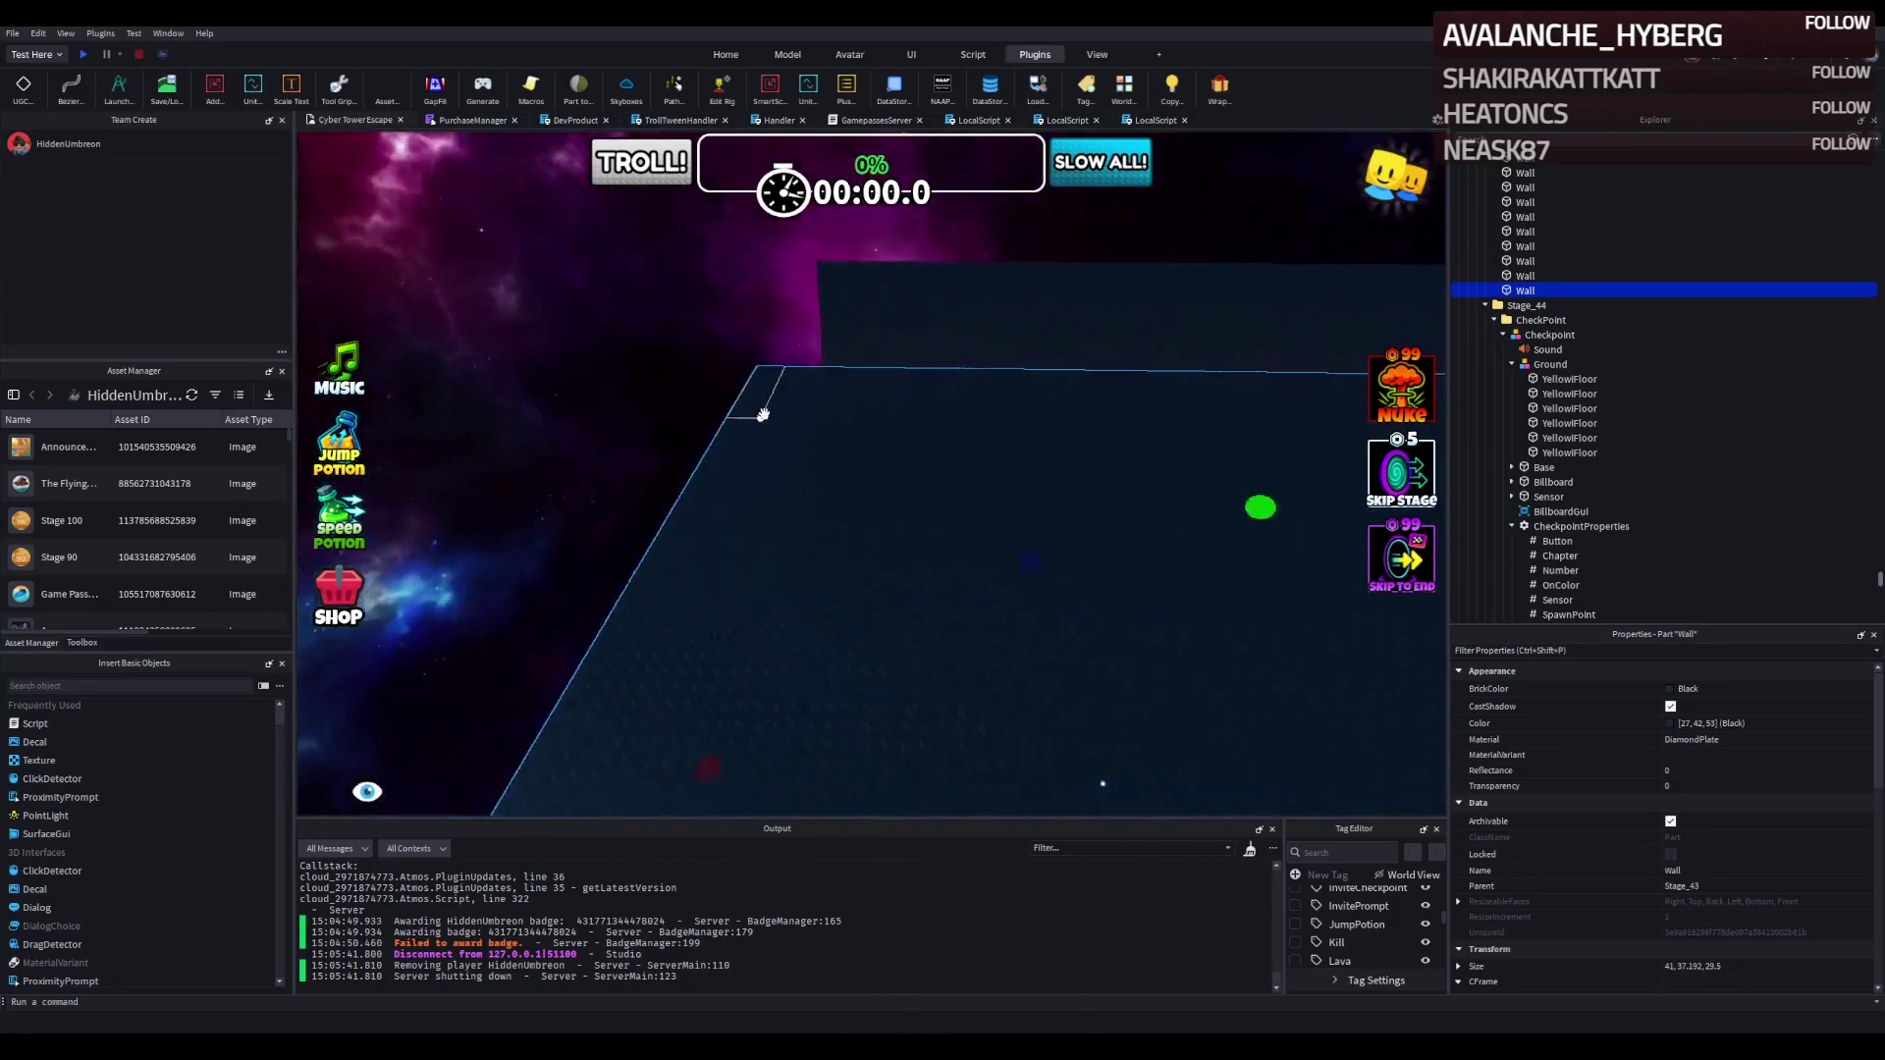
key(q)
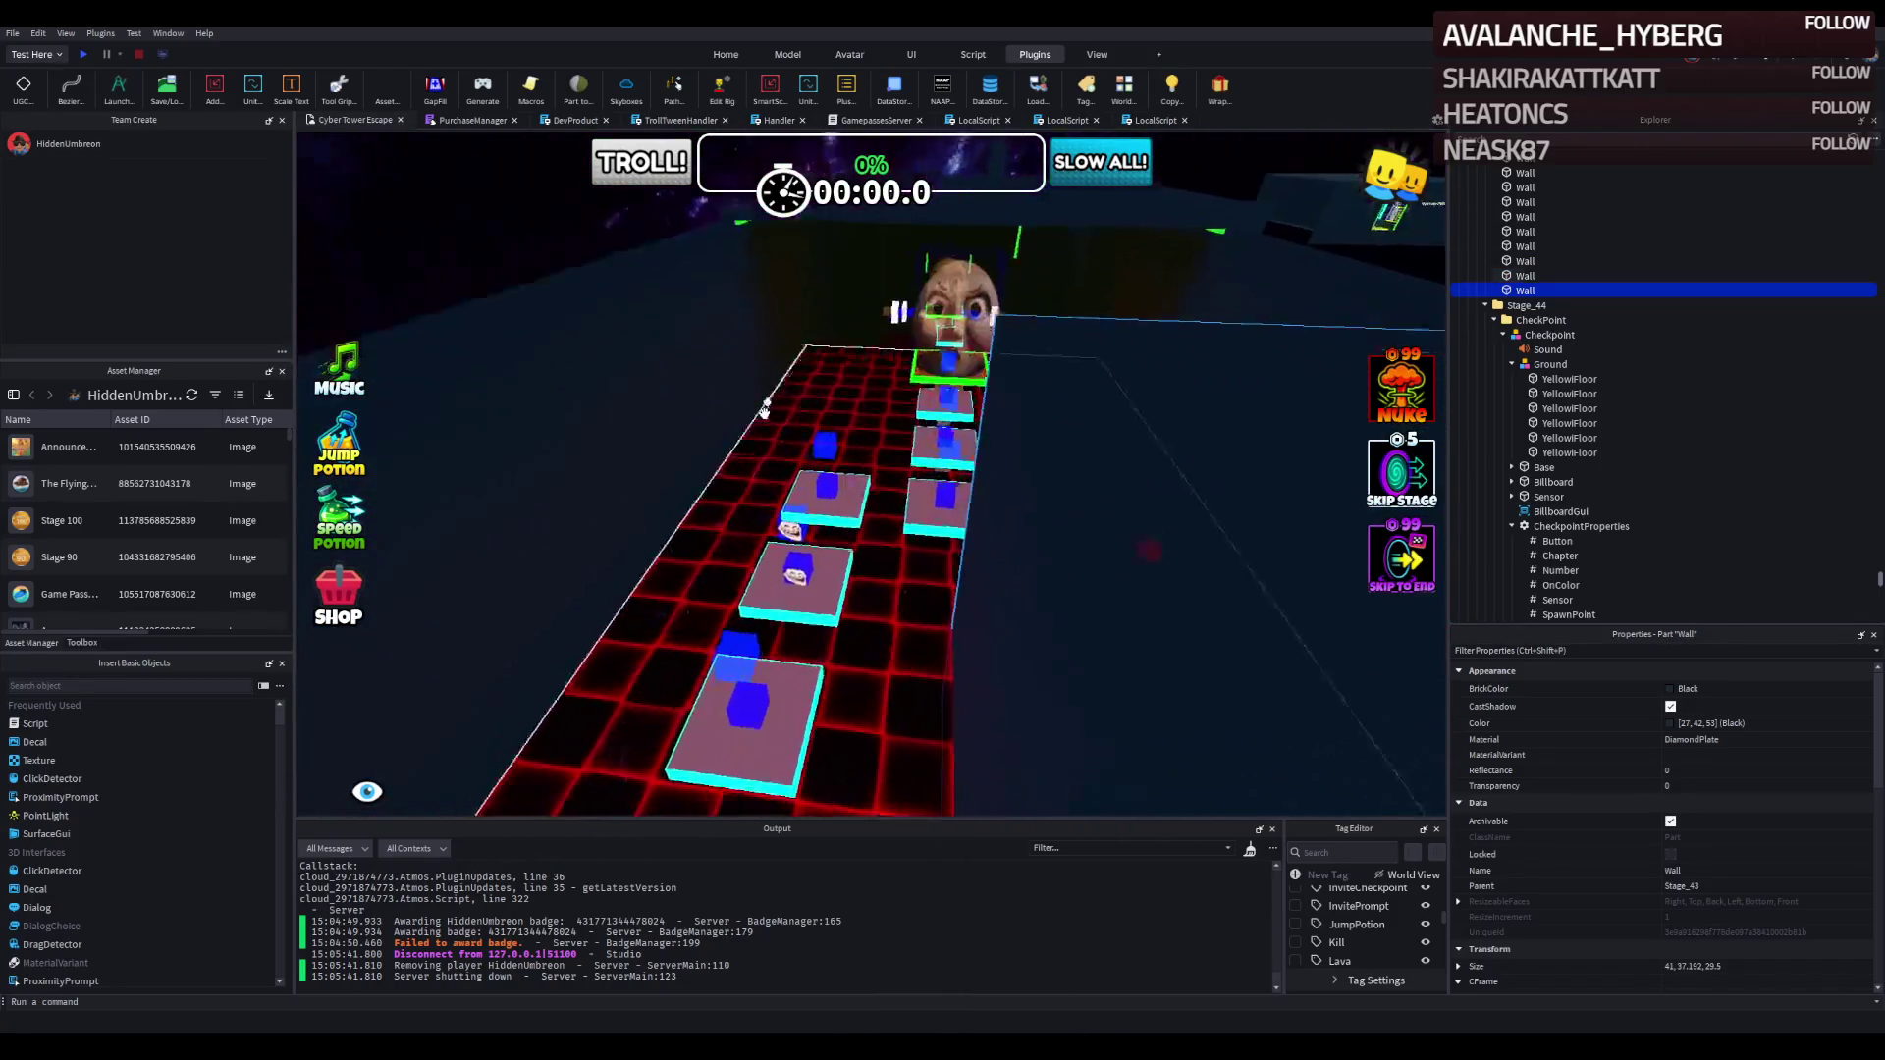
click(918, 402)
Resize the stair-corridor roof to a length of 146.331.
mouse_move(915, 417)
mouse_down()
mouse_move(947, 429)
mouse_move(1010, 400)
mouse_up()
scroll(1010, 400, down, 10)
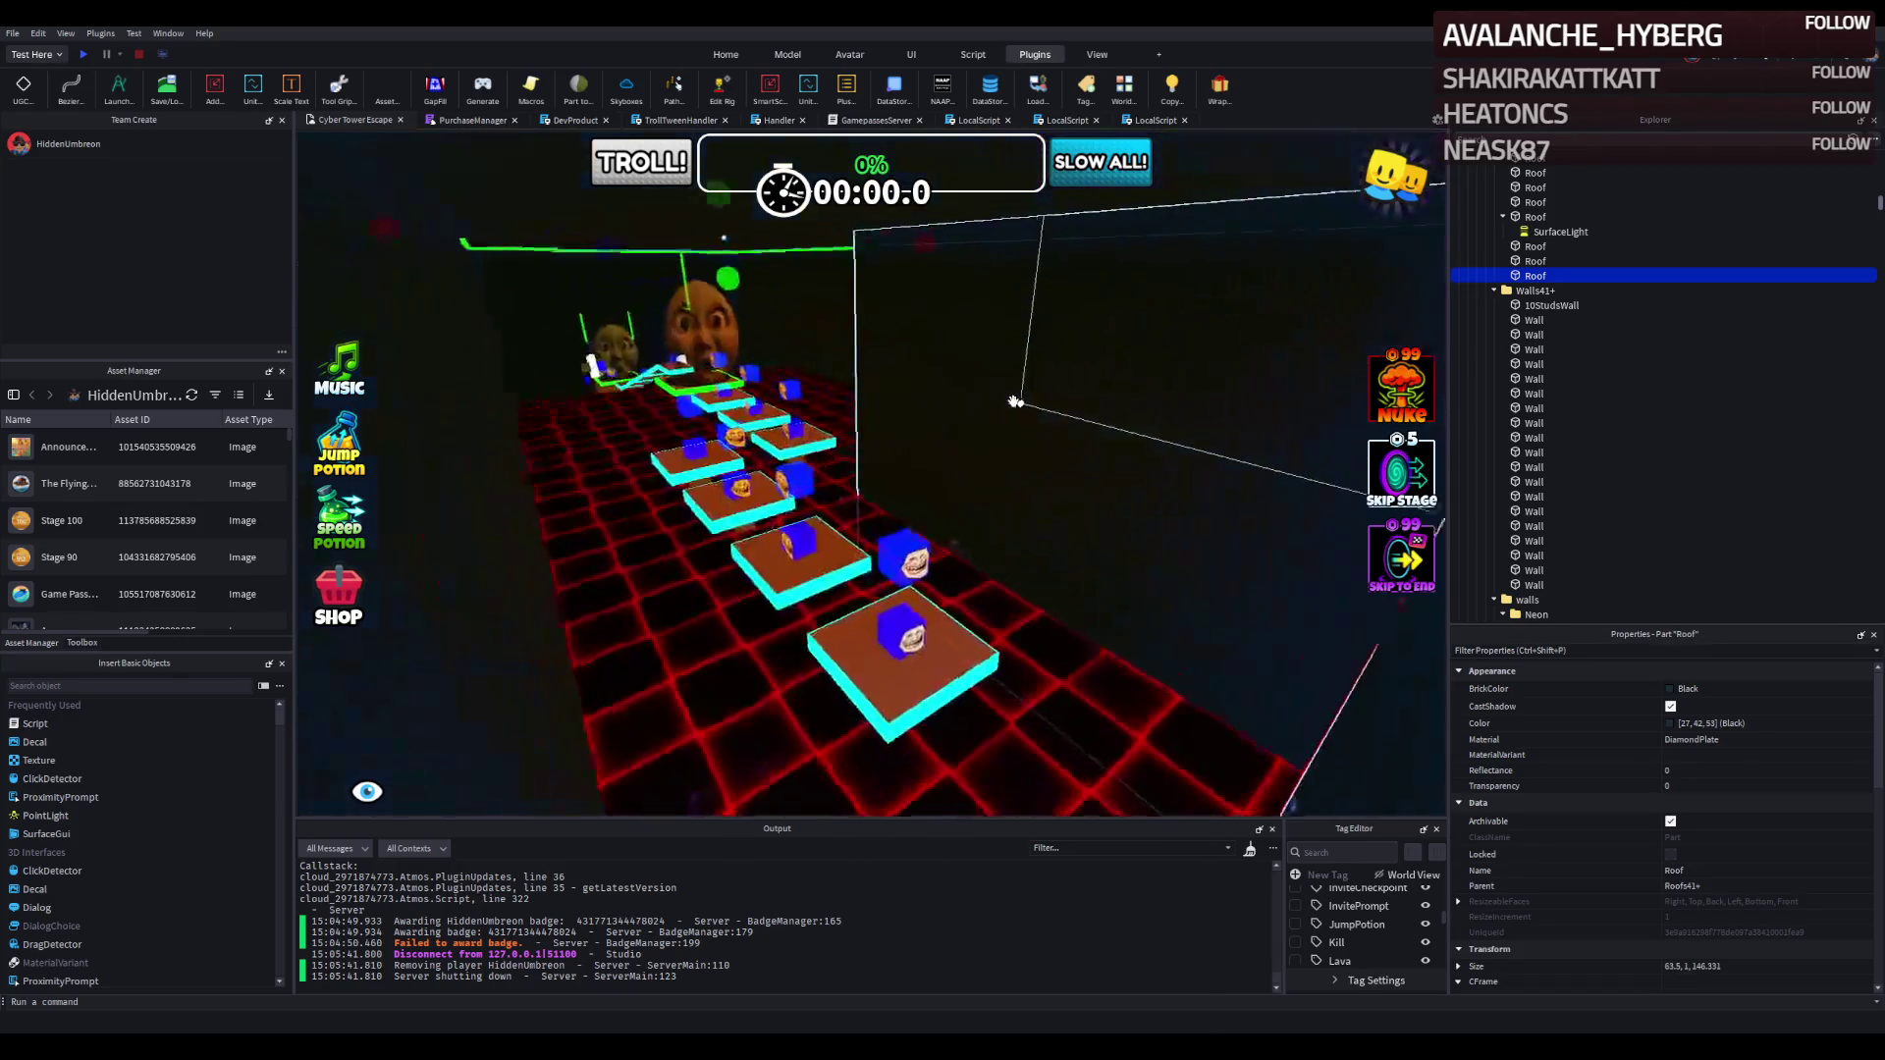
scroll(971, 420, up, 5)
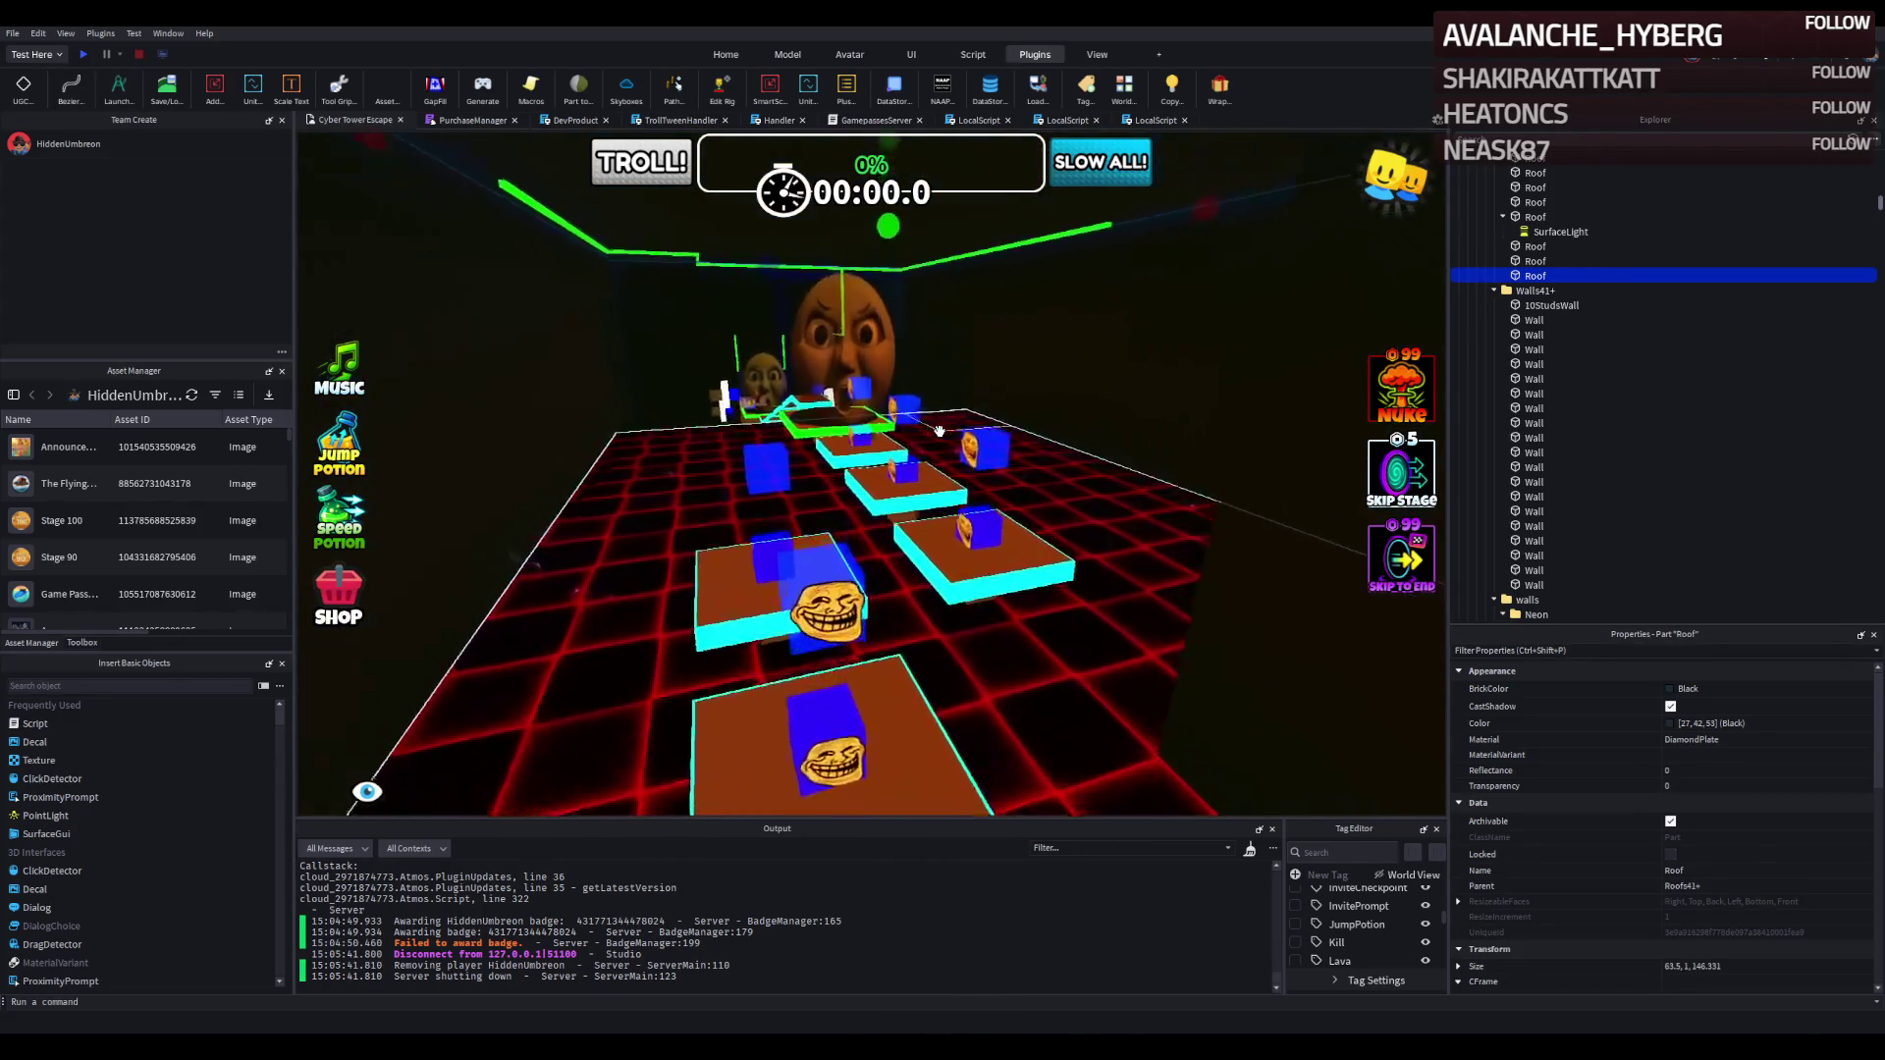
scroll(939, 432, up, 10)
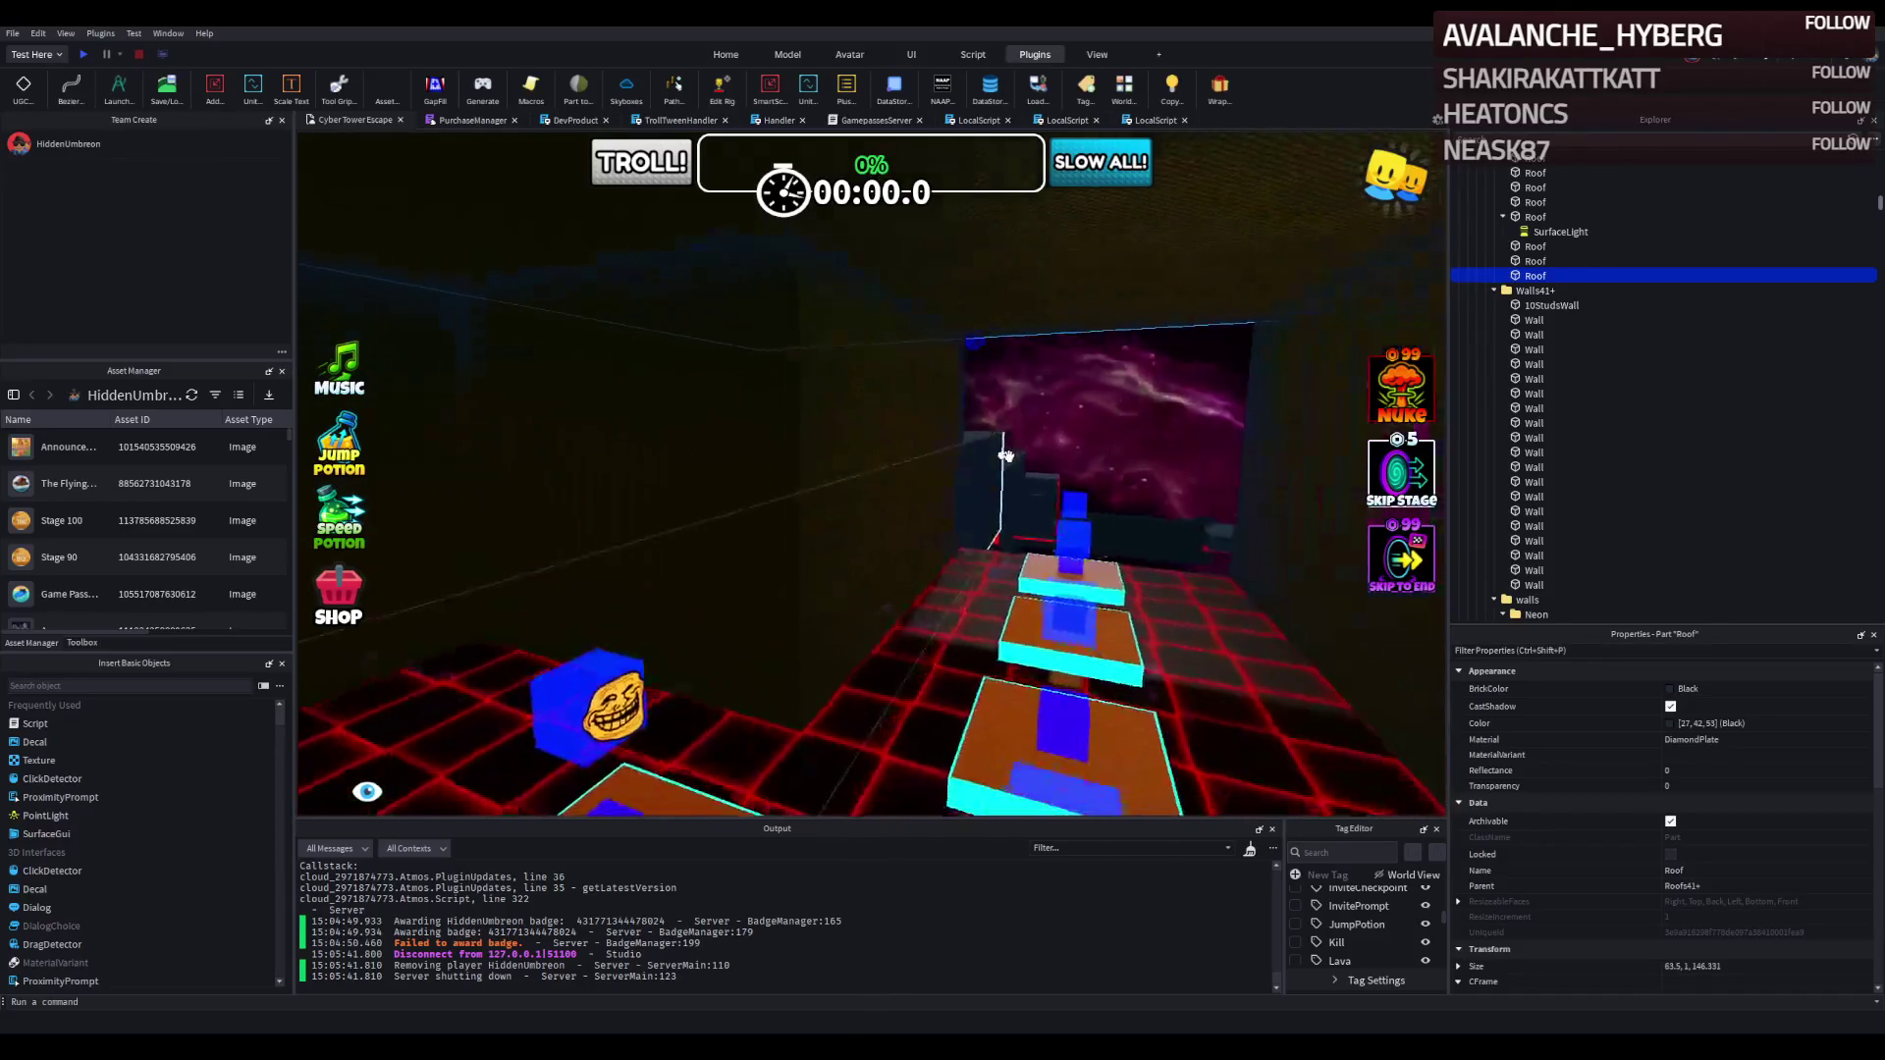
scroll(1005, 455, up, 3)
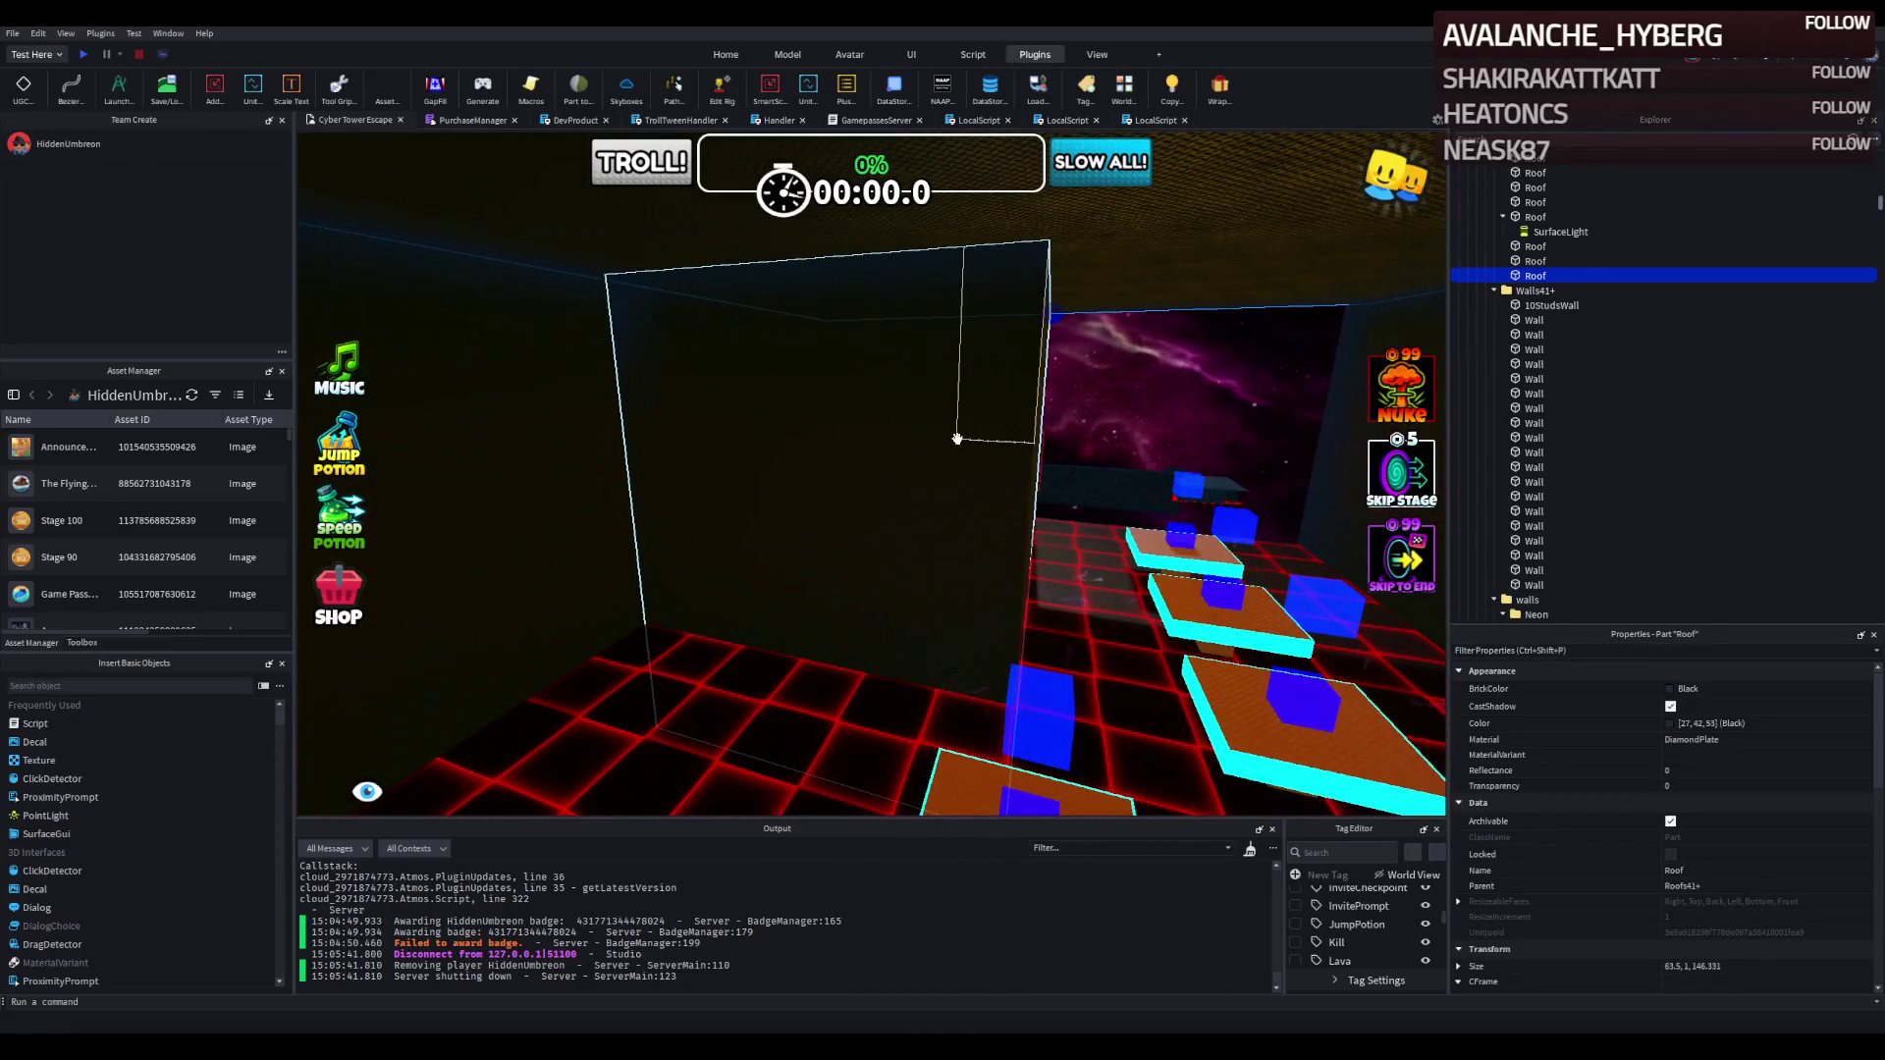
scroll(957, 438, up, 3)
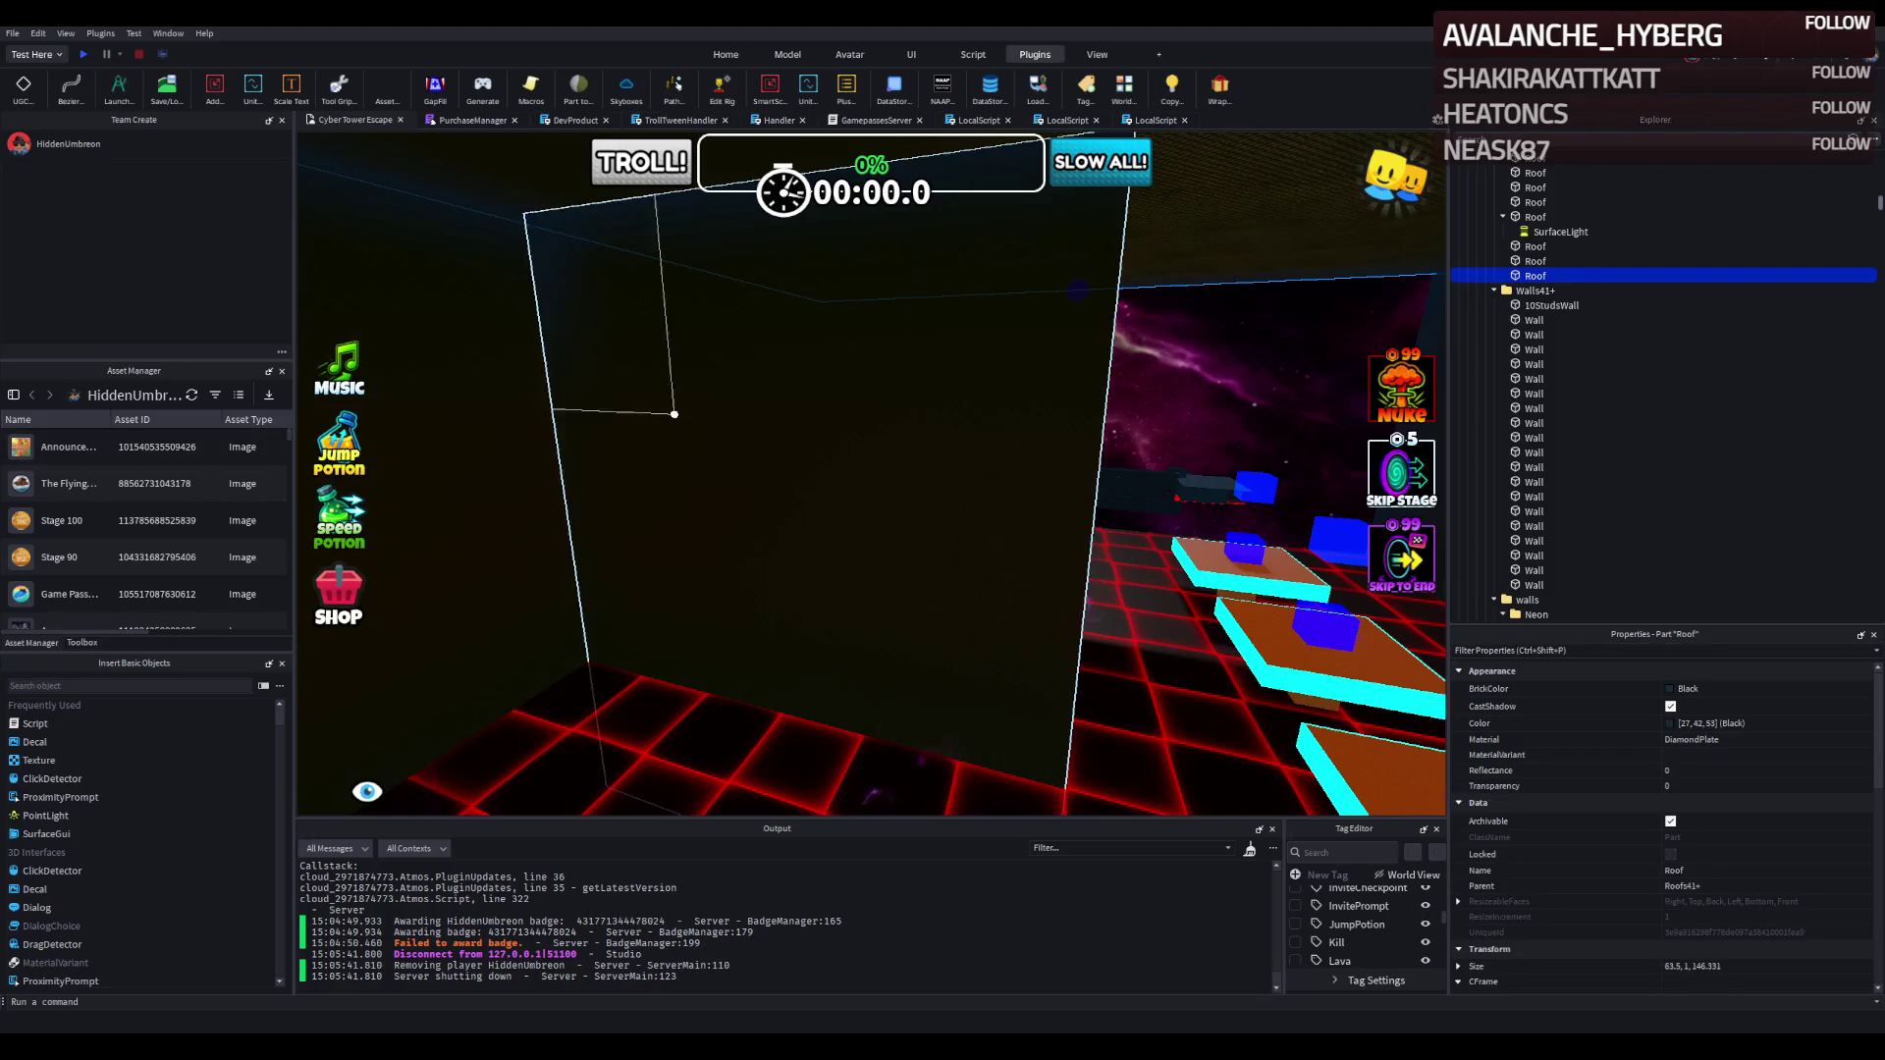
Fly along the platform corridor and select a Stage_43 wall.
key(a)
key(w)
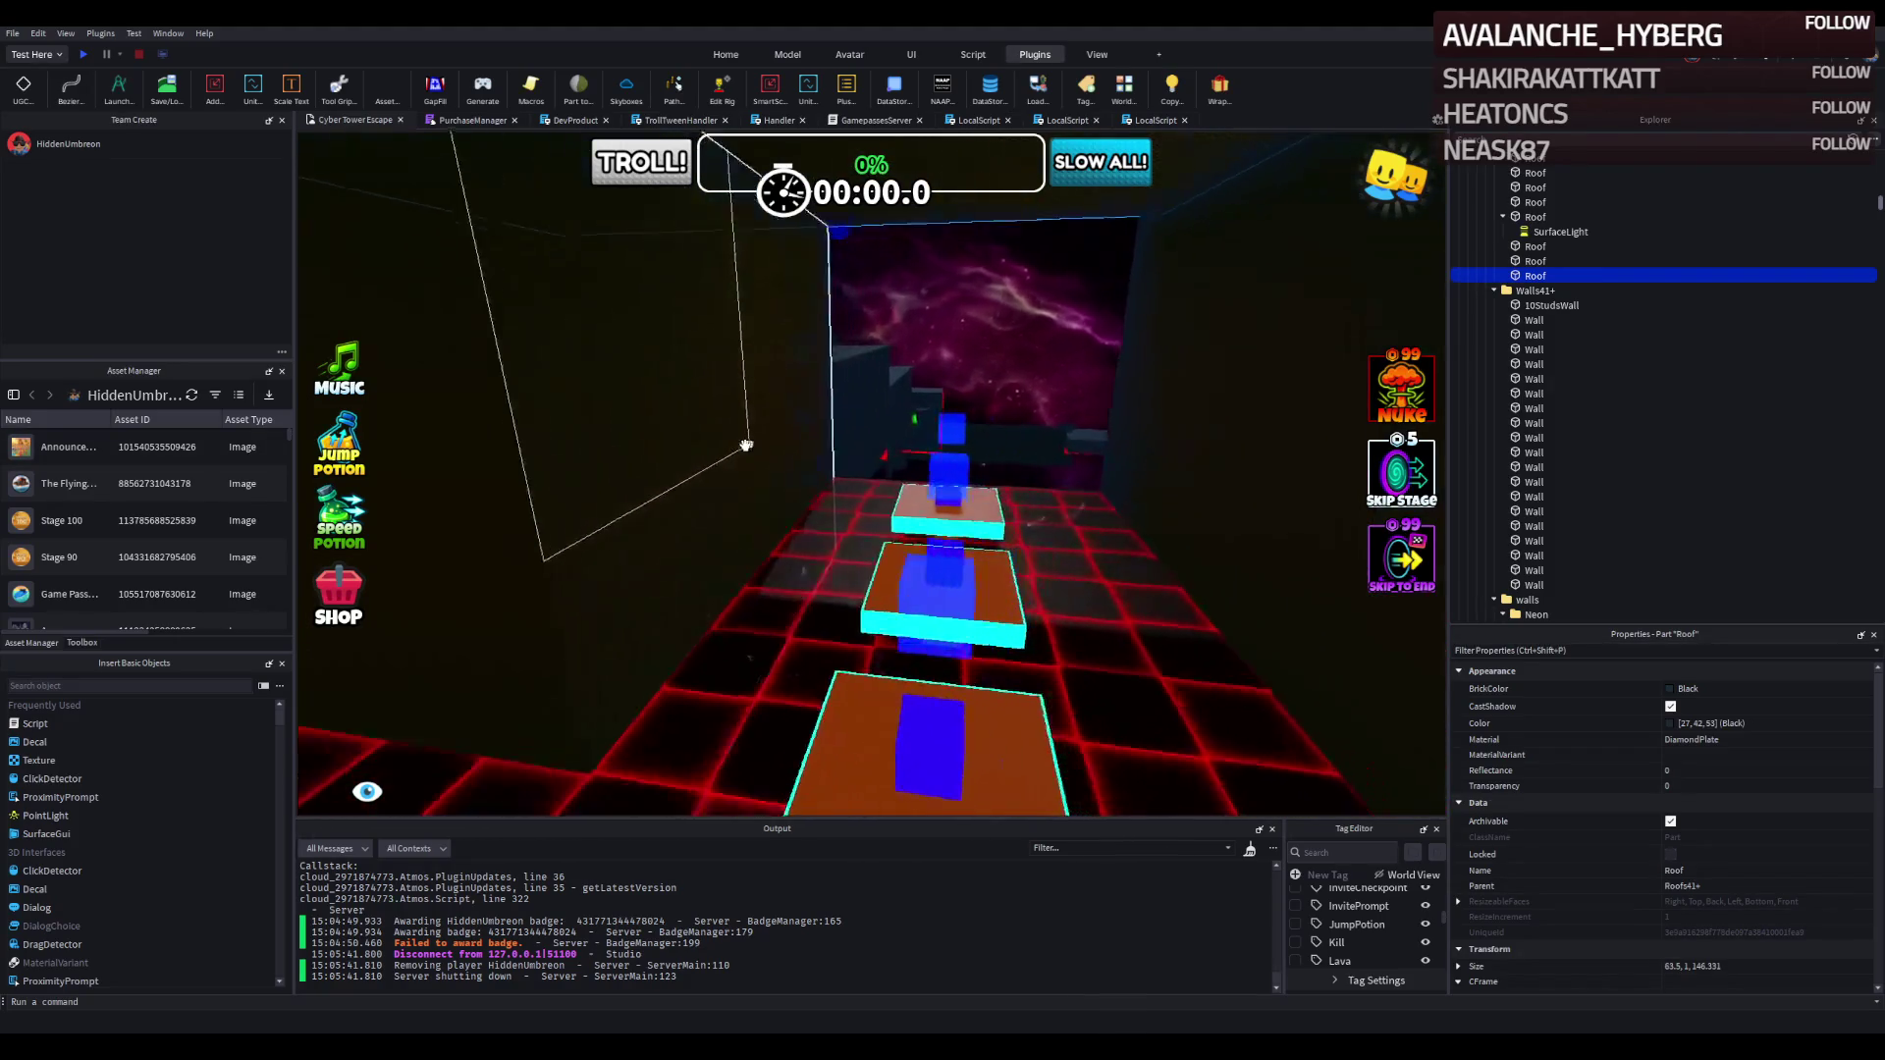
key(w)
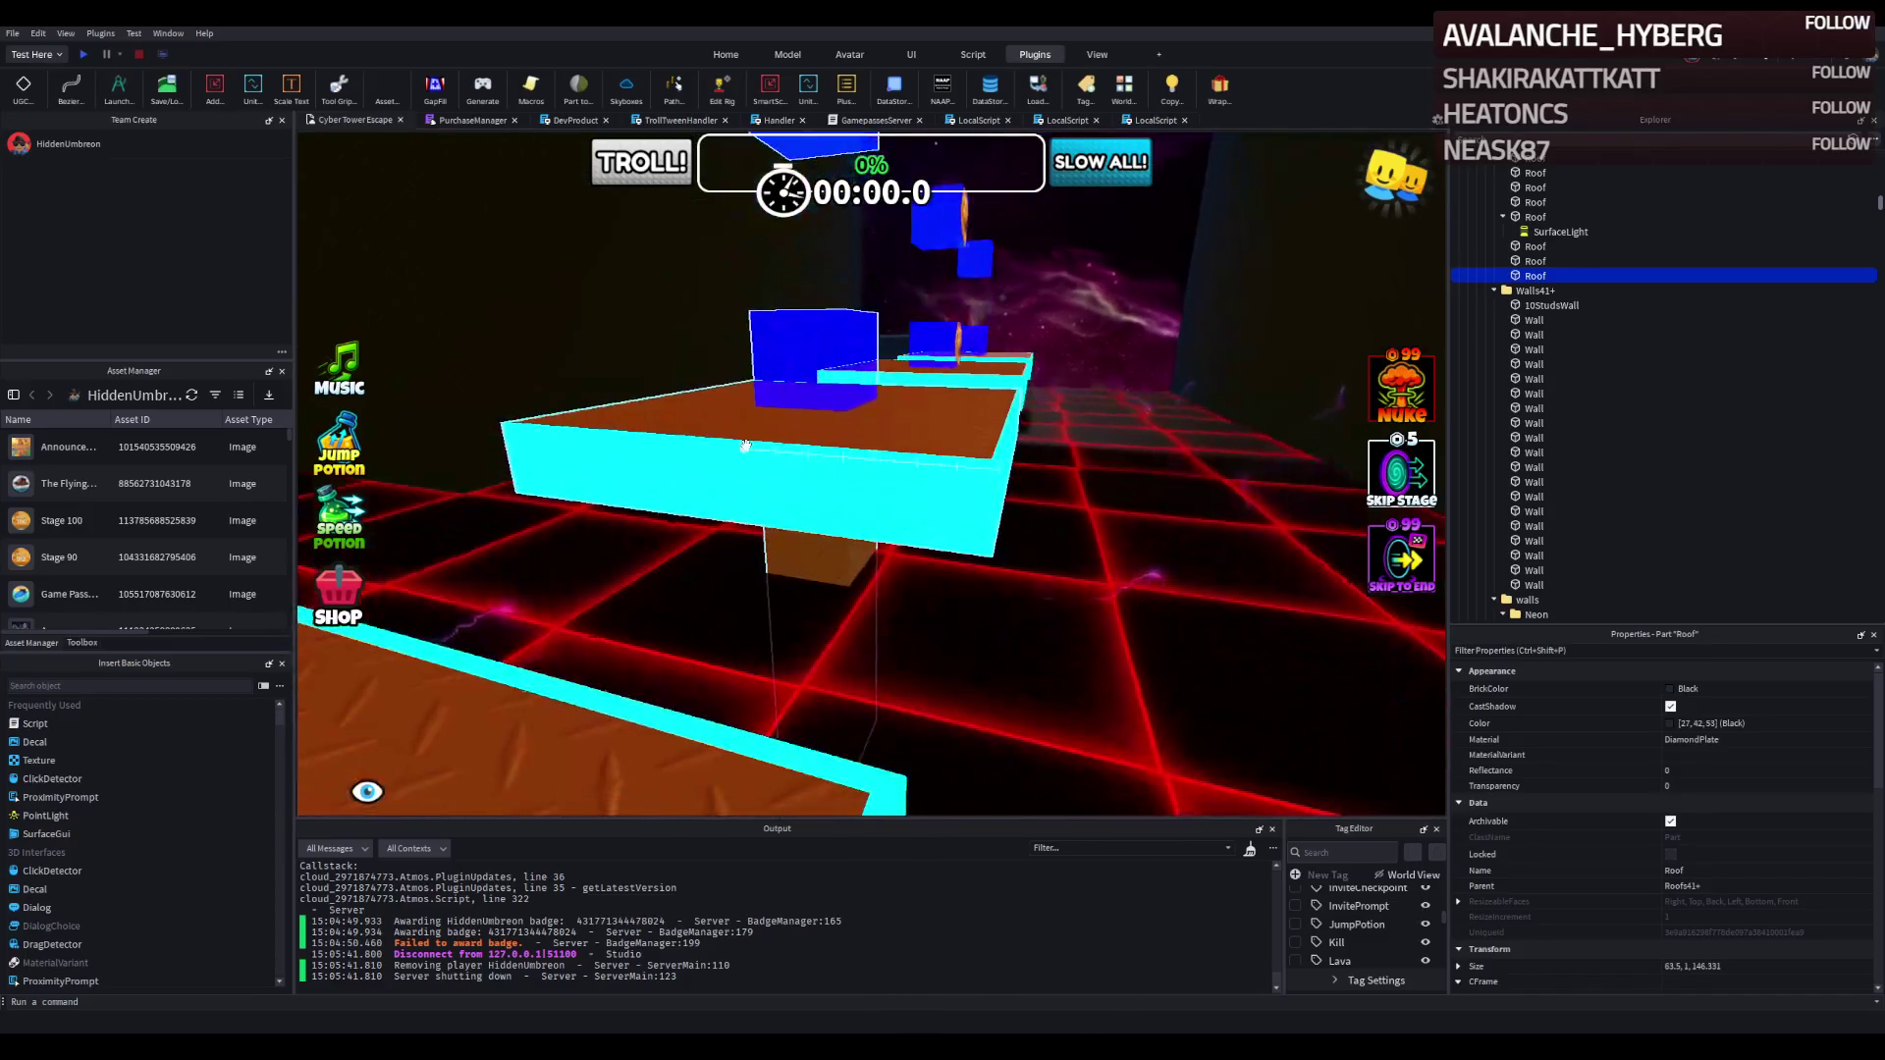
key(w)
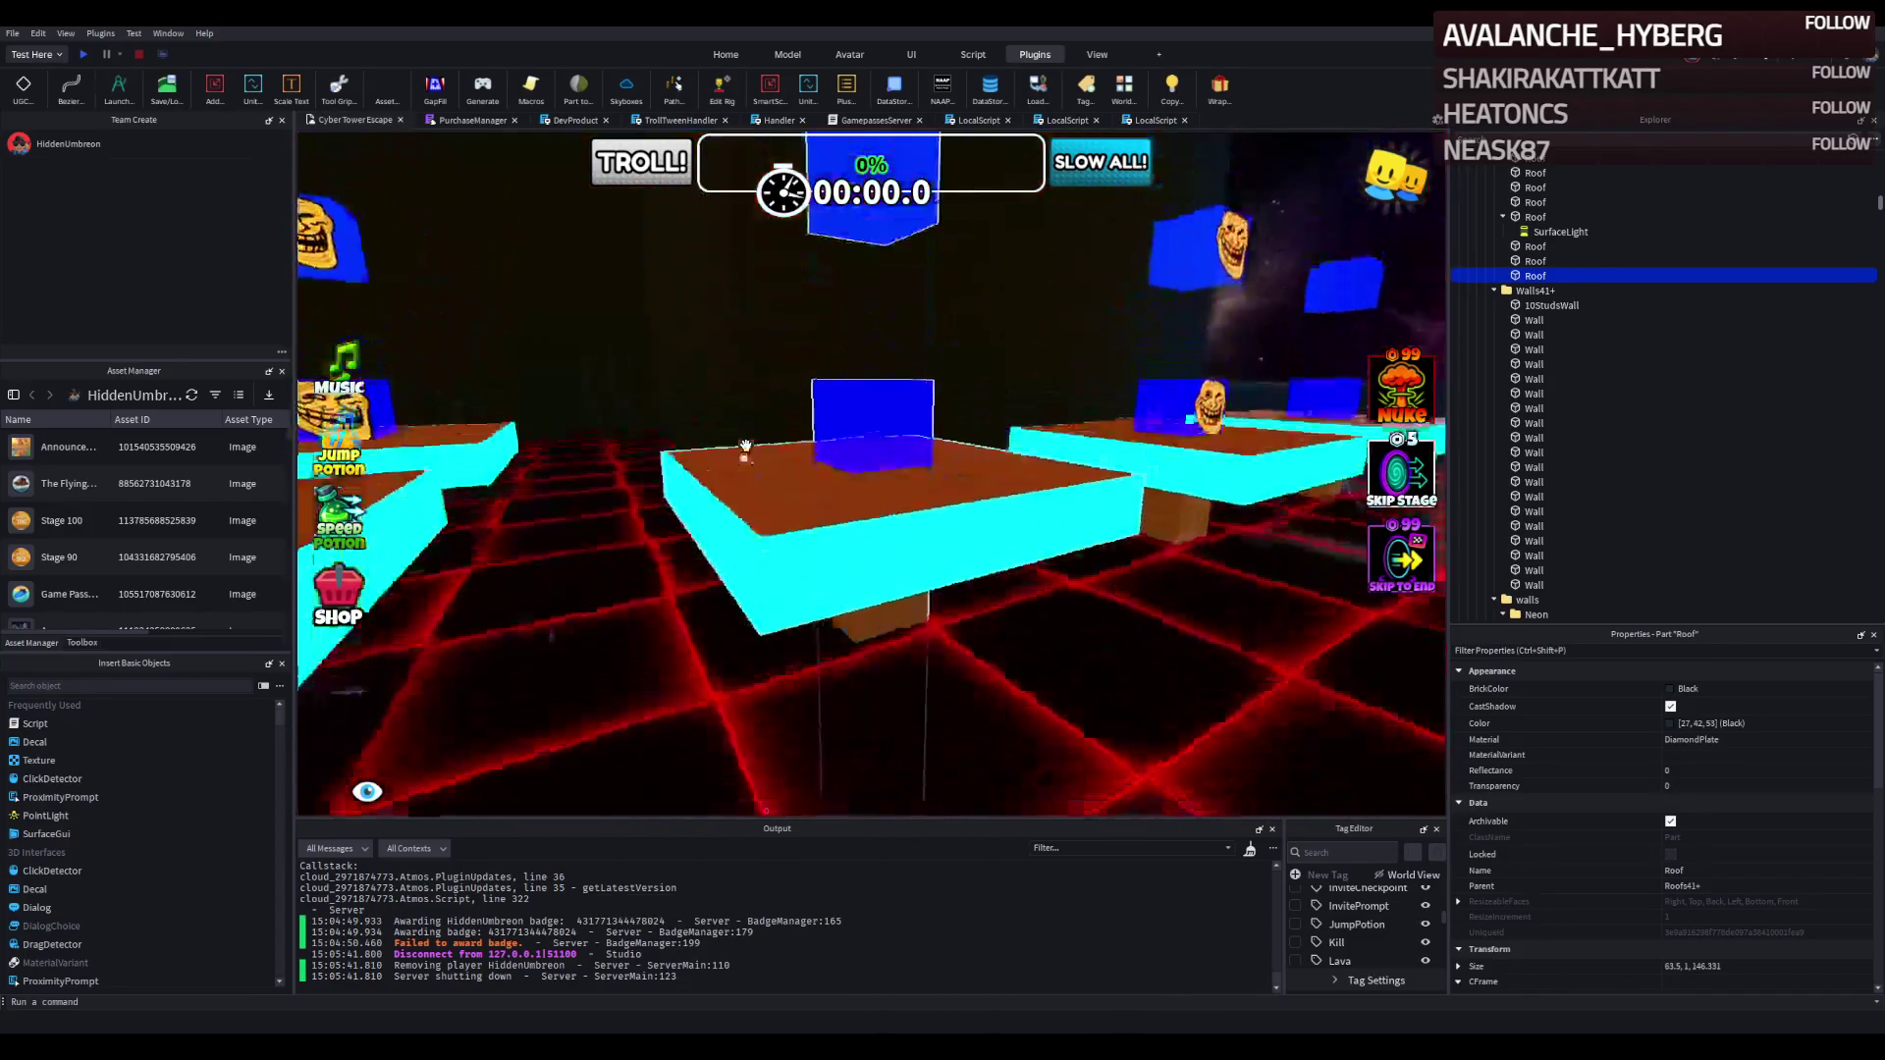
click(815, 463)
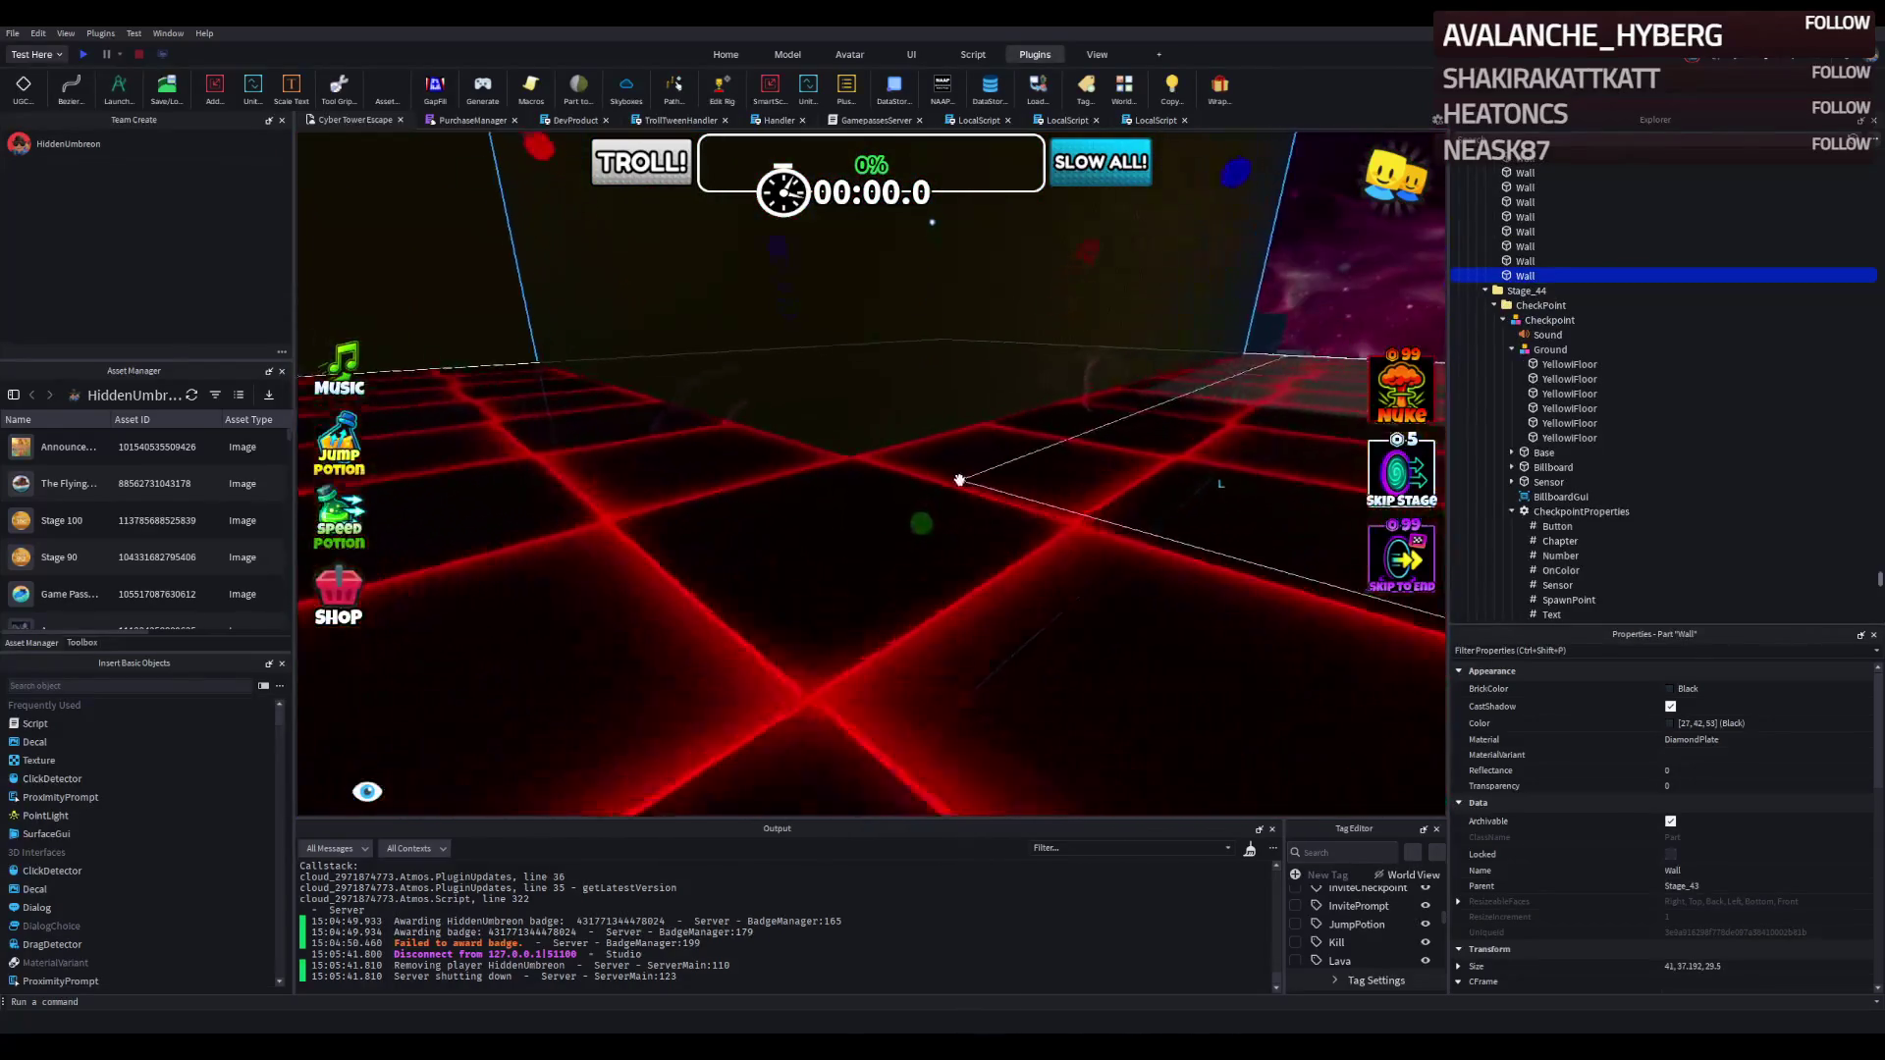
Lower the wall's height to about 27.5, then select the Stage_45 Checkpoint model.
drag(918, 491, 899, 404)
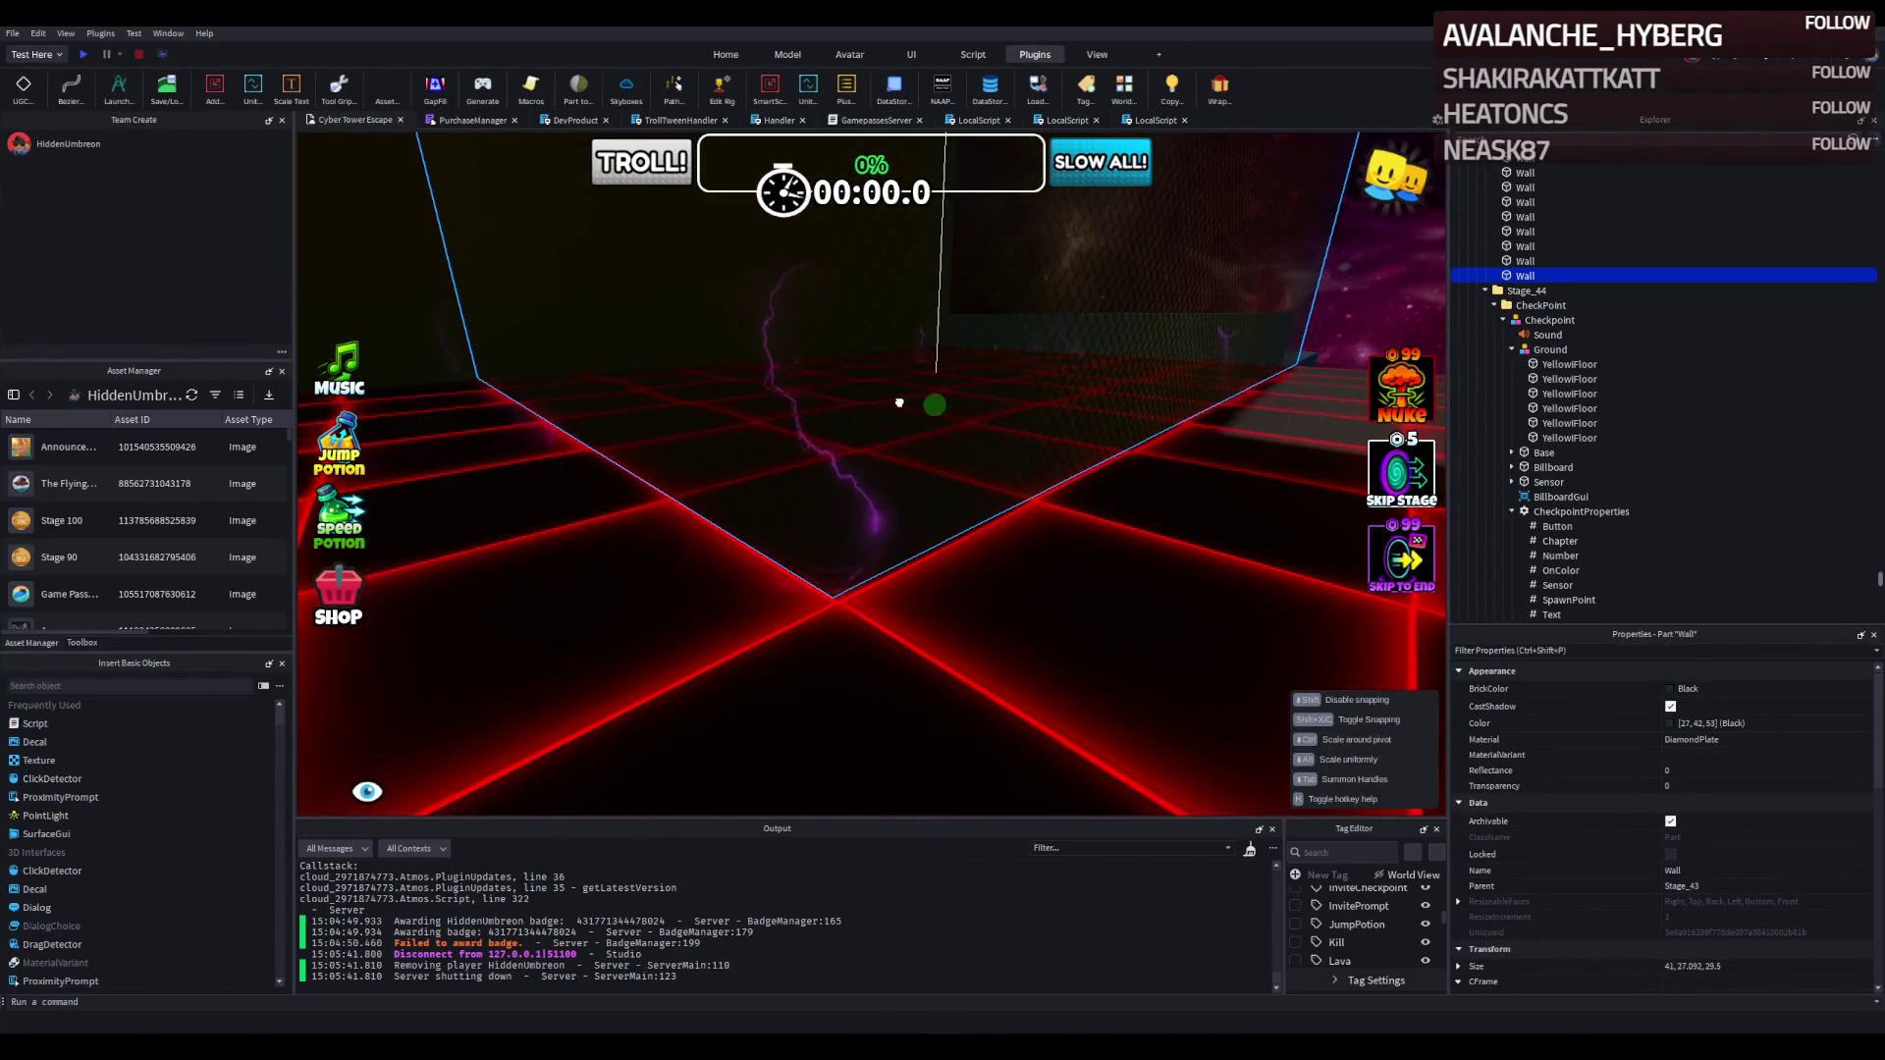
key(f)
key(s)
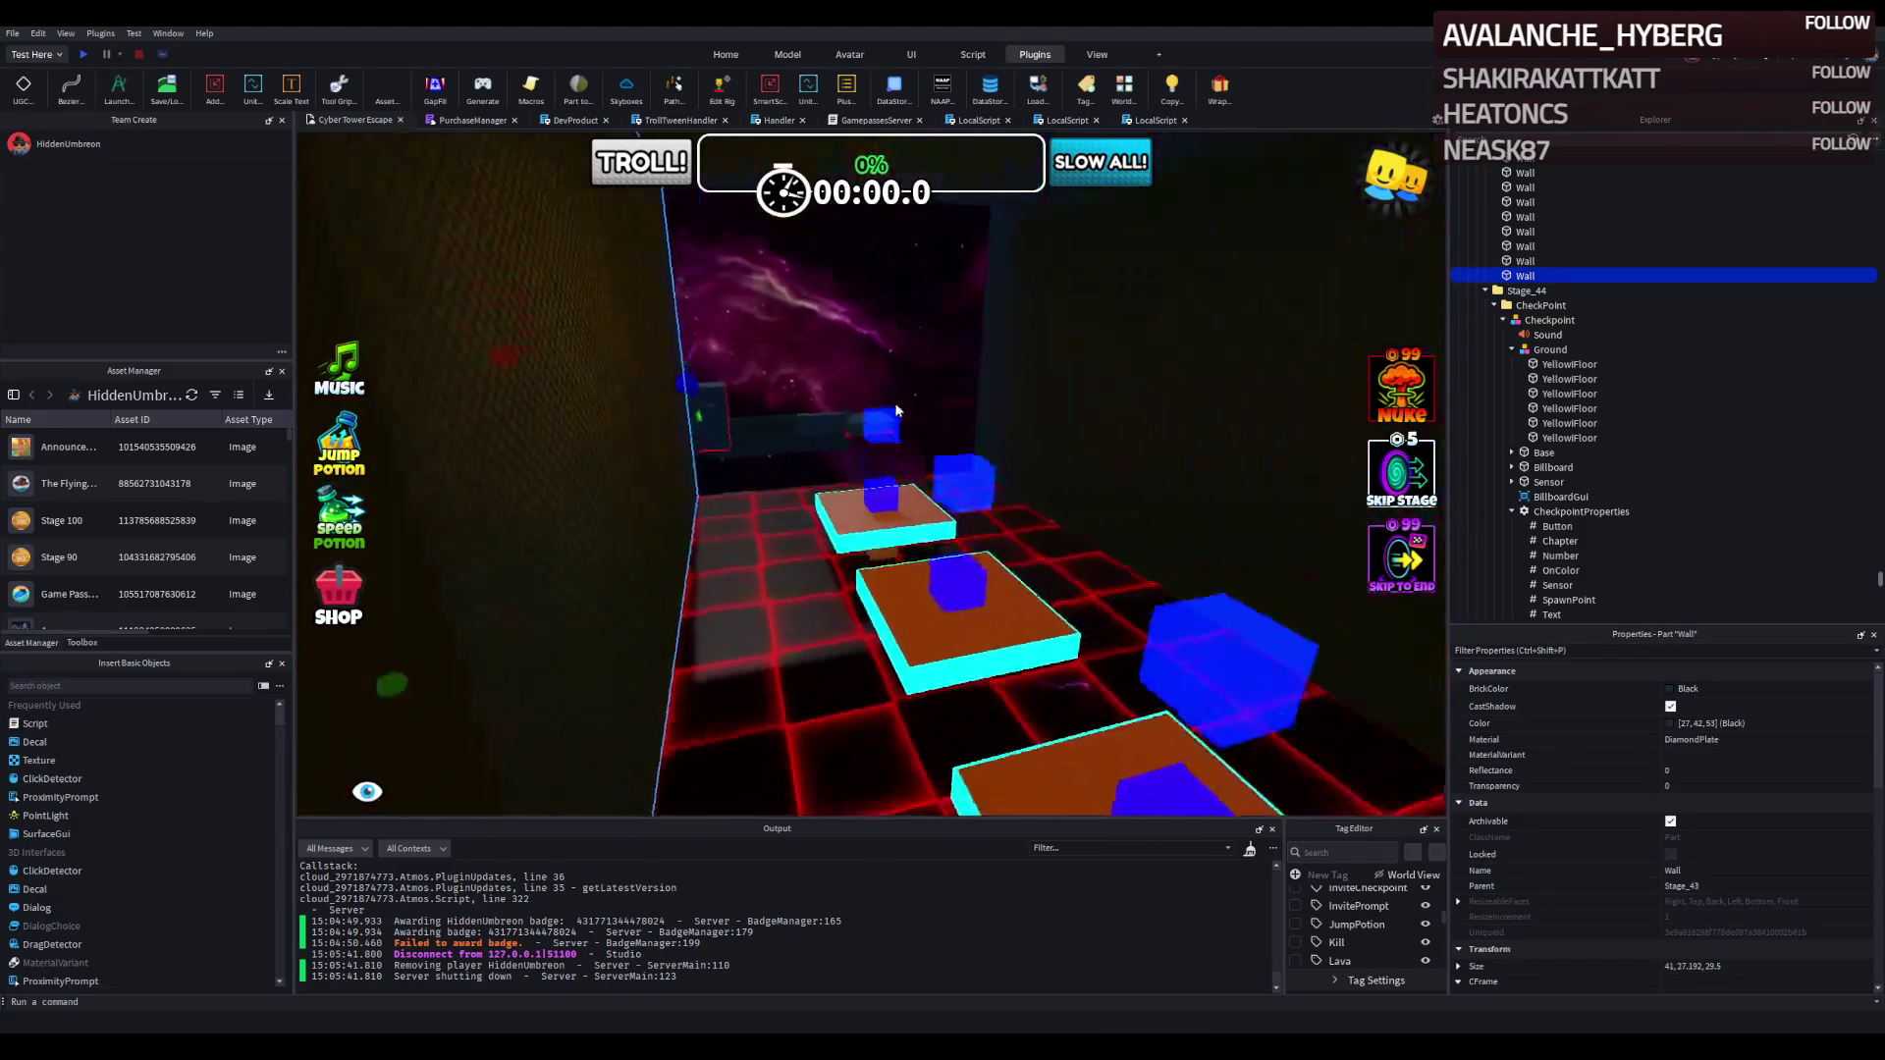
click(772, 433)
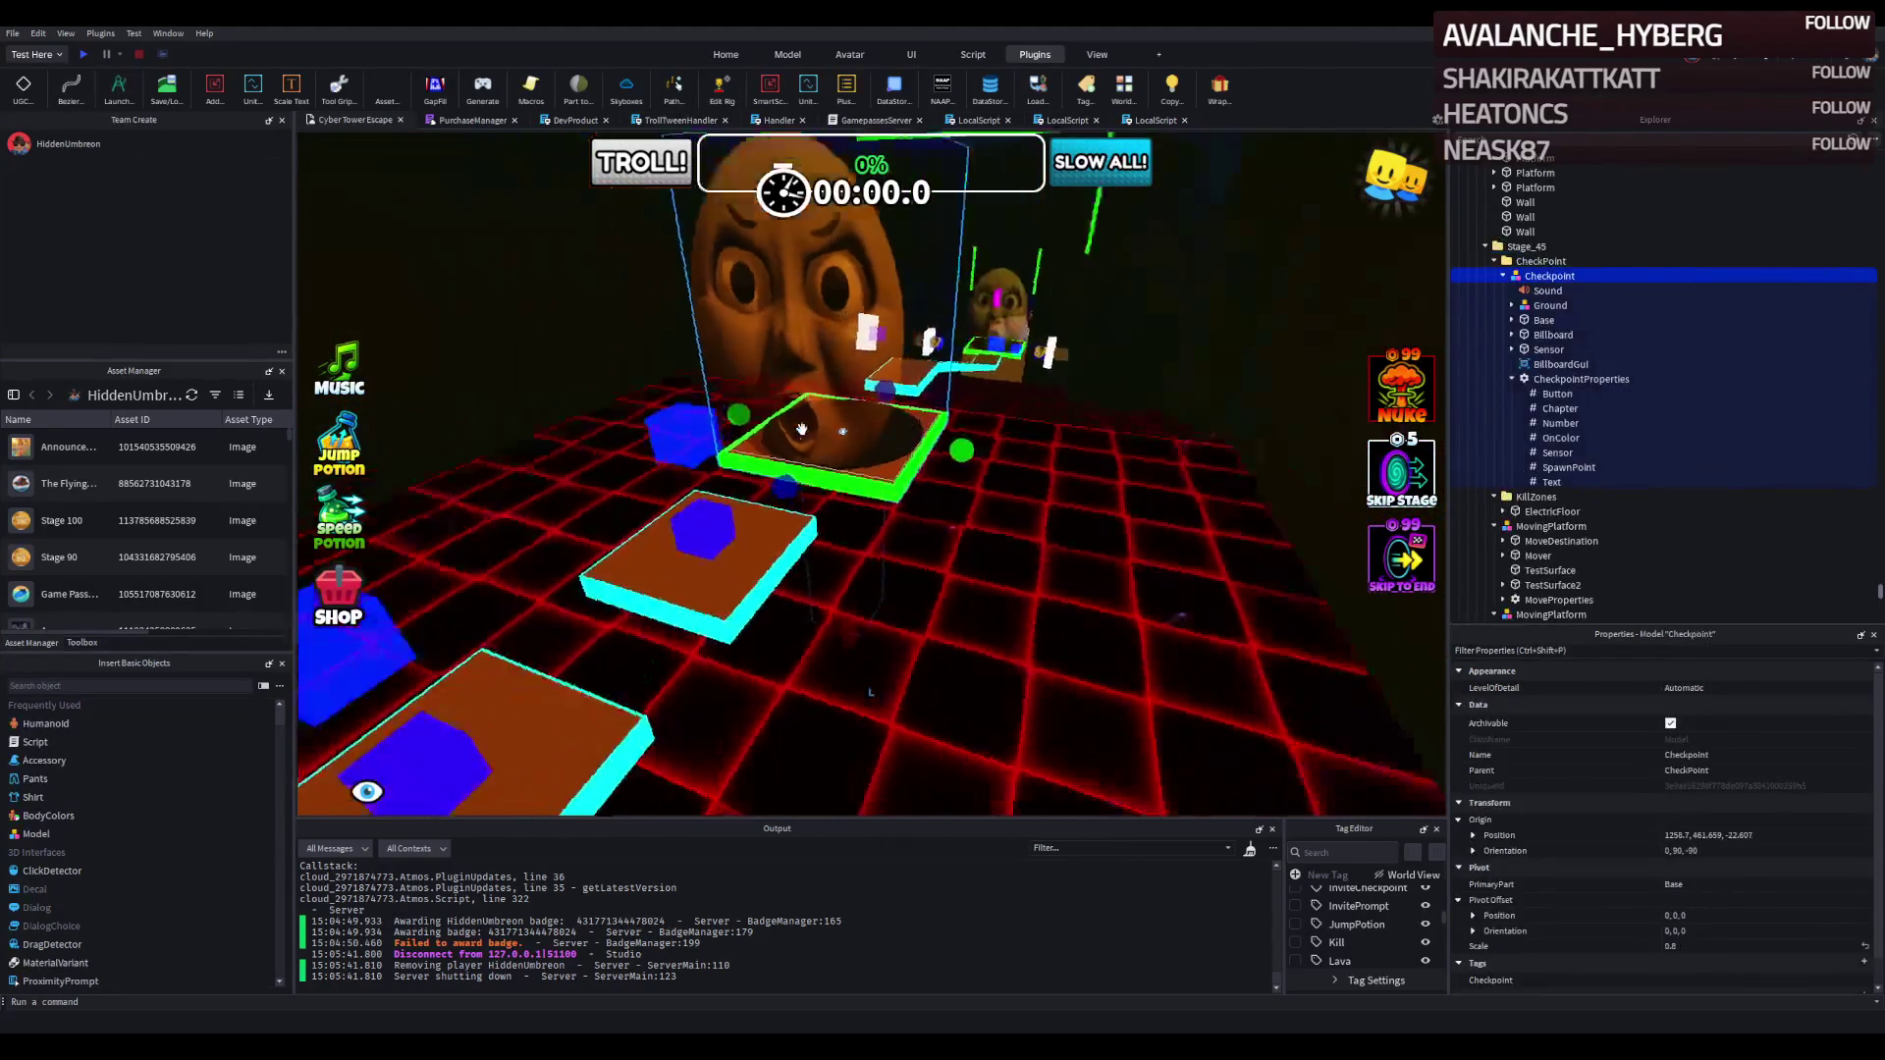
key(s)
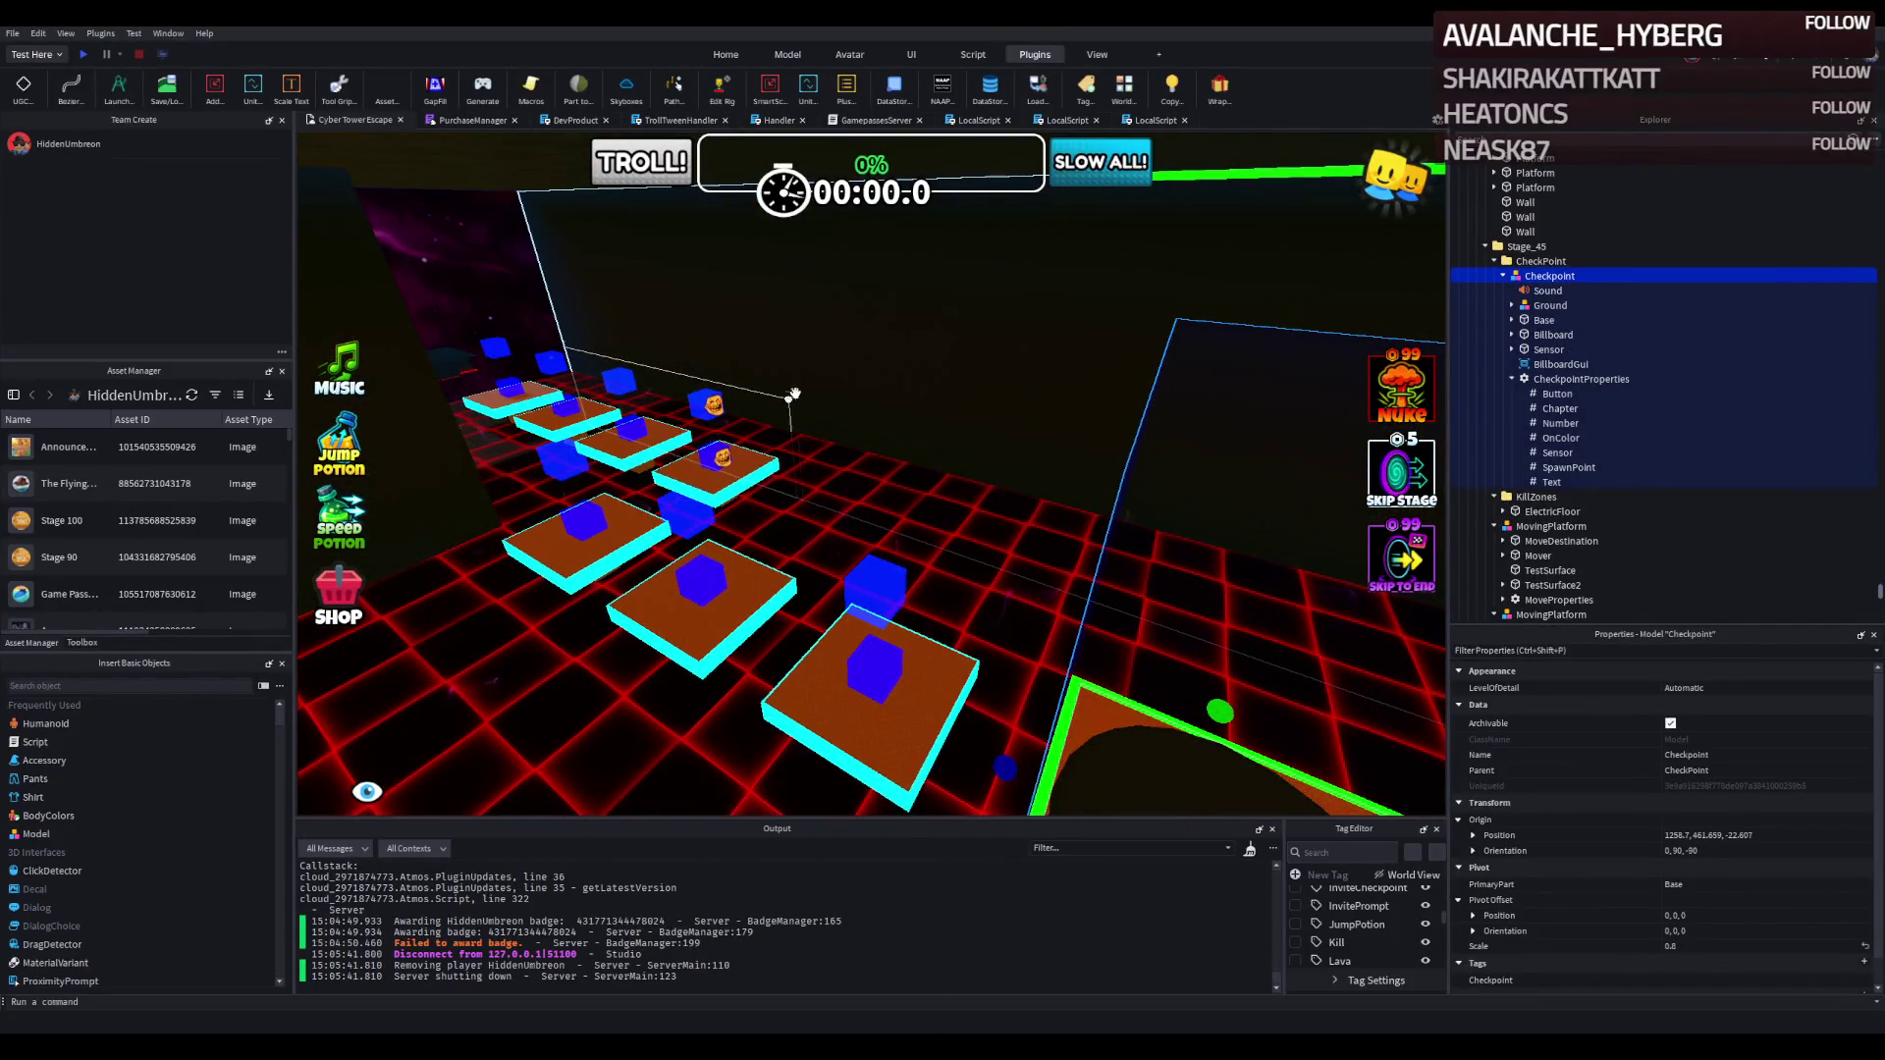
Step through Stage_45's Explorer hierarchy from CheckPoint down past its moving platforms.
click(1541, 262)
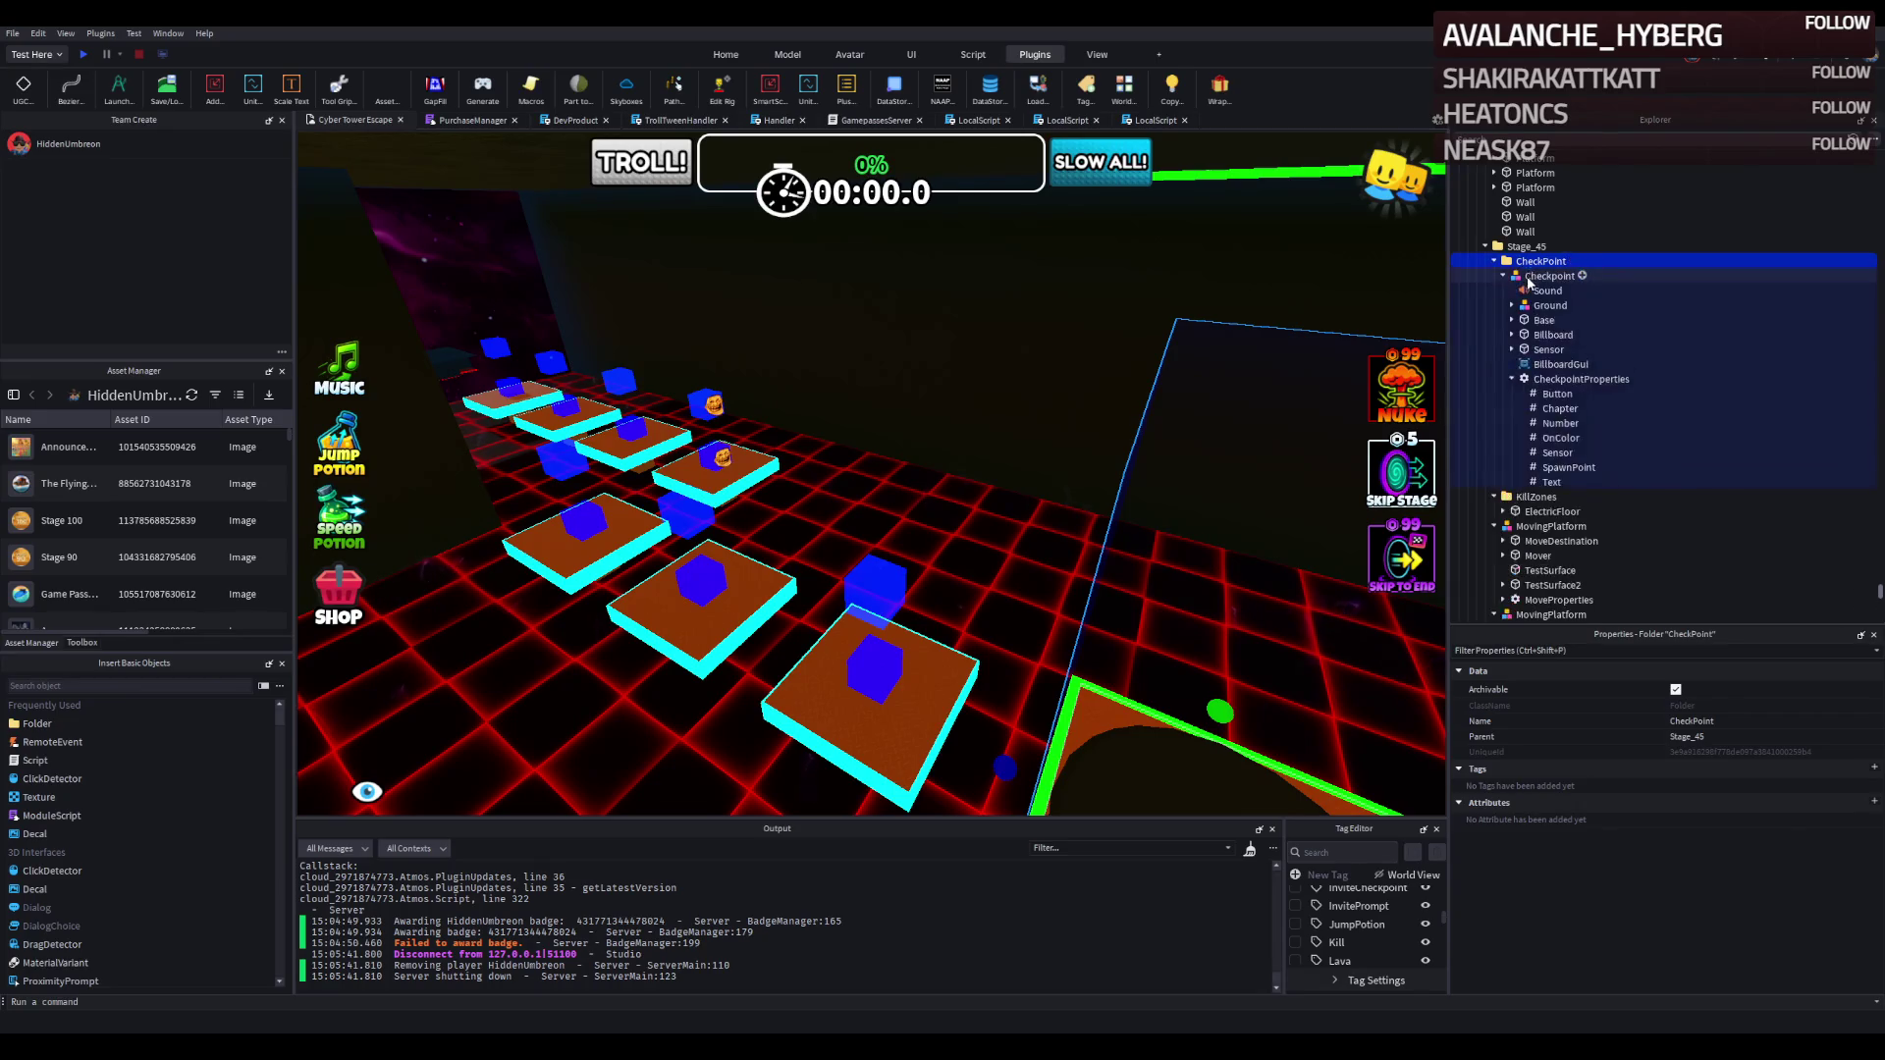
key(Left)
key(Down)
key(Left)
key(Down)
key(Left)
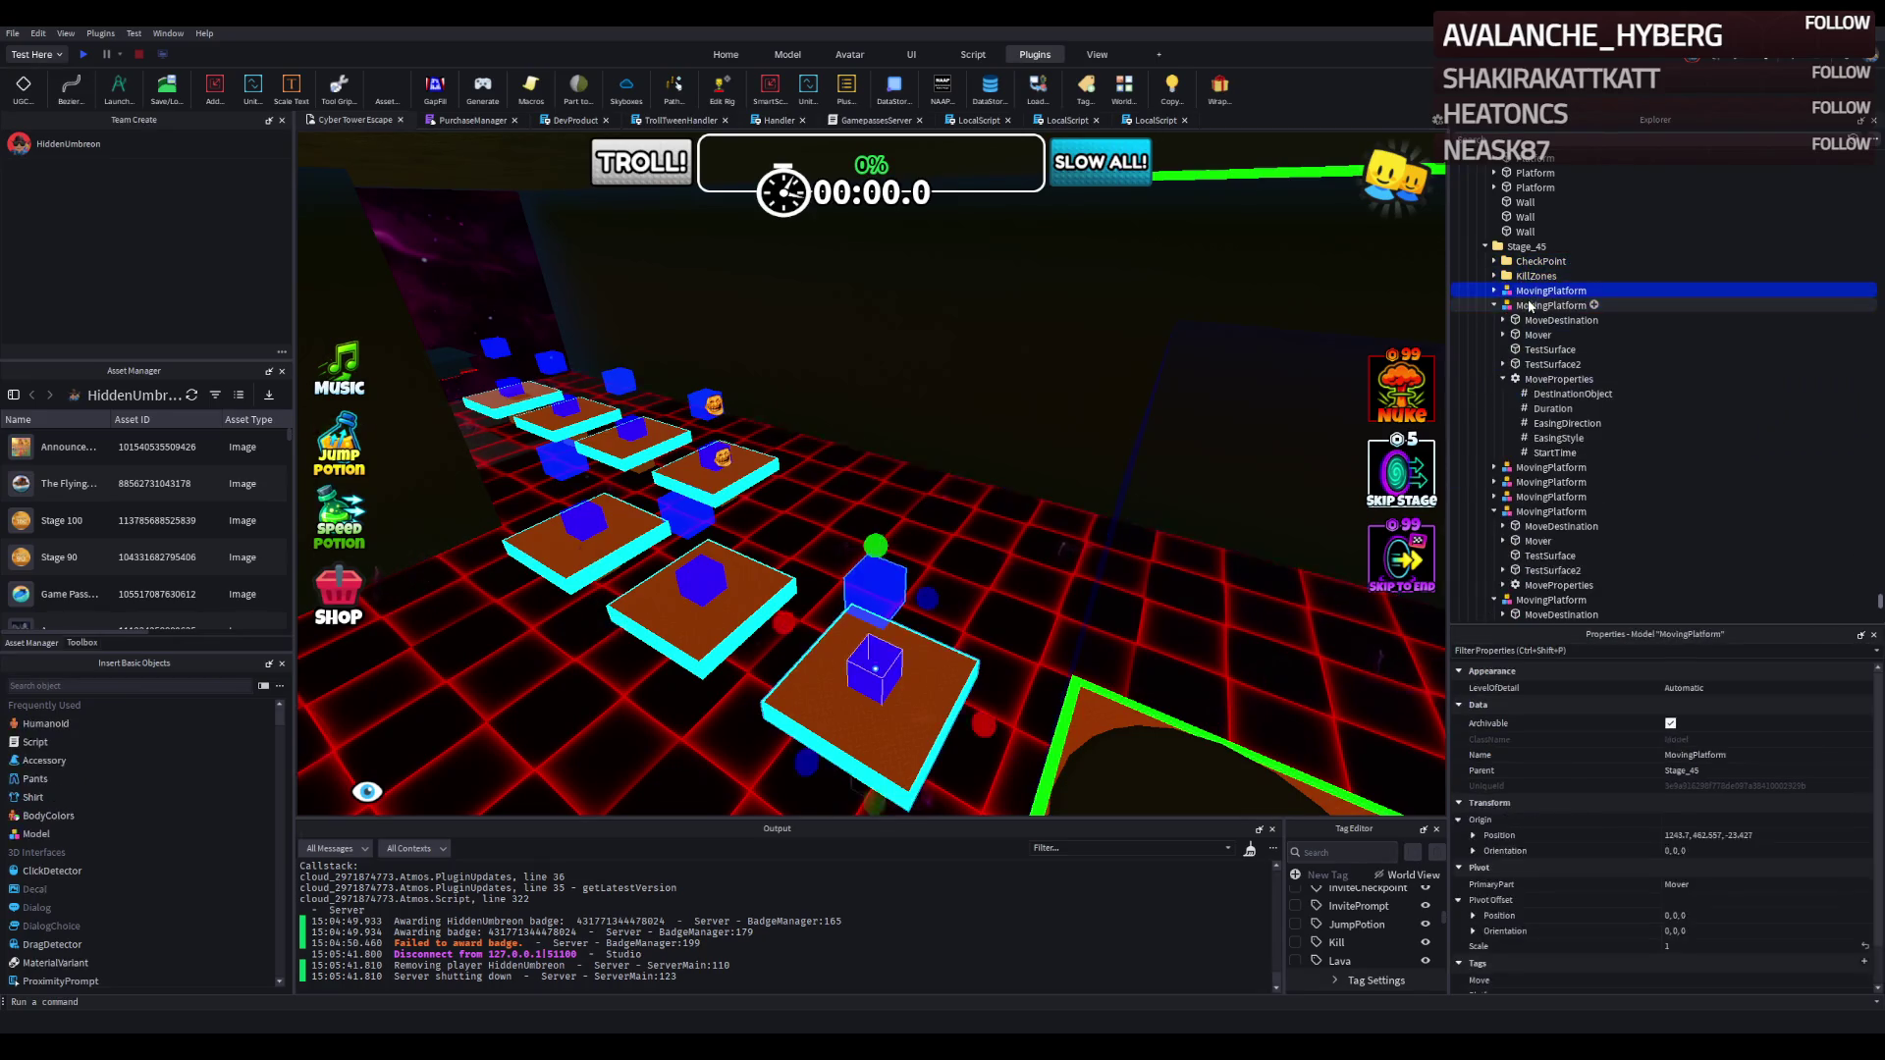
key(Down)
key(Left)
key(Down)
key(Down)
key(Down)
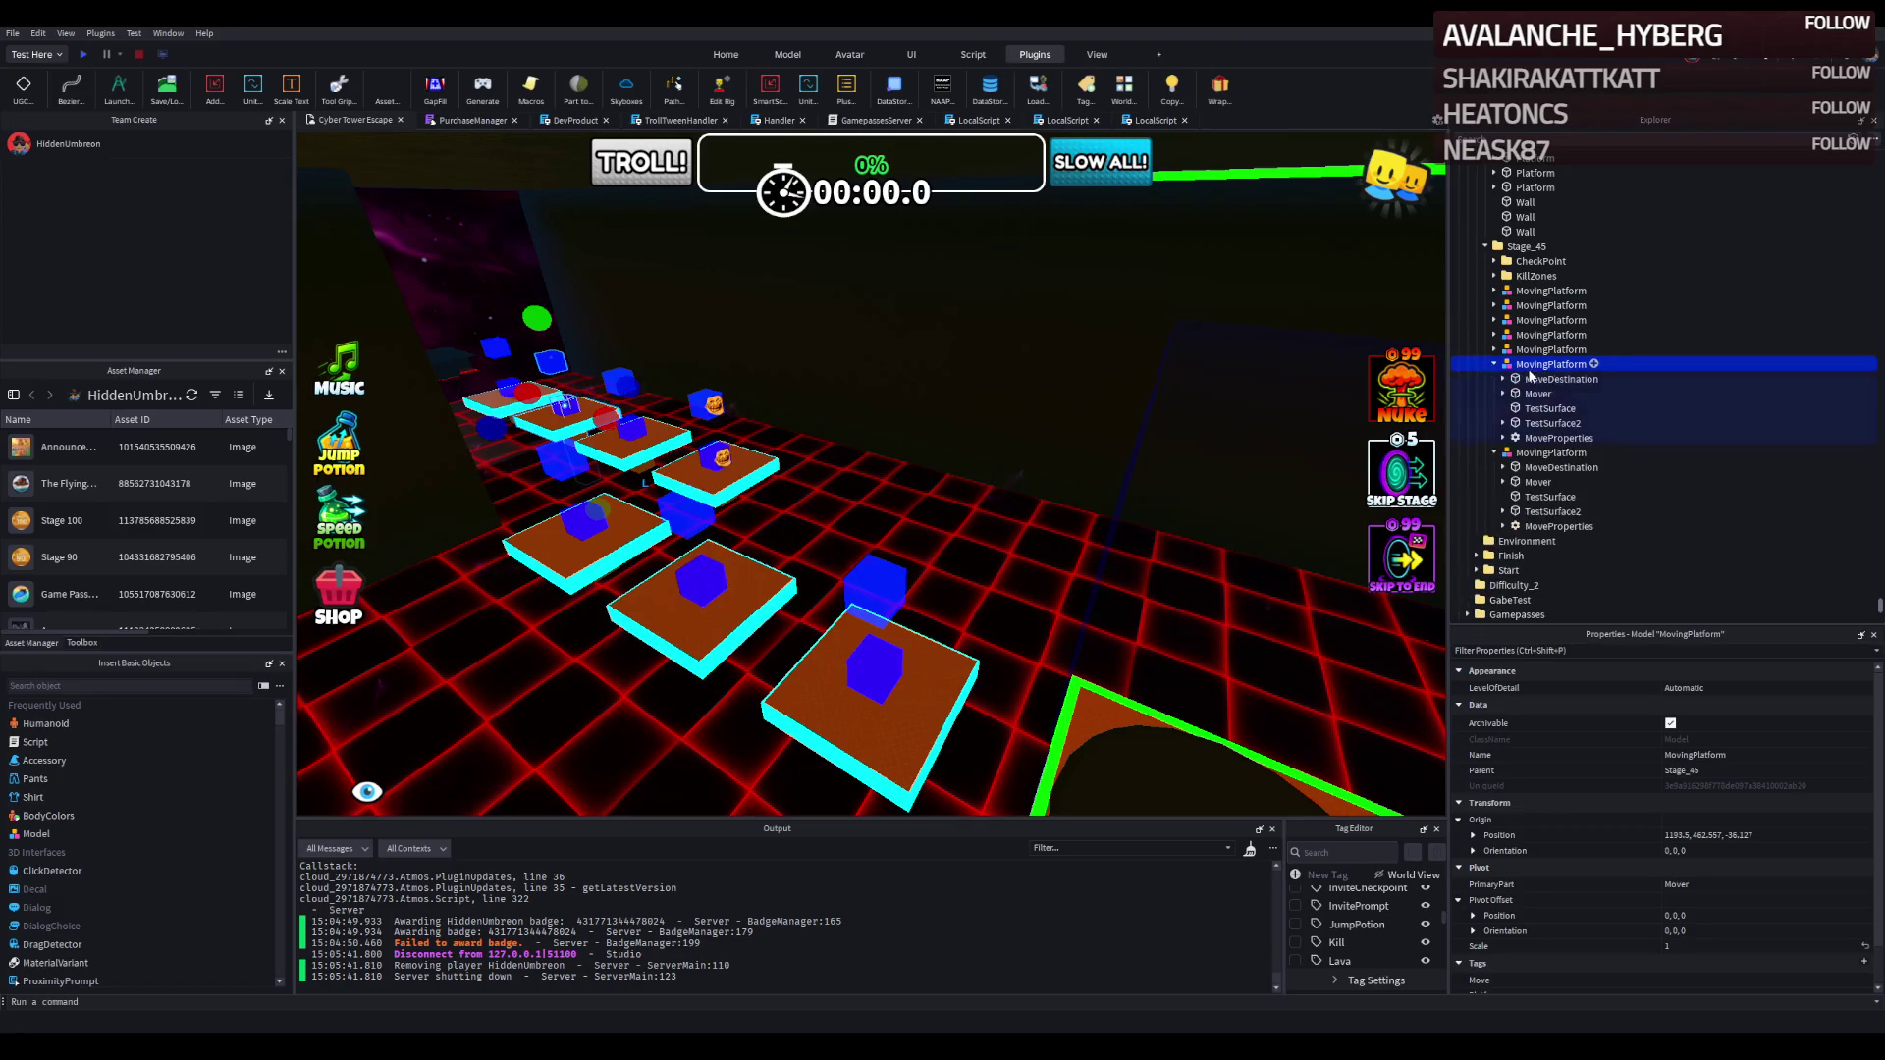
key(Left)
key(Down)
key(Left)
key(Left)
Duplicate Stage_45 and rename the copy to Stage_46.
key(ctrl+d)
key(F2)
key(BackSpace)
text(6)
key(Return)
key(Right)
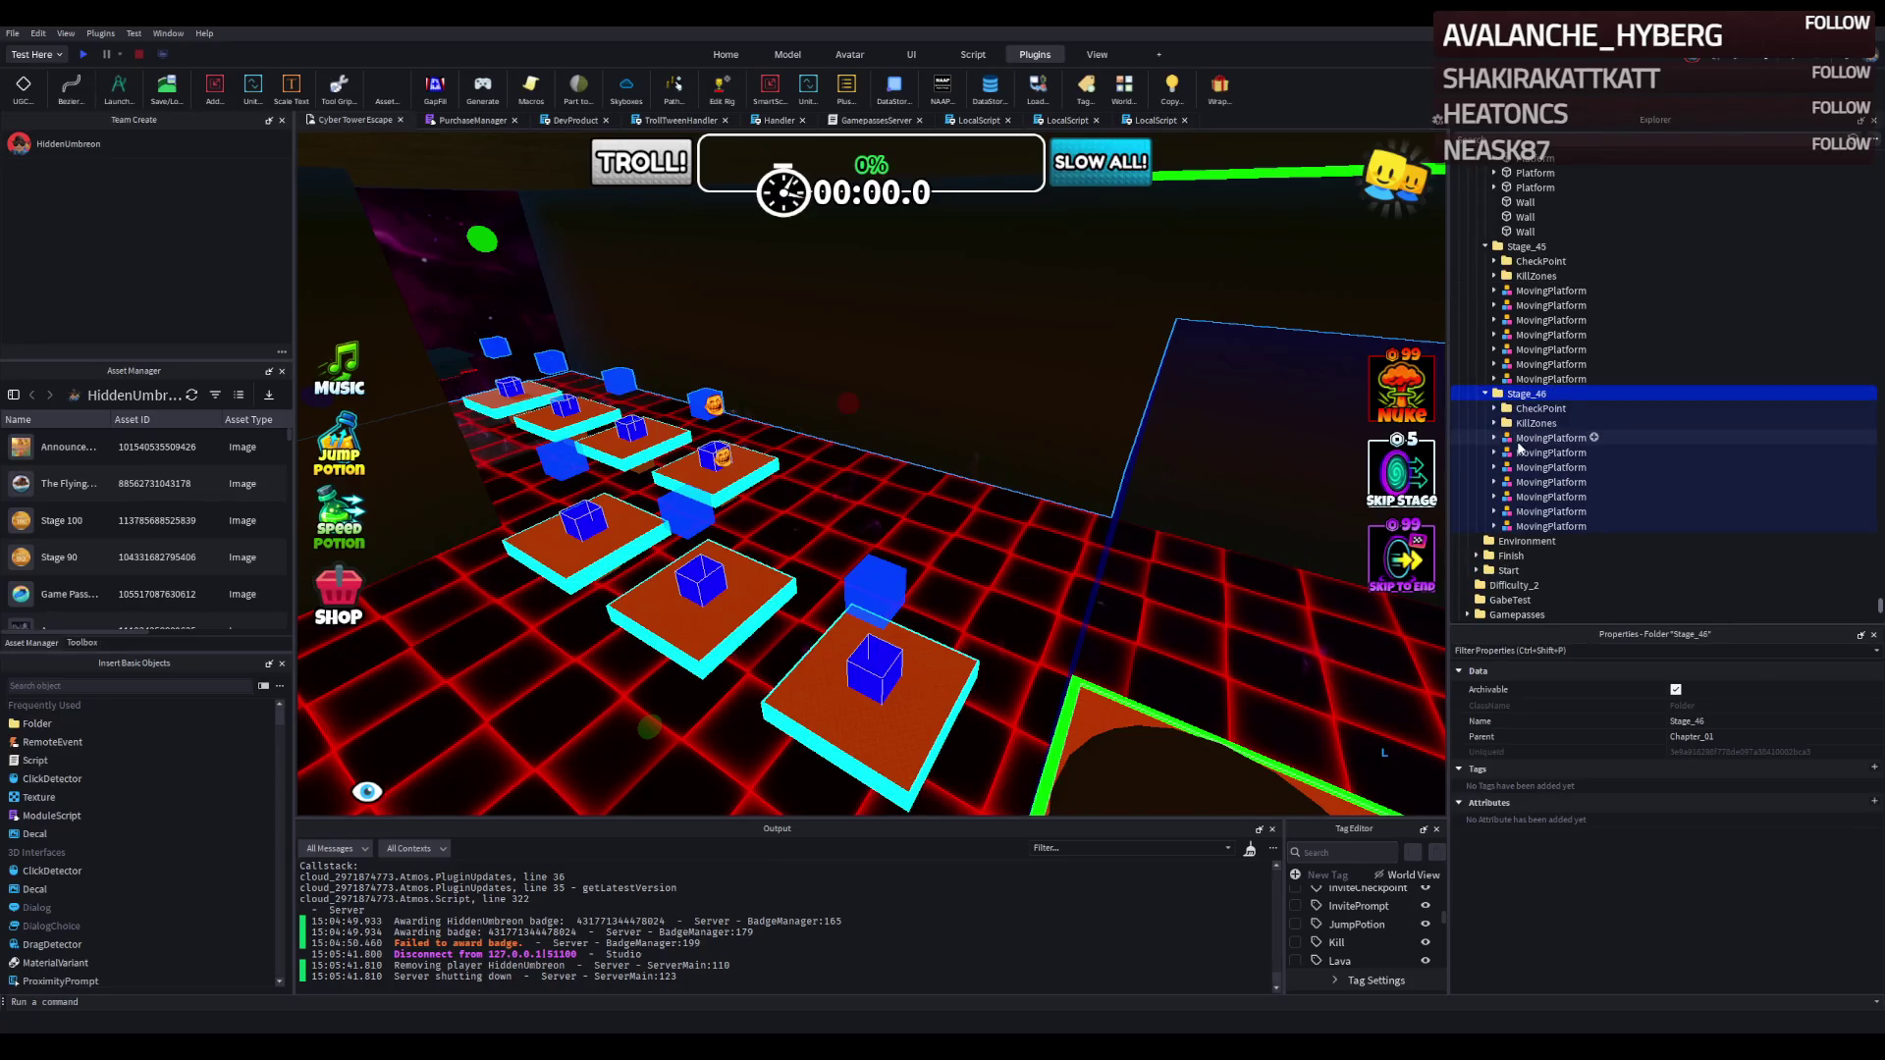
Delete all moving platforms from Stage_46.
click(1519, 439)
shift+click(1537, 526)
key(Delete)
Select Stage_46's CheckPoint, focus the view on it, and slide it along the course.
click(1533, 422)
click(1531, 408)
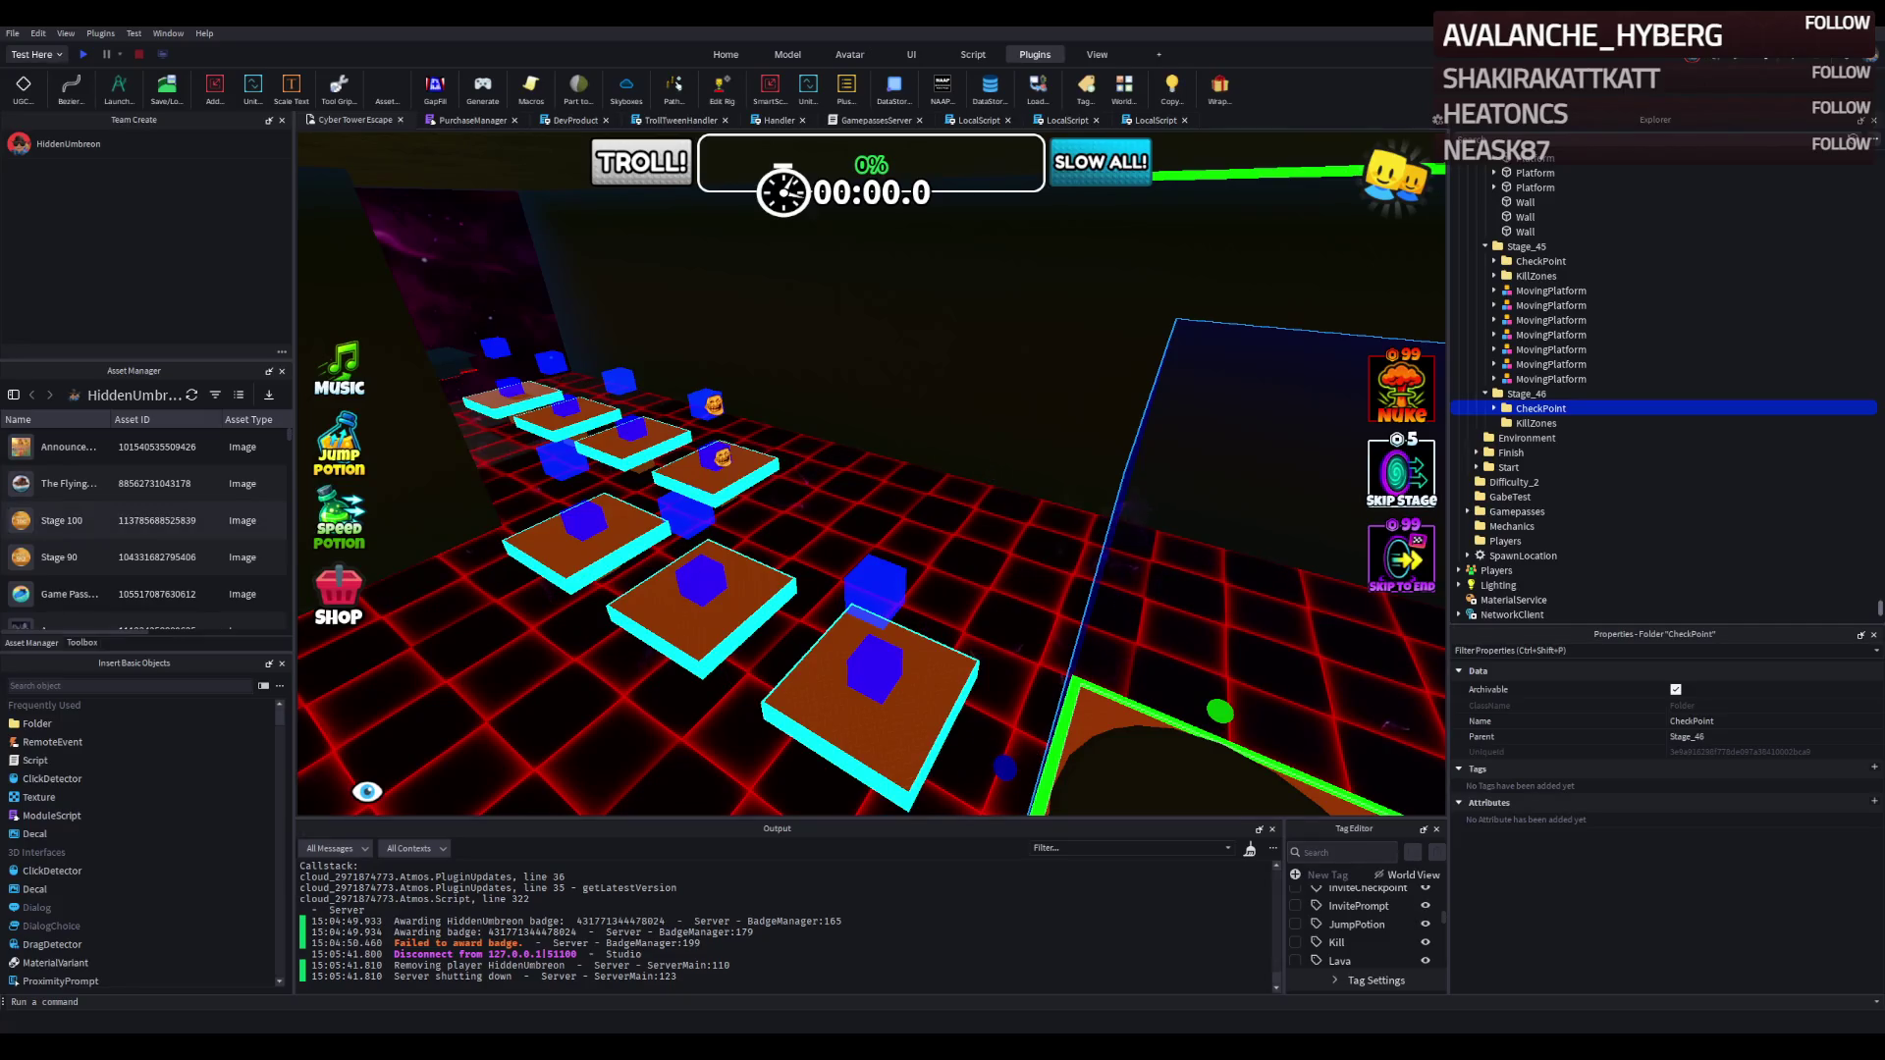
scroll(672, 564, down, 5)
key(f)
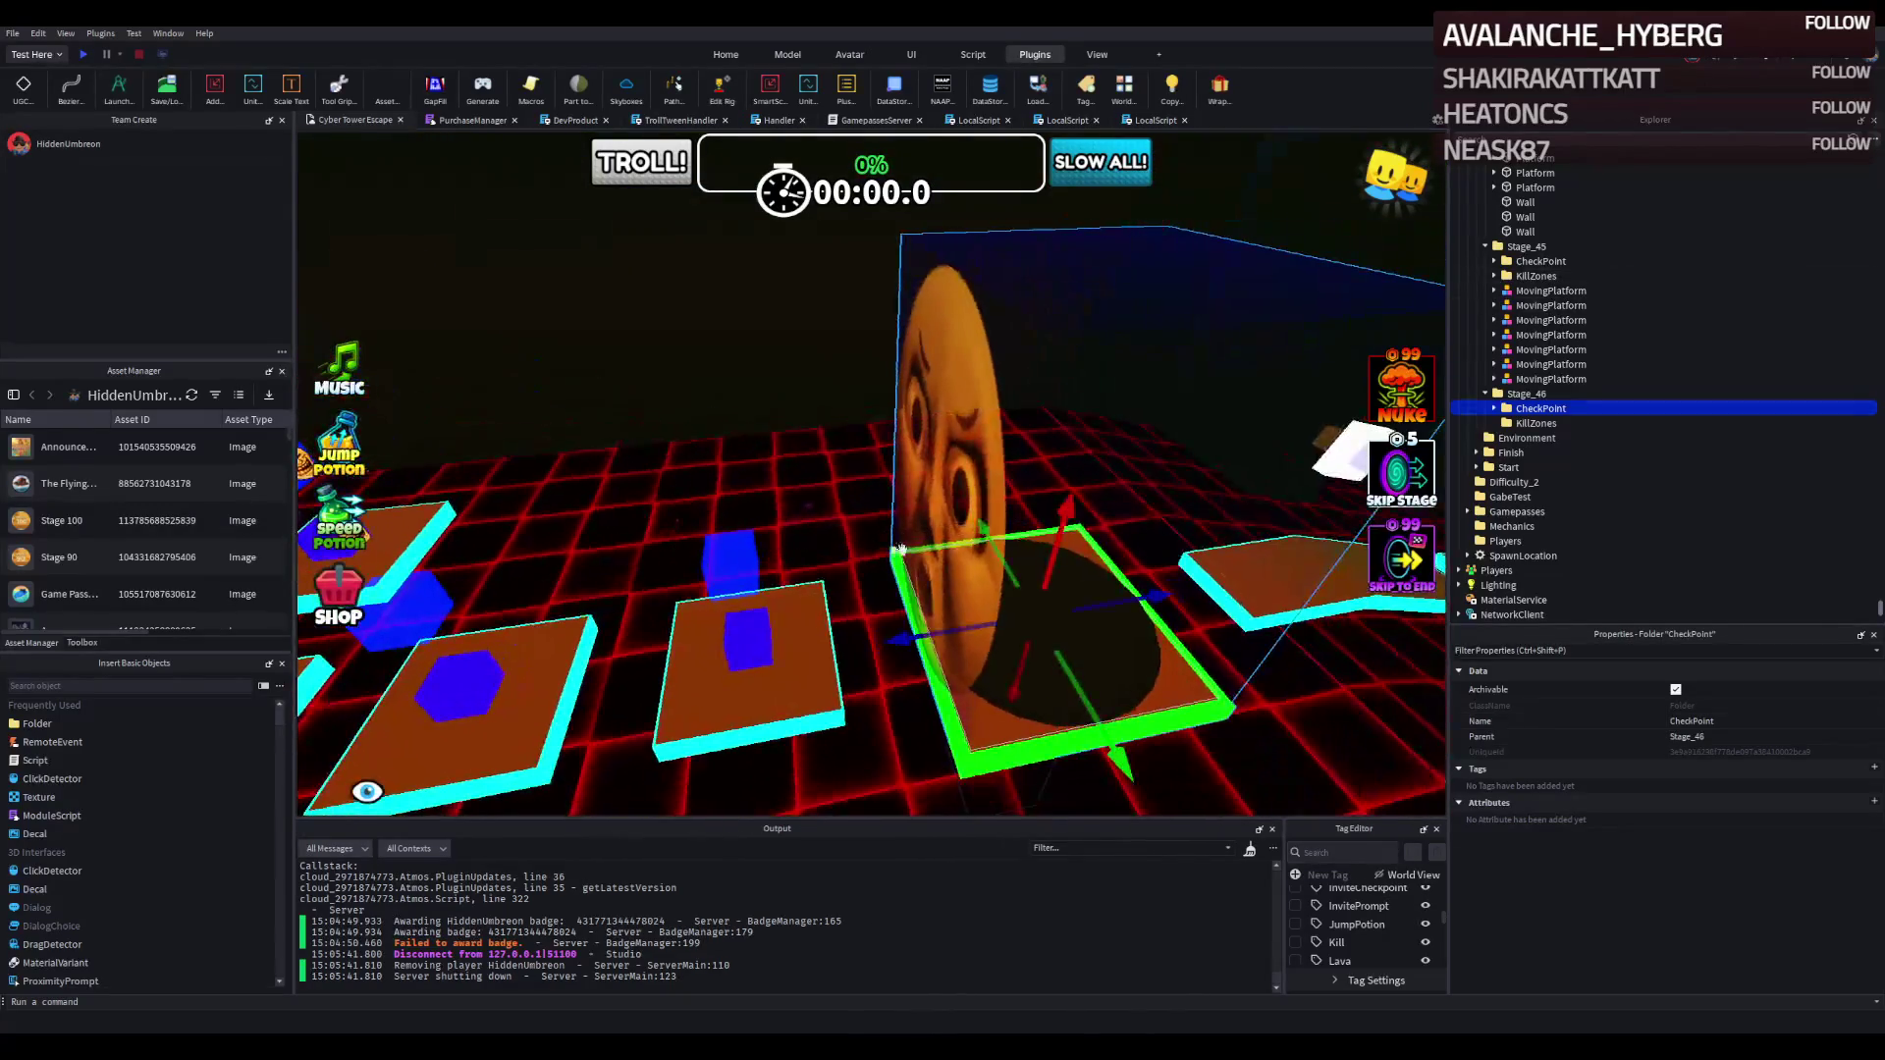
mouse_move(1123, 603)
mouse_down()
mouse_move(924, 552)
mouse_move(691, 553)
mouse_up()
Drag the Stage_46 checkpoint toward the path's end and nudge it sideways beside the final platform.
mouse_move(630, 497)
mouse_down()
mouse_move(612, 514)
mouse_move(504, 511)
mouse_move(550, 471)
mouse_move(914, 413)
mouse_move(940, 447)
mouse_move(965, 420)
mouse_move(883, 403)
mouse_move(832, 429)
mouse_up()
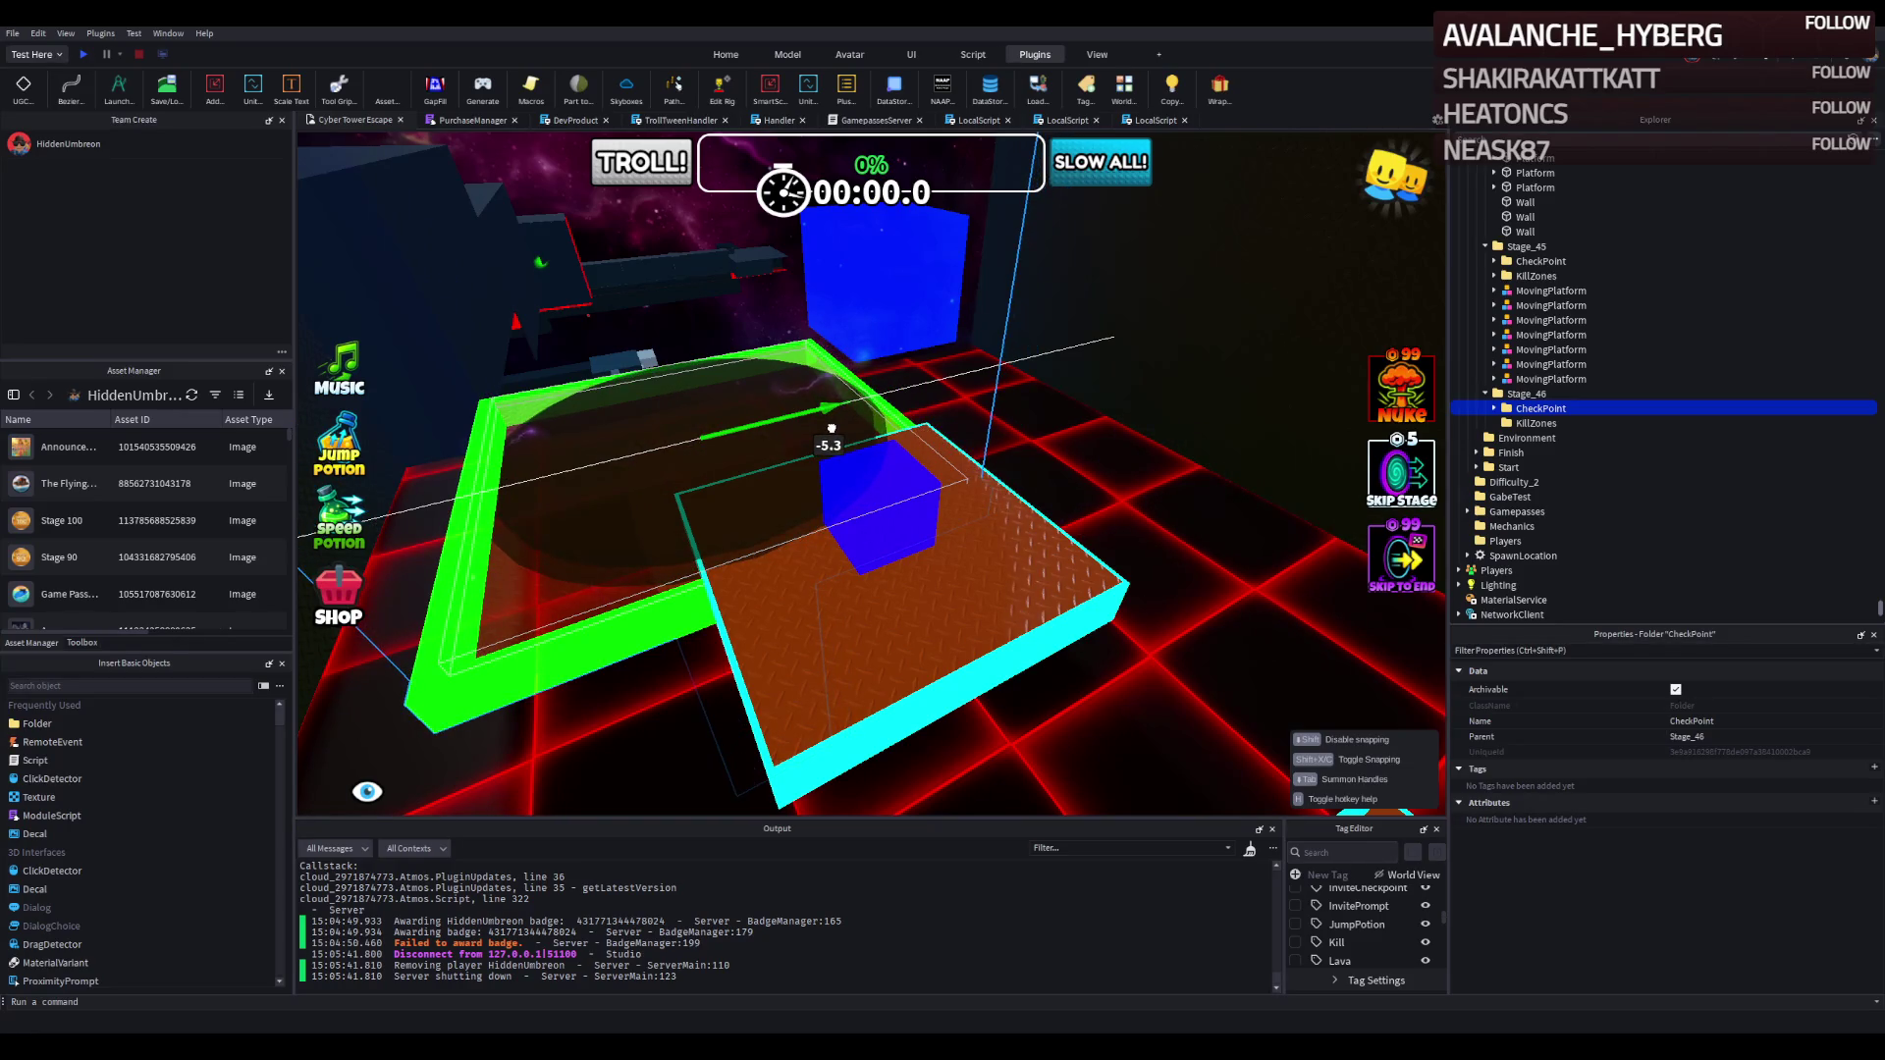
mouse_move(832, 429)
mouse_down()
mouse_move(962, 407)
mouse_move(969, 374)
mouse_move(844, 411)
mouse_move(762, 366)
mouse_move(910, 391)
mouse_move(888, 418)
mouse_move(708, 423)
mouse_move(734, 393)
mouse_move(603, 396)
mouse_up()
scroll(843, 410, up, 3)
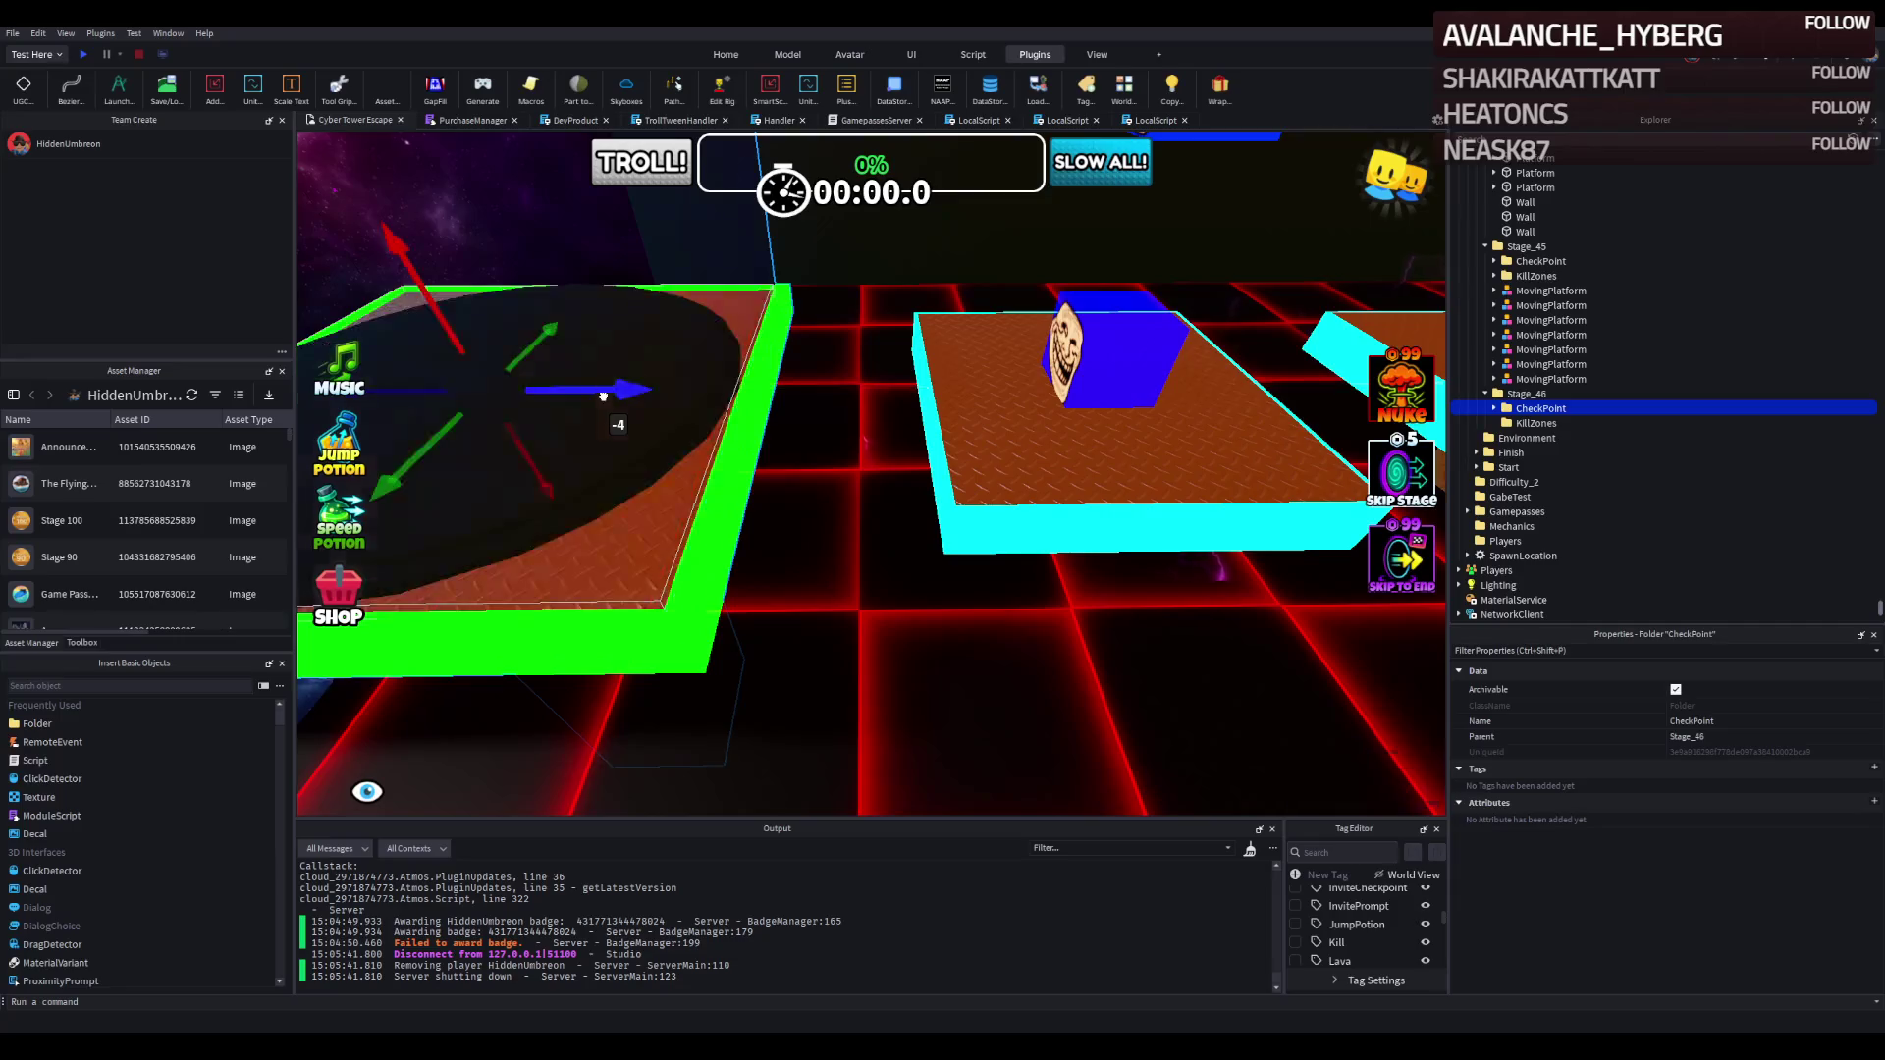
key(q)
key(e)
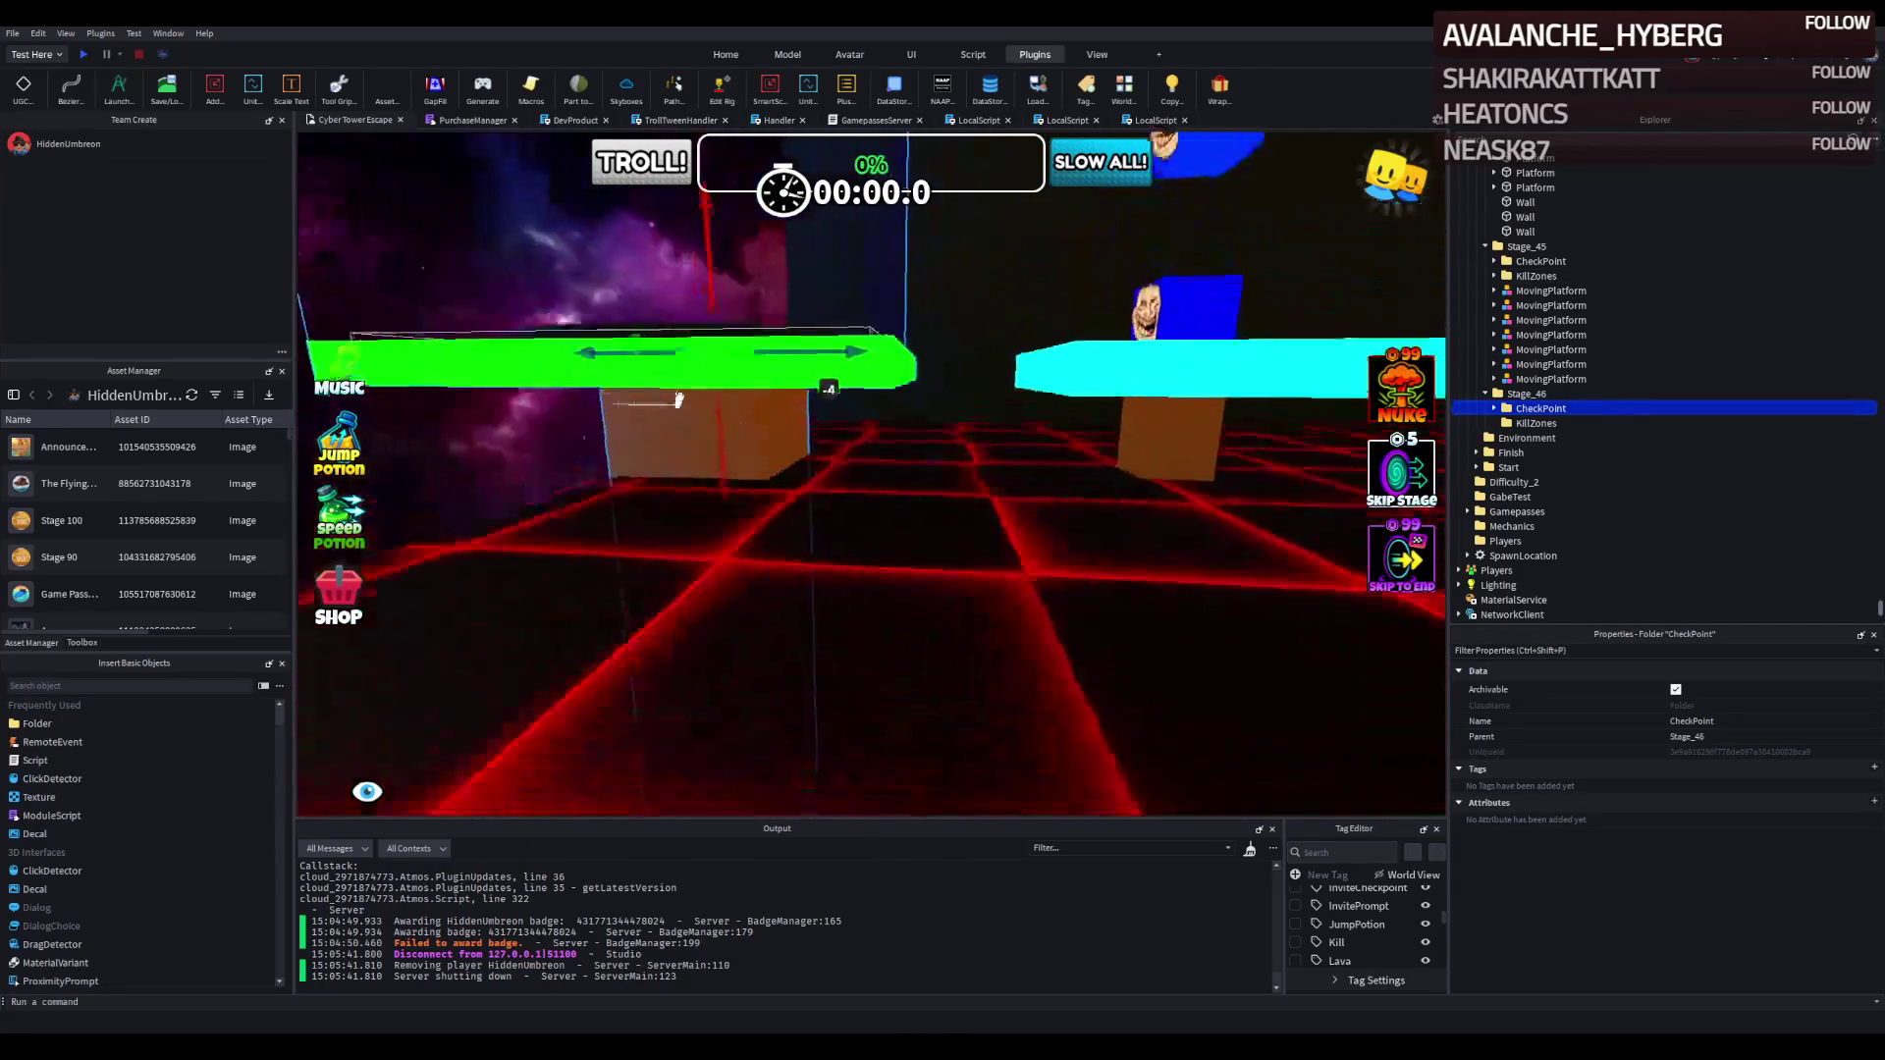
key(d)
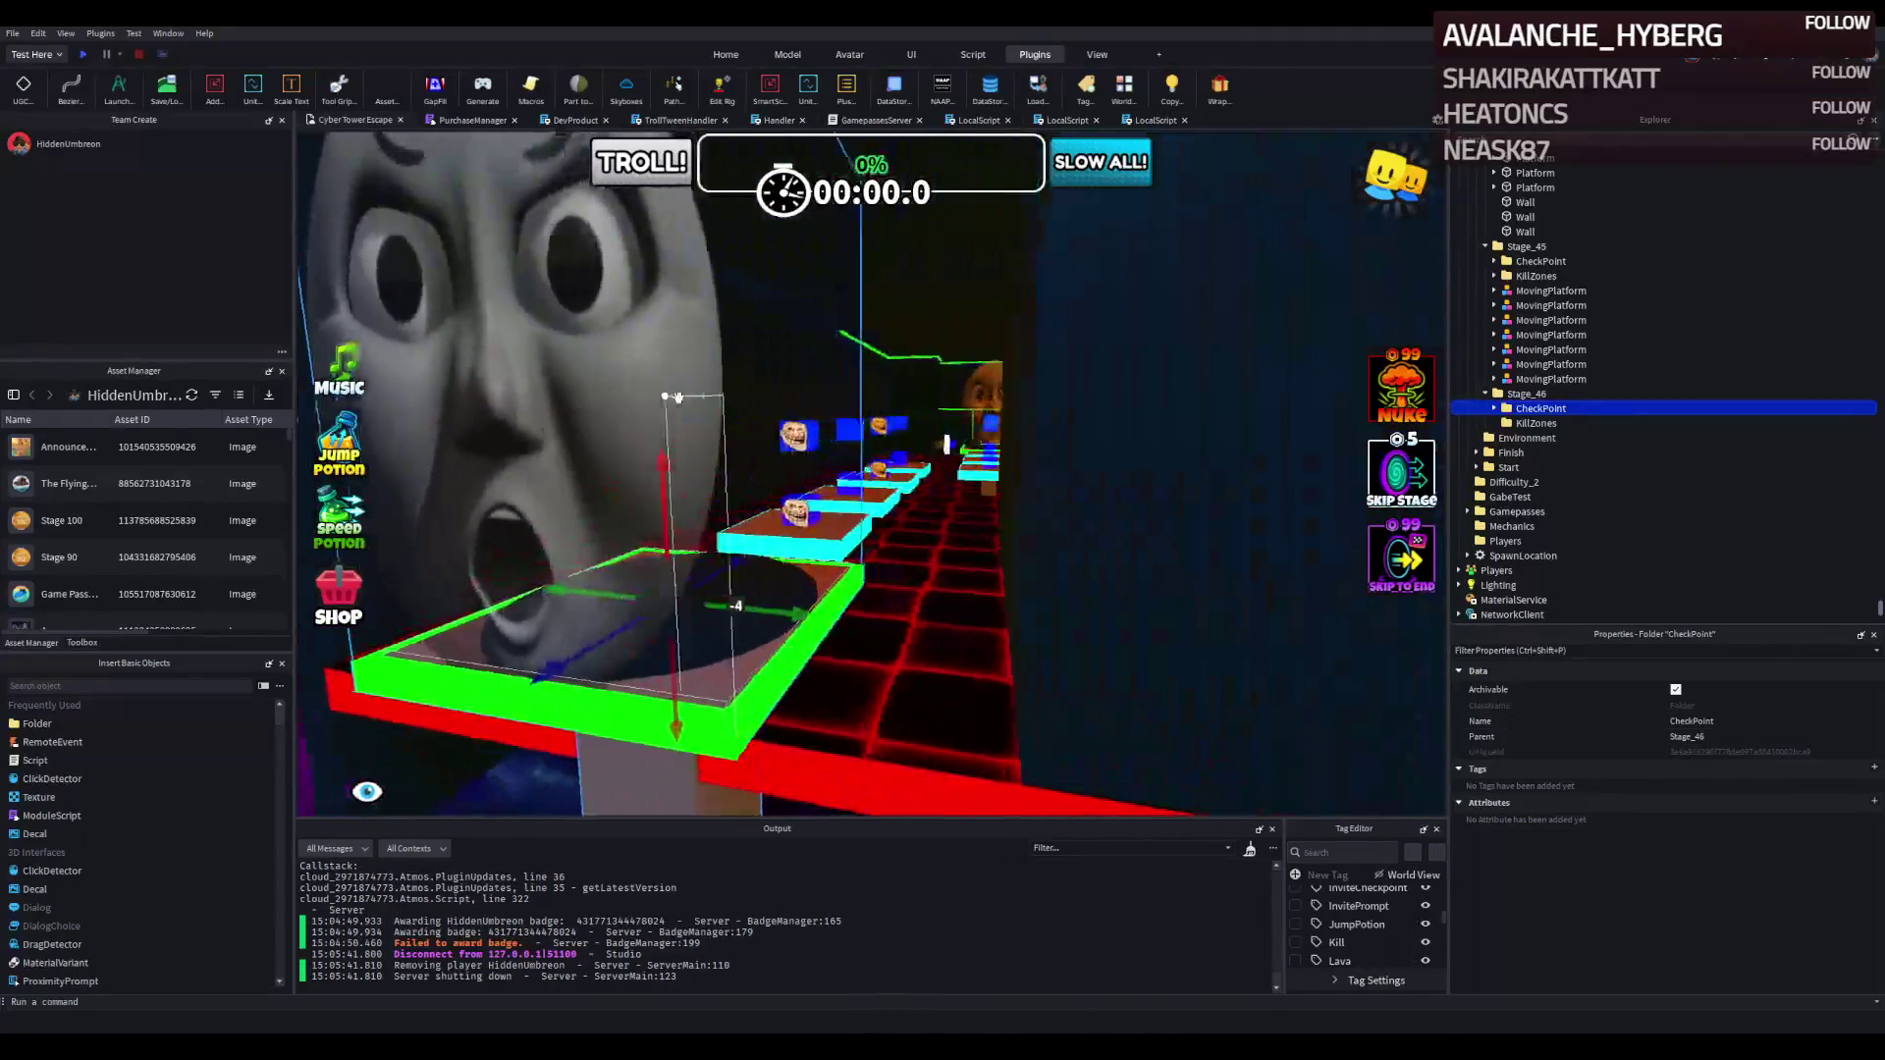
key(d)
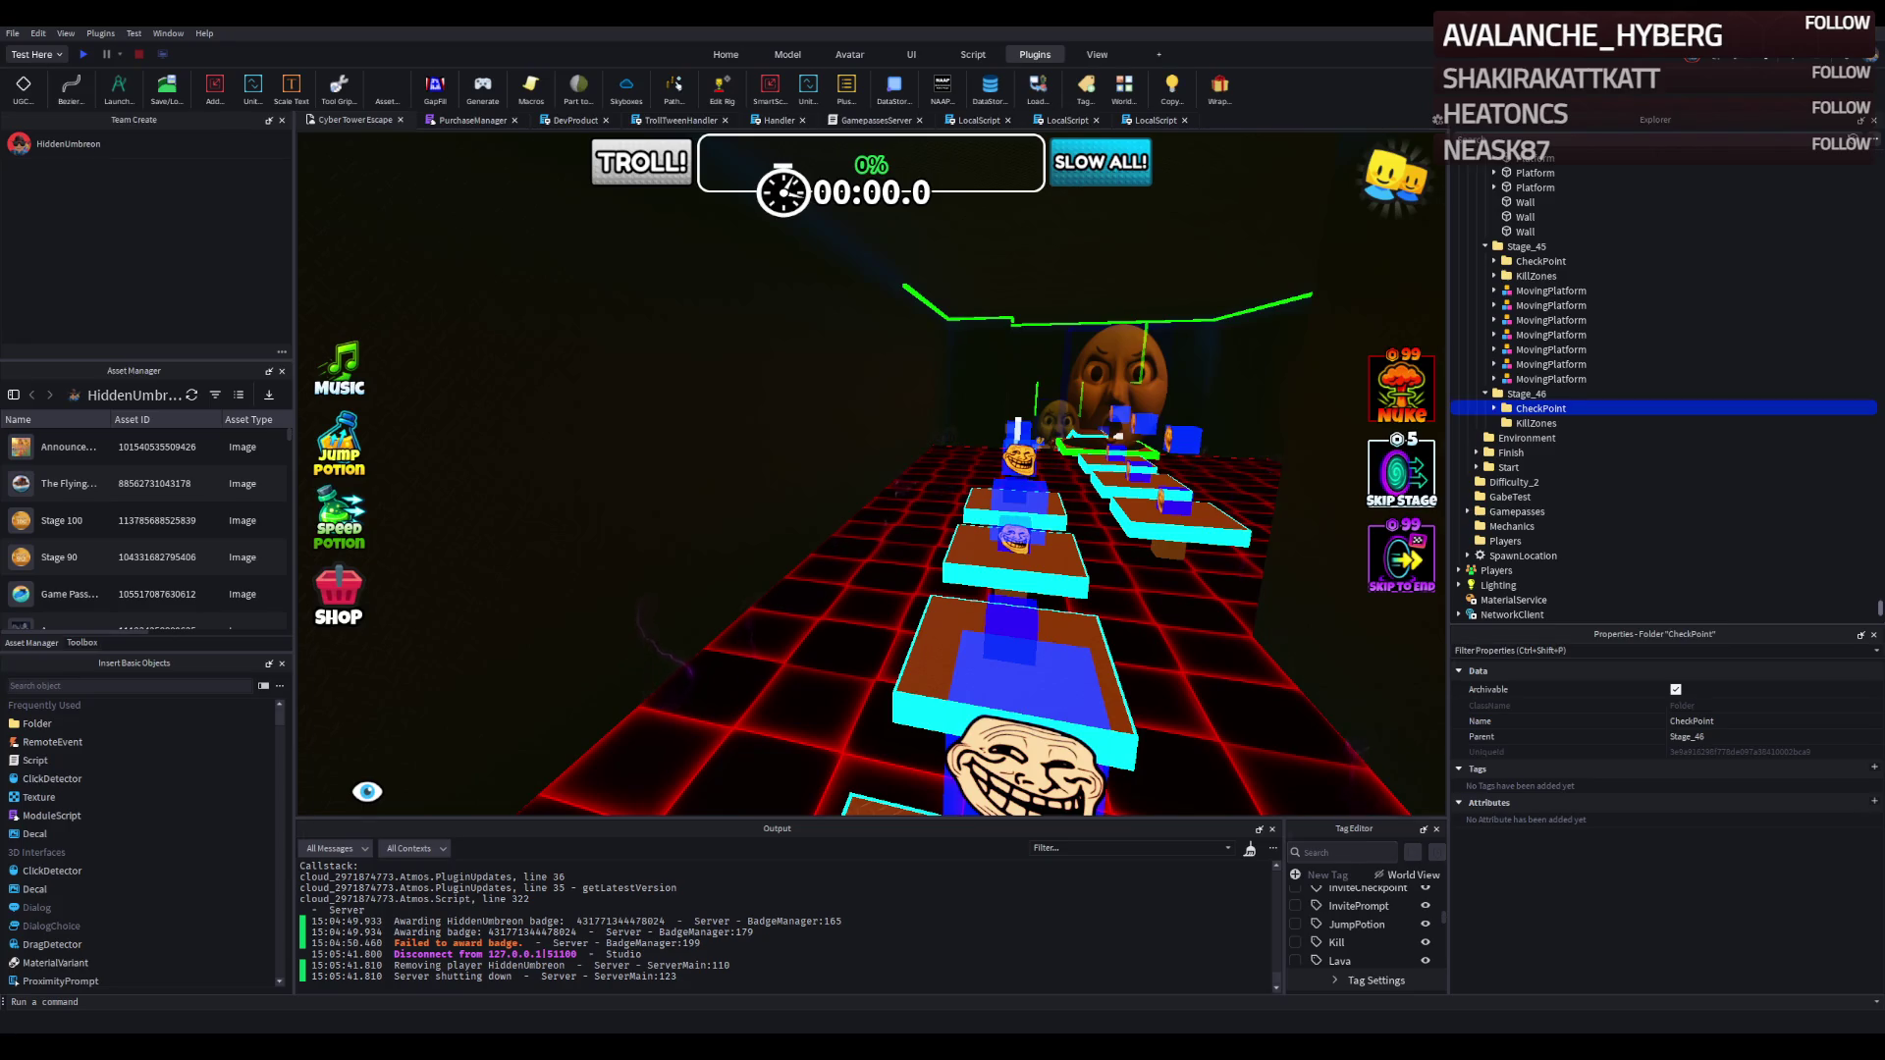
scroll(1137, 395, down, 3)
key(w)
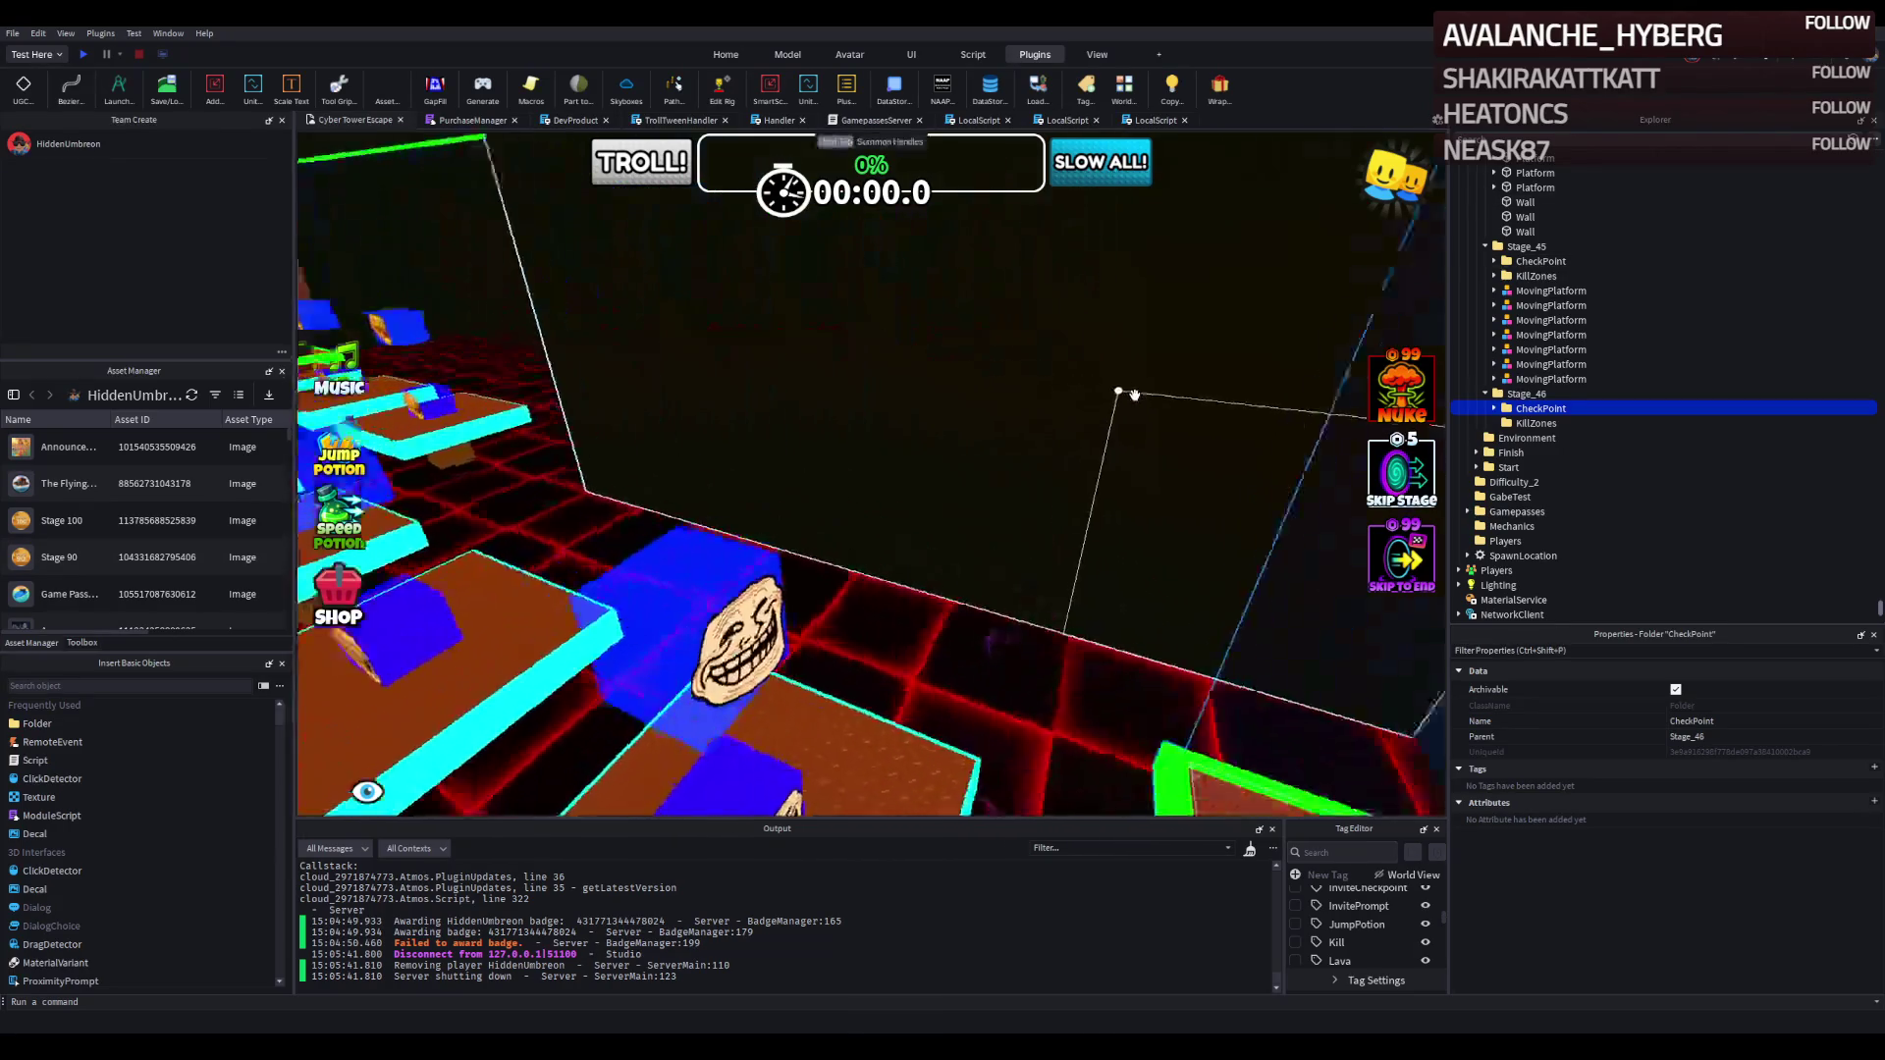
key(e)
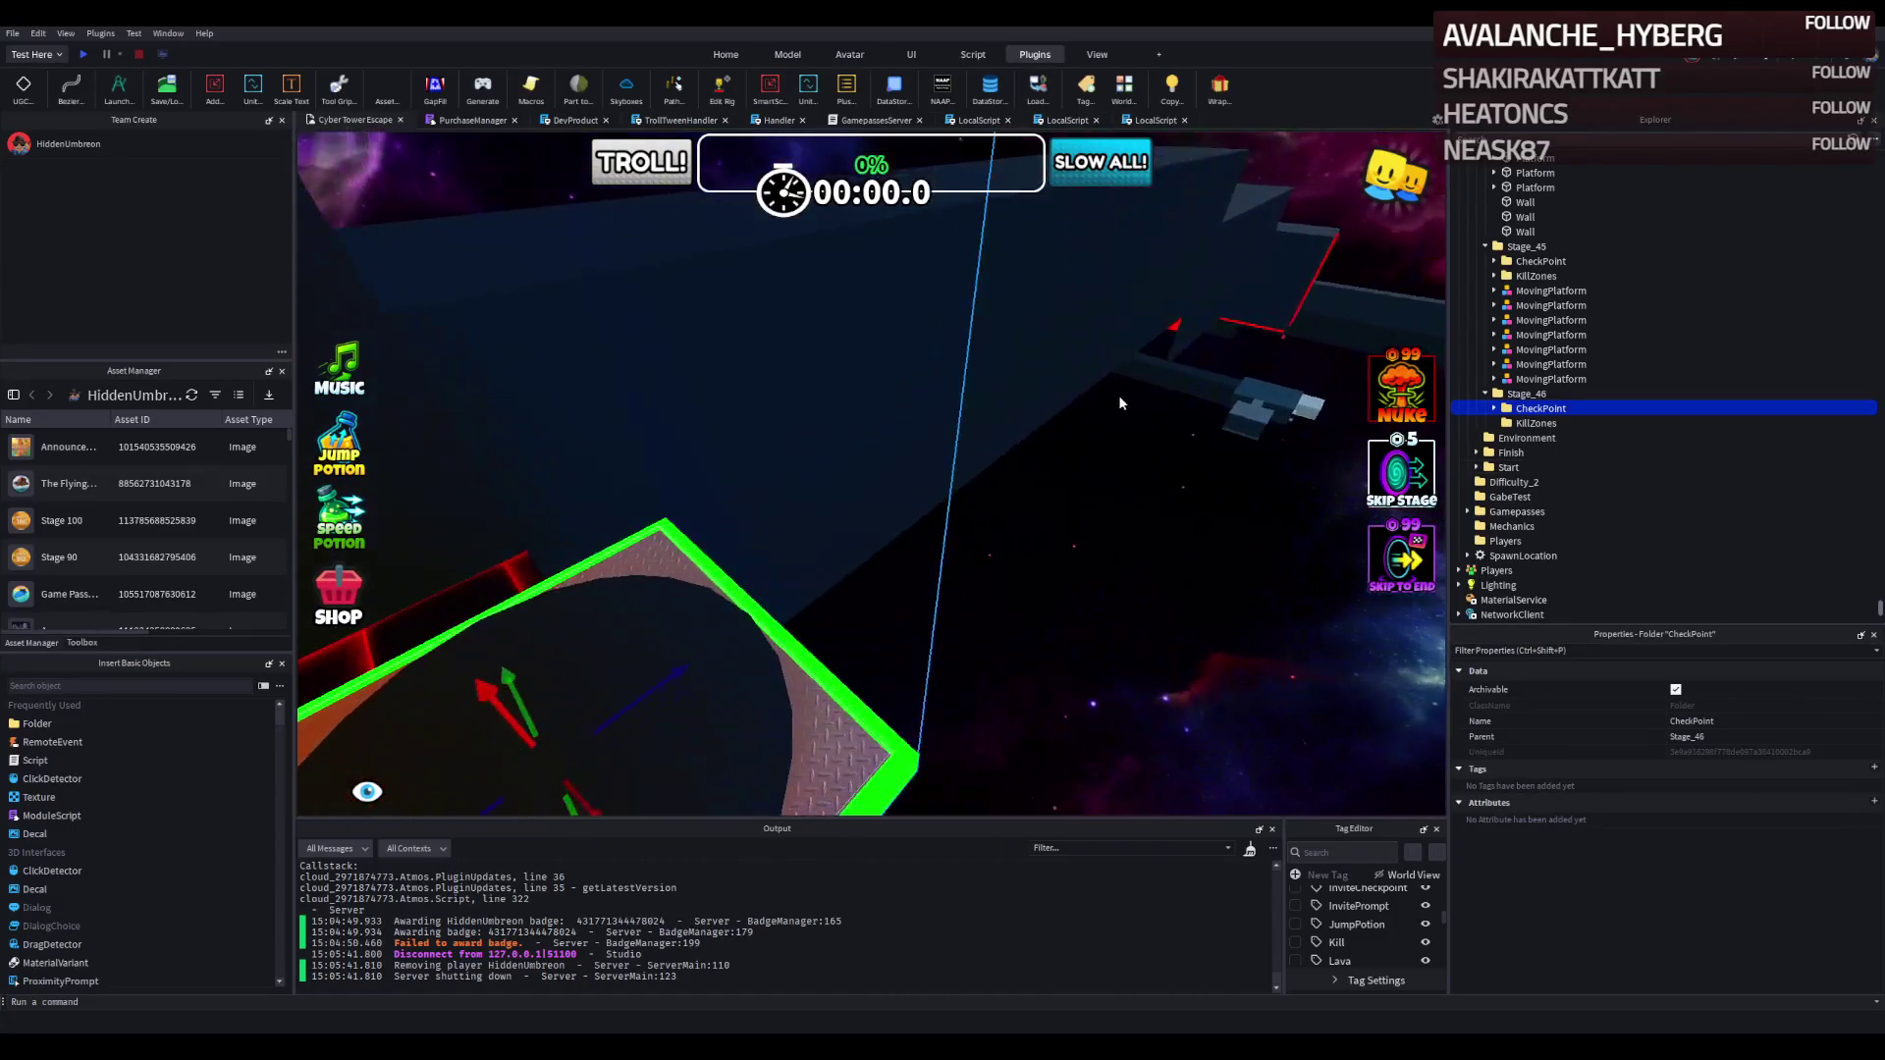
key(a)
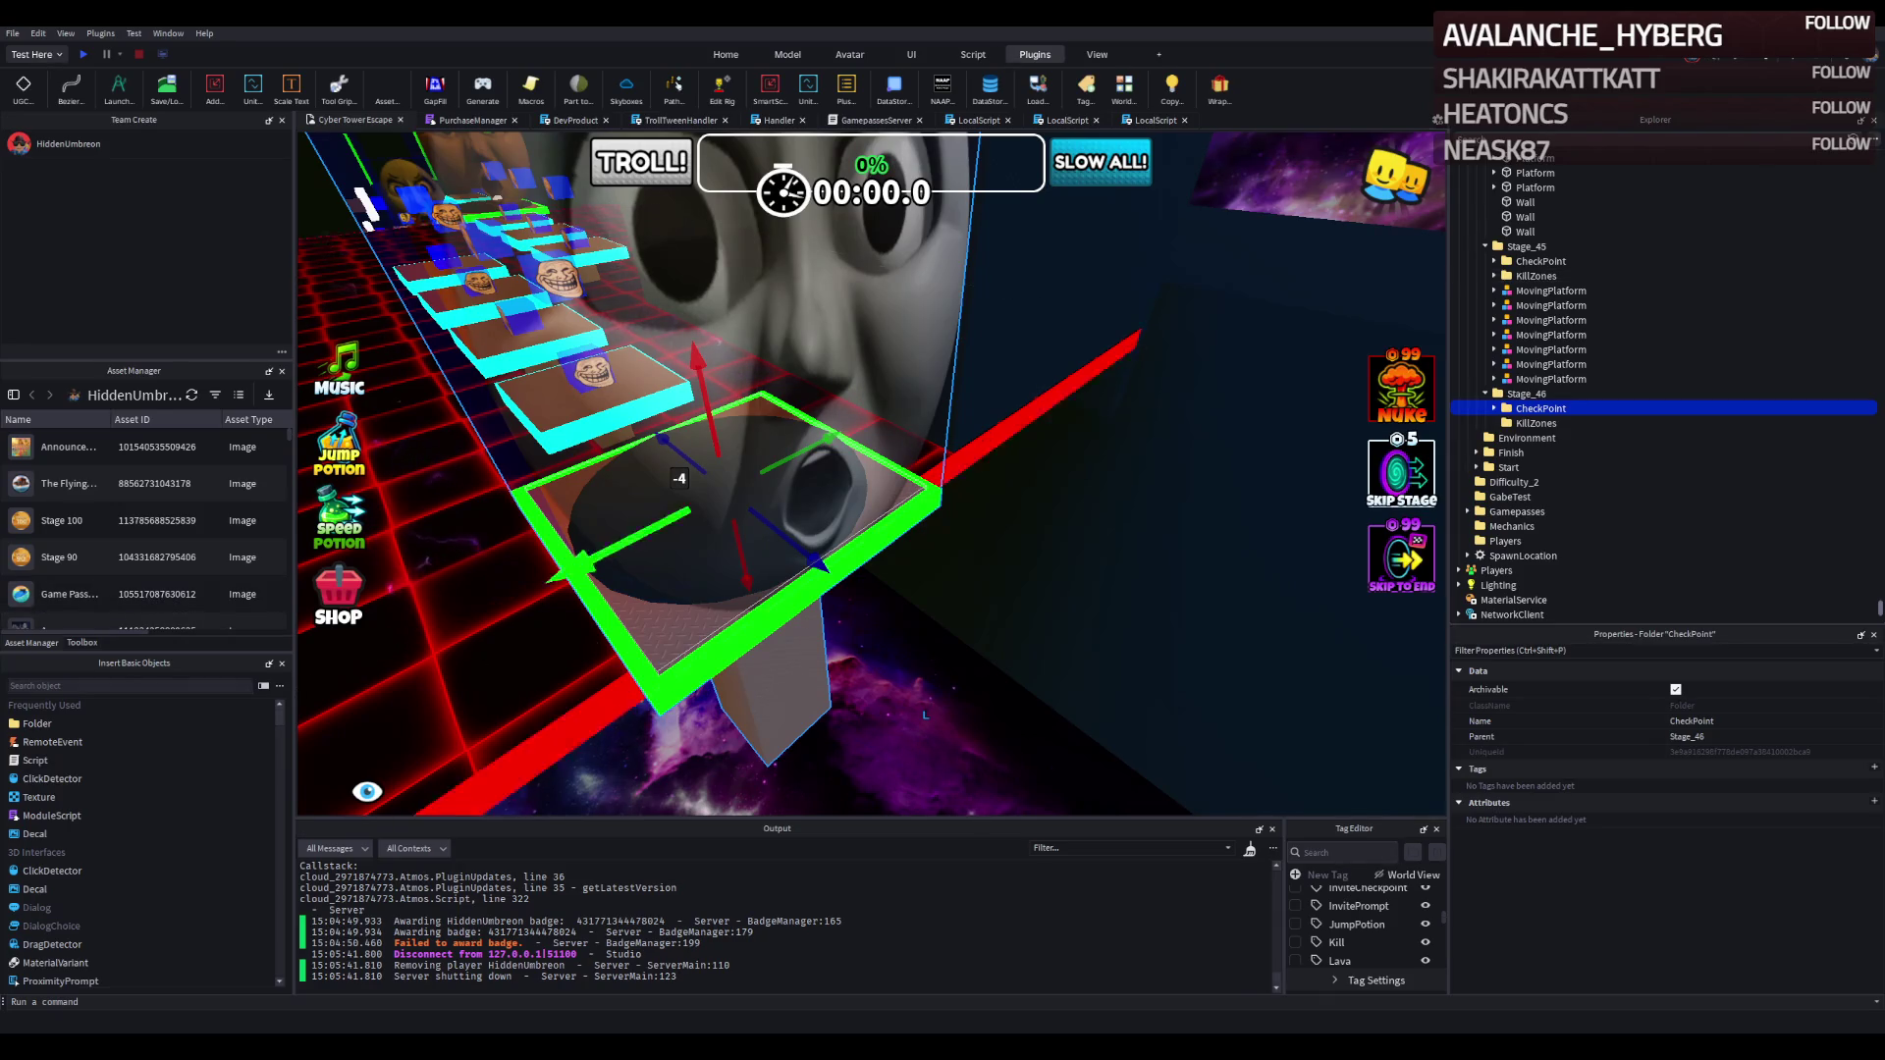
drag(576, 551, 628, 551)
key(f)
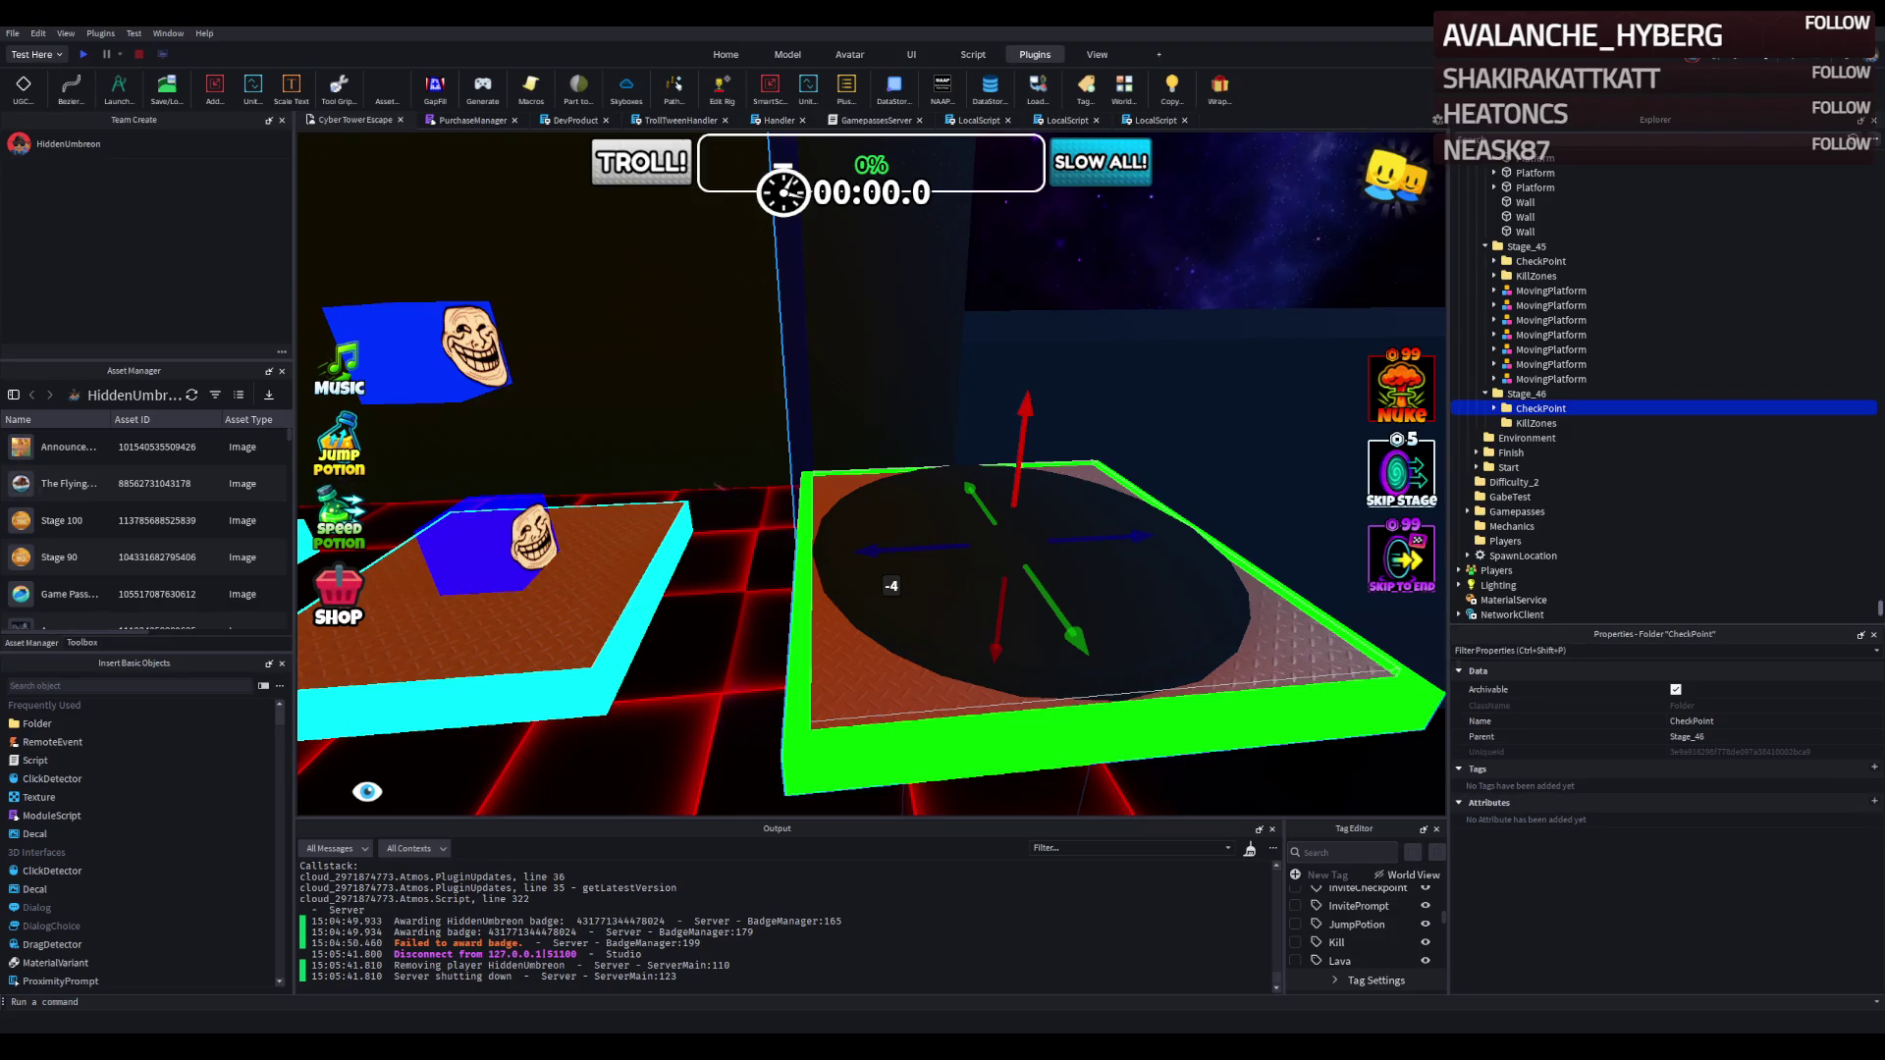
key(d)
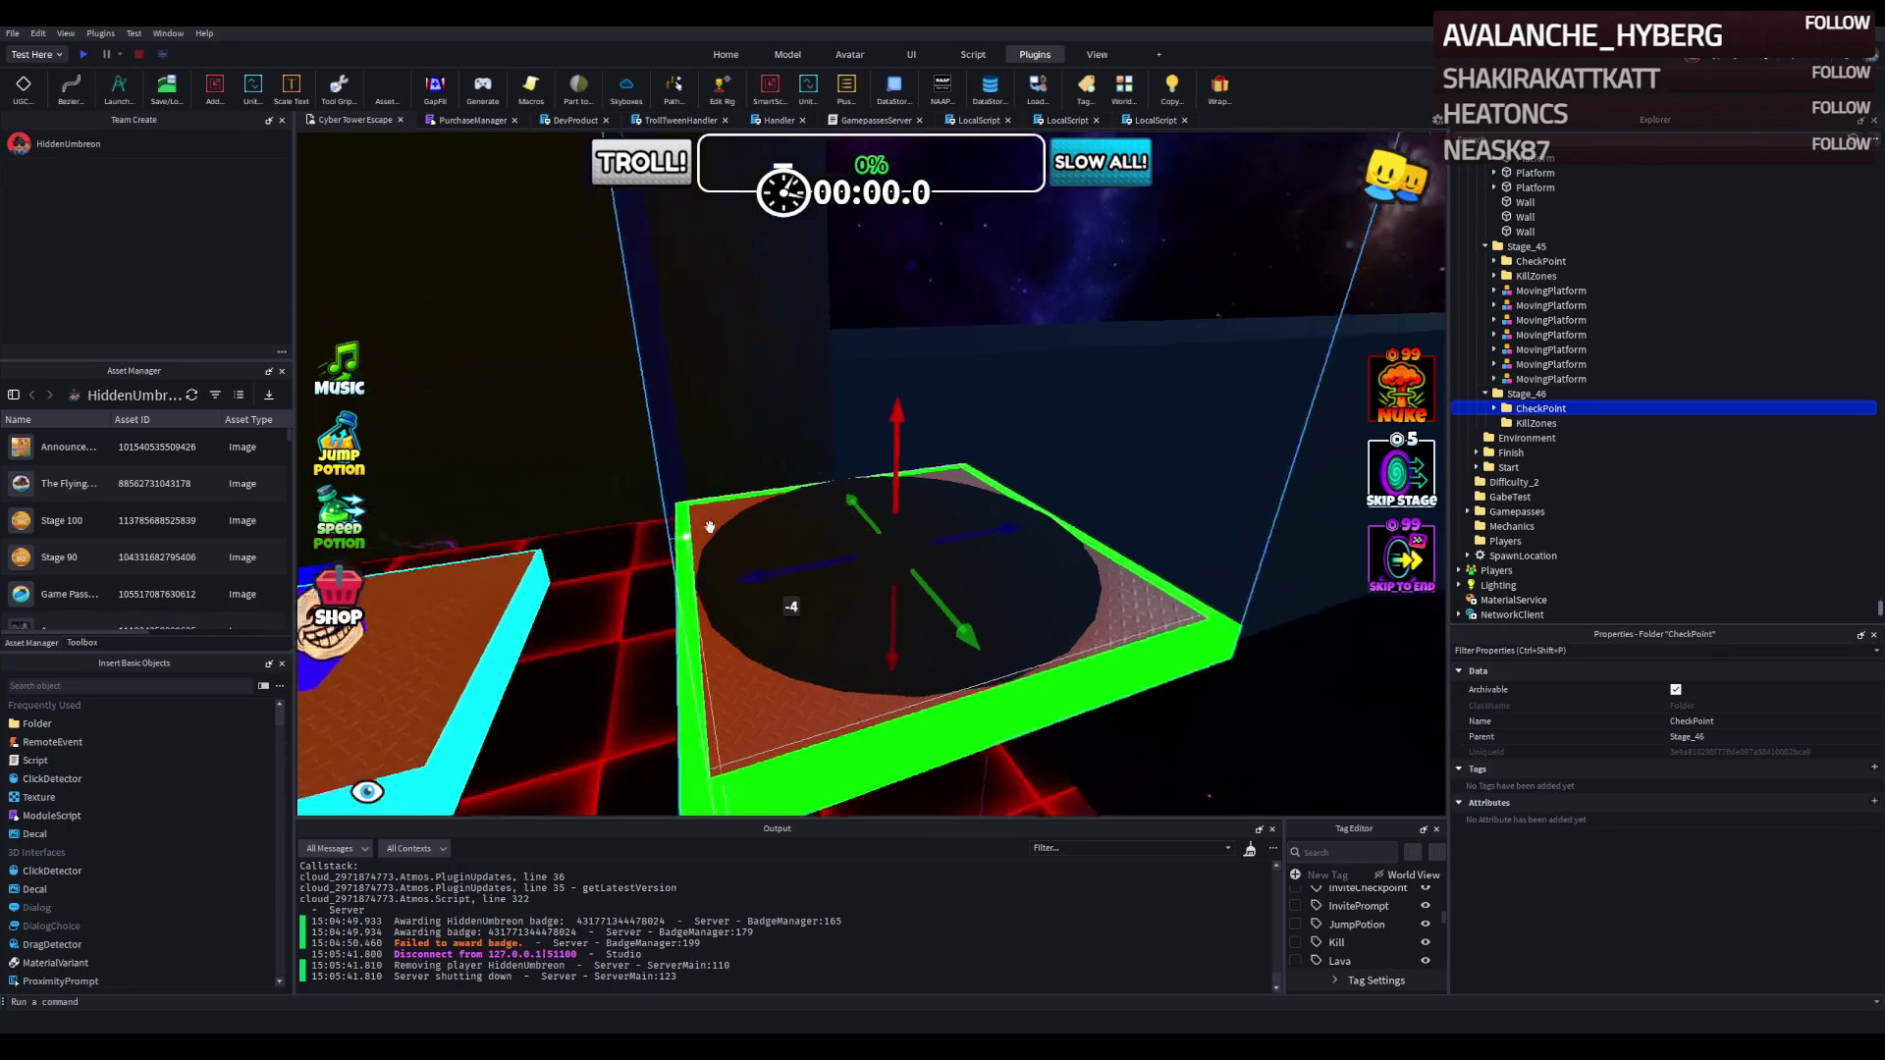
key(d)
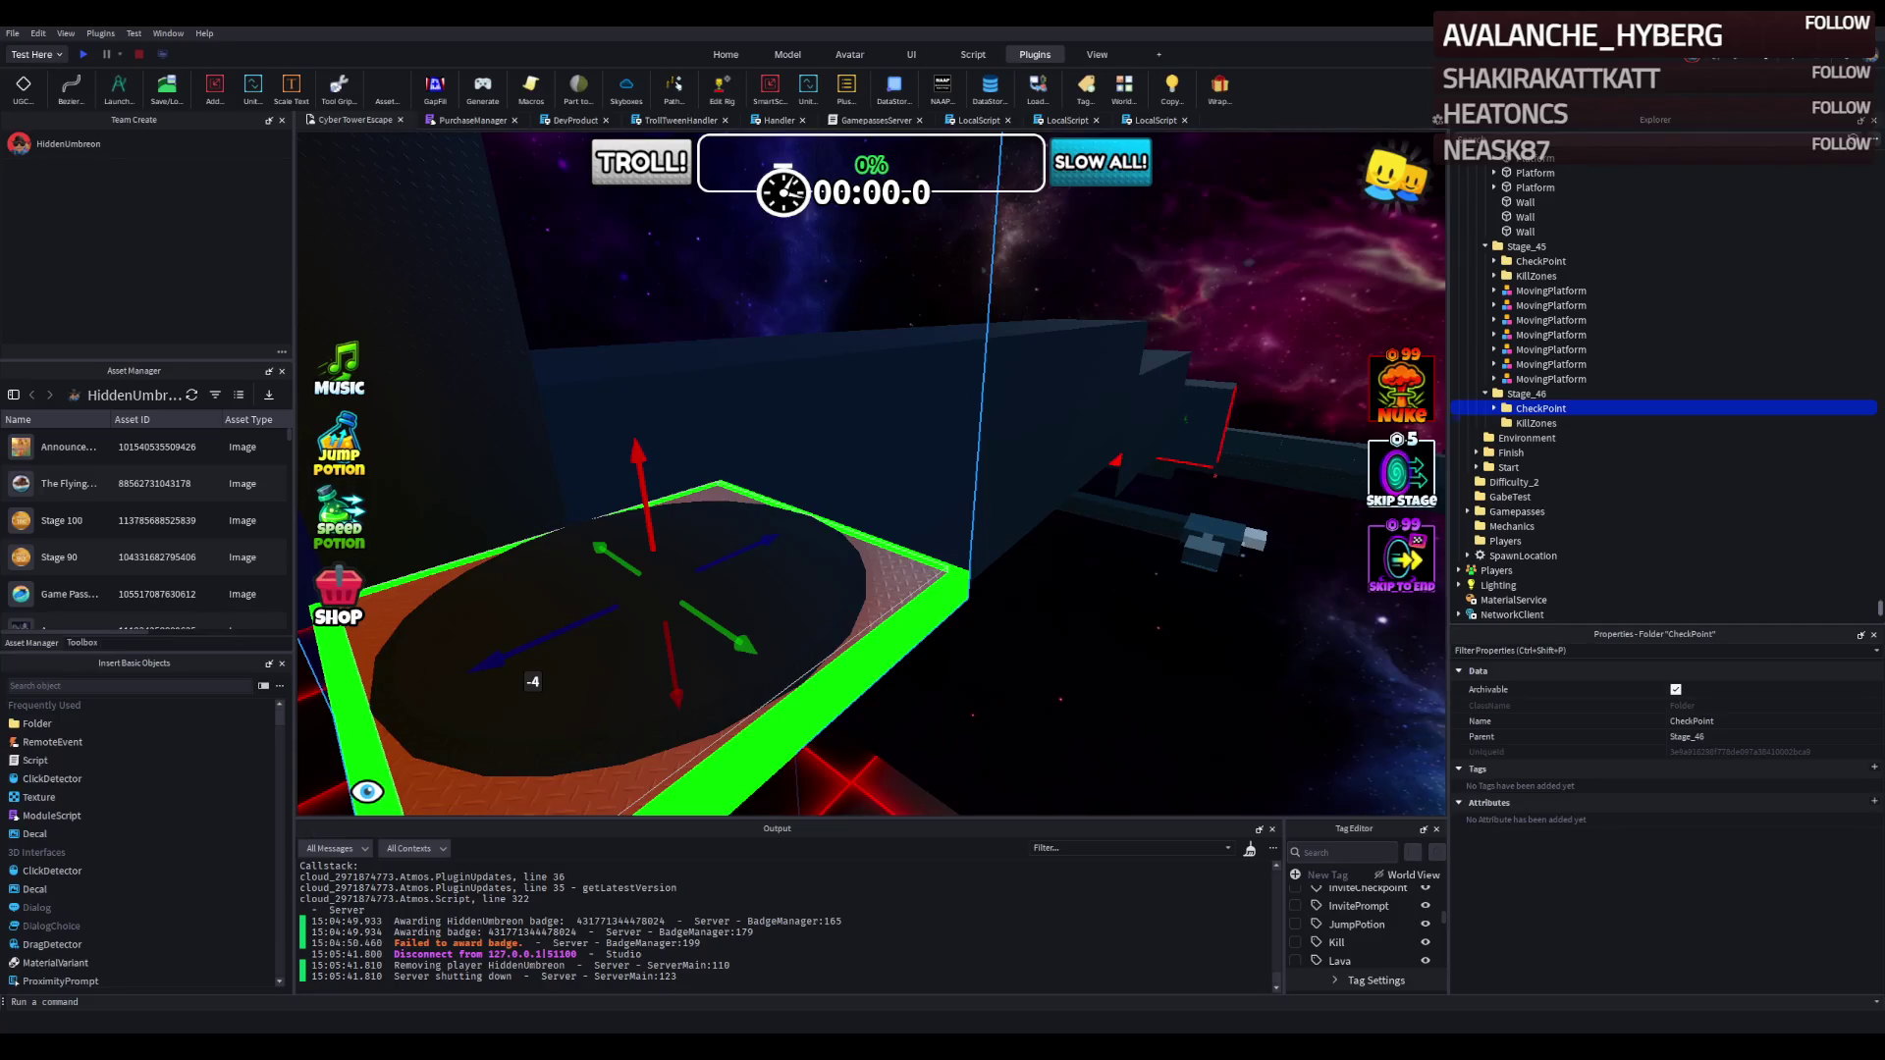
key(d)
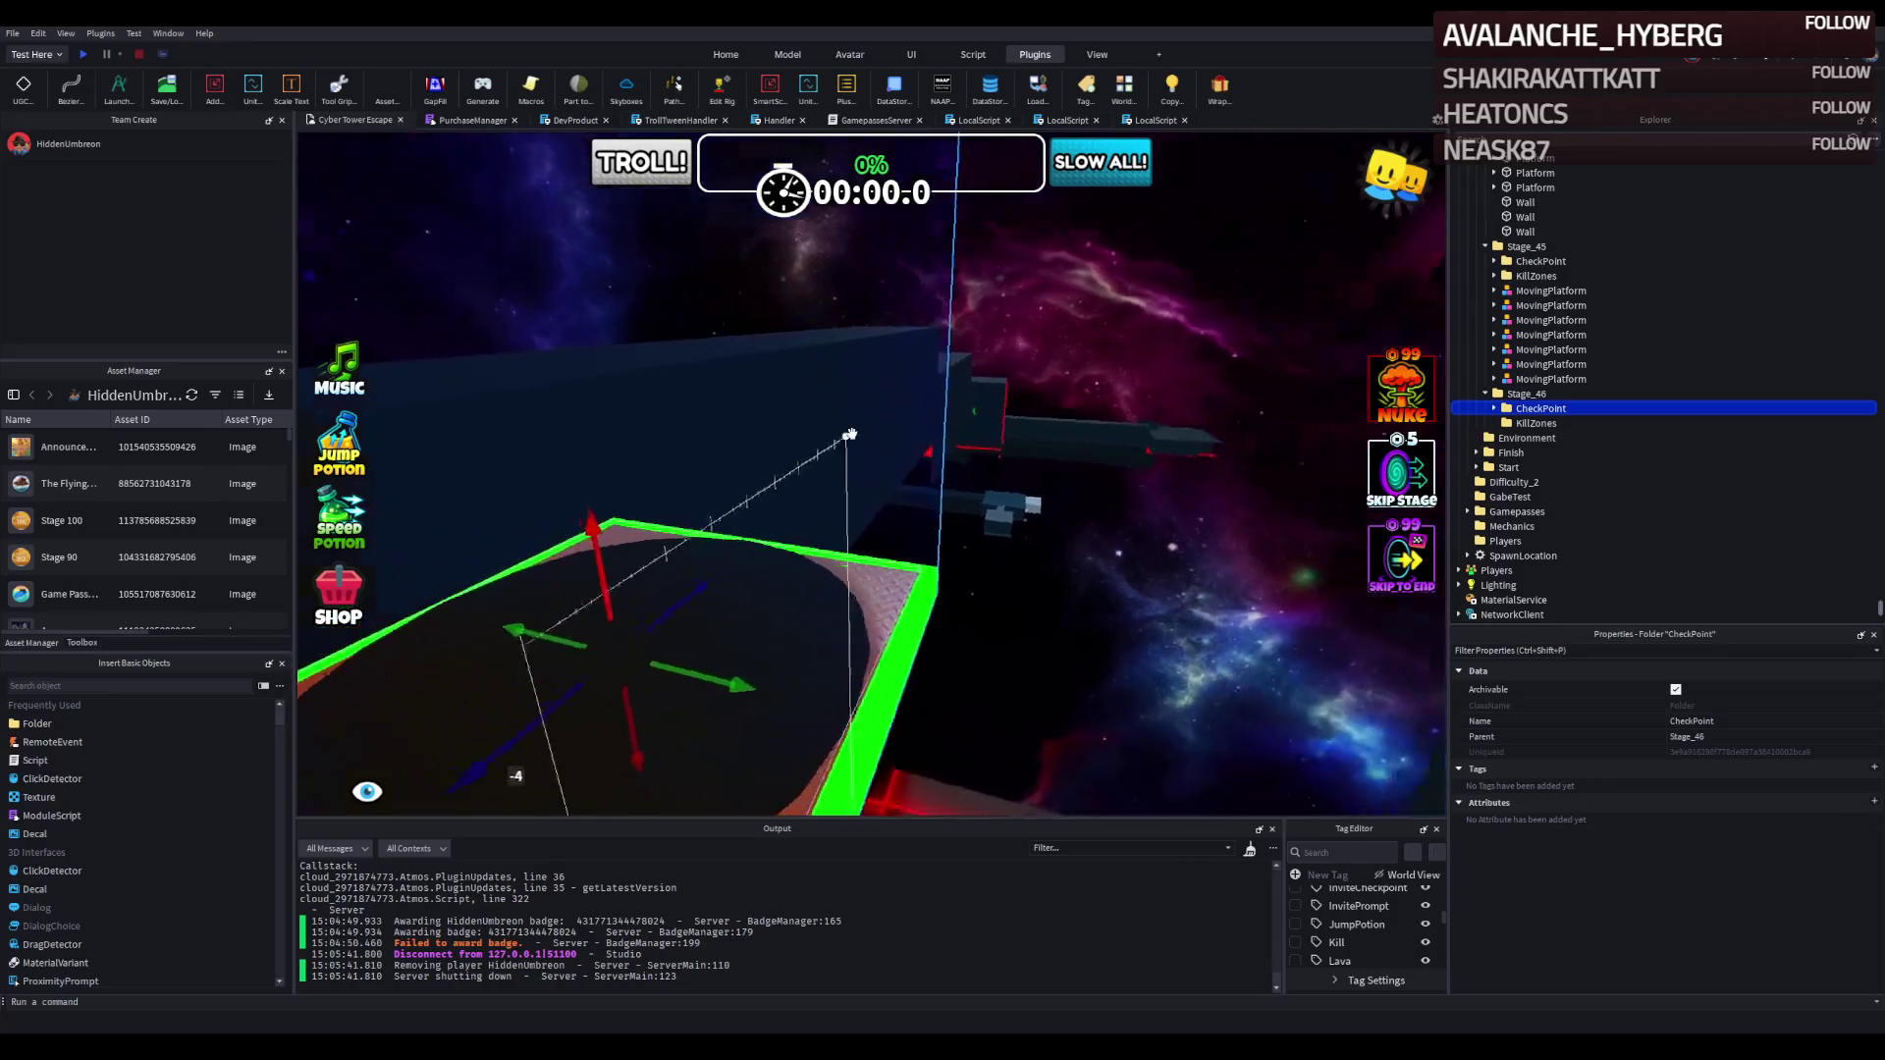
key(d)
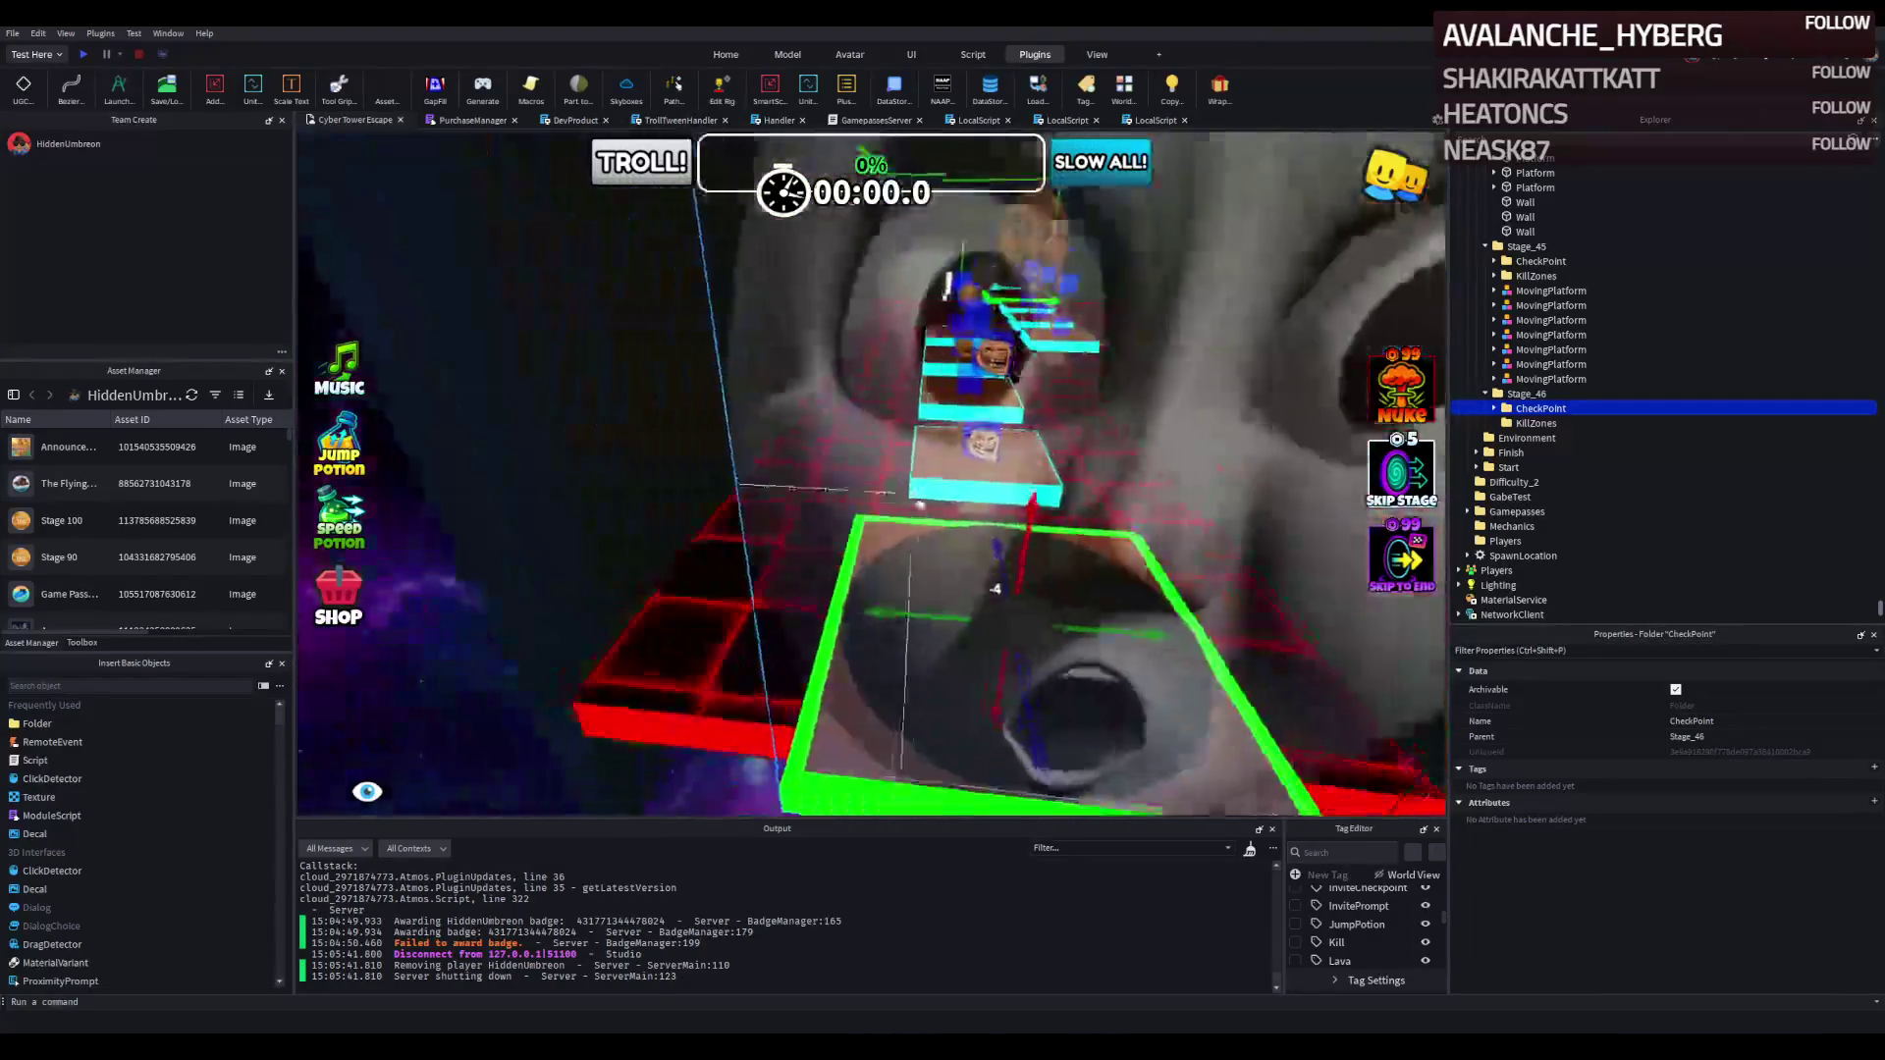
Change the Number value under Stage_46's CheckpointProperties from 45 to 46.
click(1493, 409)
click(1503, 424)
click(1579, 526)
click(1512, 526)
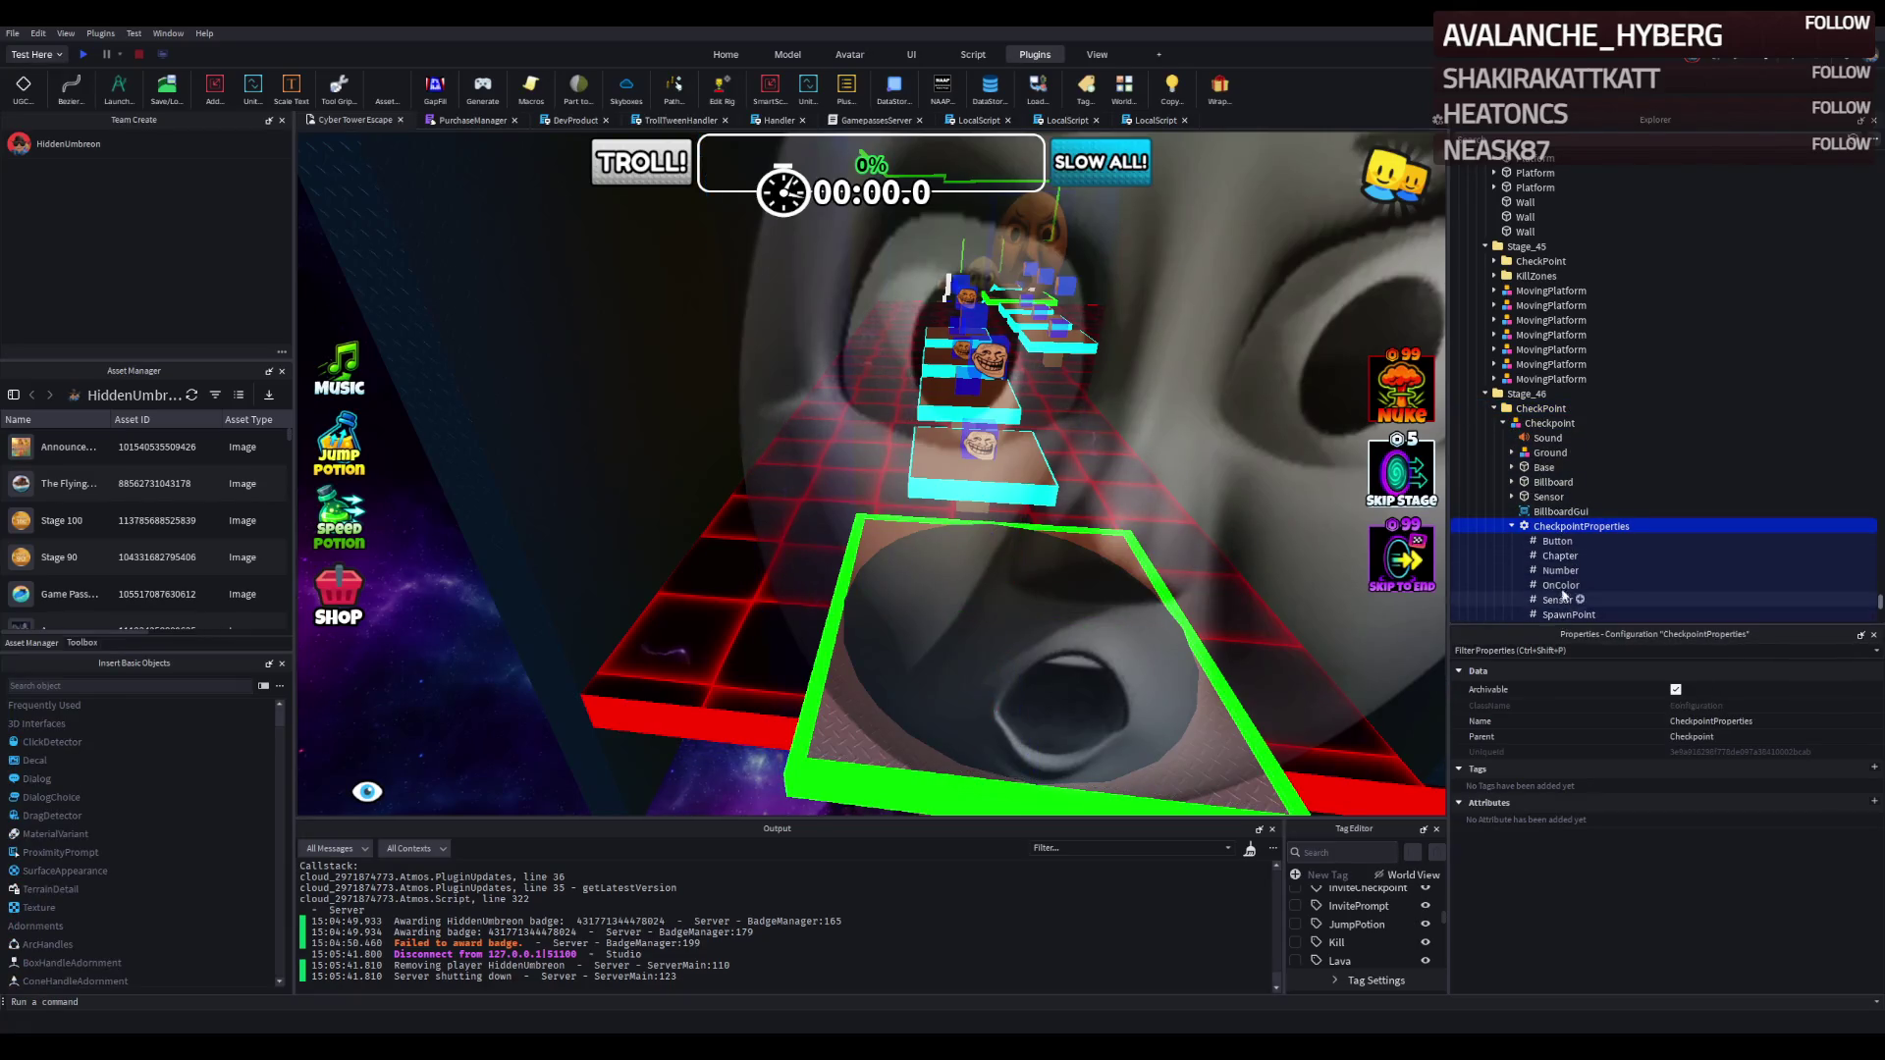
click(1560, 571)
click(1707, 767)
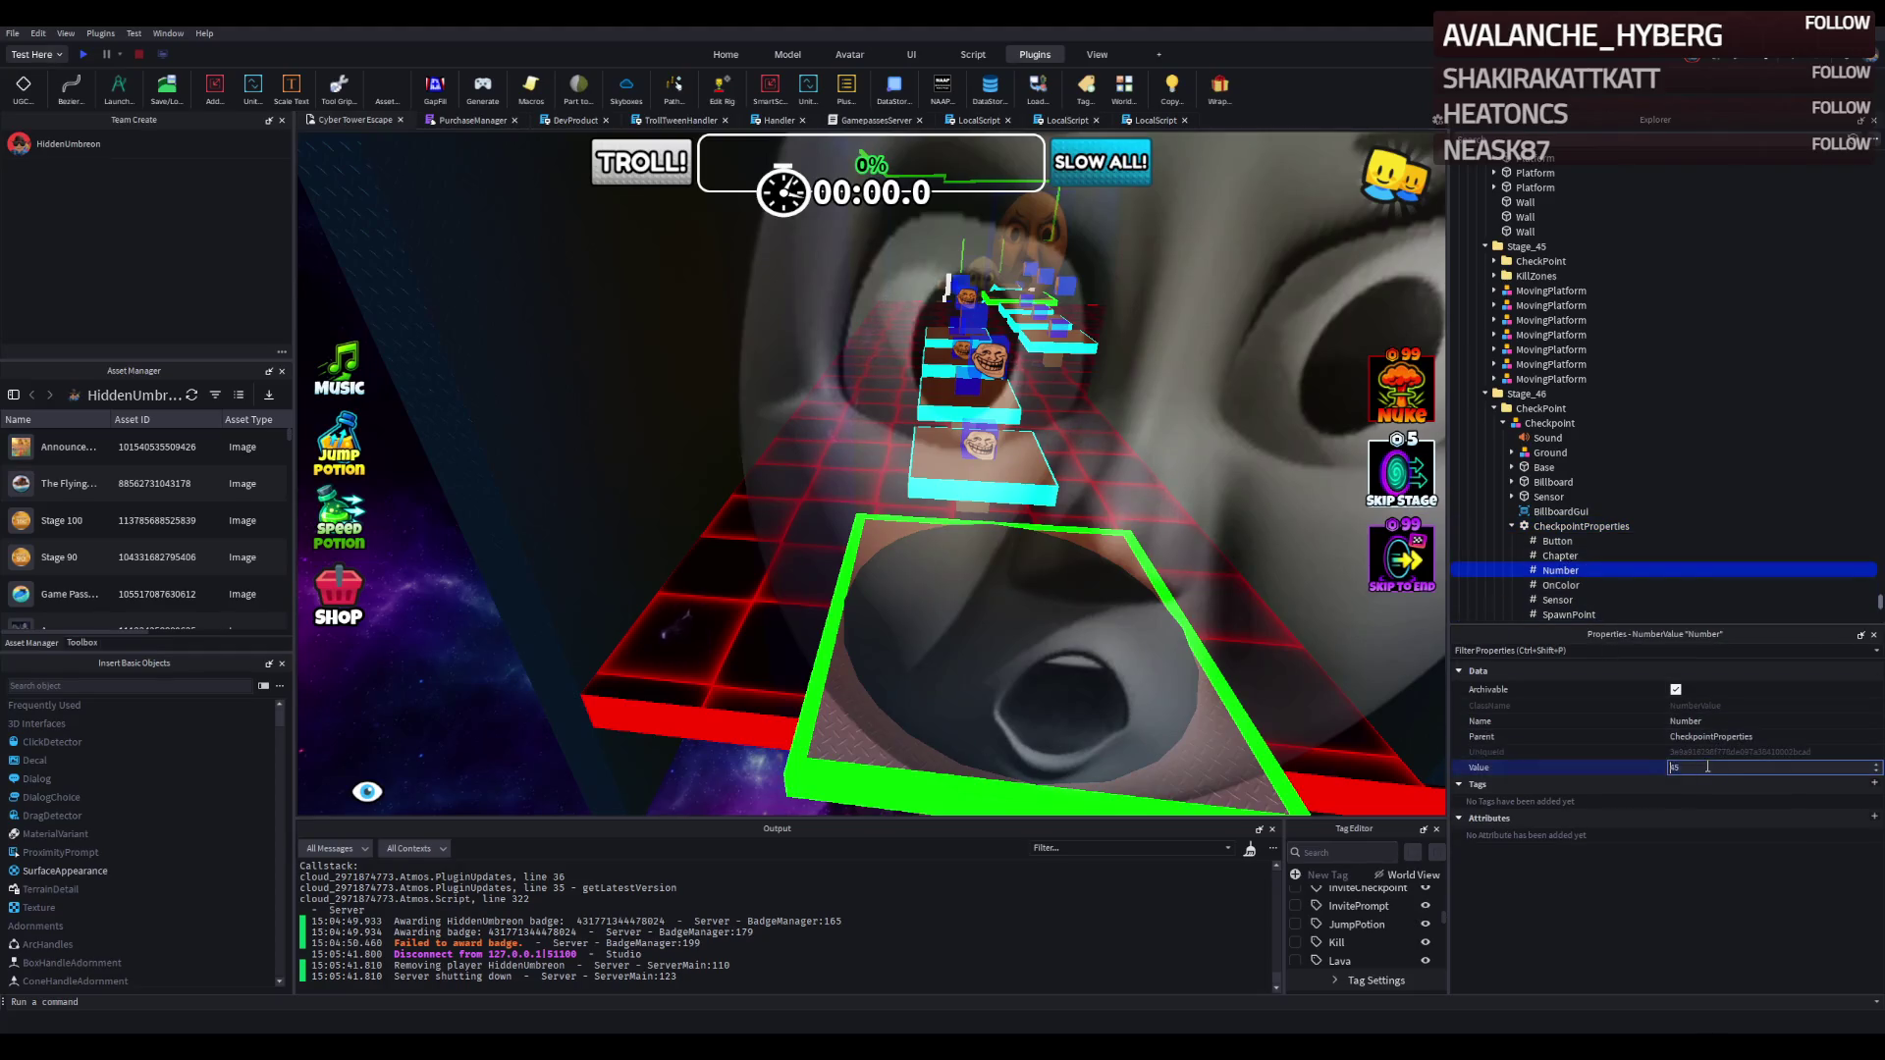
text(46)
key(Return)
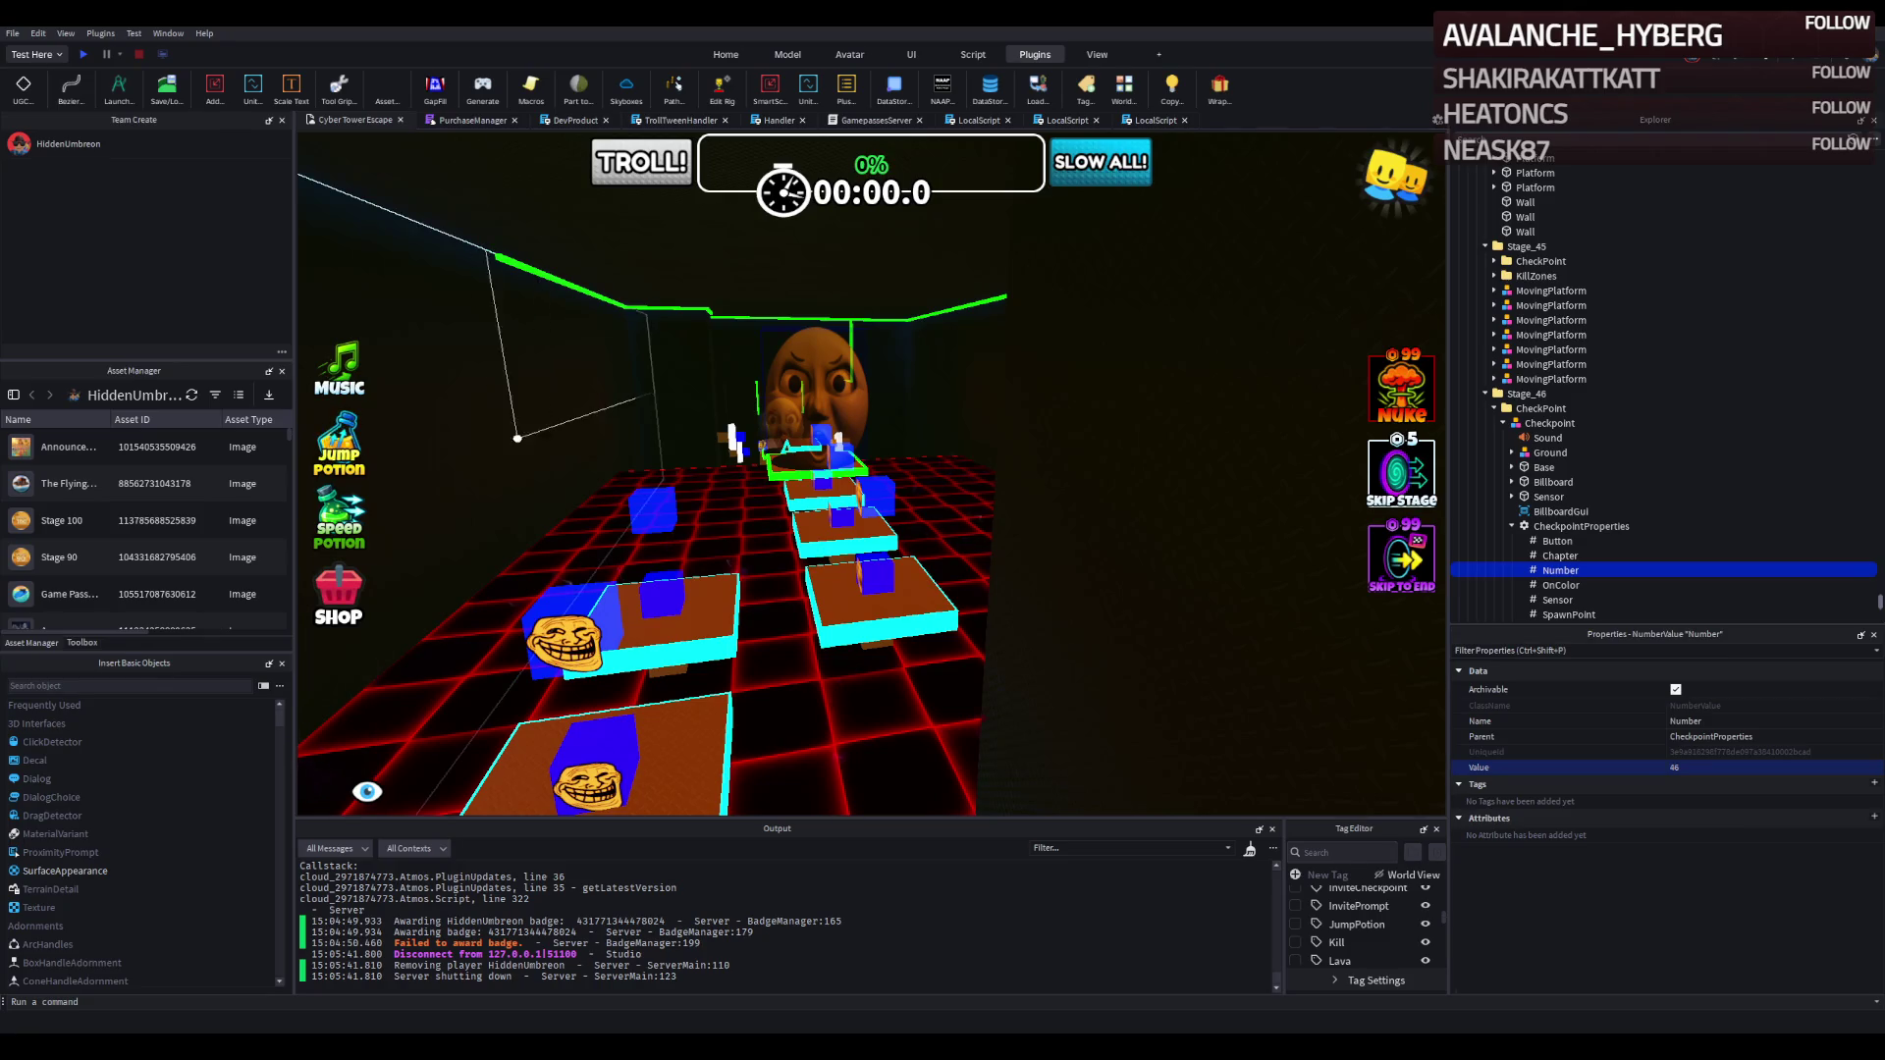
scroll(468, 470, up, 3)
scroll(468, 469, up, 8)
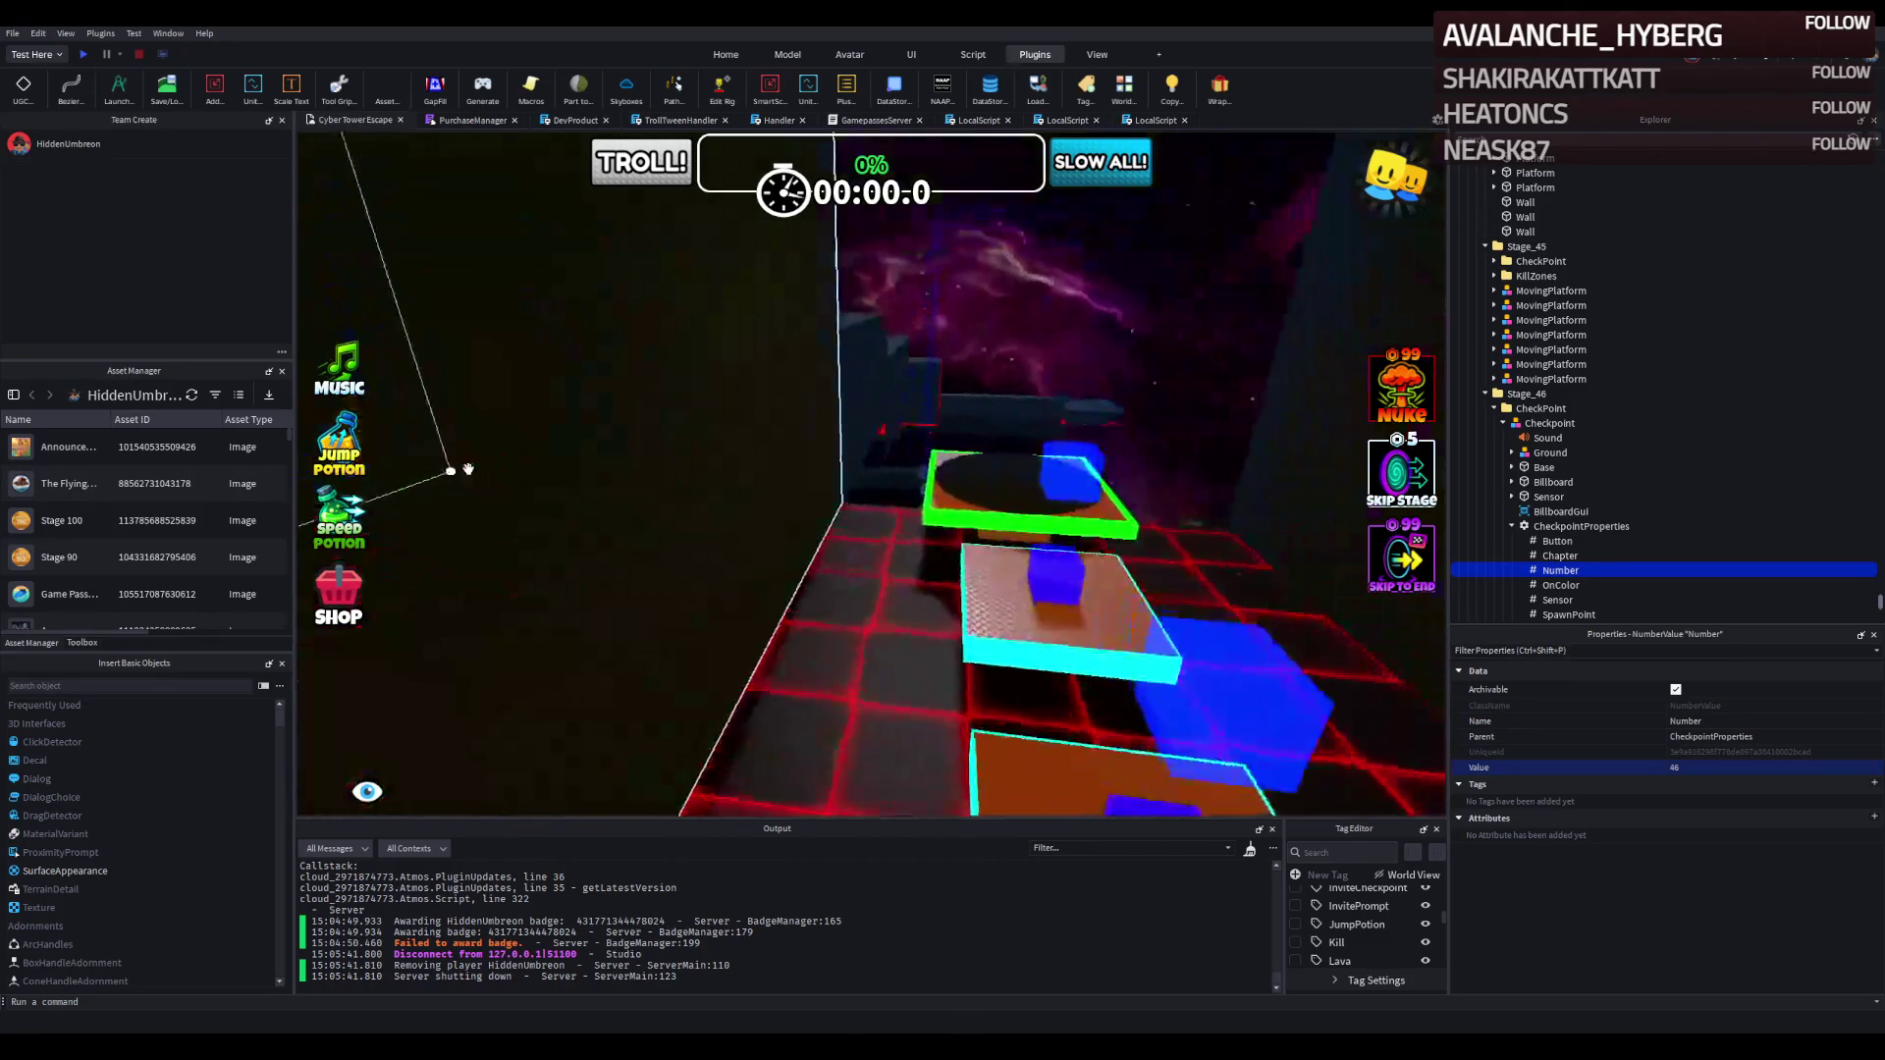
scroll(466, 469, down, 8)
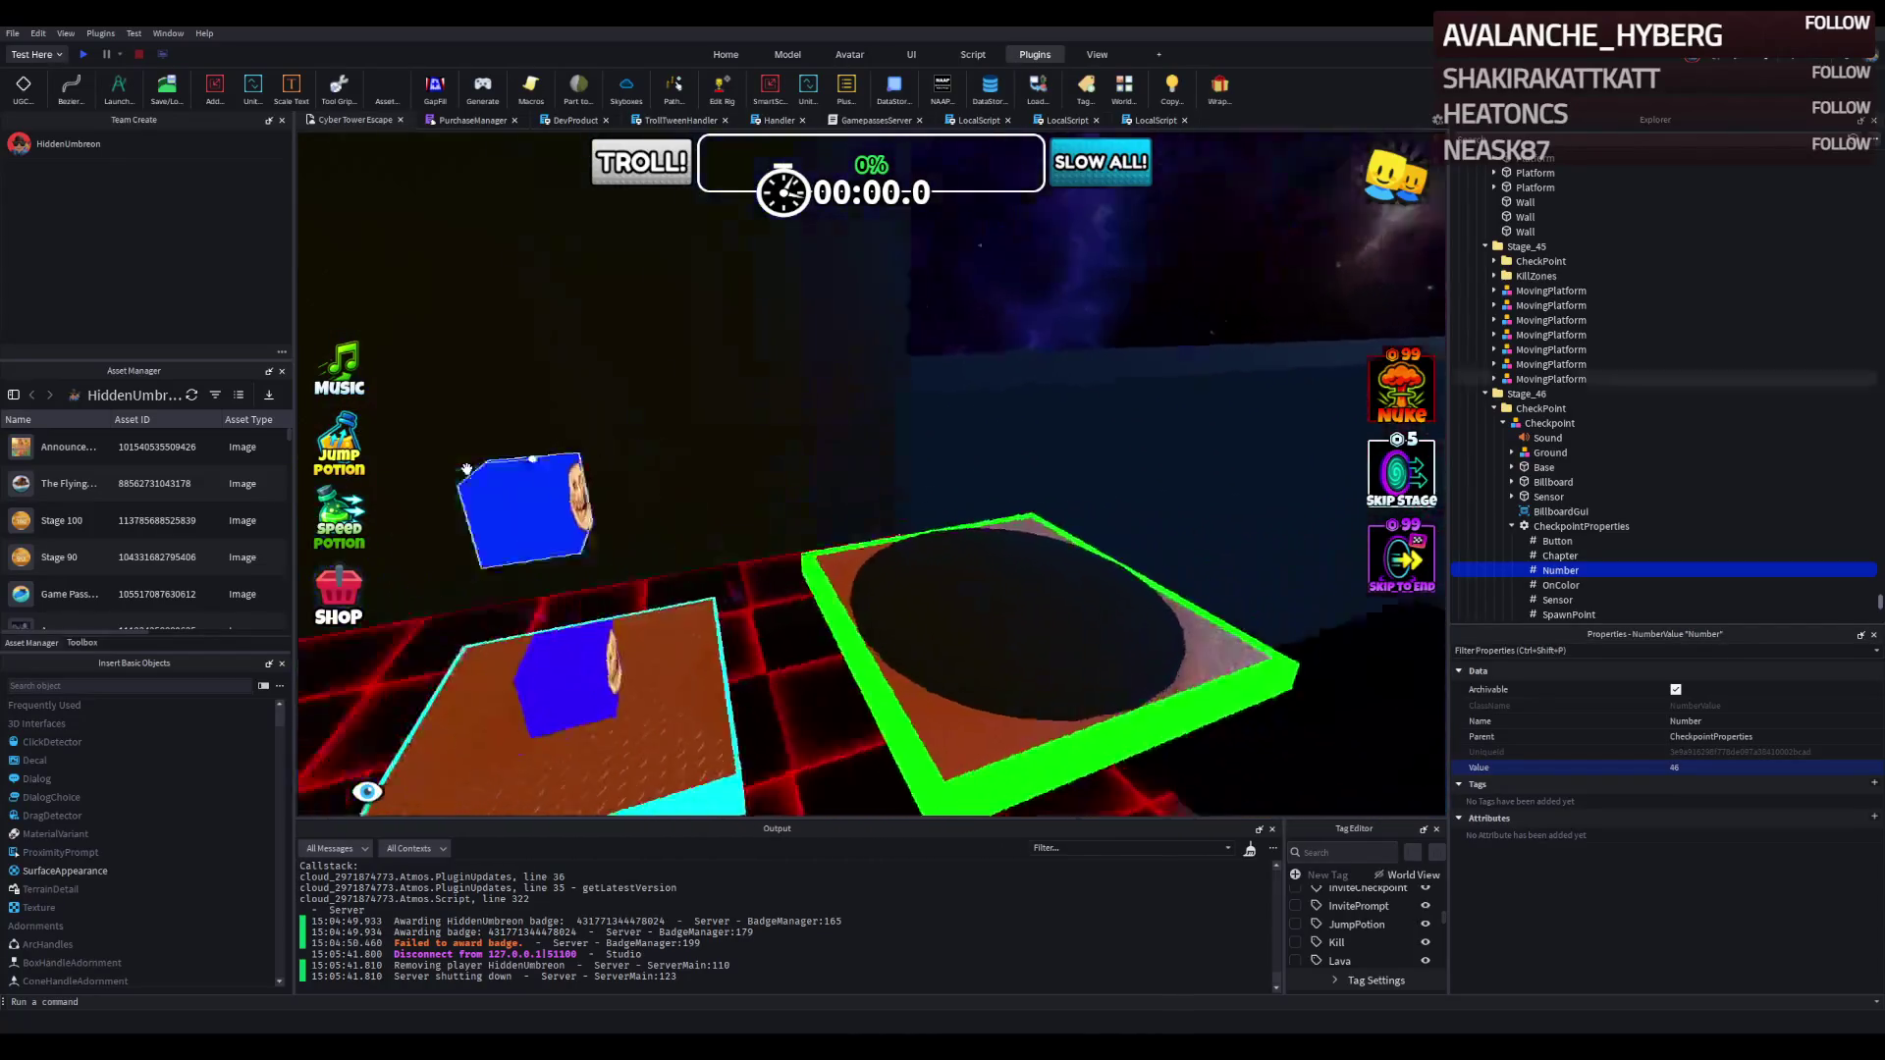
scroll(465, 469, up, 8)
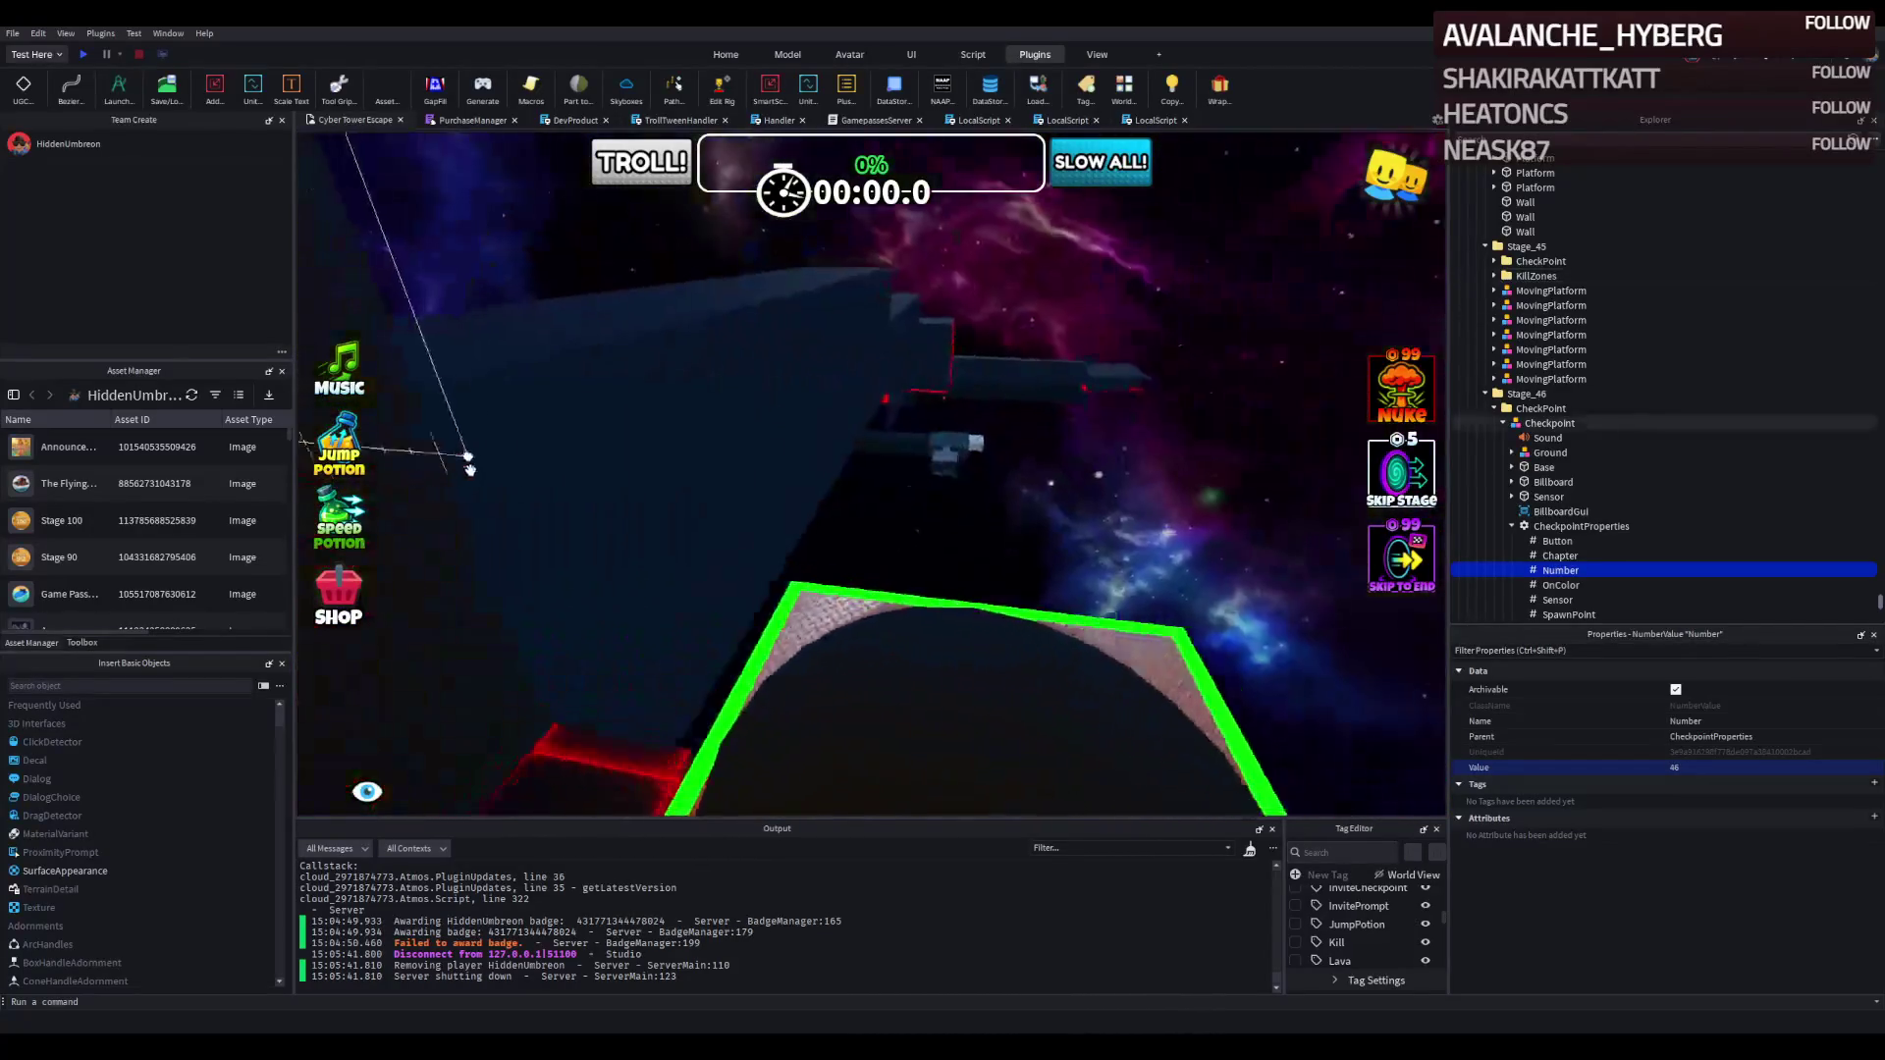
scroll(827, 572, down, 8)
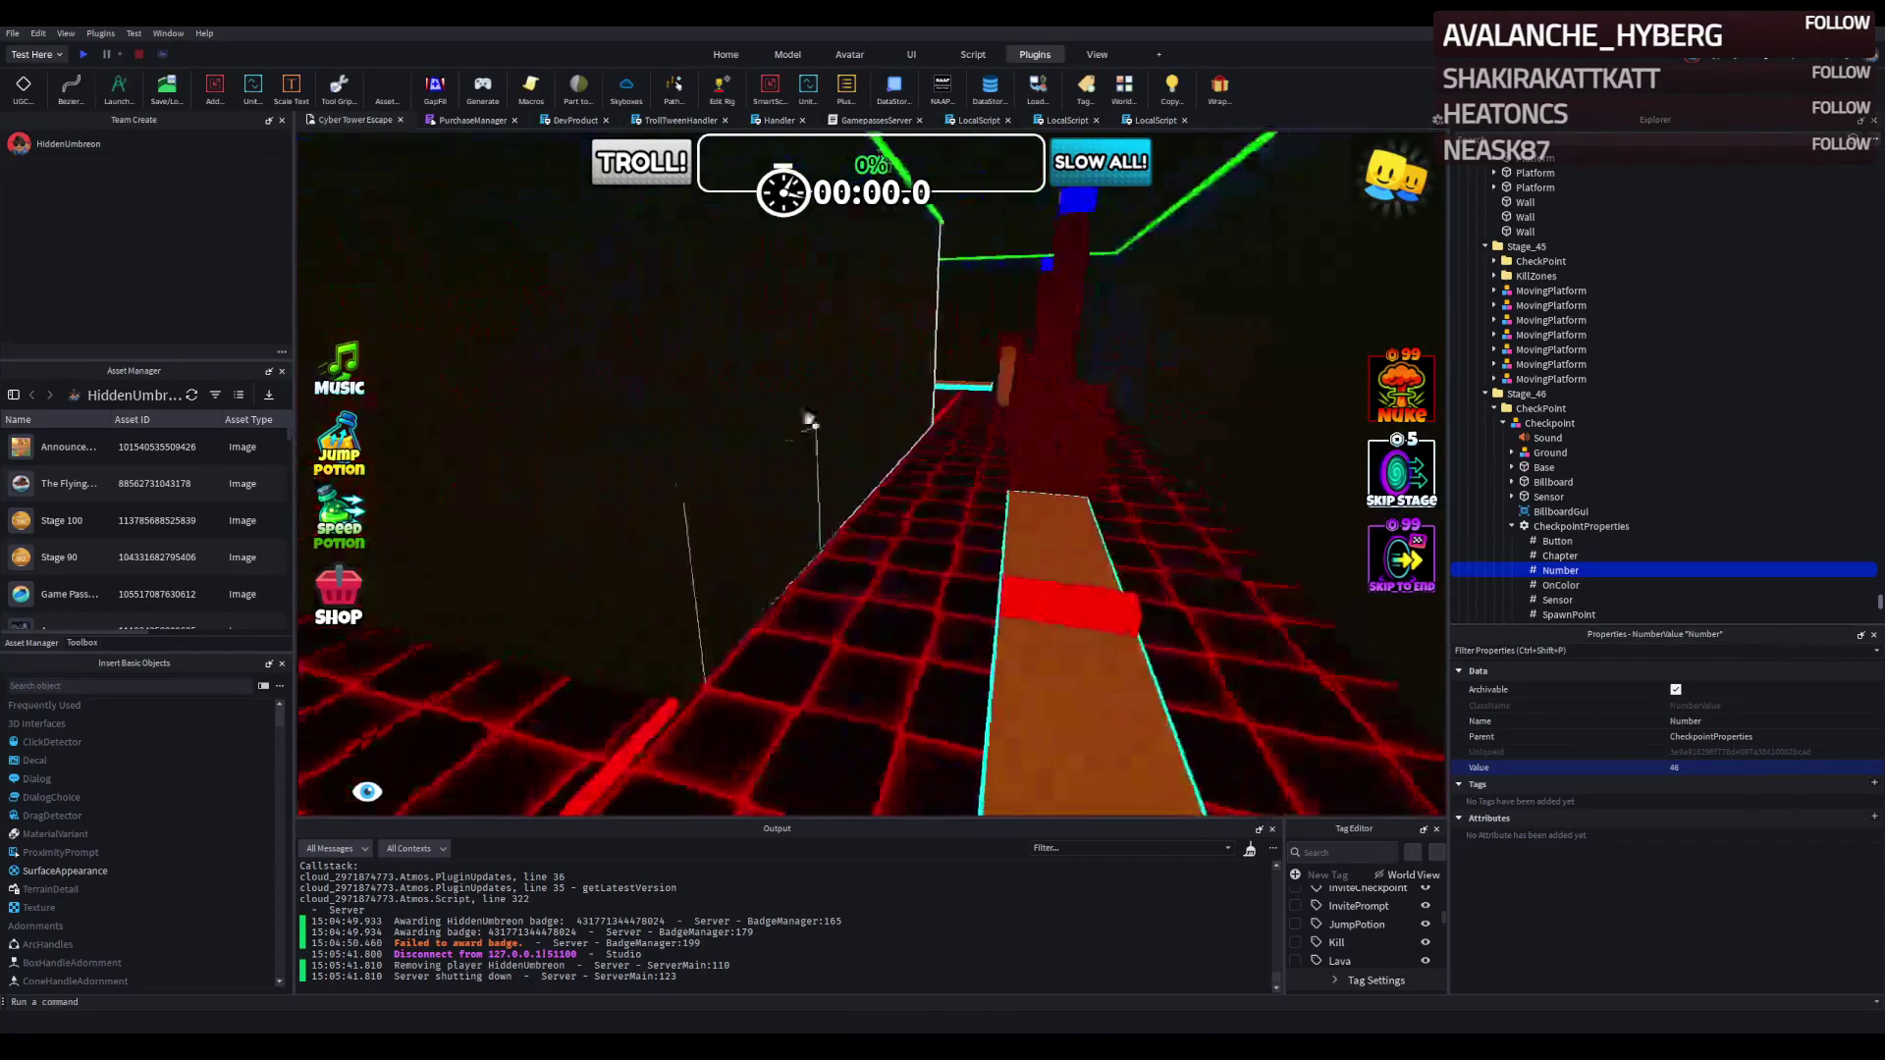
Start a playtest and run the avatar along the neon path onto the green platform.
click(88, 54)
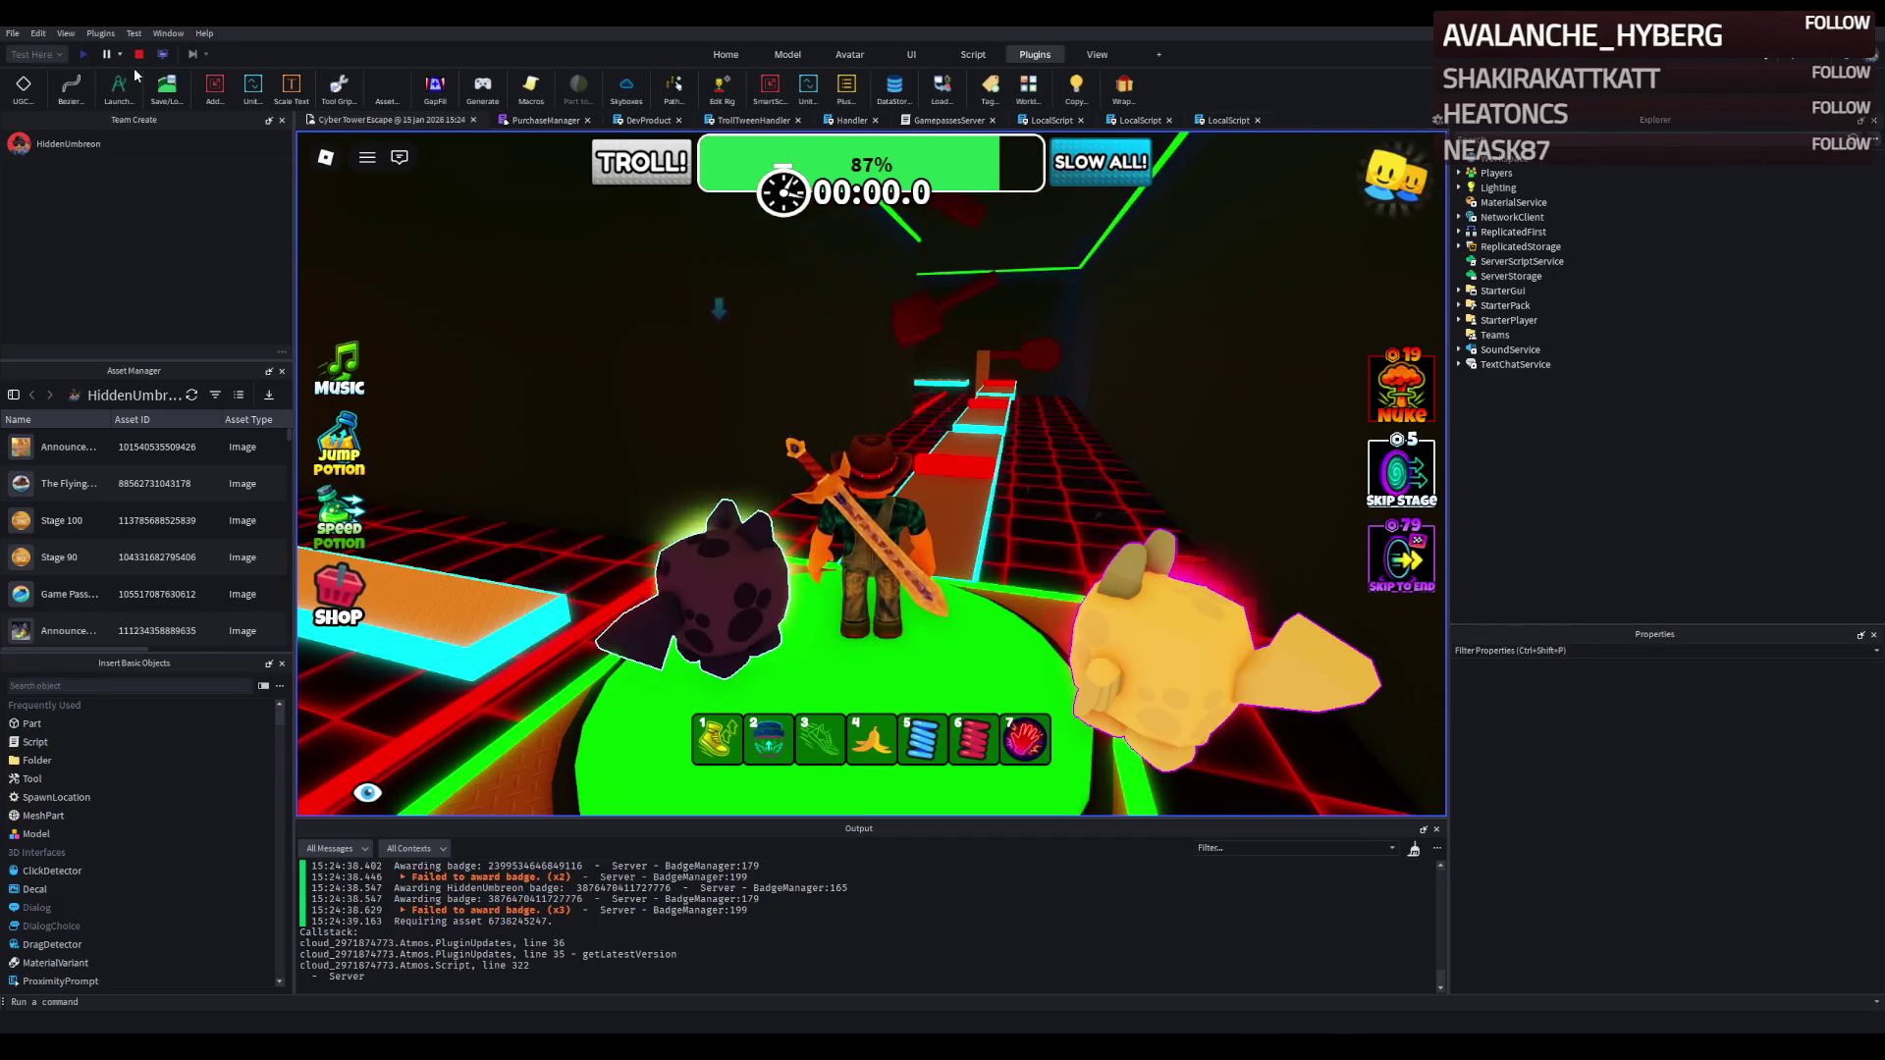
key(w)
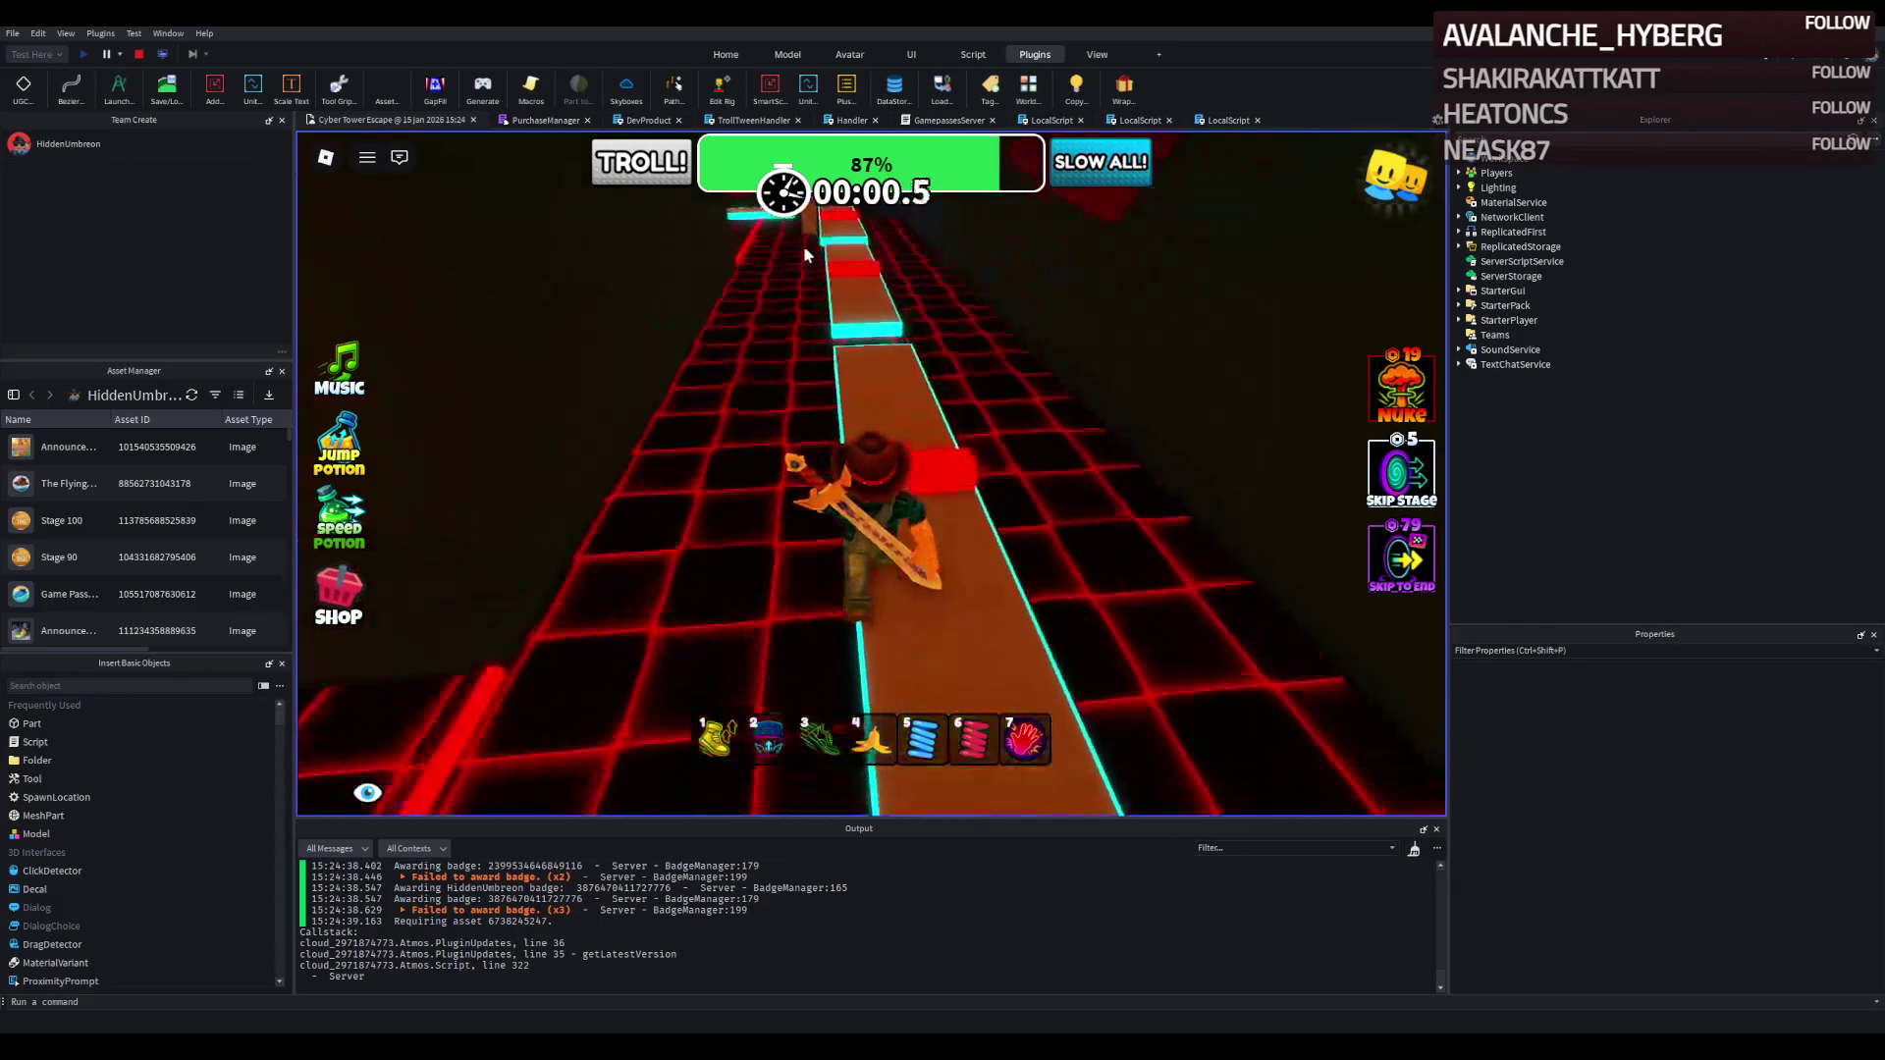
key(w)
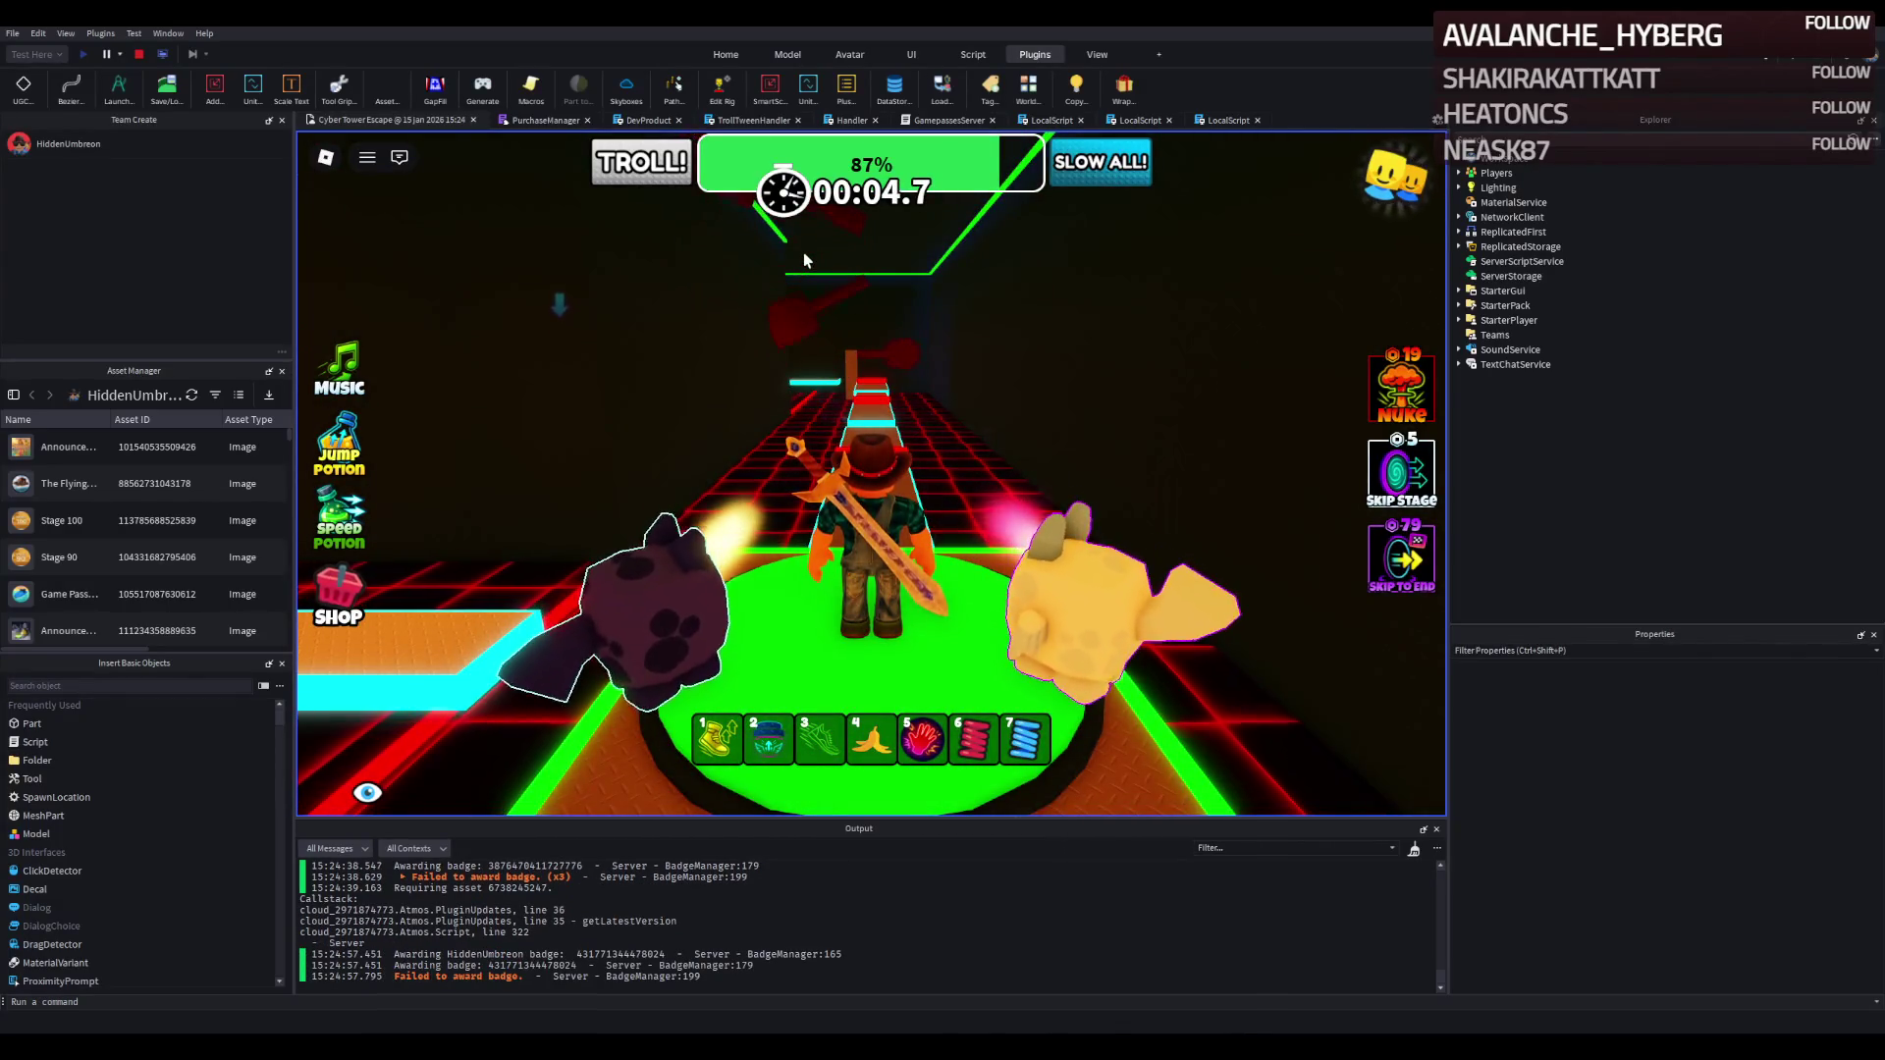
key(w)
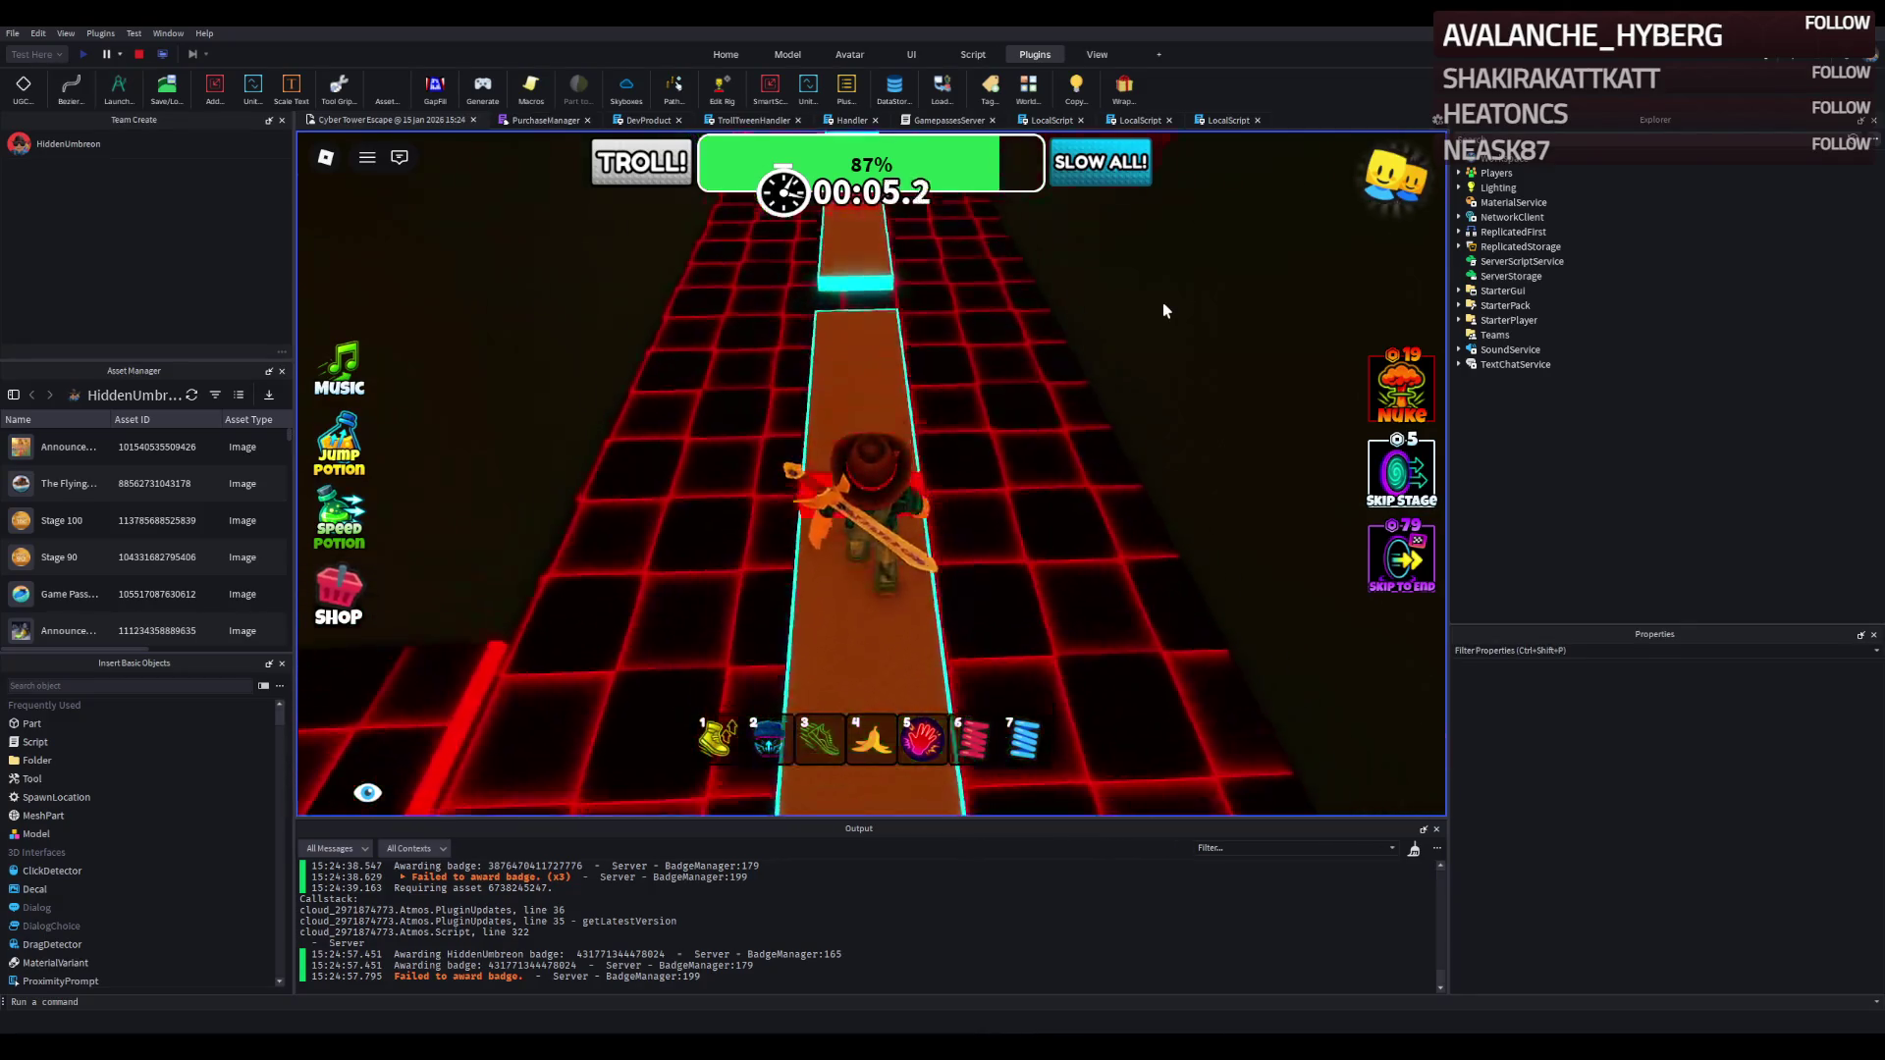
key(w)
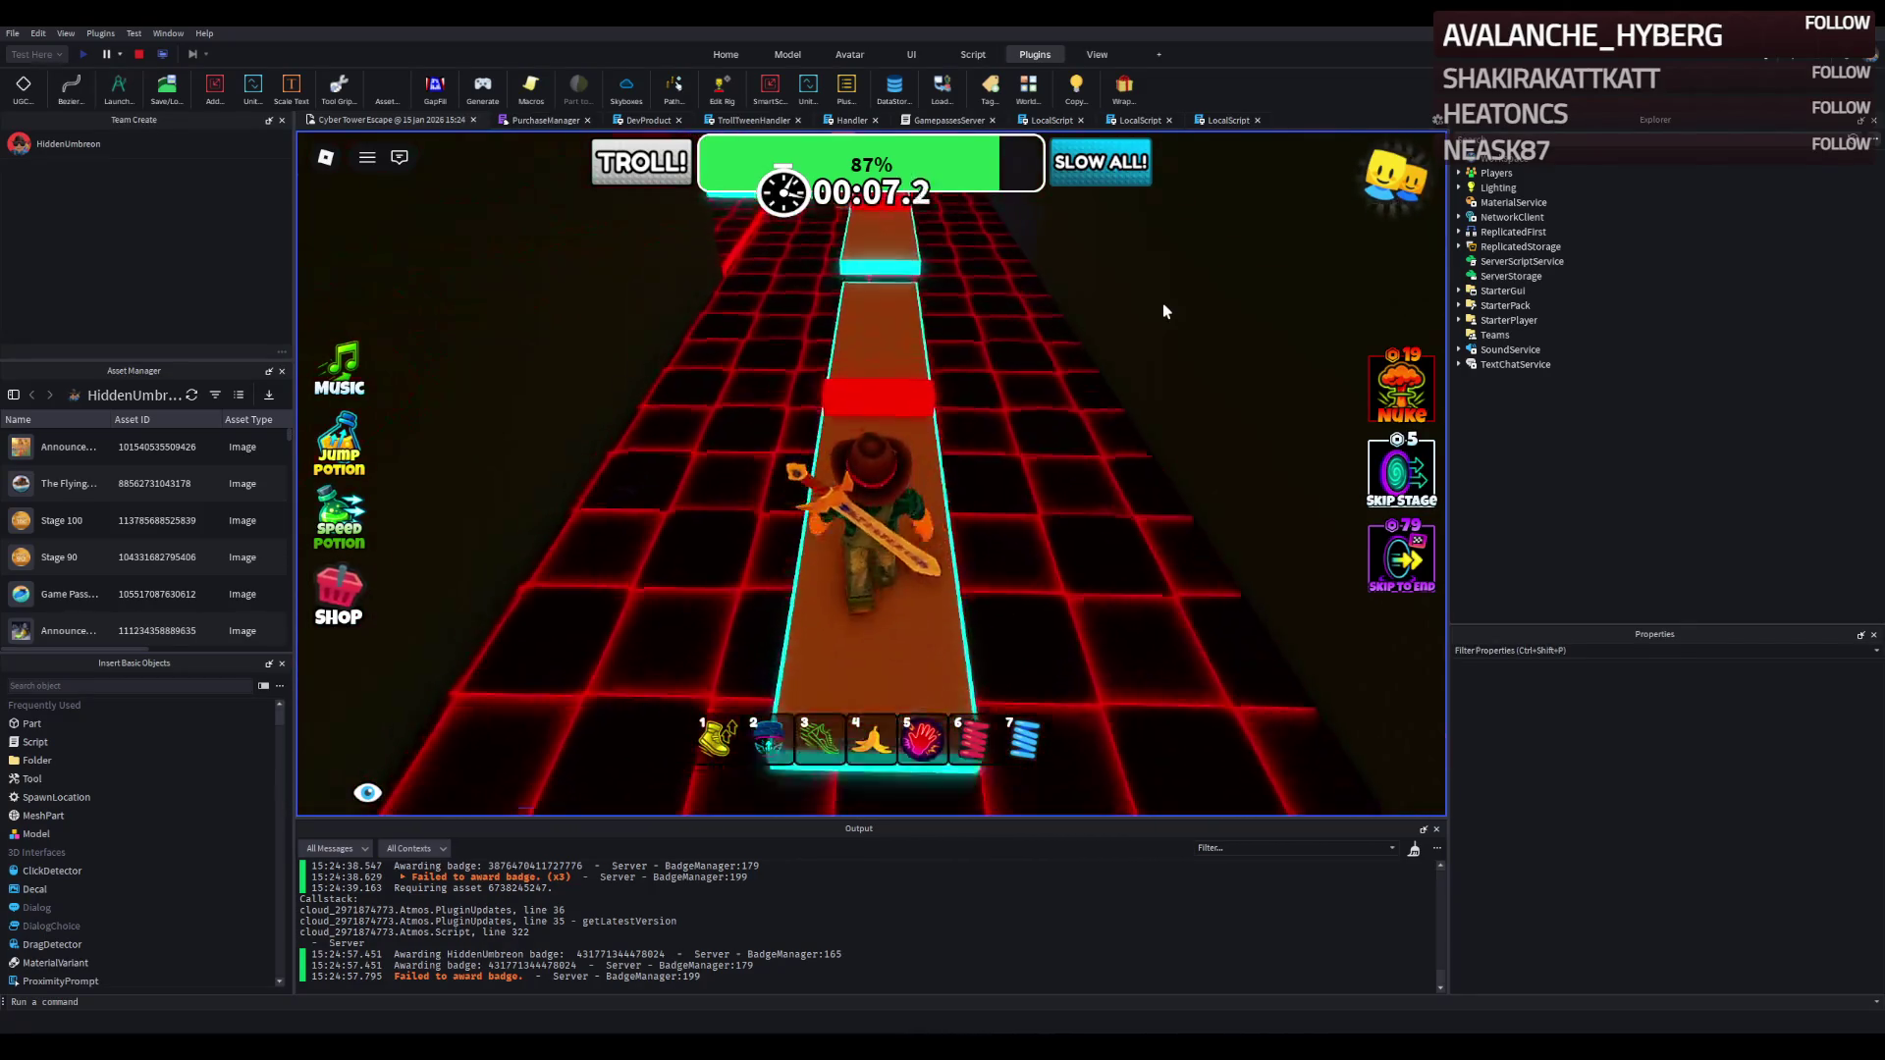
key(w)
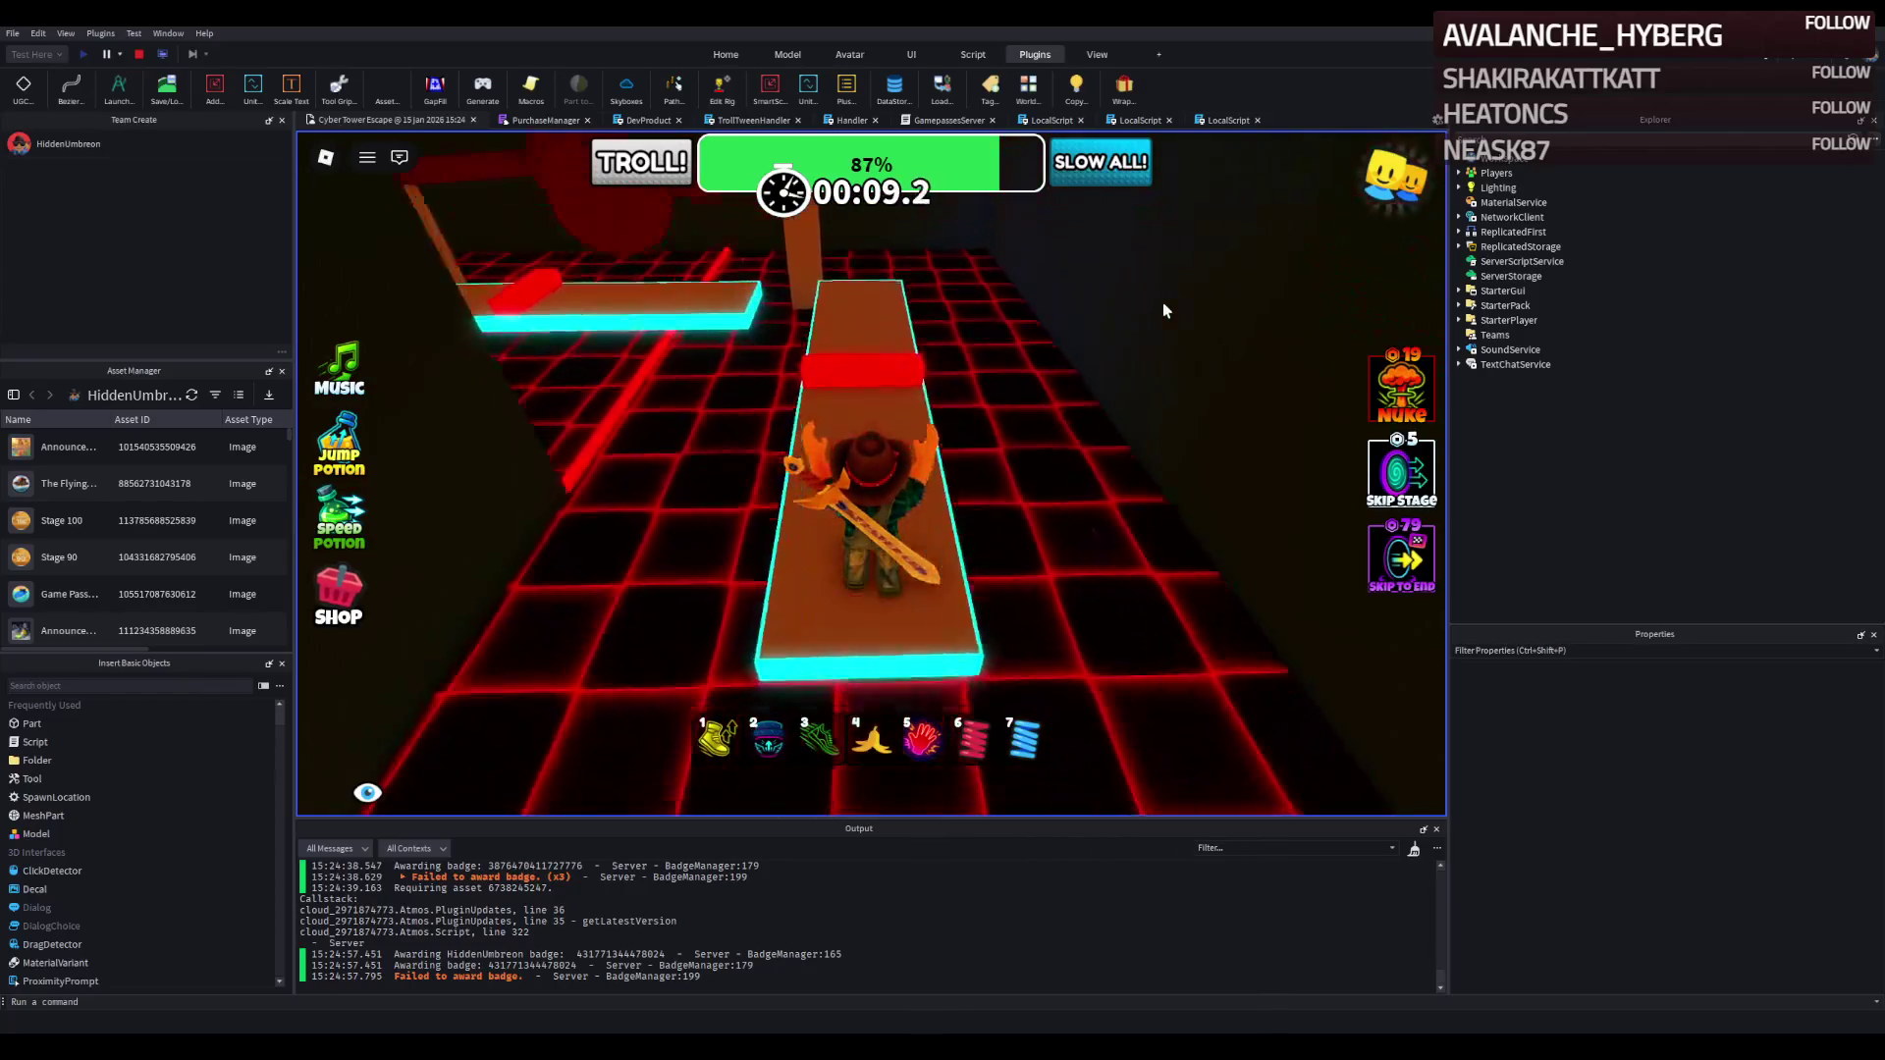
key(w)
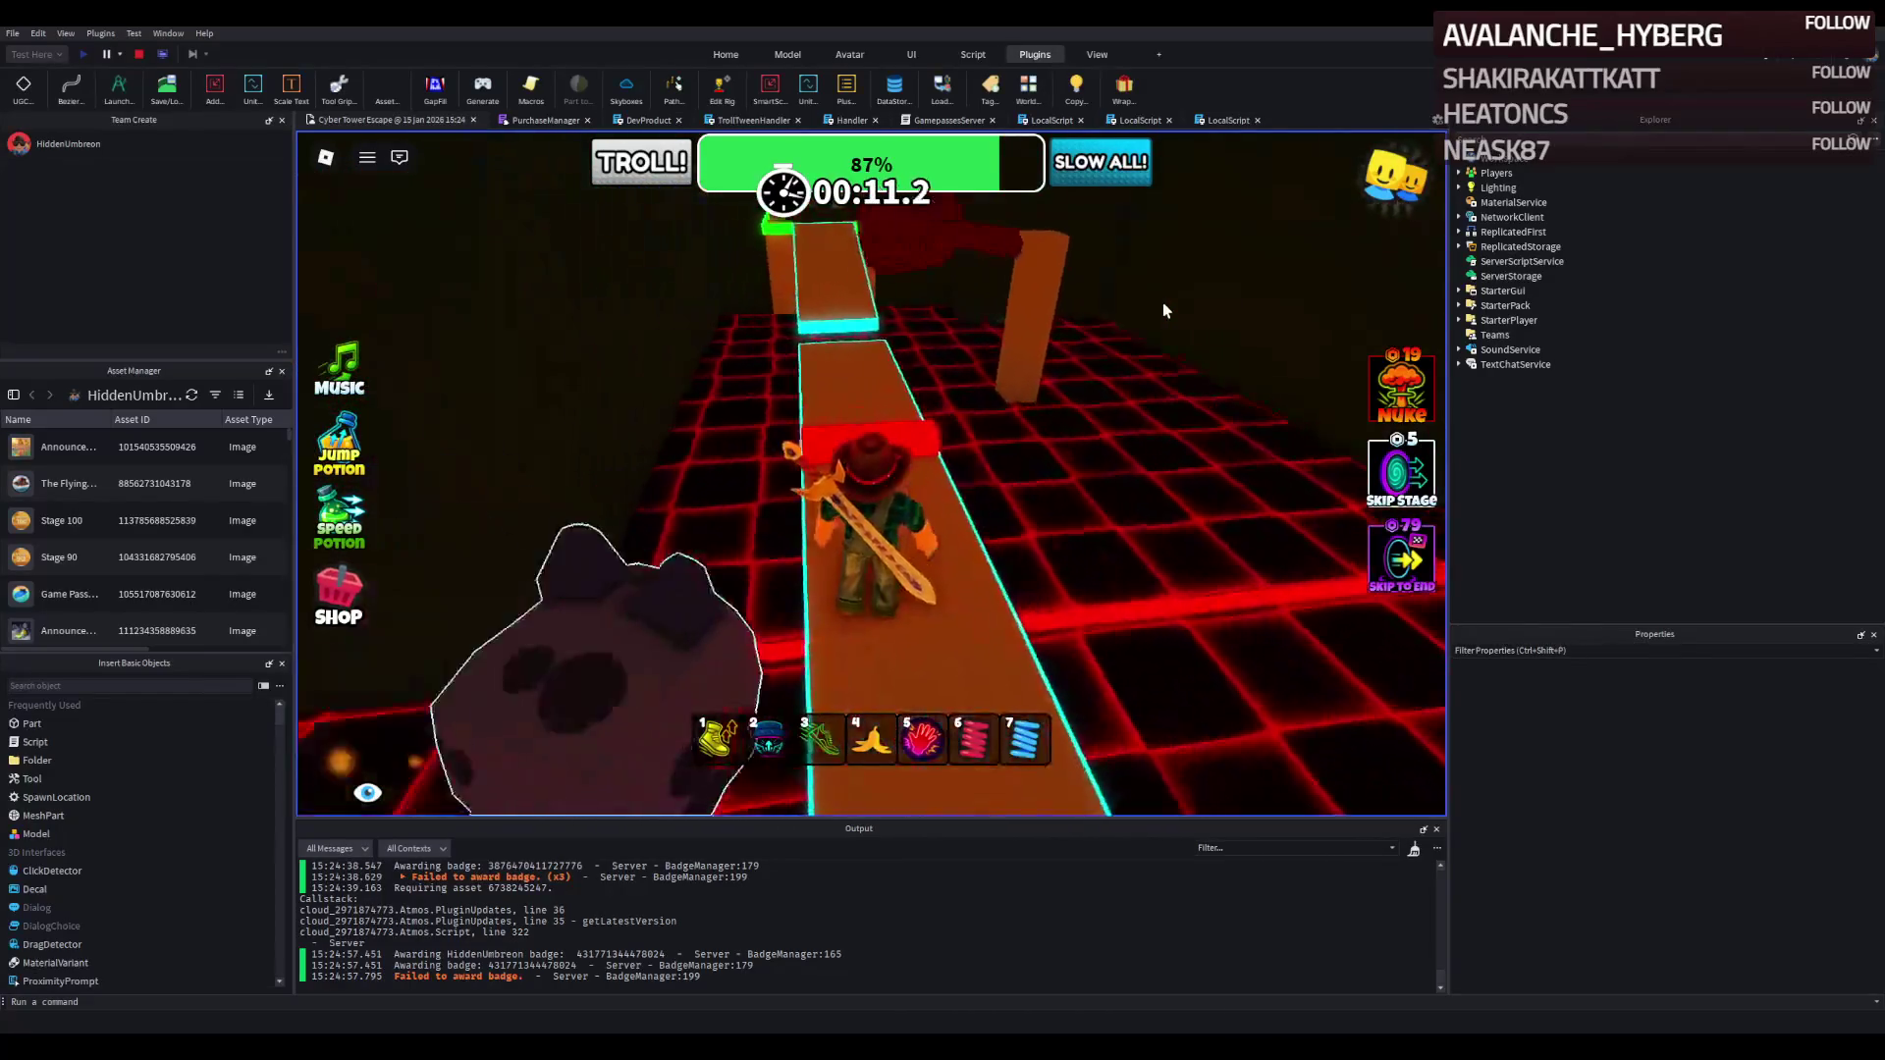
key(w)
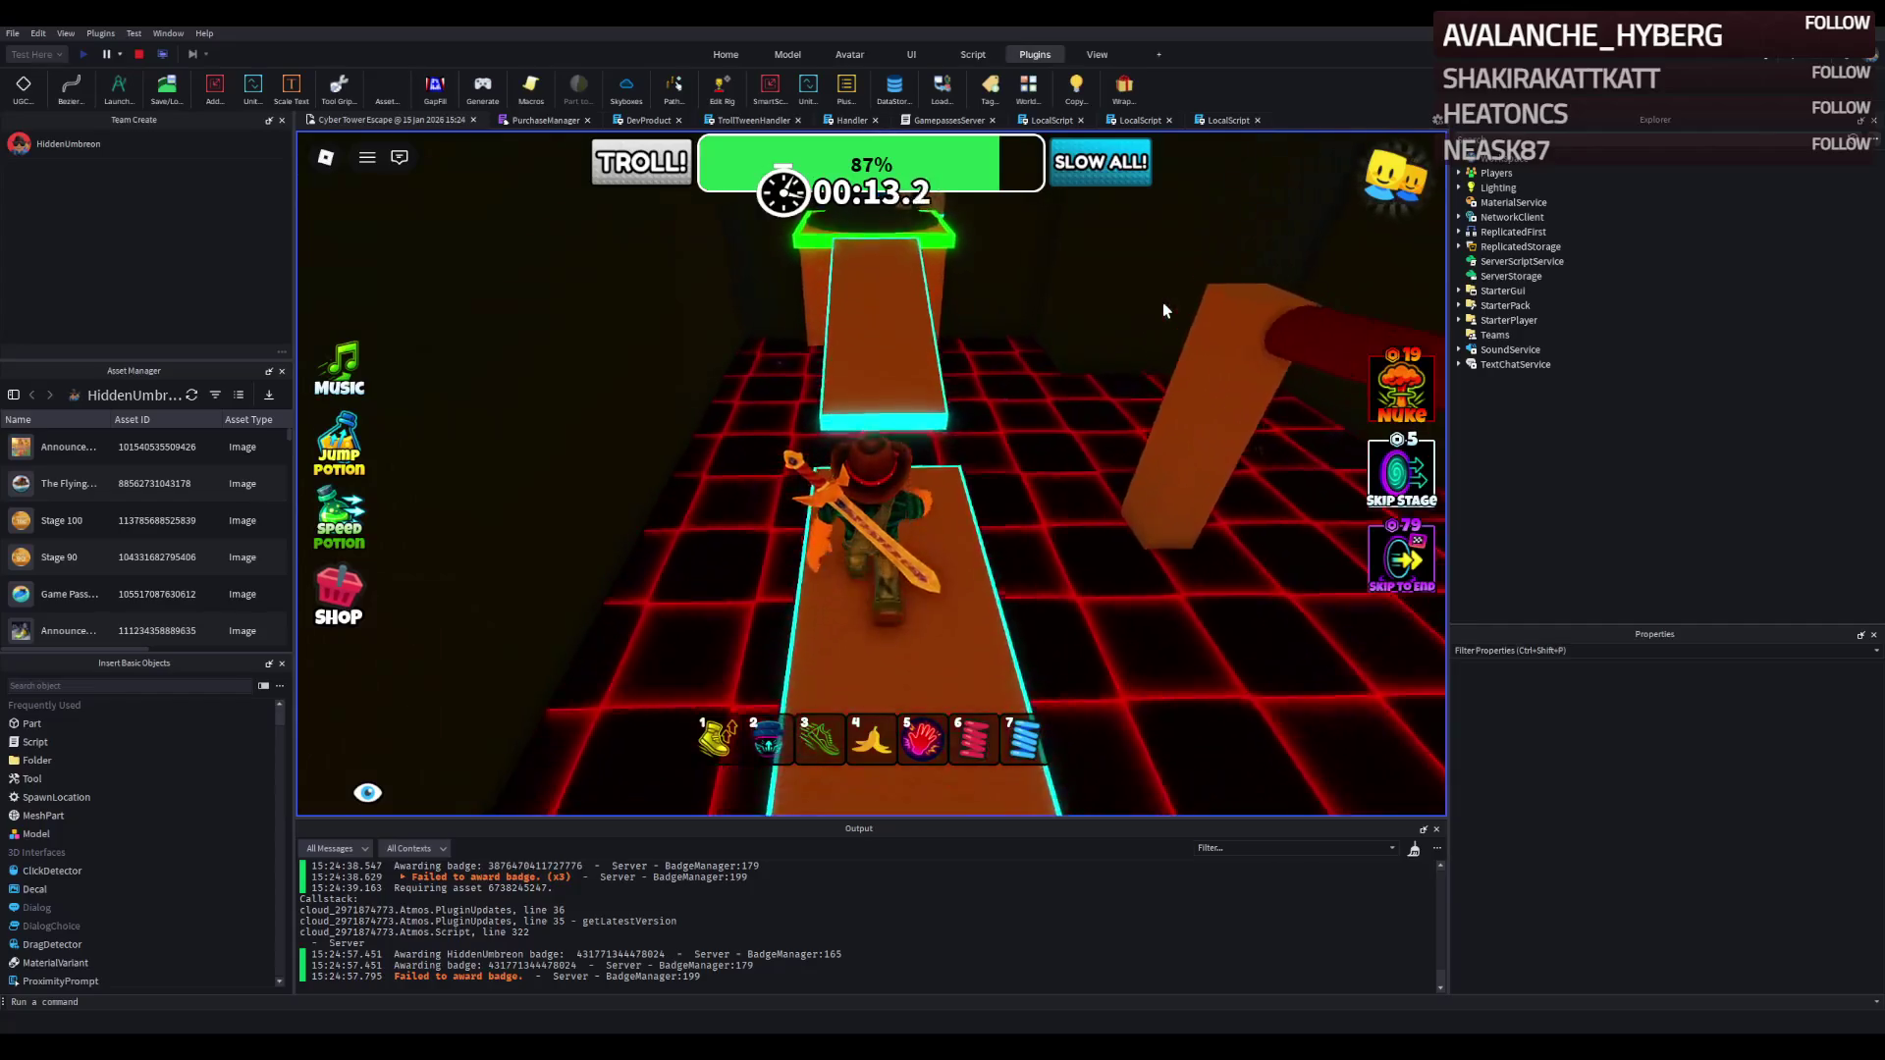
key(w)
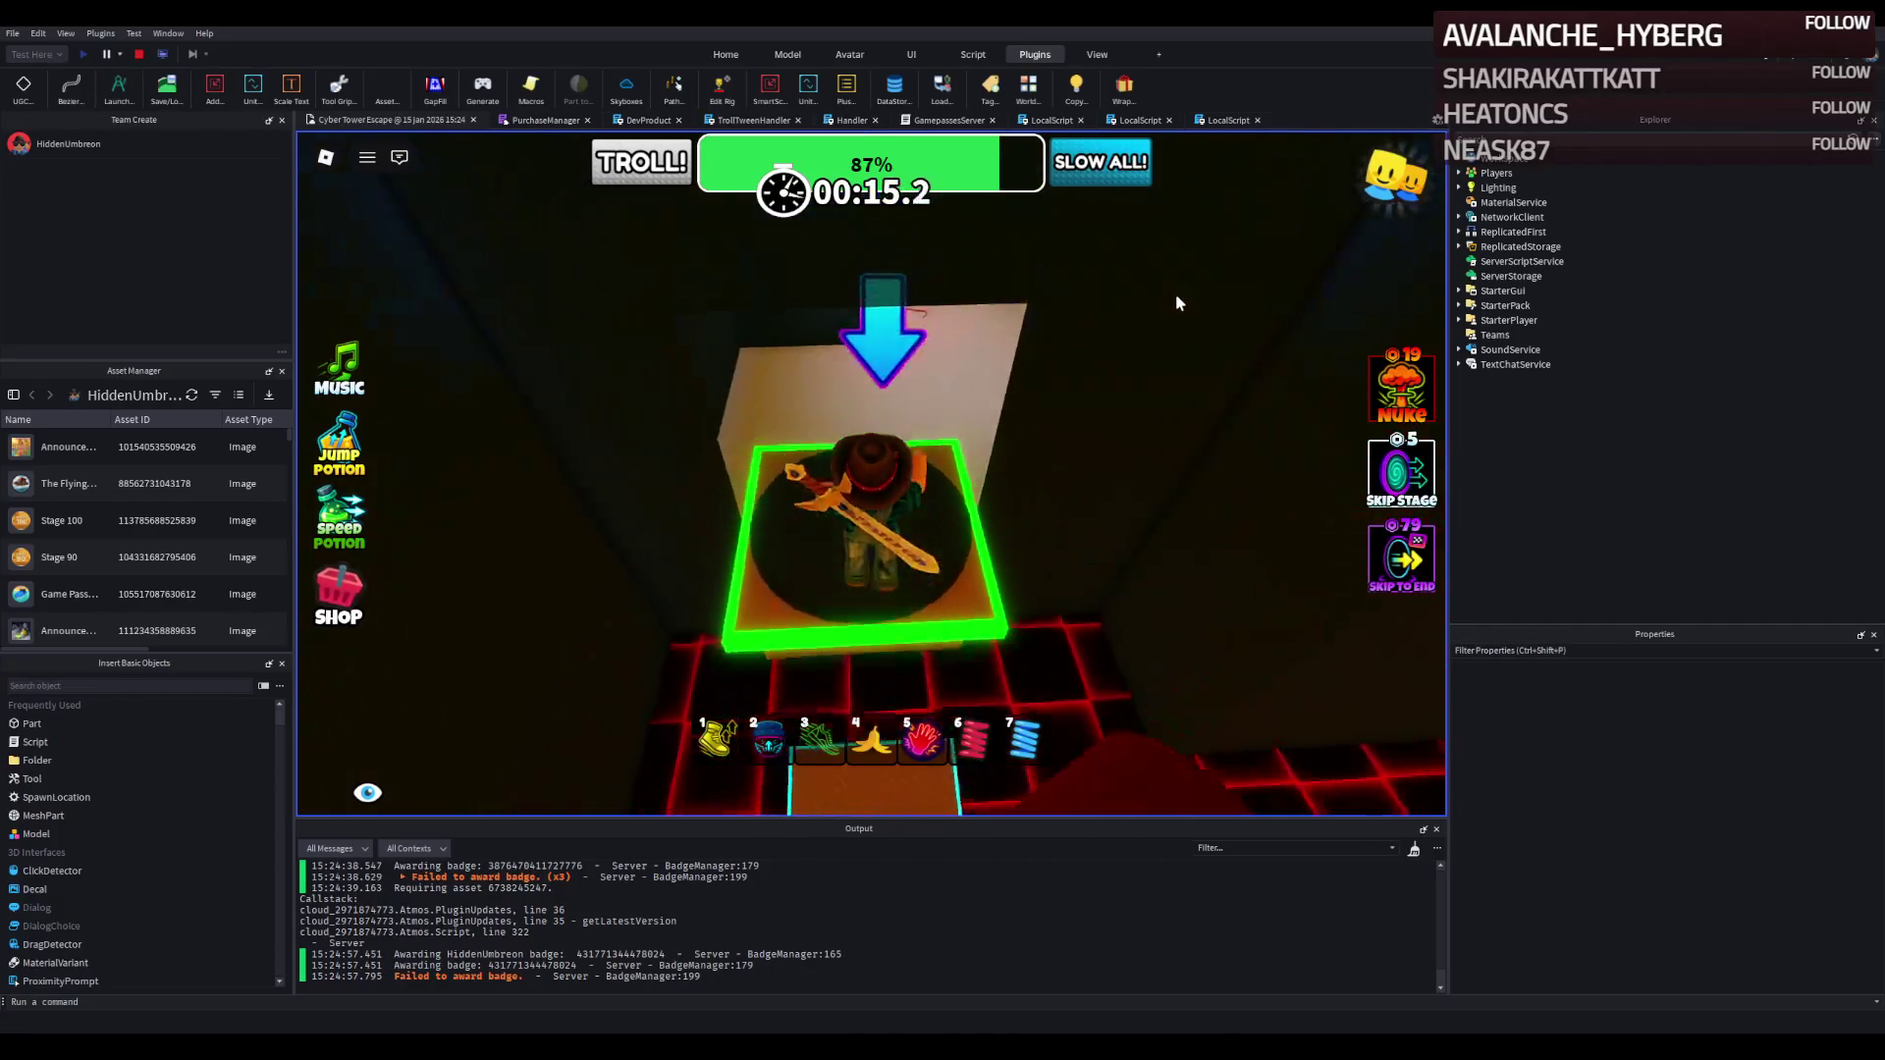
Climb the neon-edged platforms to the green checkpoint, equip item 2, reach the white frame, and stop.
key(w)
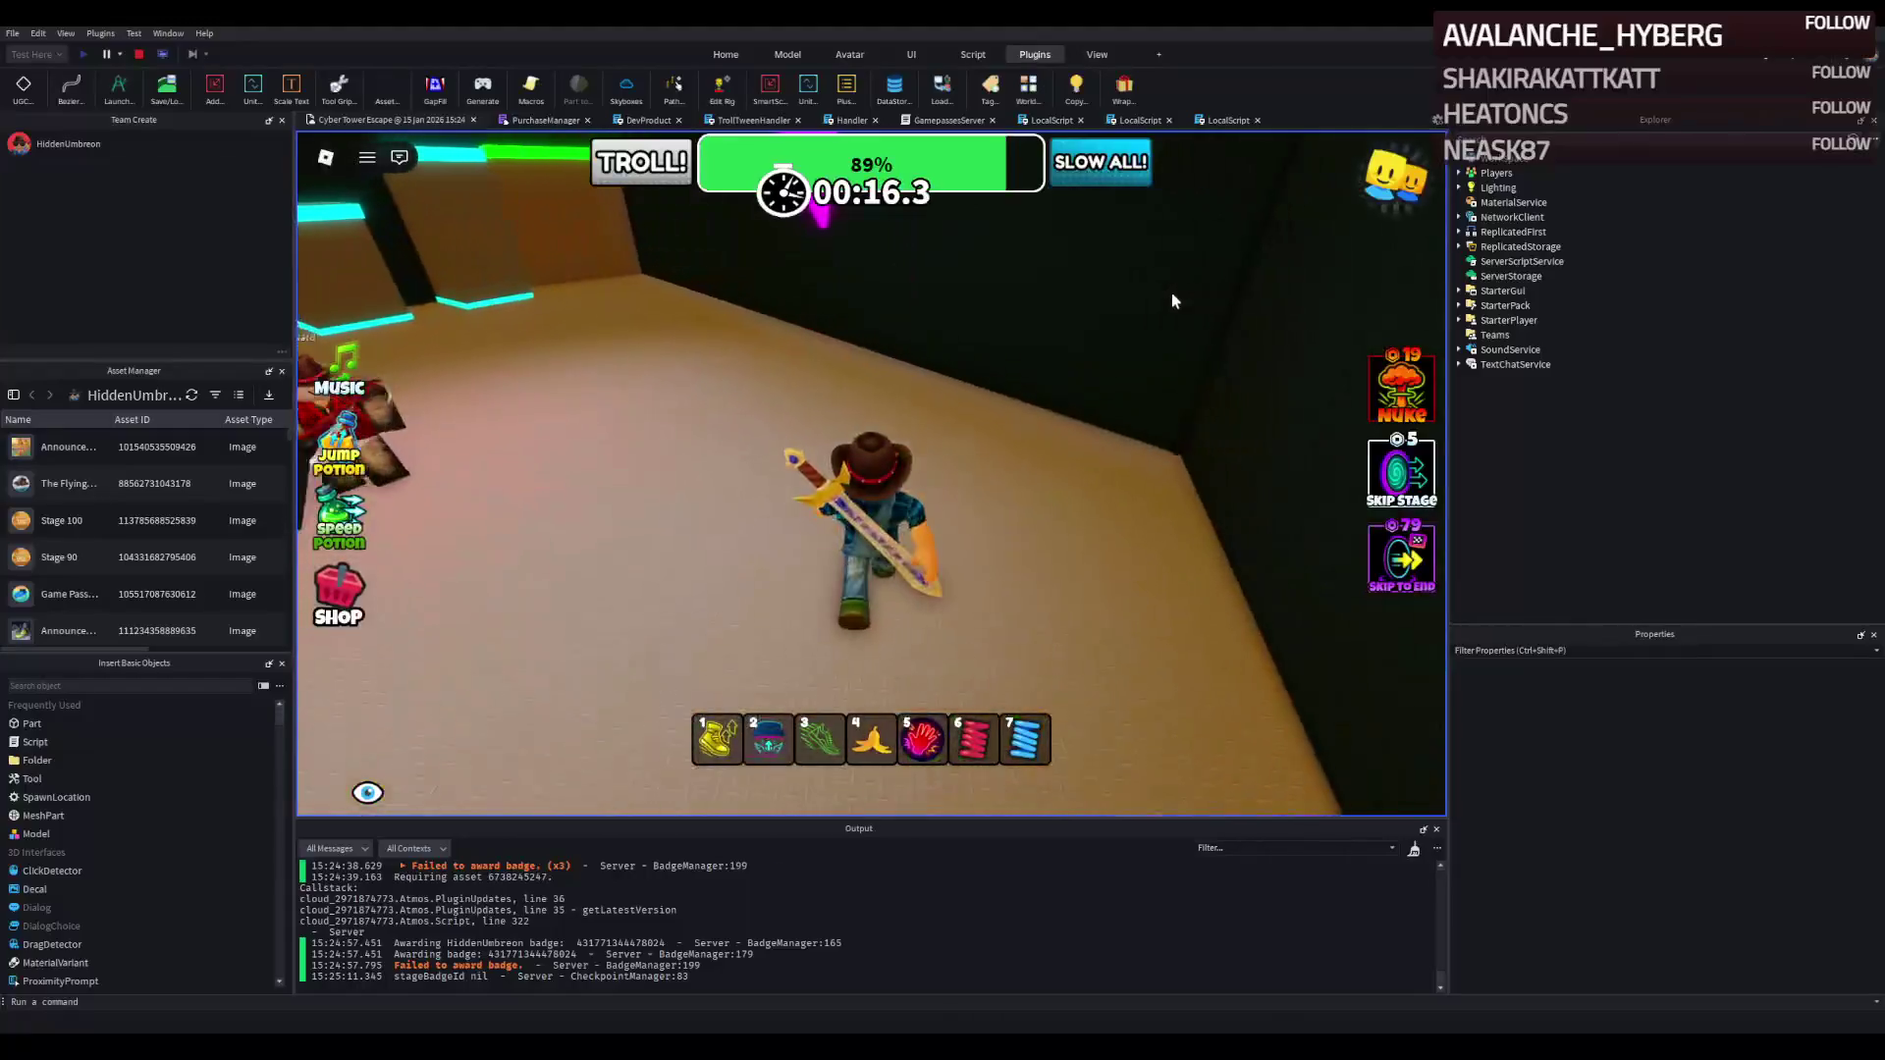
key(w)
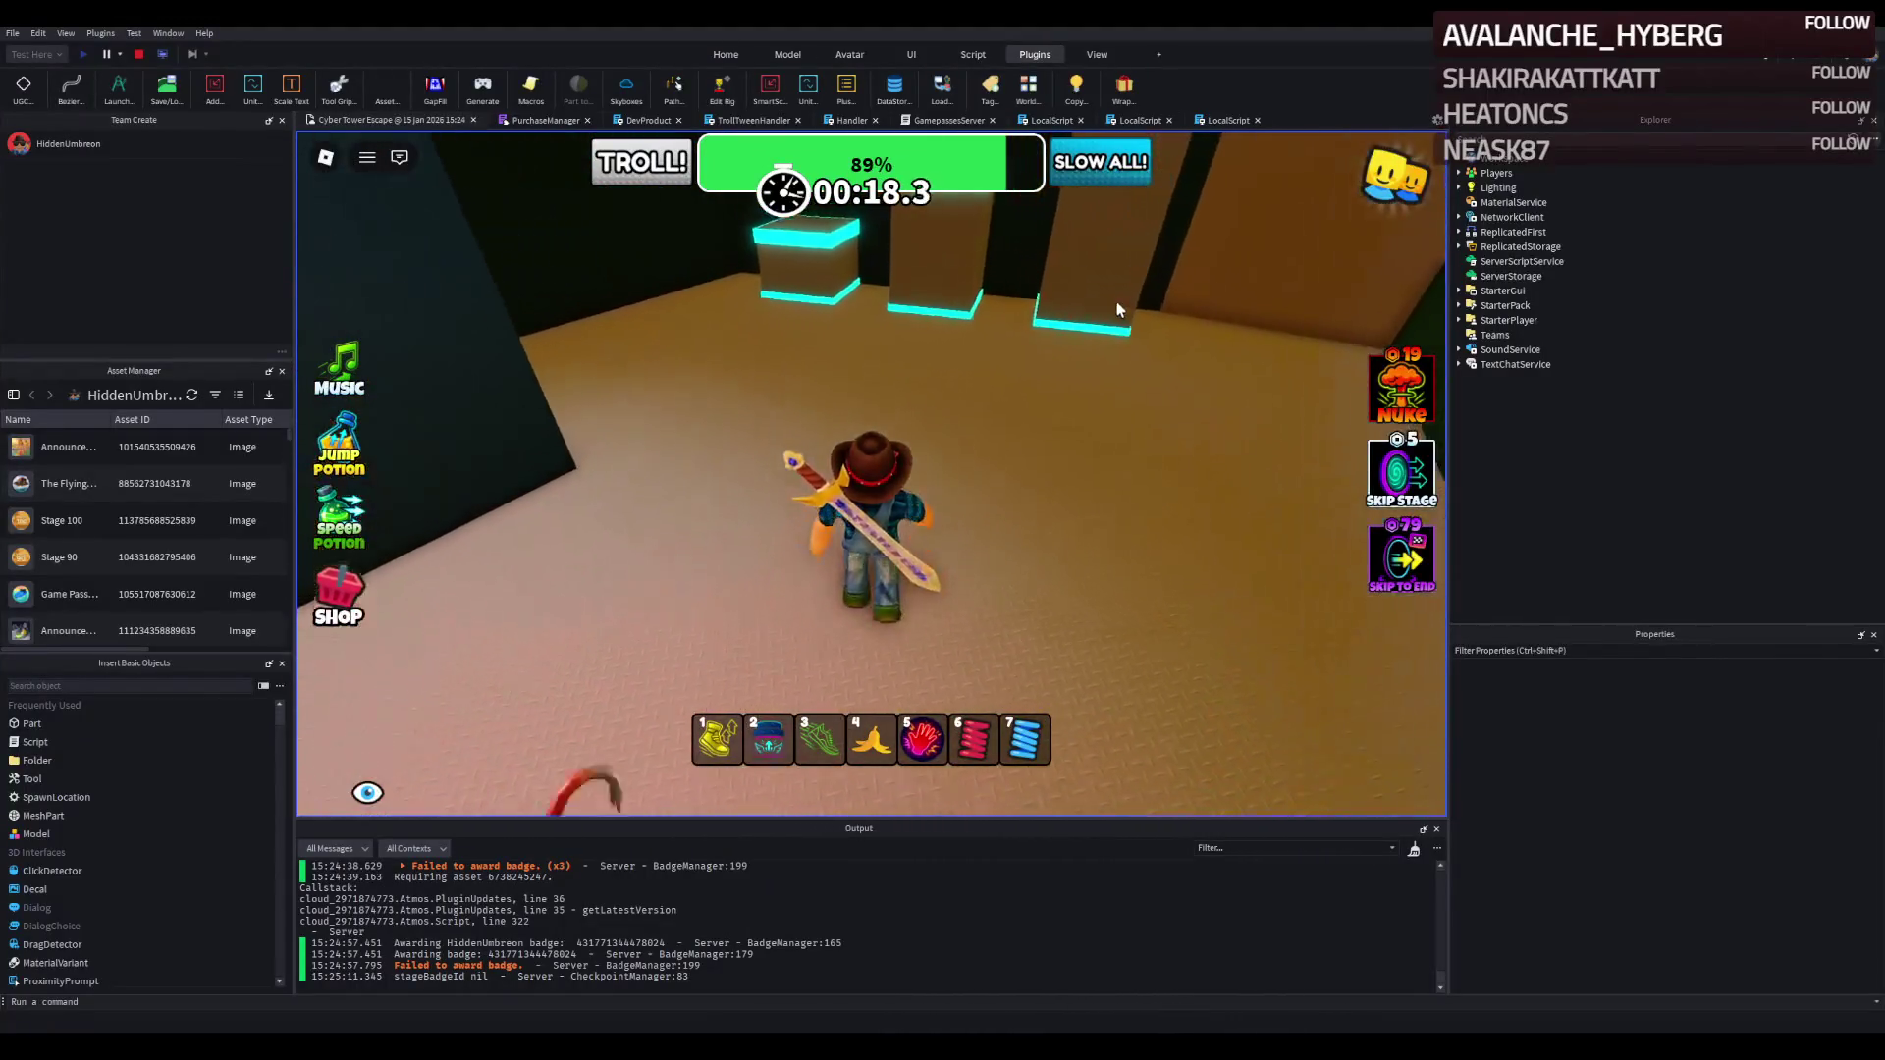
key(w)
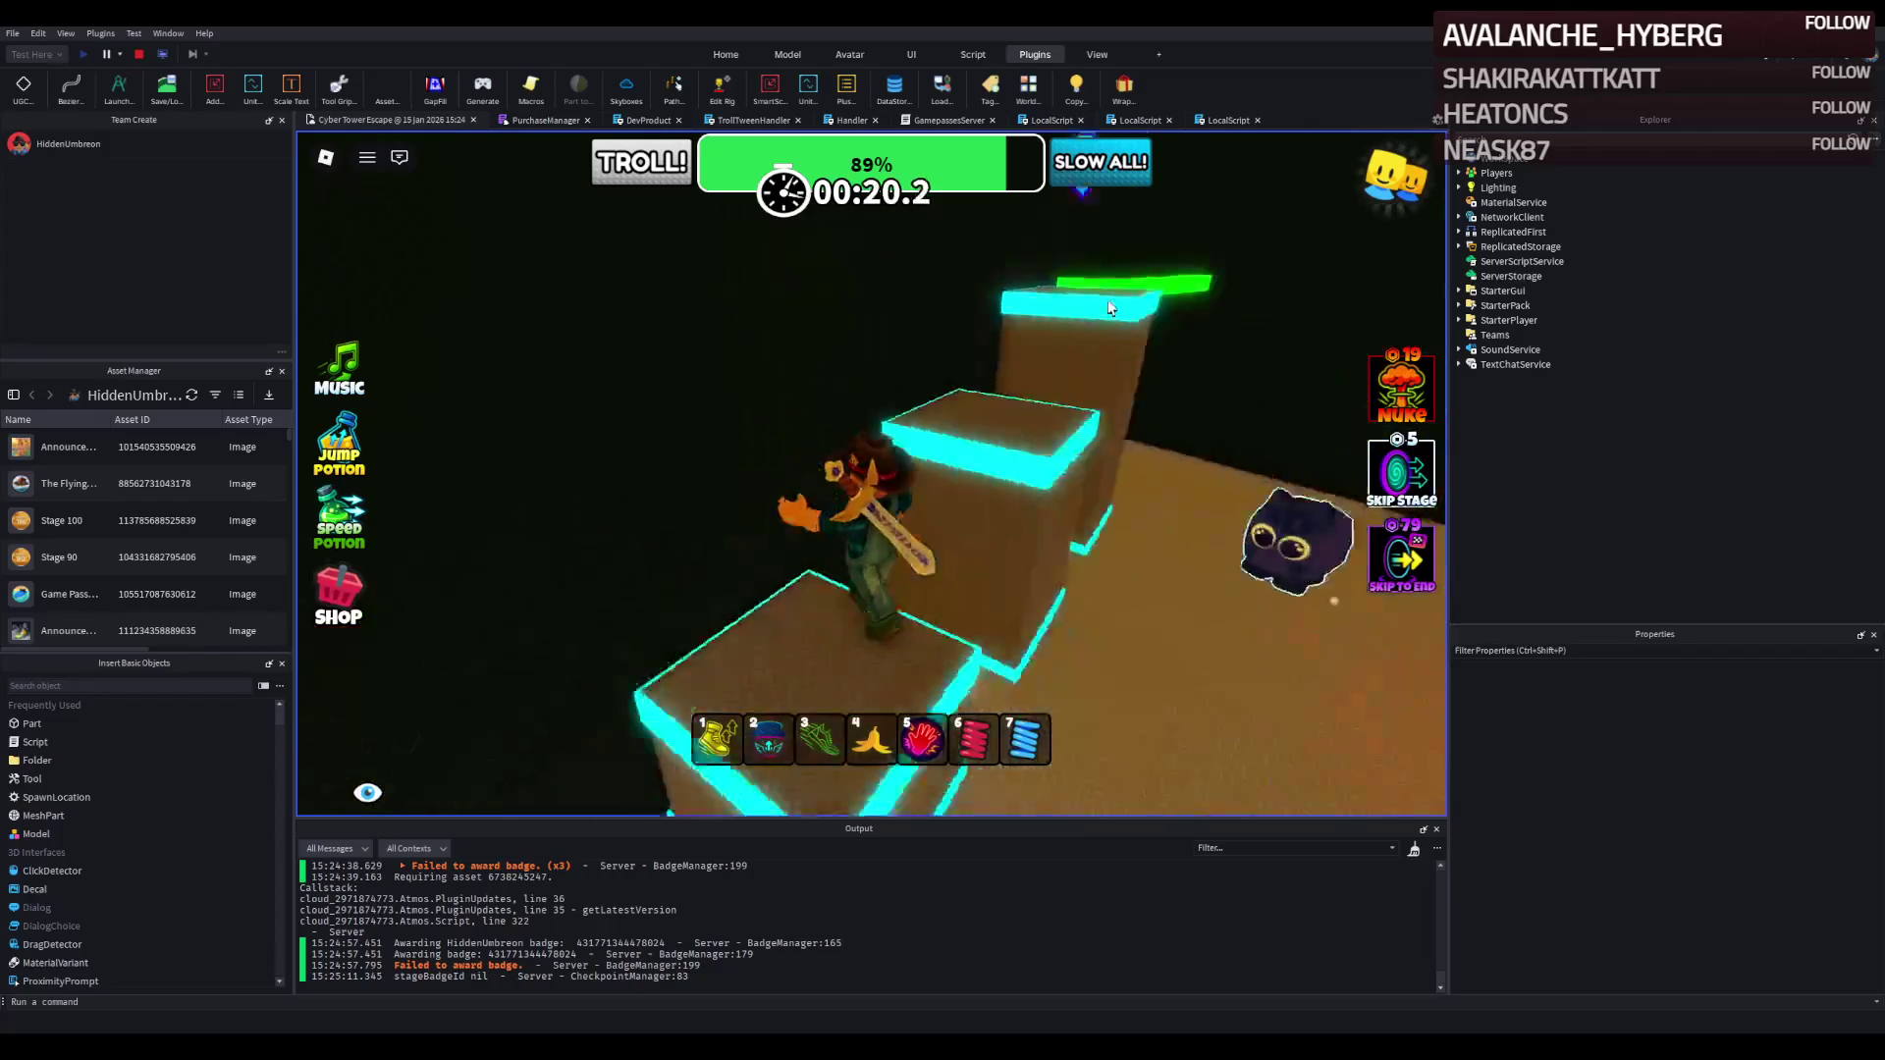
key(w)
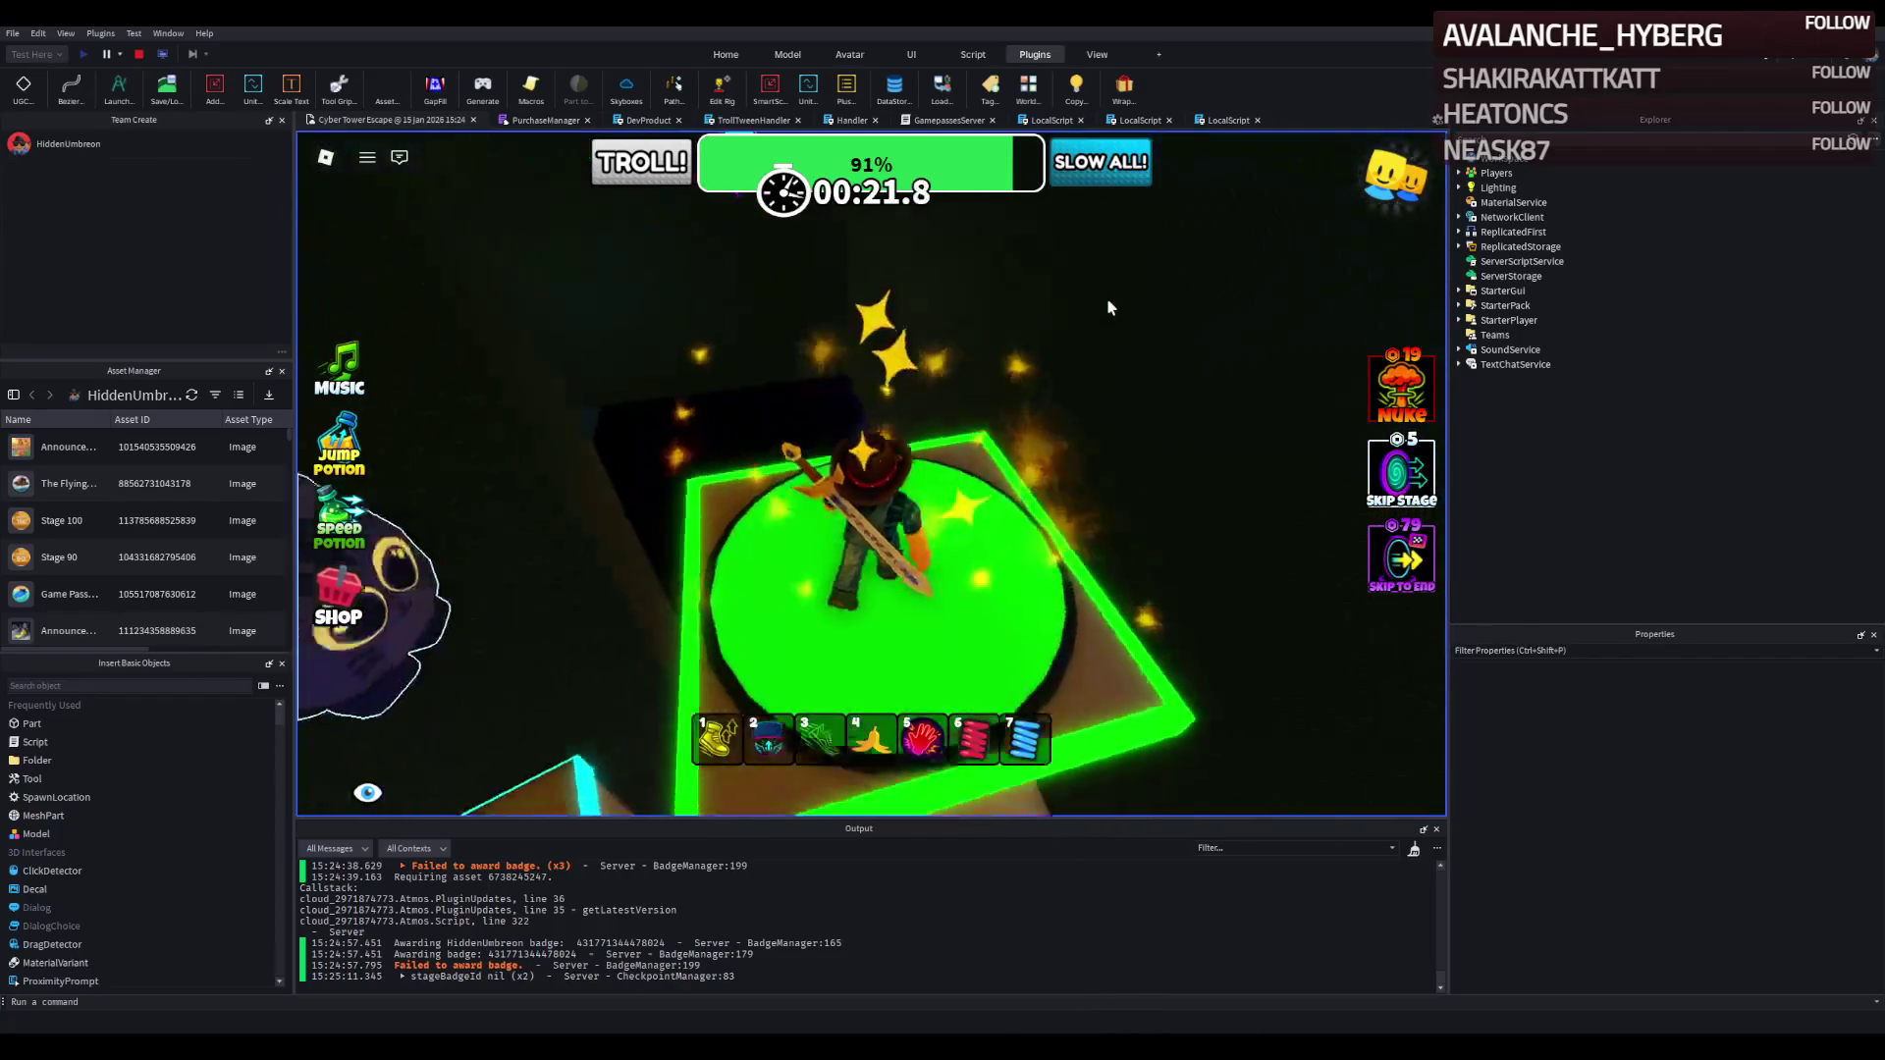
key(2)
key(w)
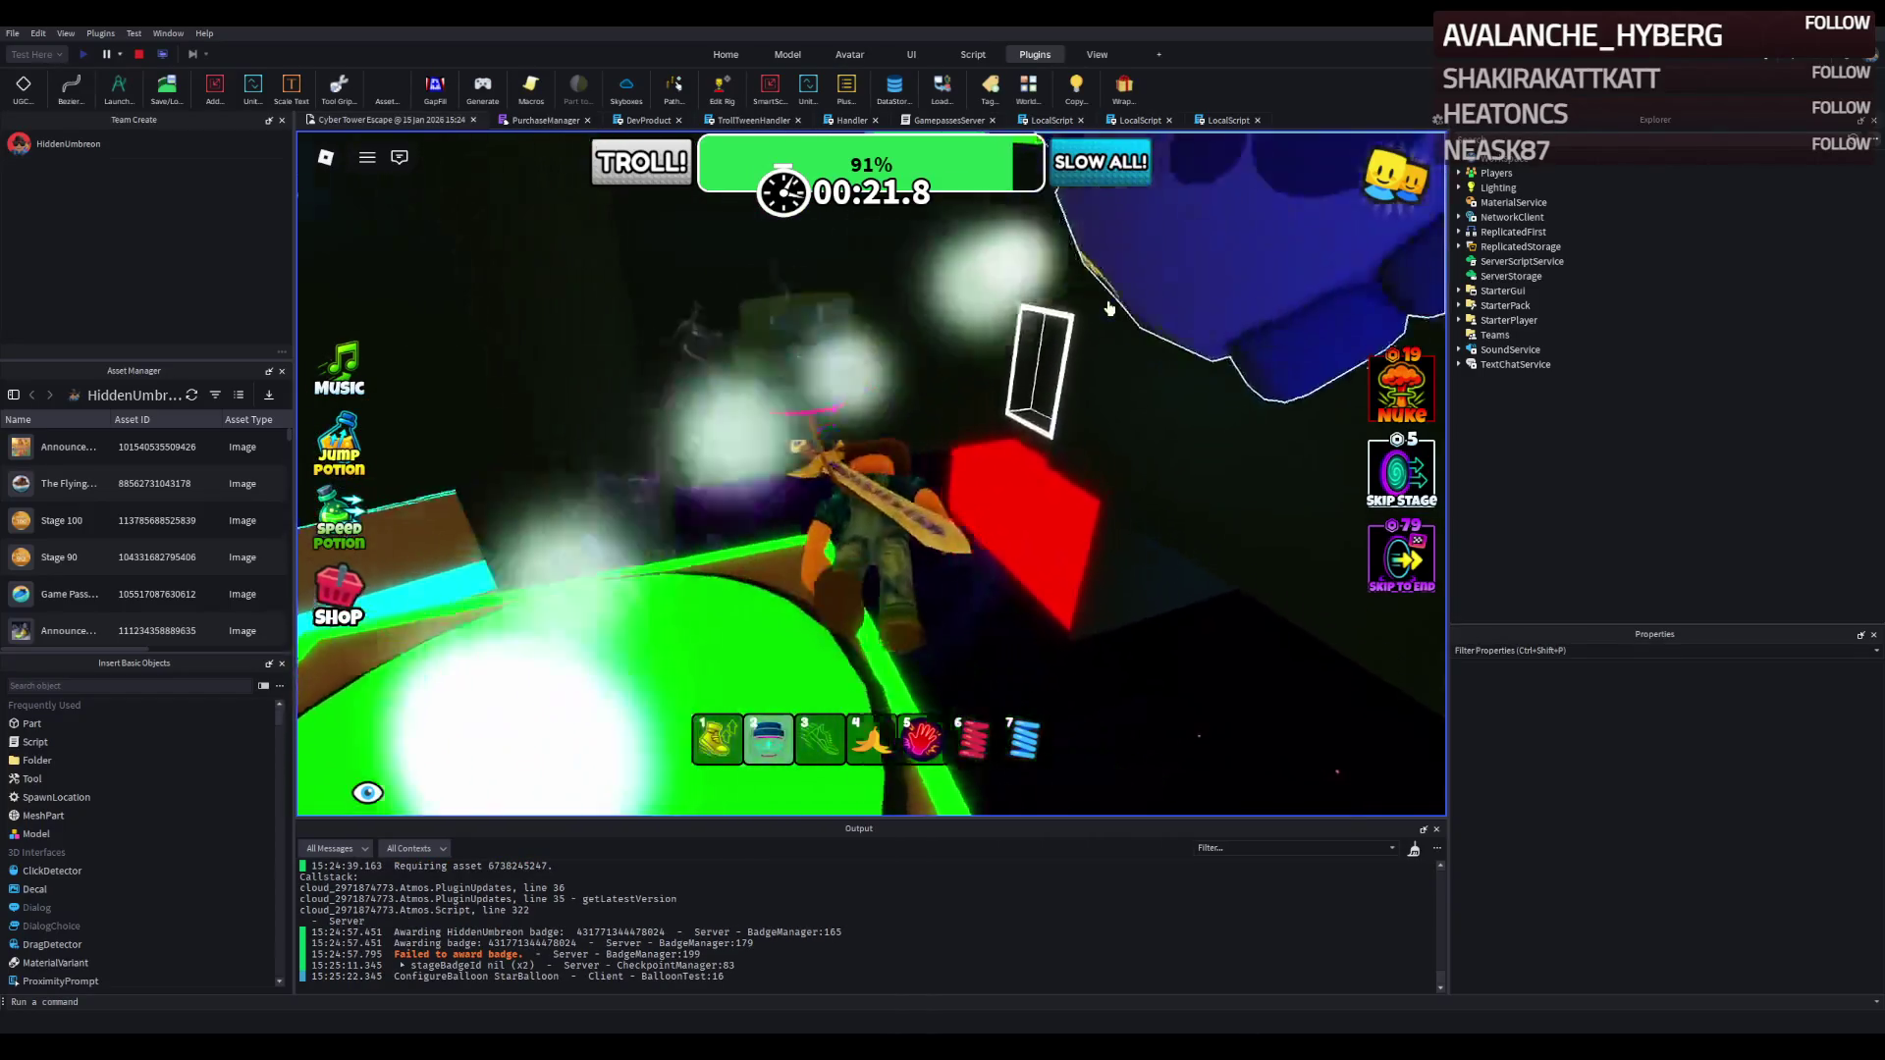
key(w)
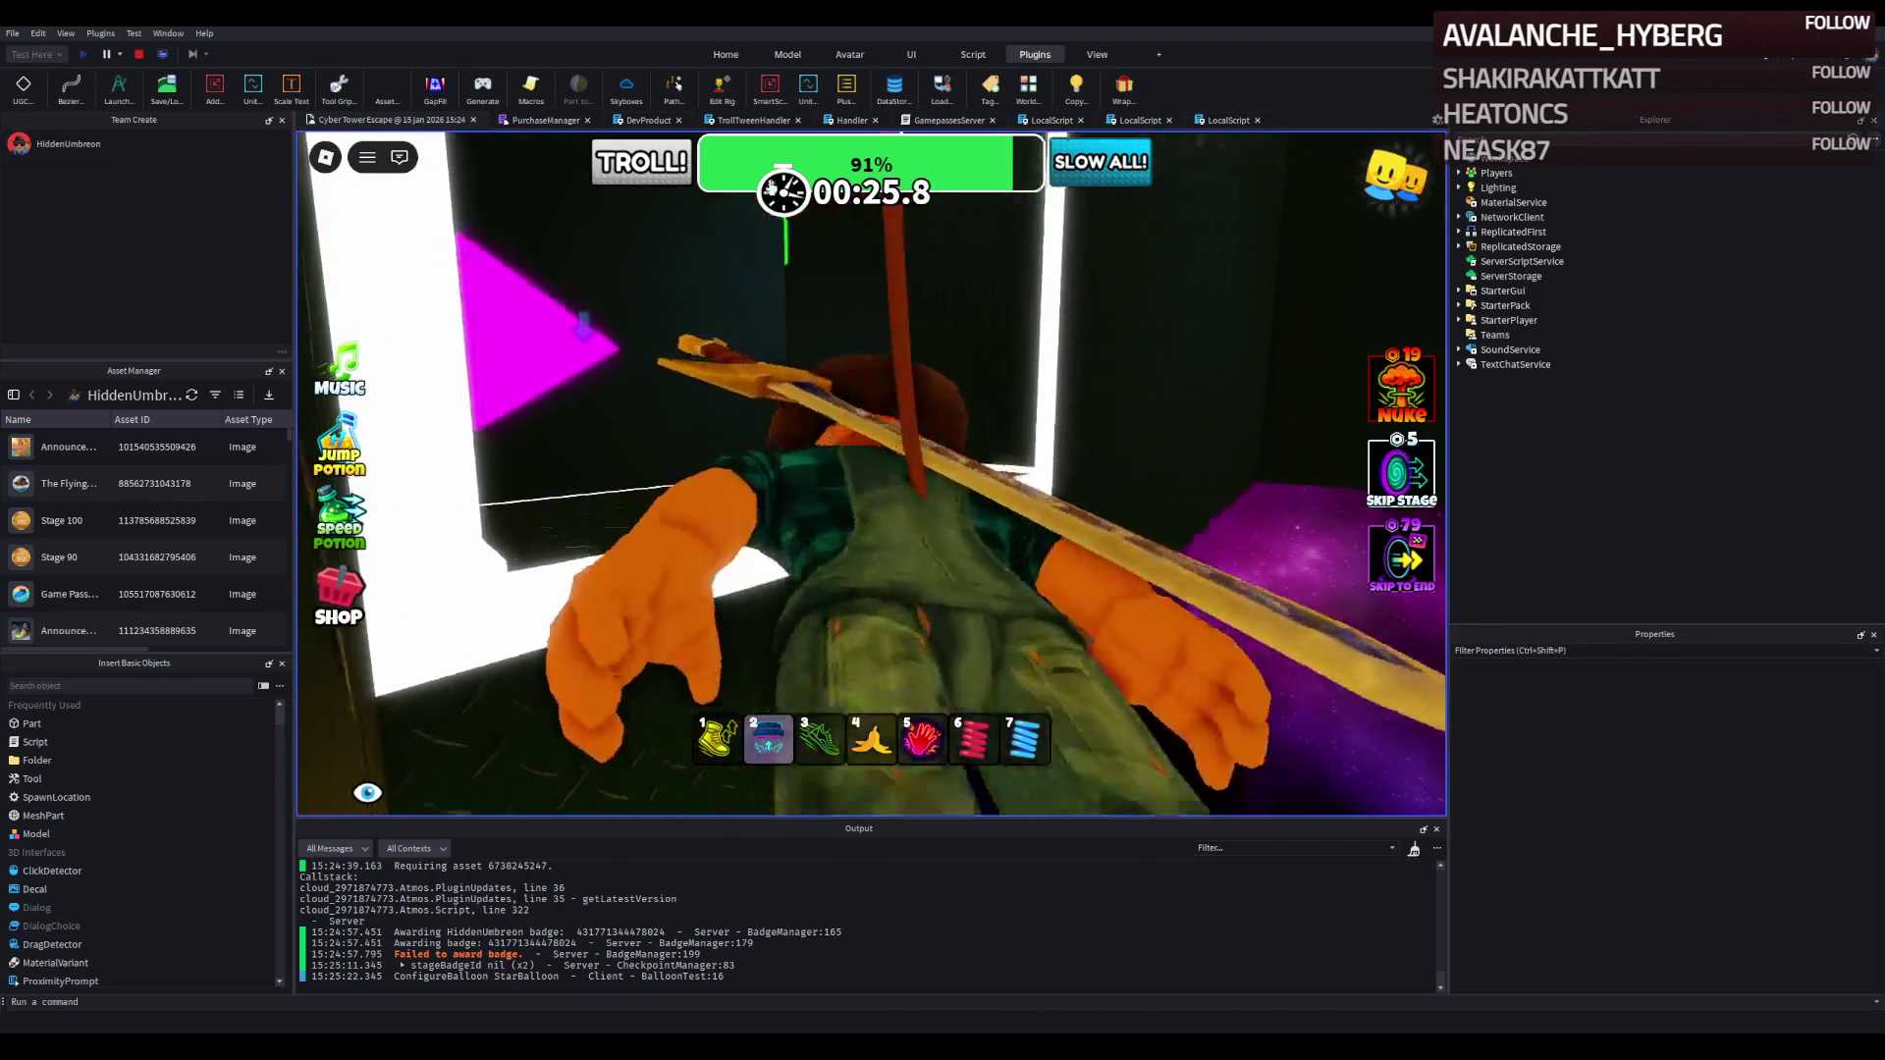
click(142, 56)
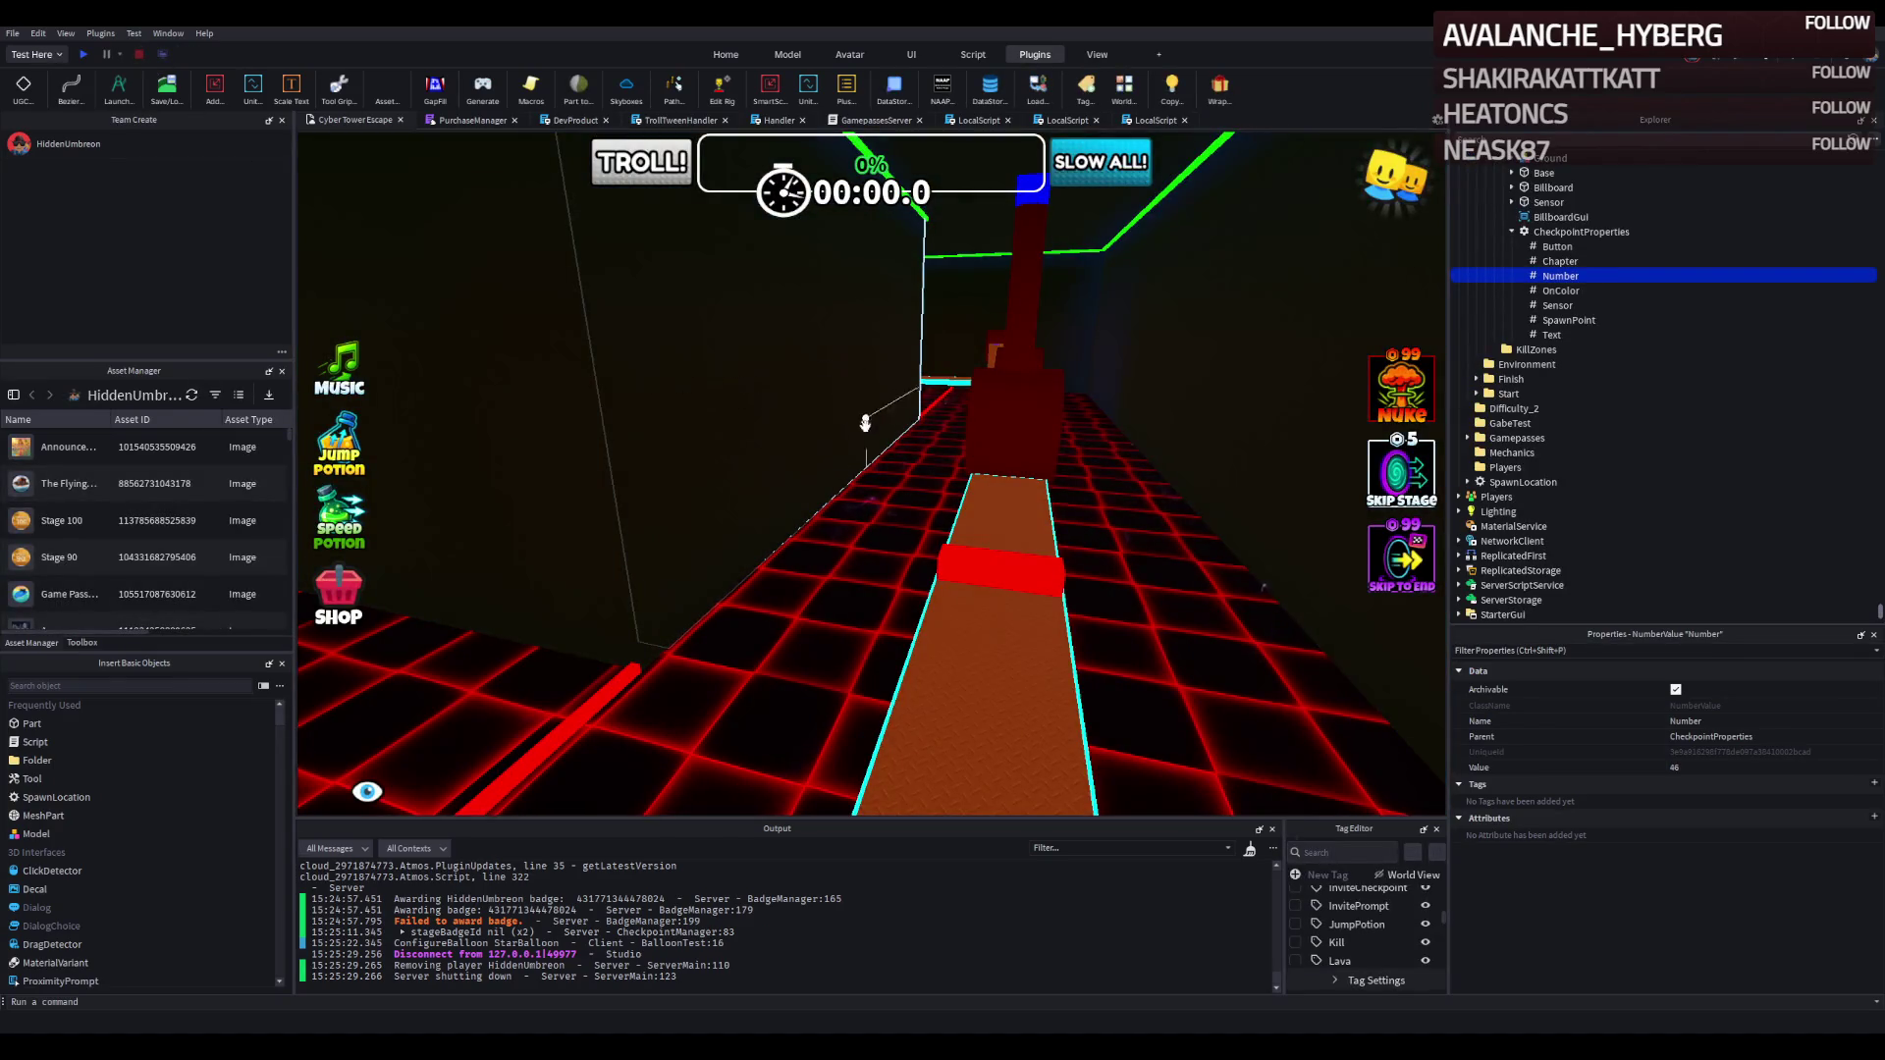
Inspect Stage_42 by selecting its floor part and the wall beside the cyan-edged boxes.
scroll(865, 423, up, 5)
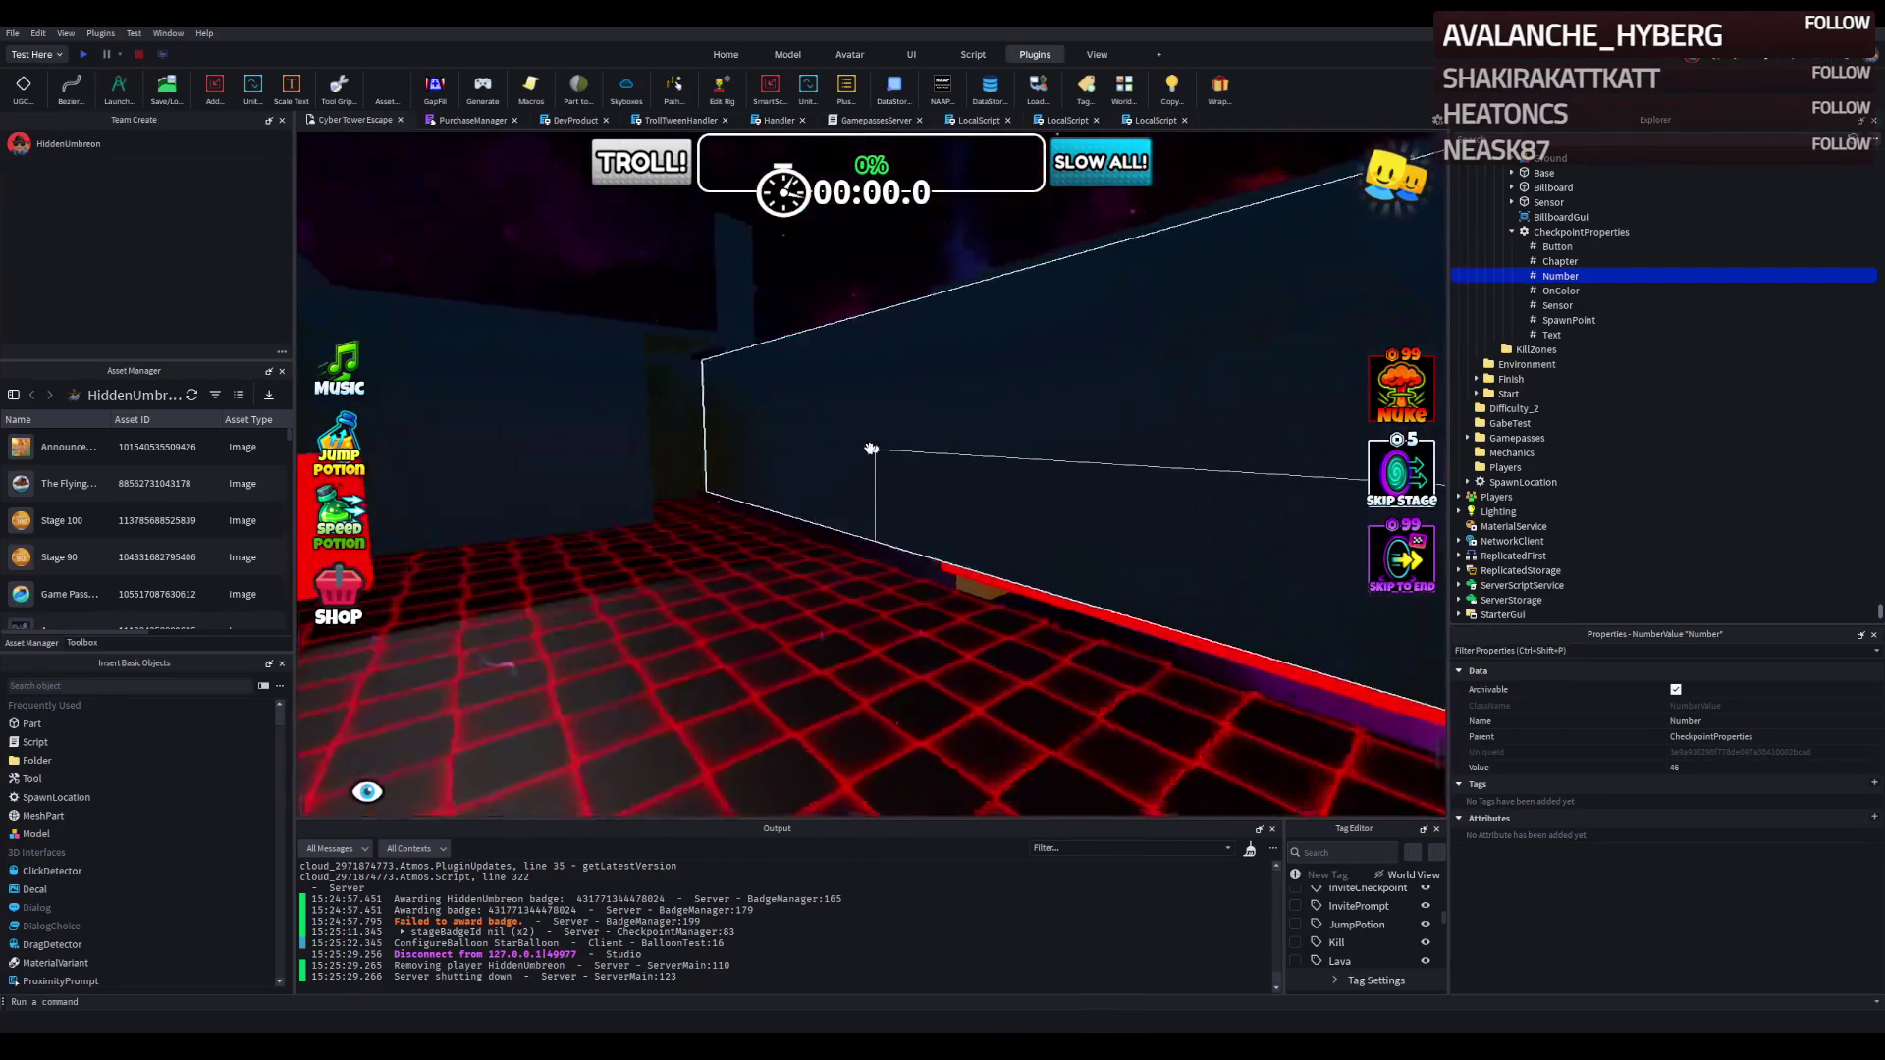
scroll(871, 449, up, 6)
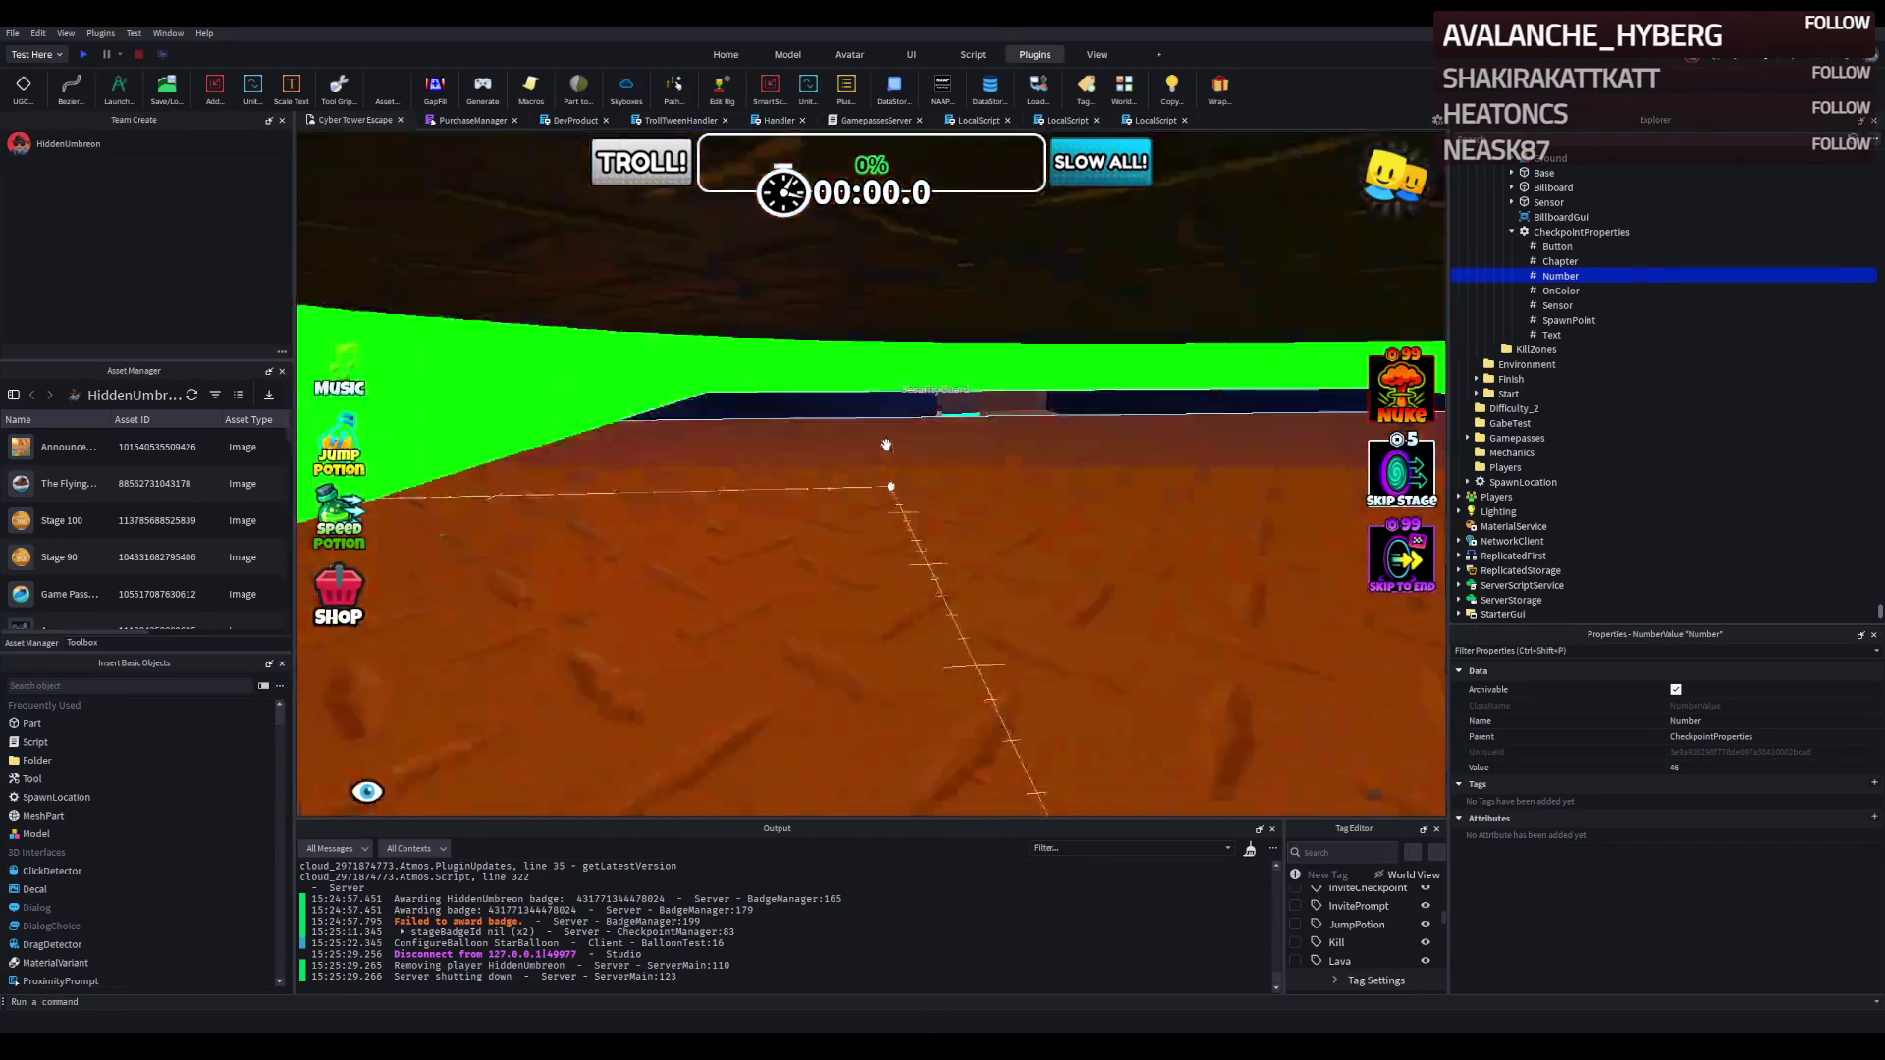
scroll(886, 446, up, 4)
click(987, 530)
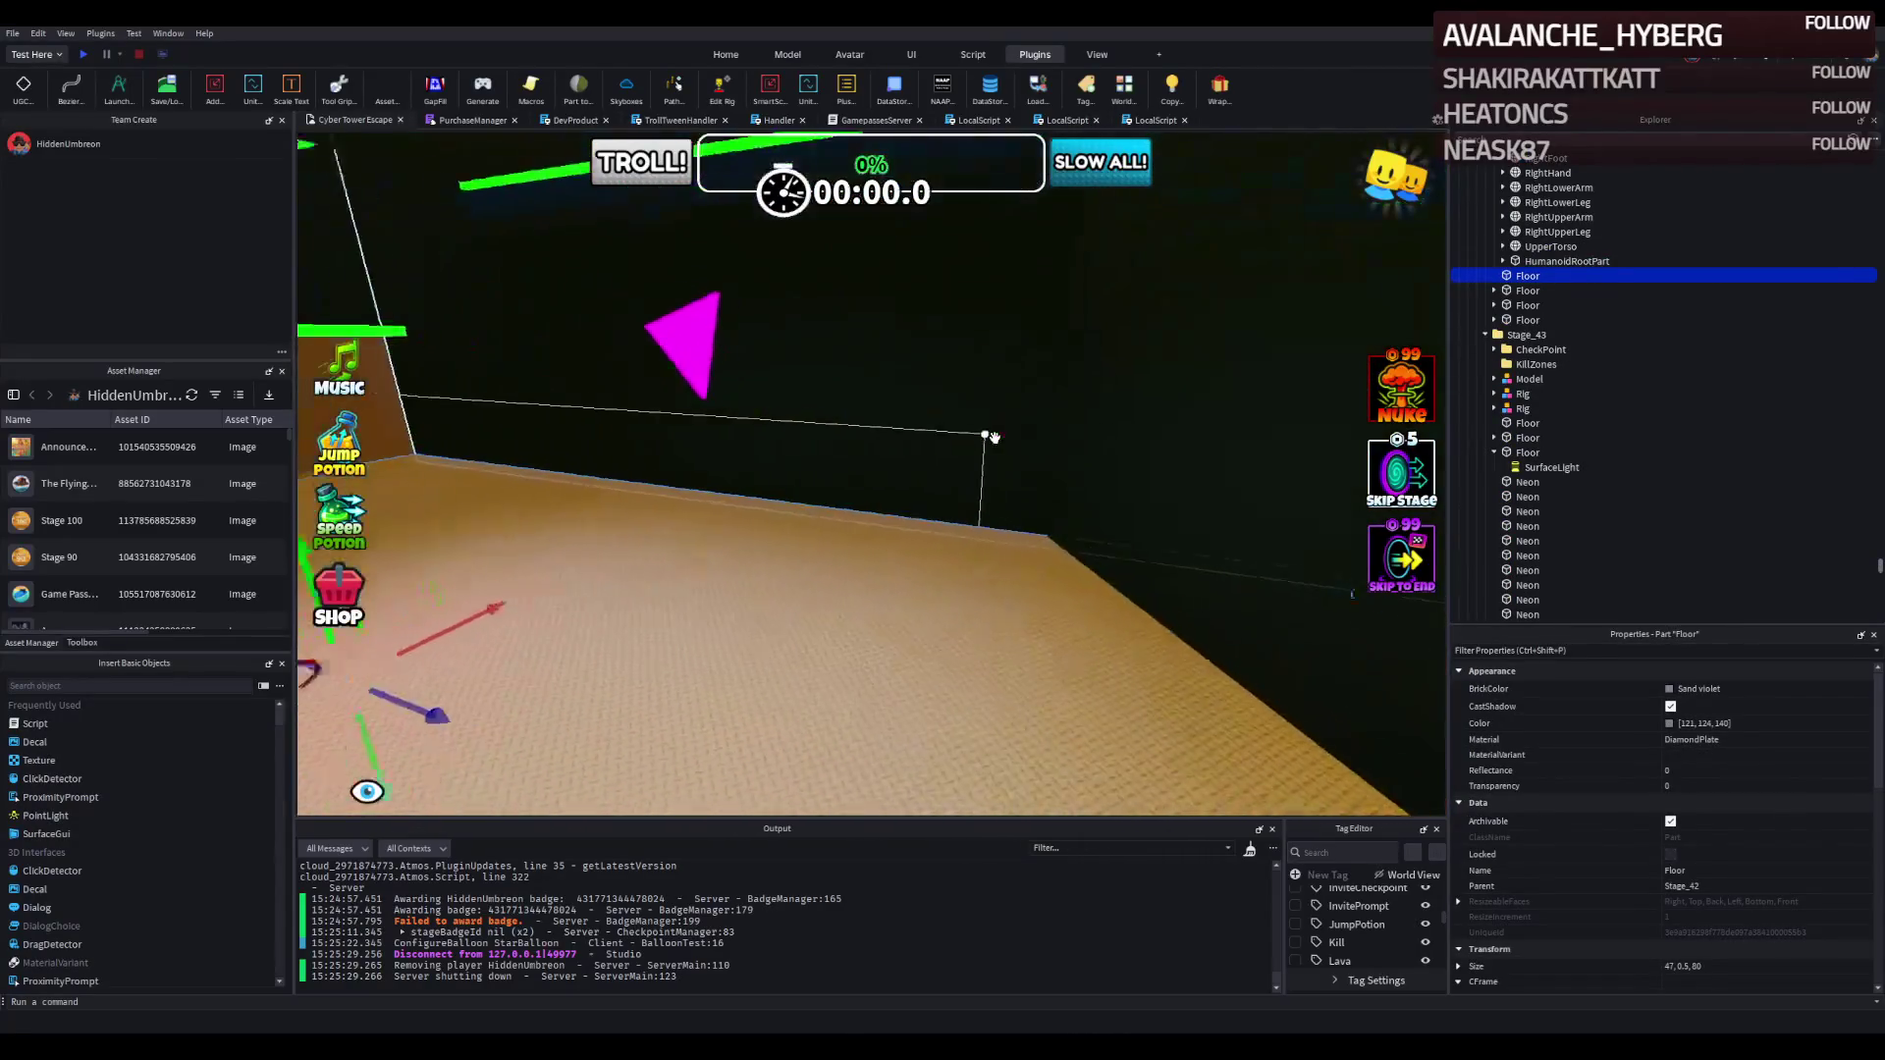
scroll(994, 437, up, 3)
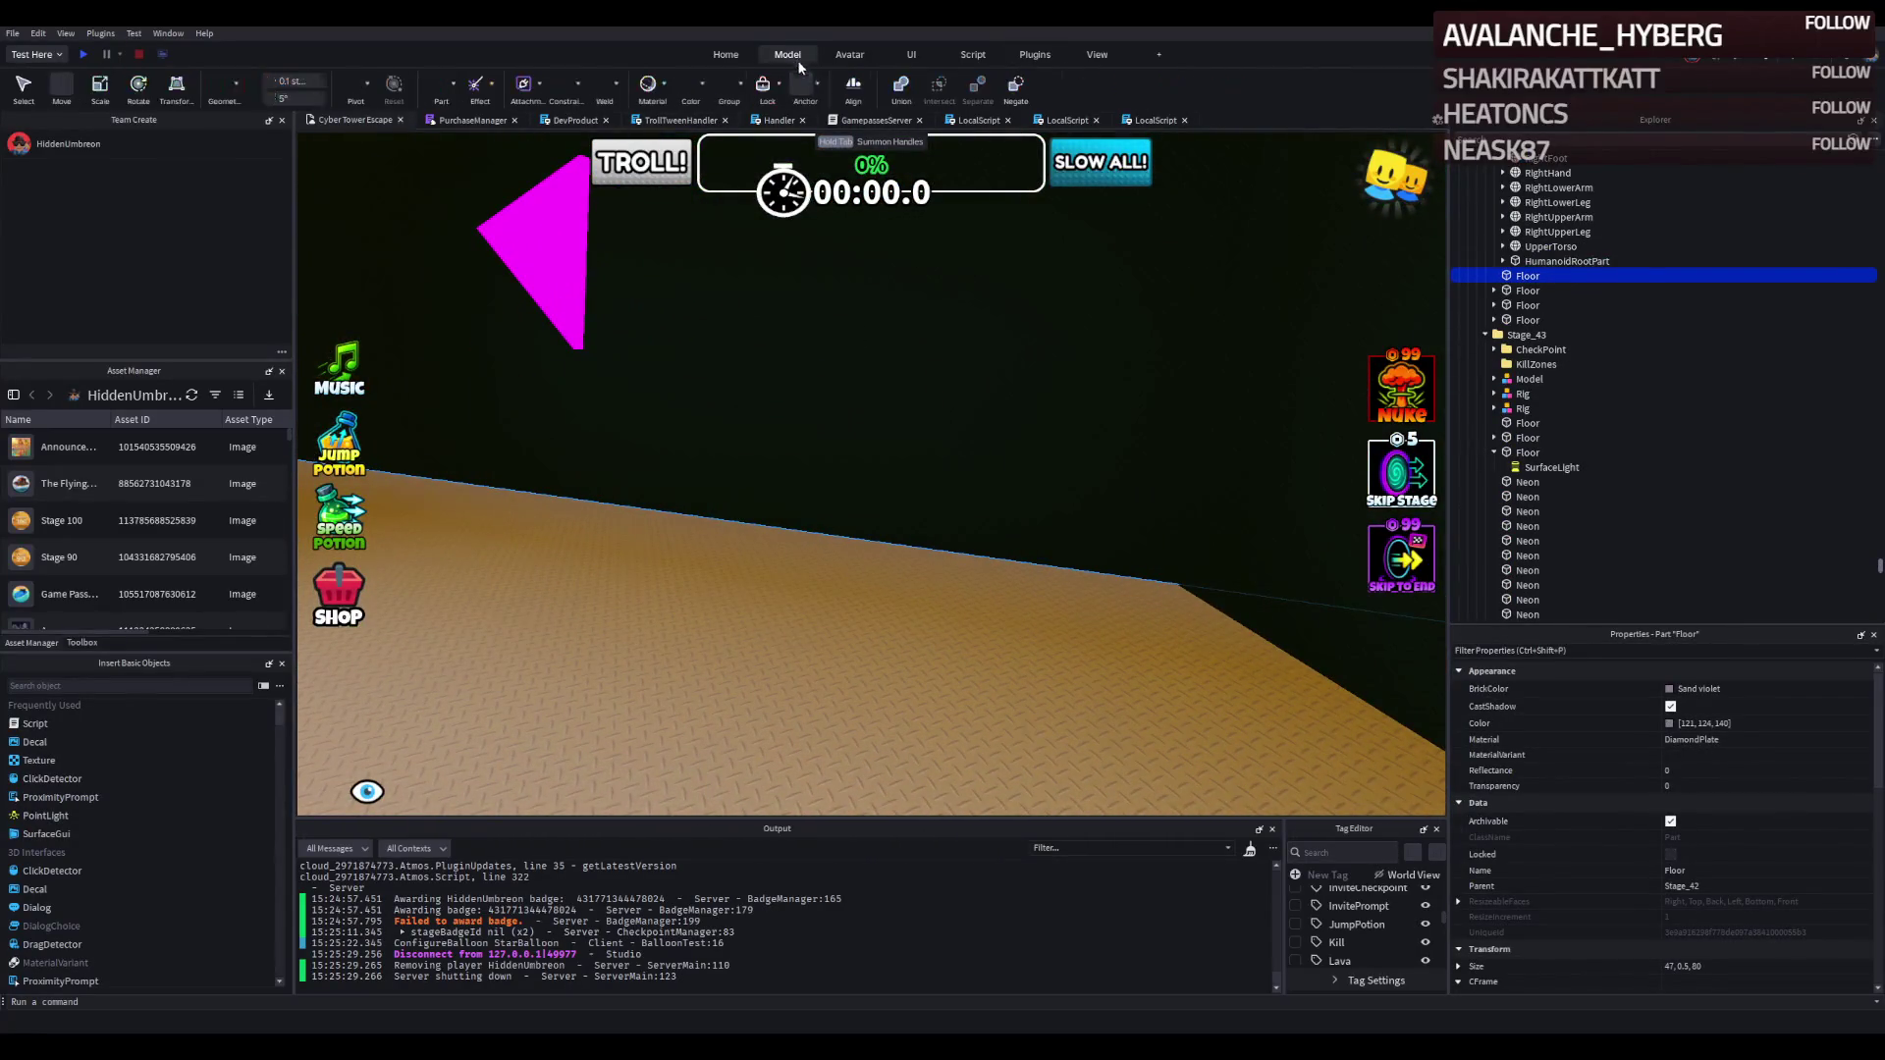
key(a)
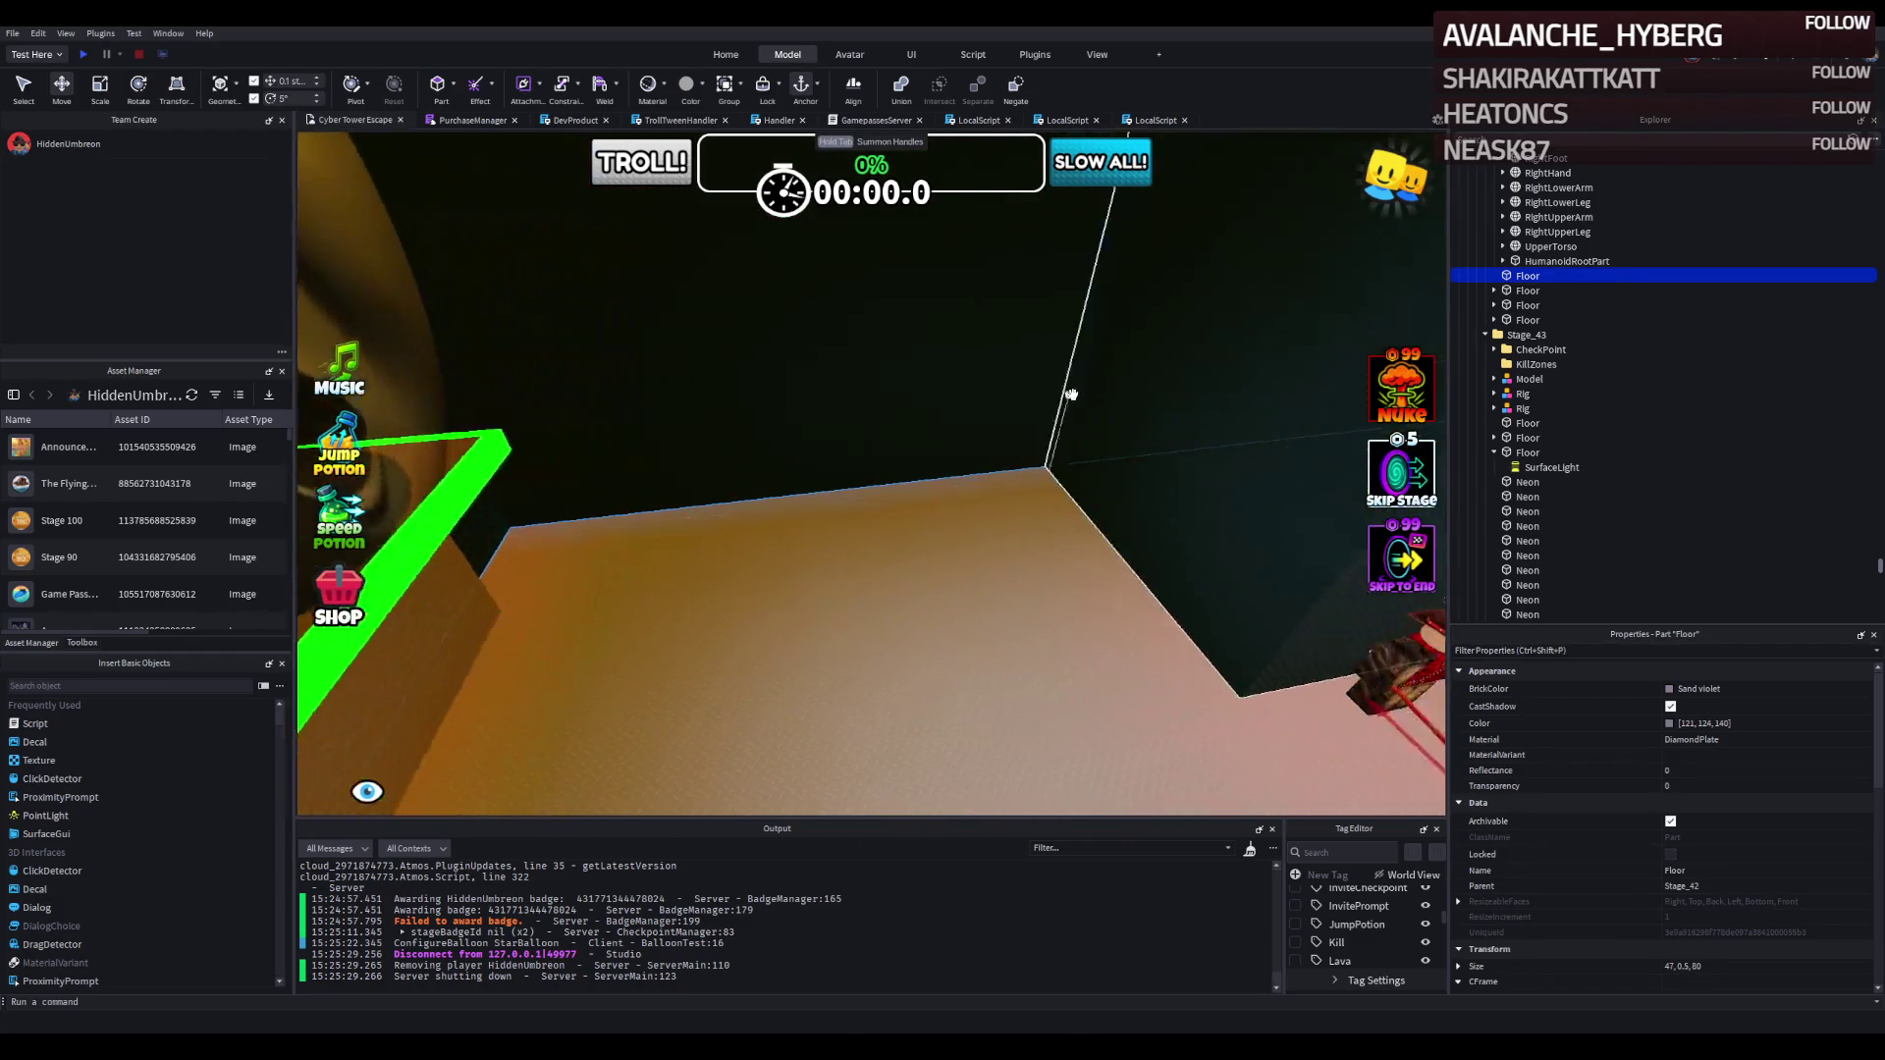
click(1024, 285)
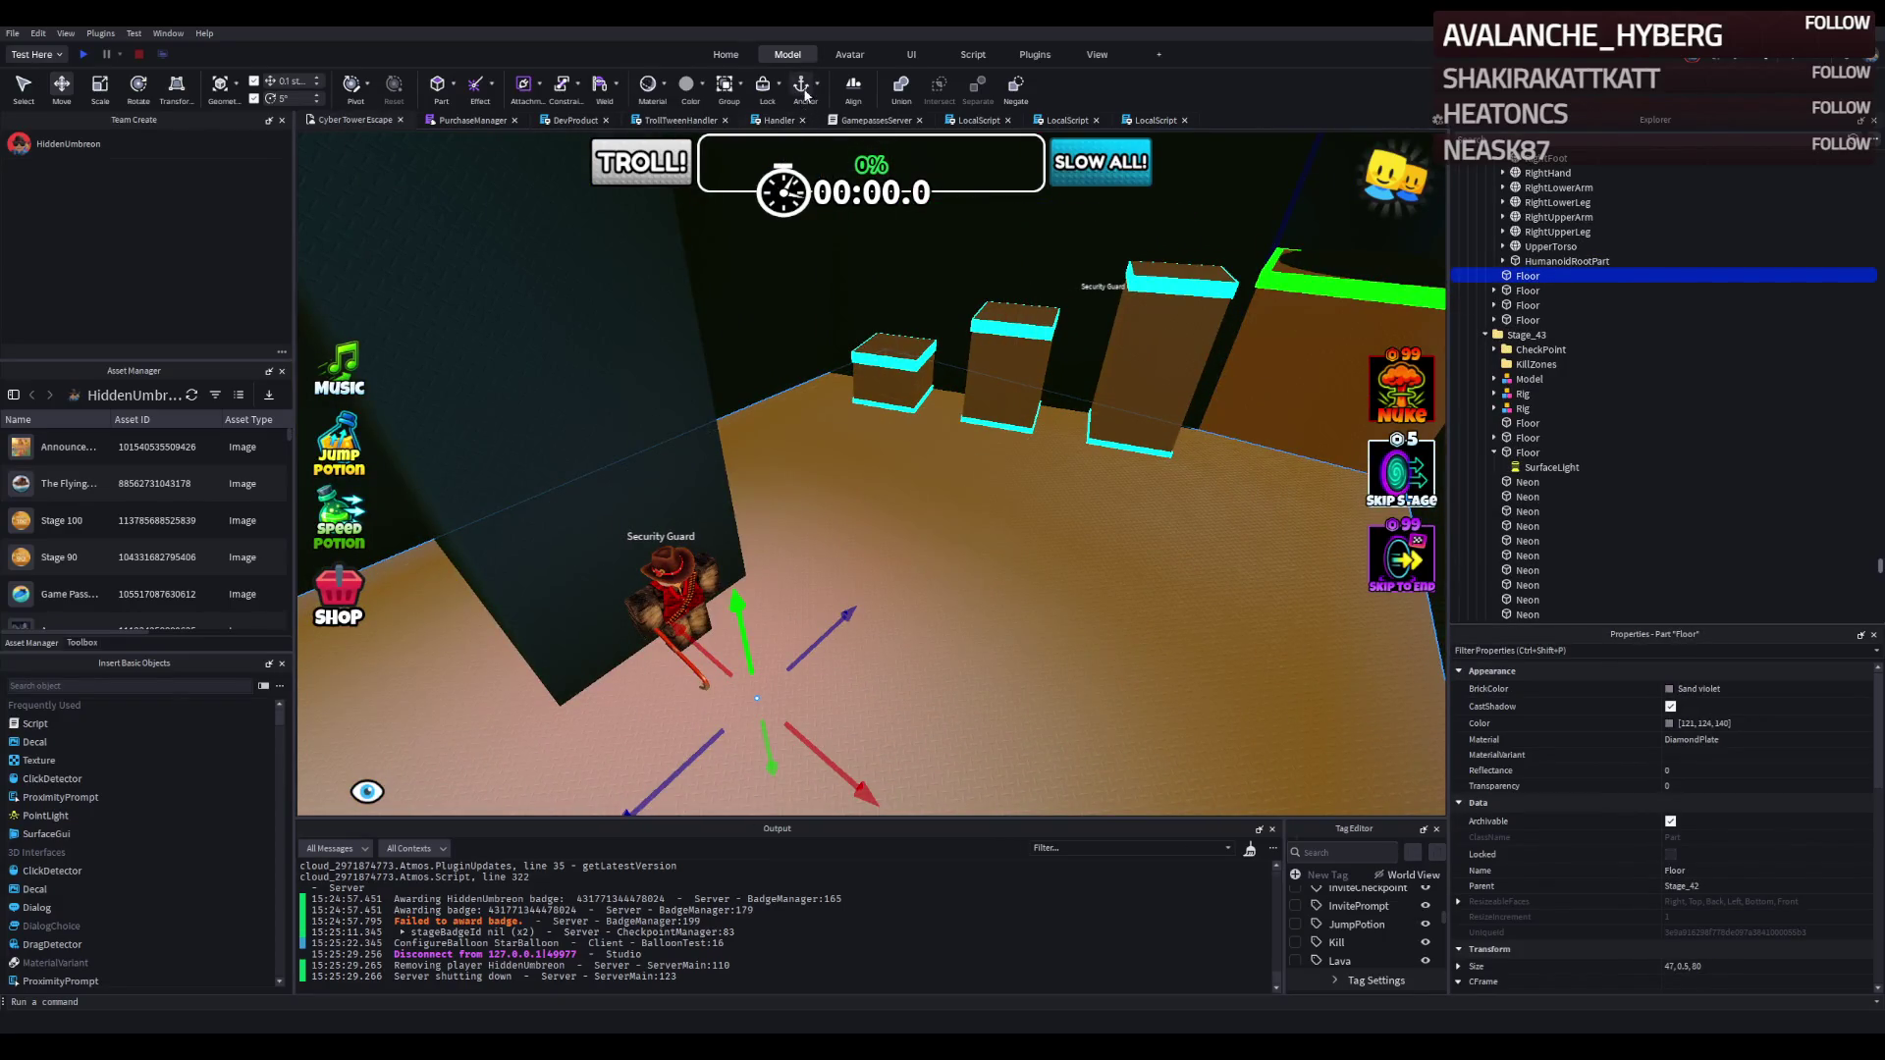
Fly the view around the white-frame room and red-grid floor, then launch a new playtest.
key(w)
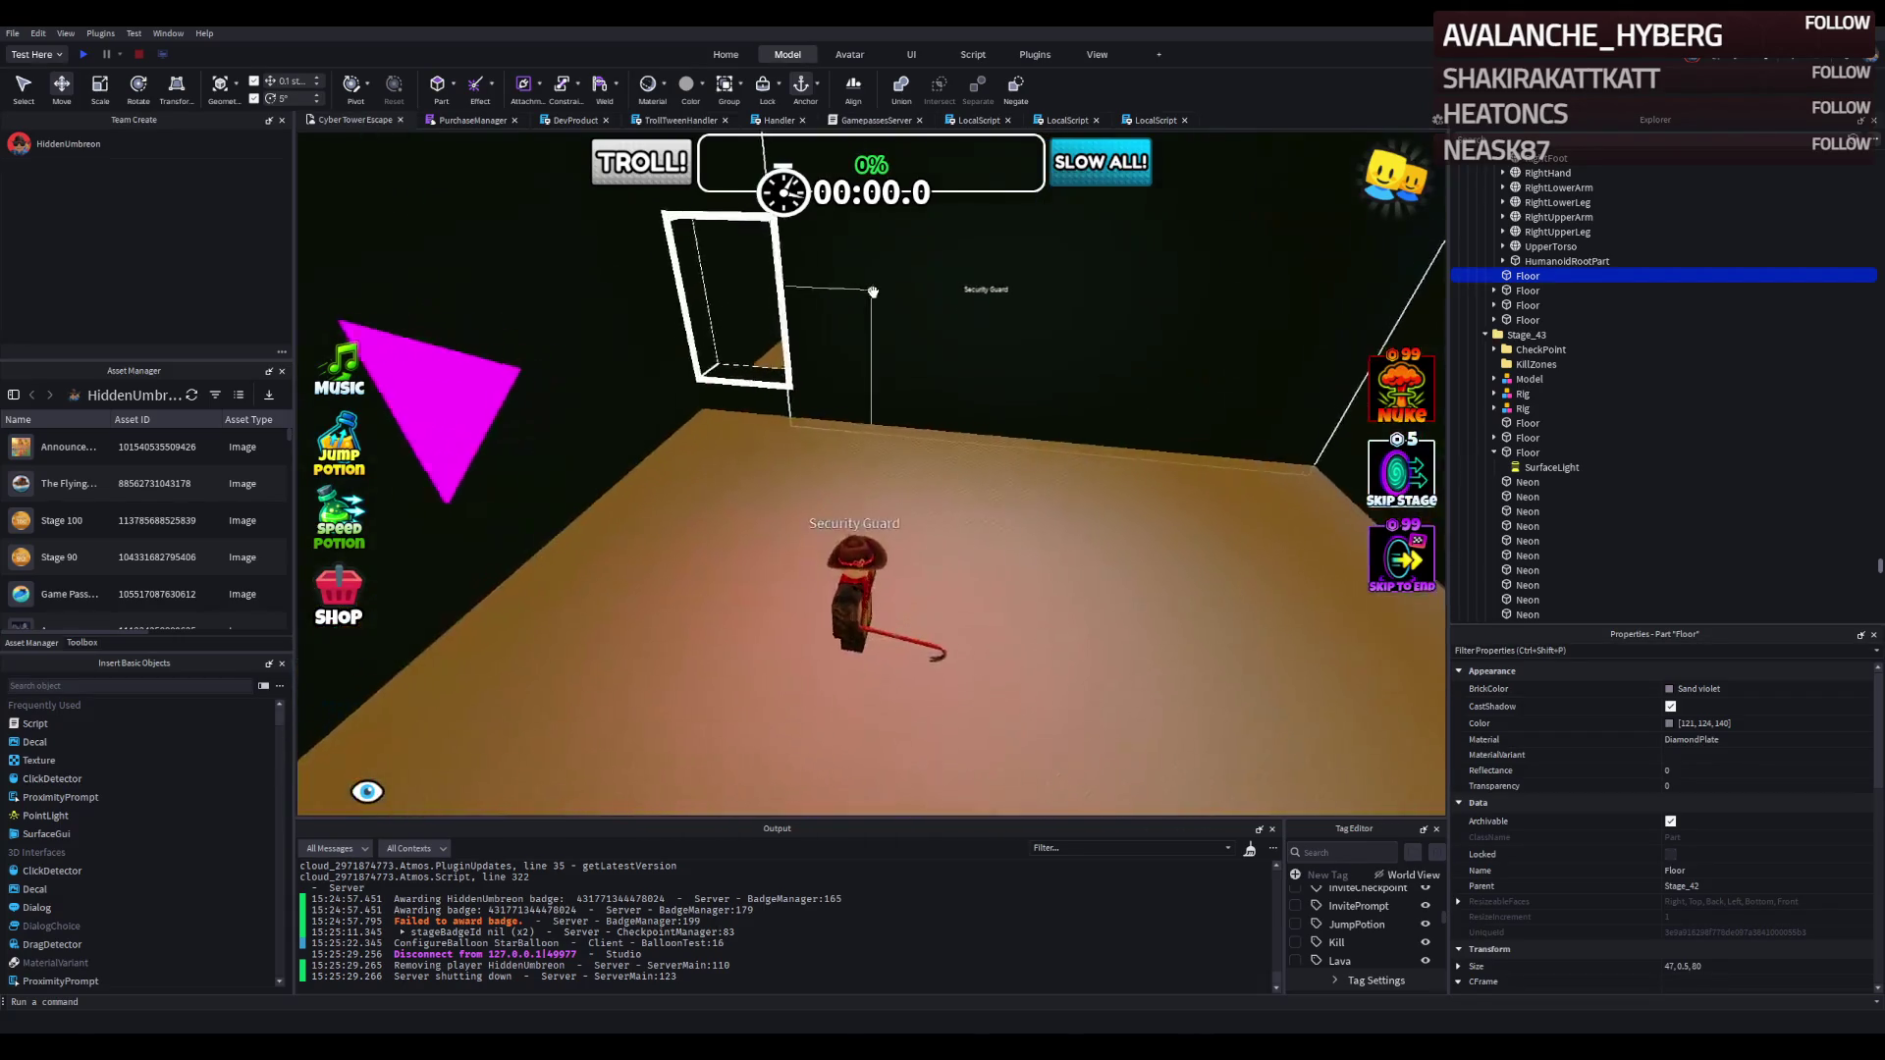
key(f)
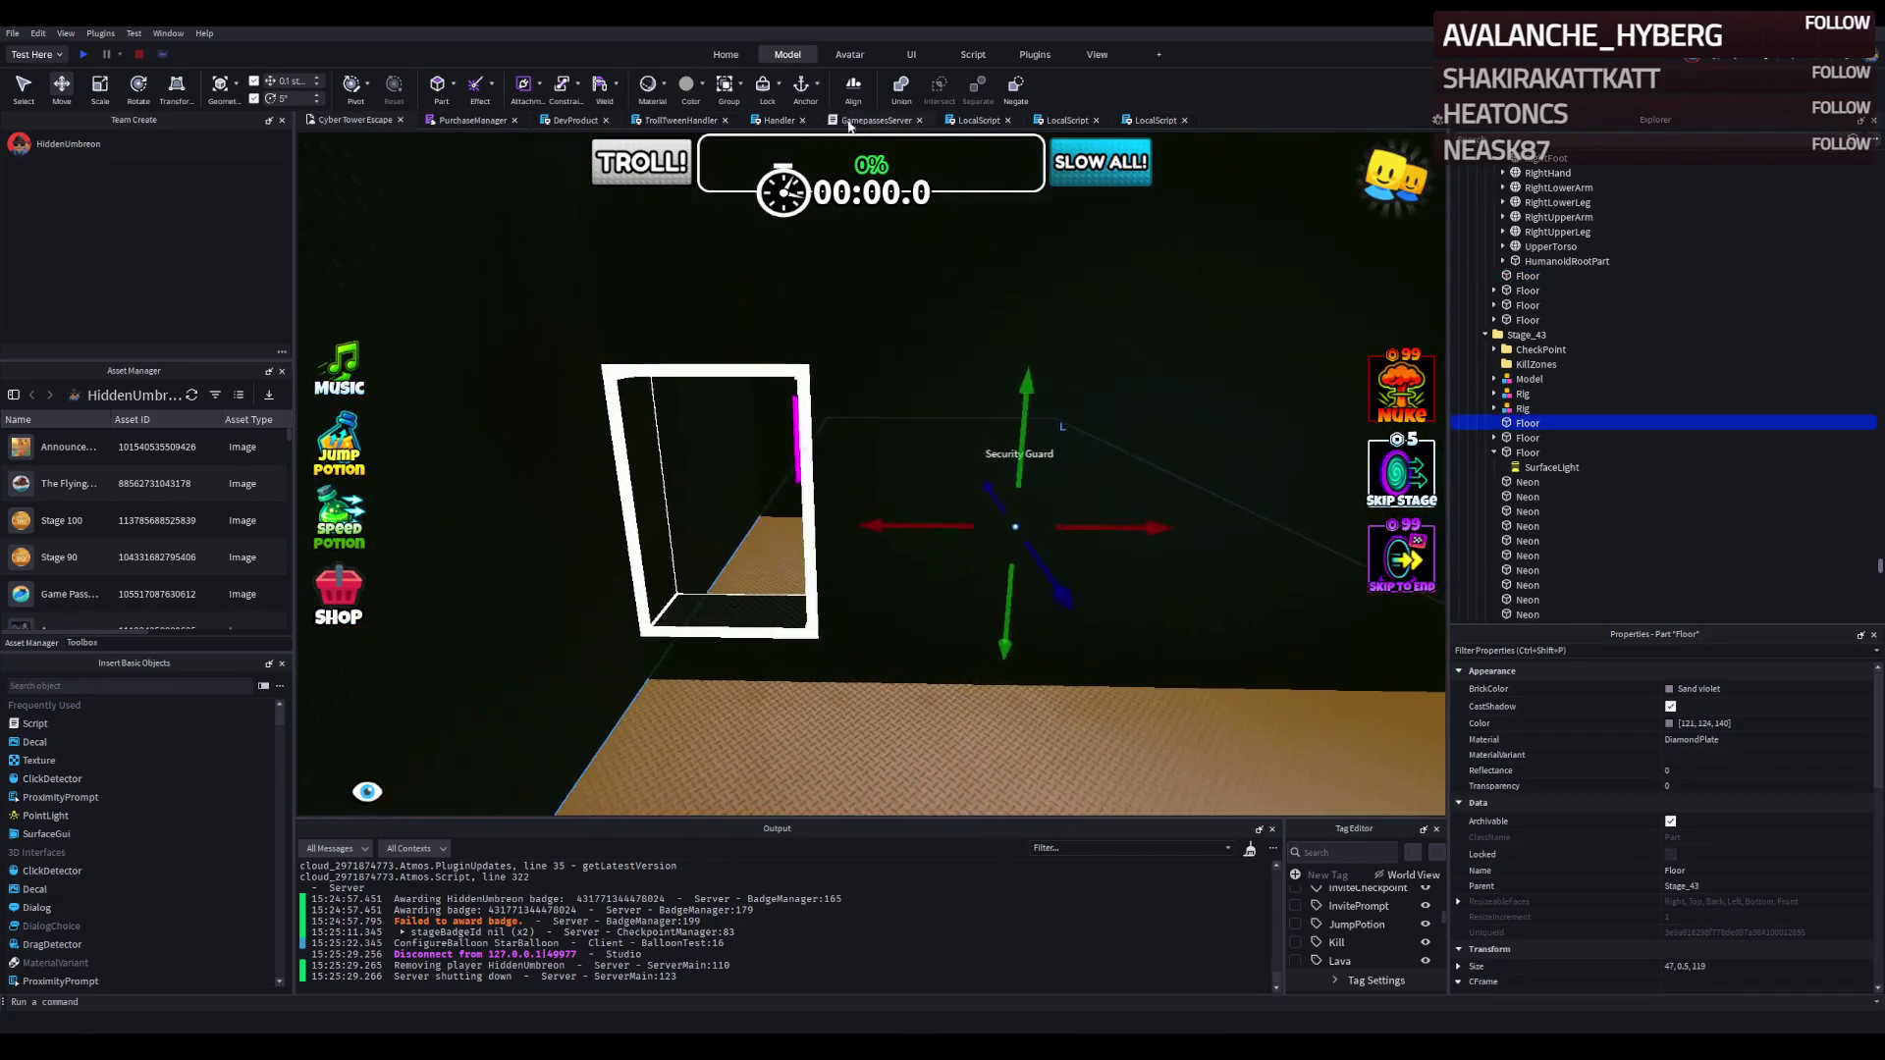
key(w)
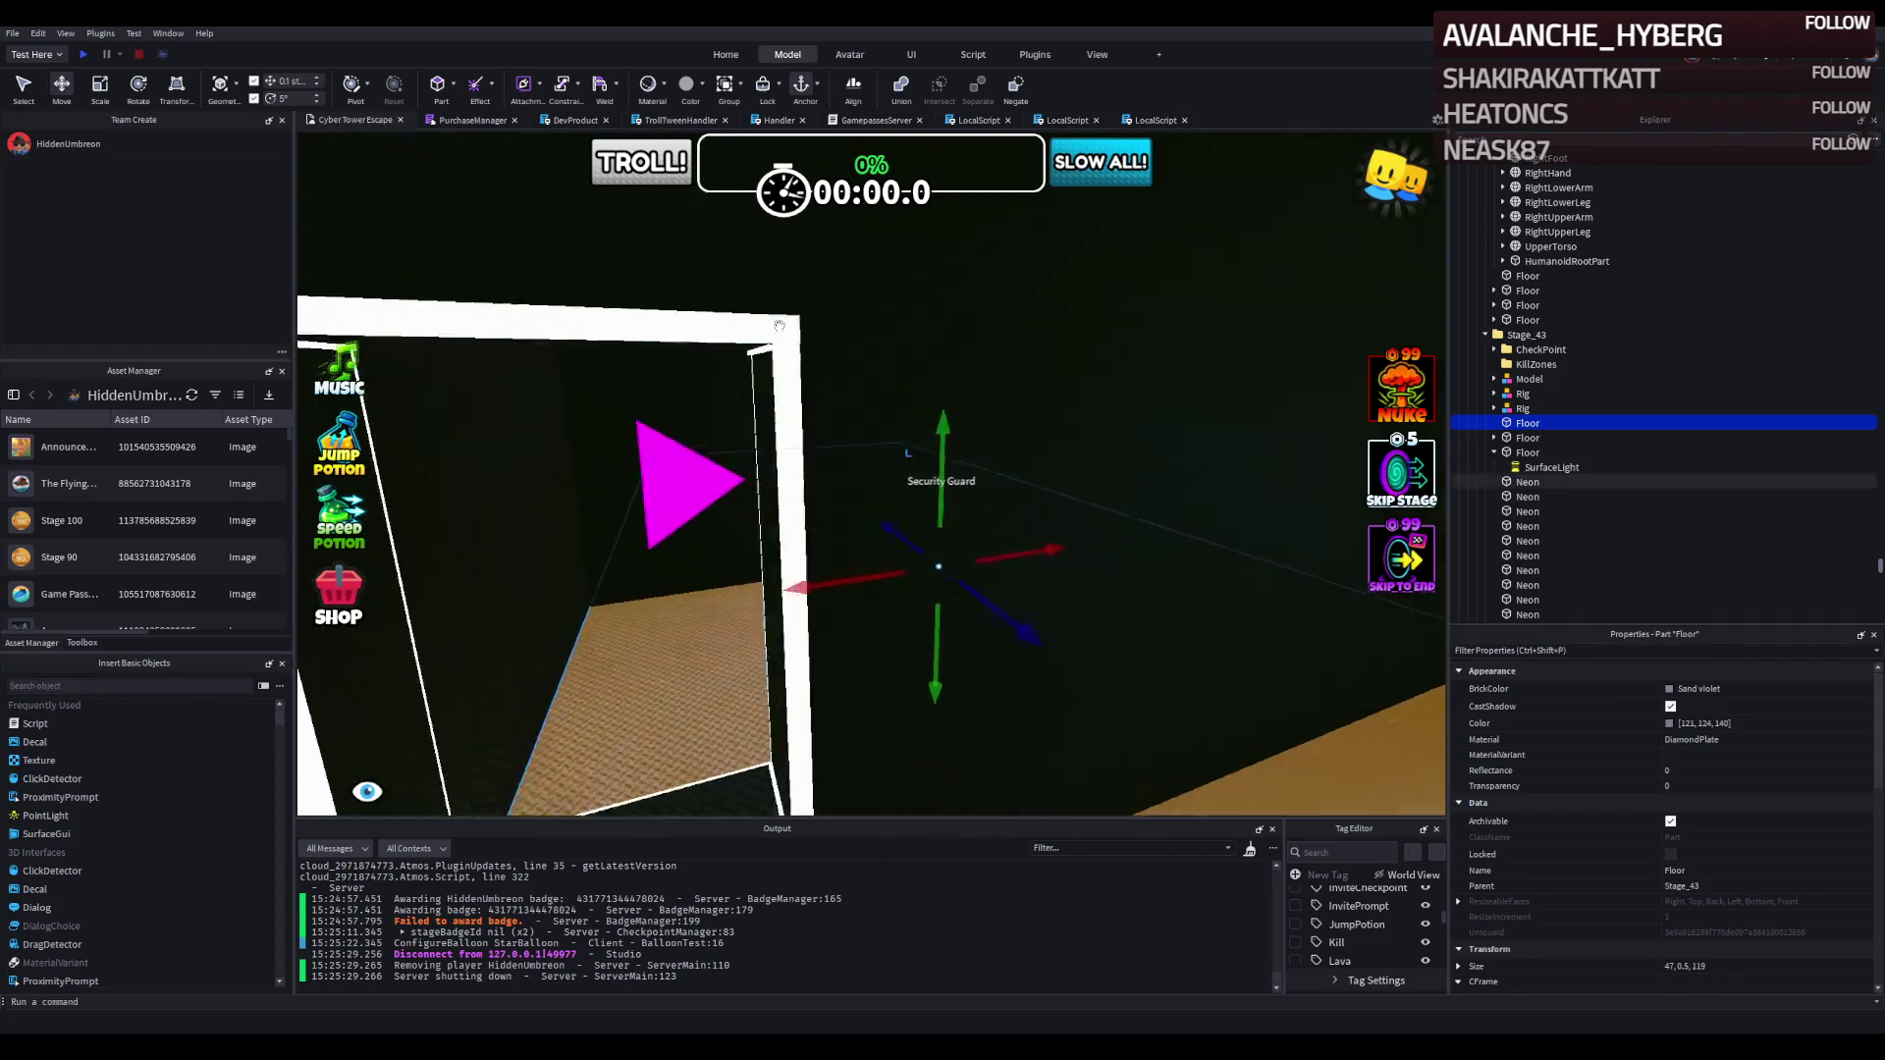
key(s)
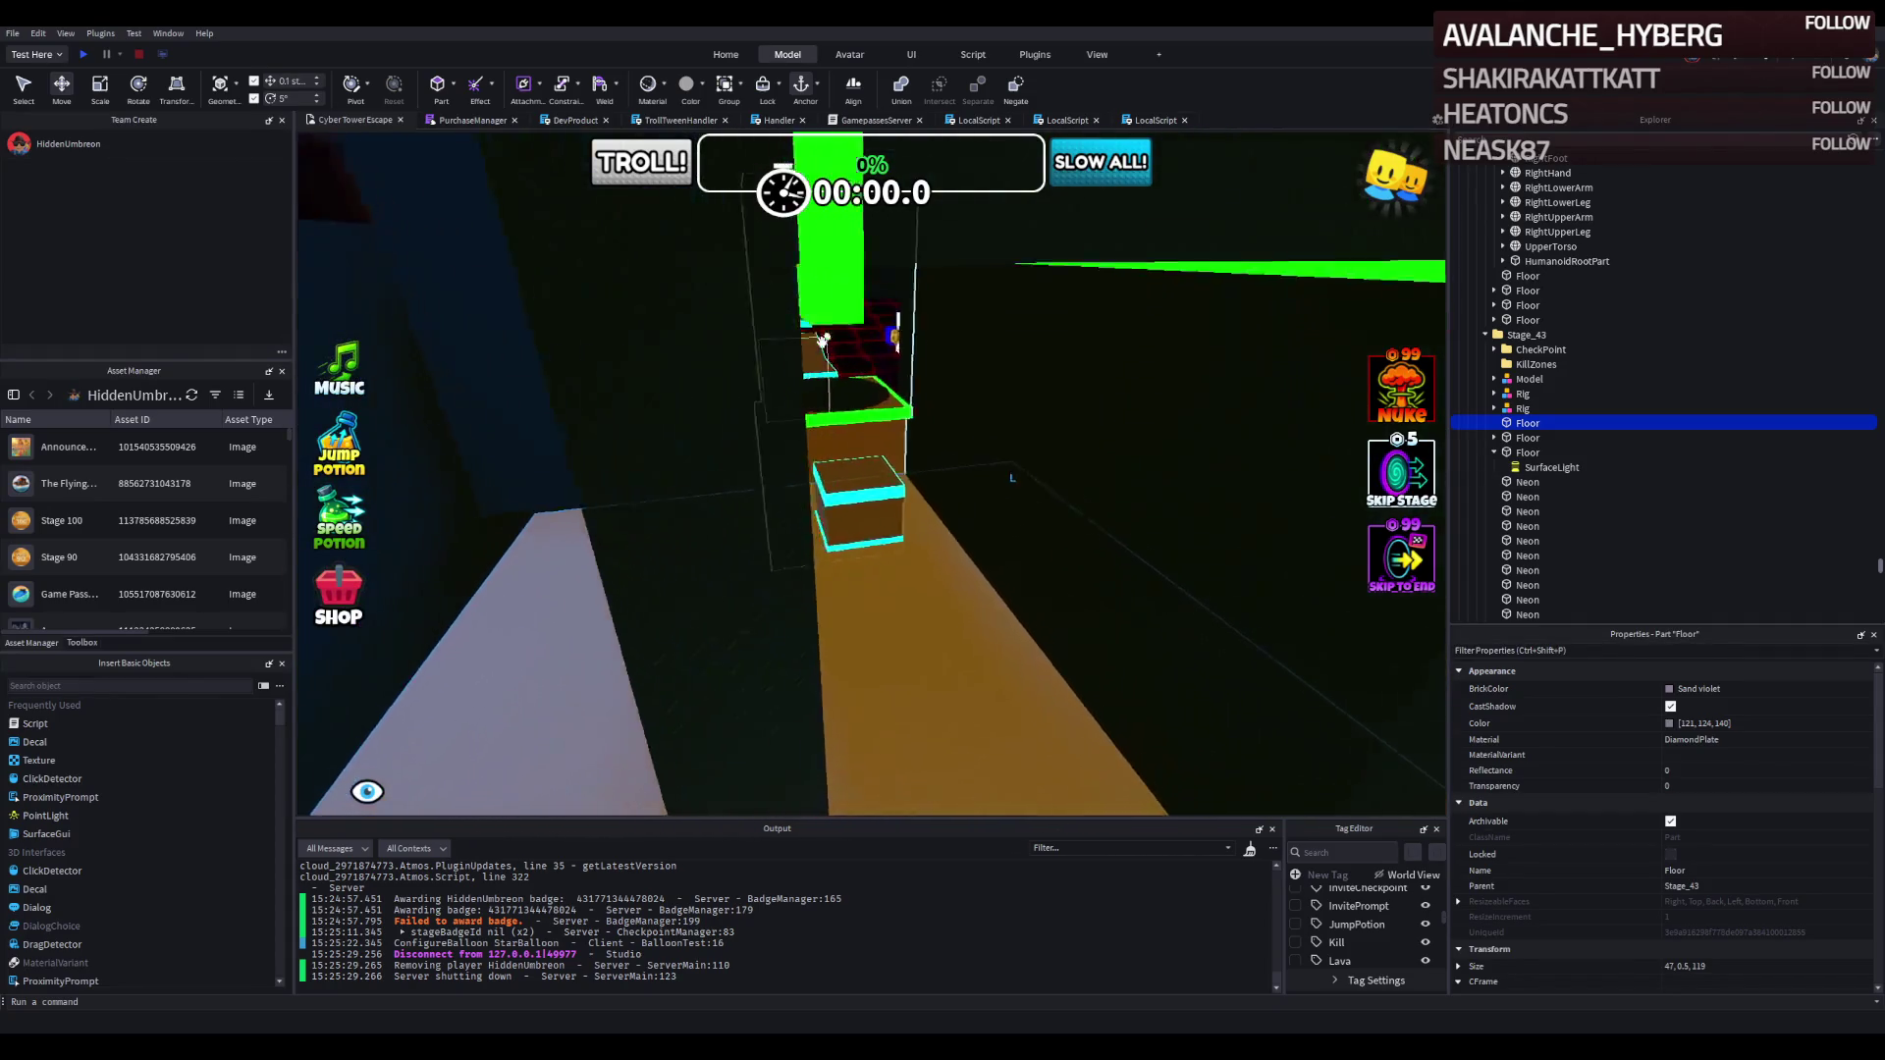
key(w)
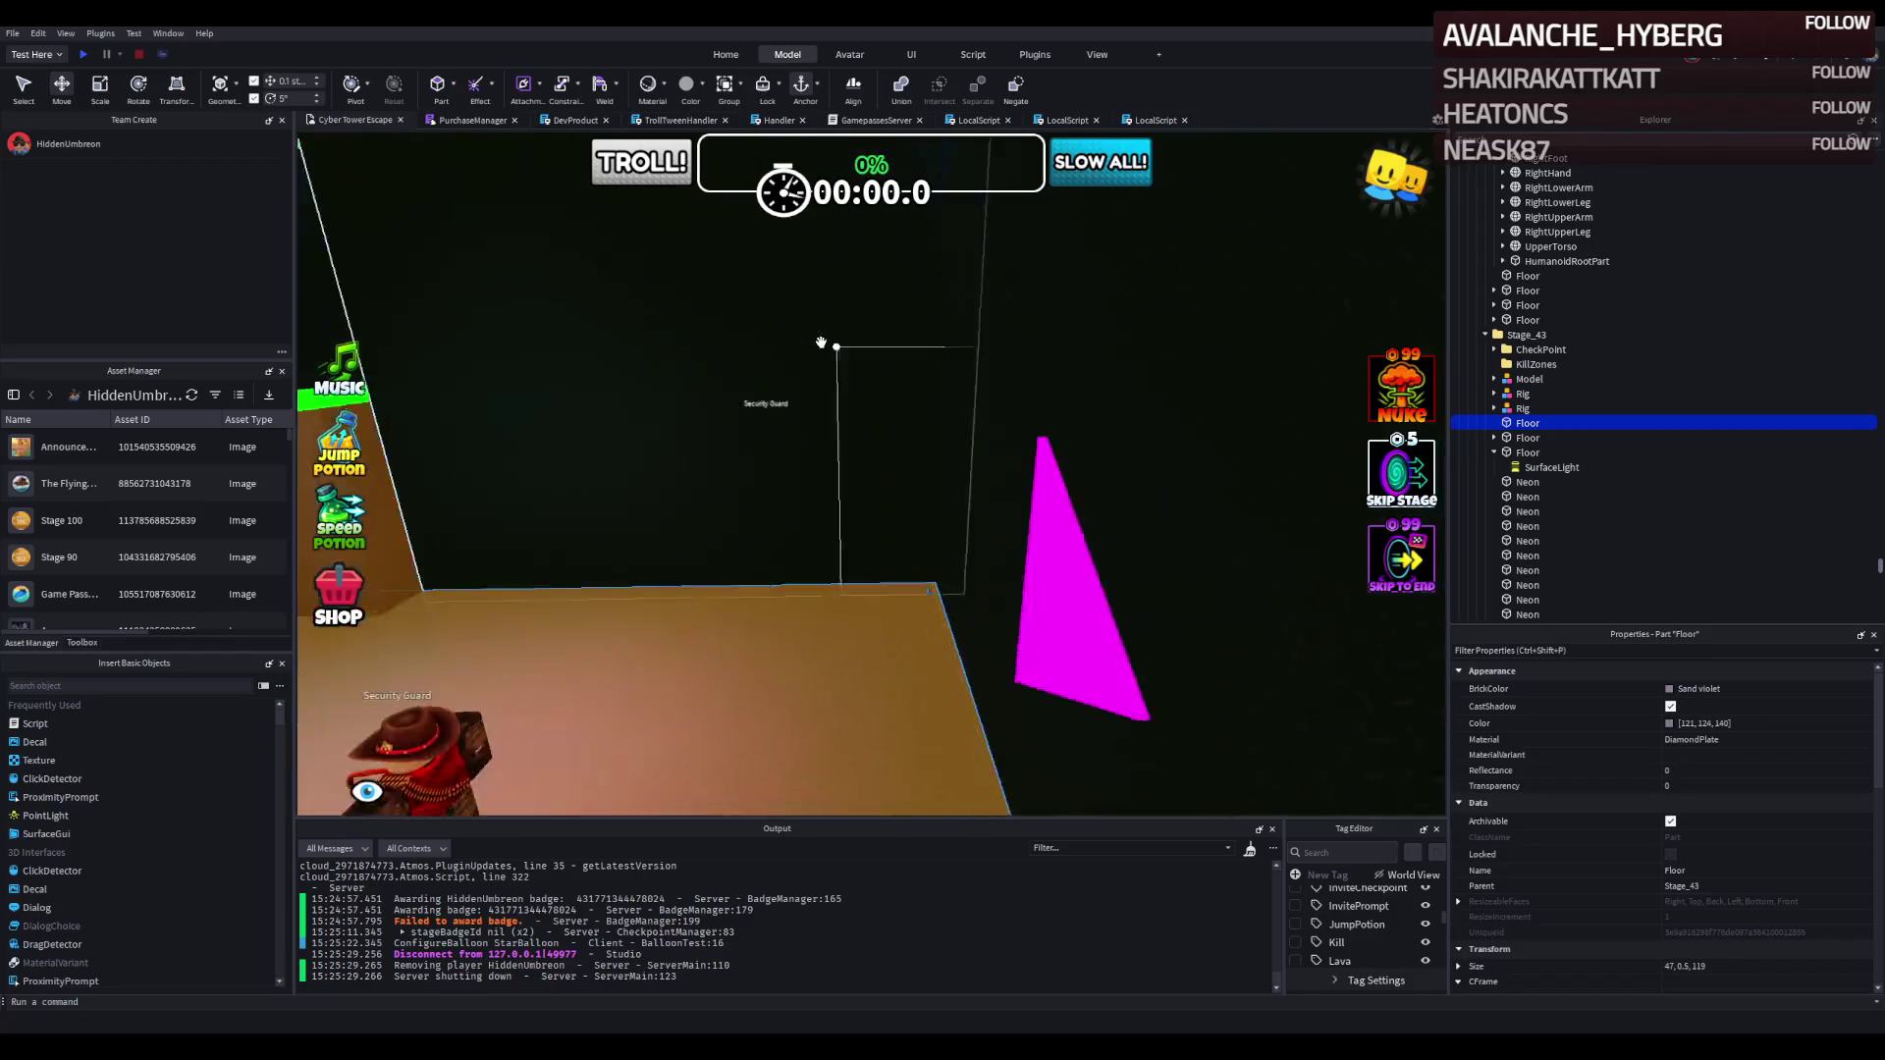
key(s)
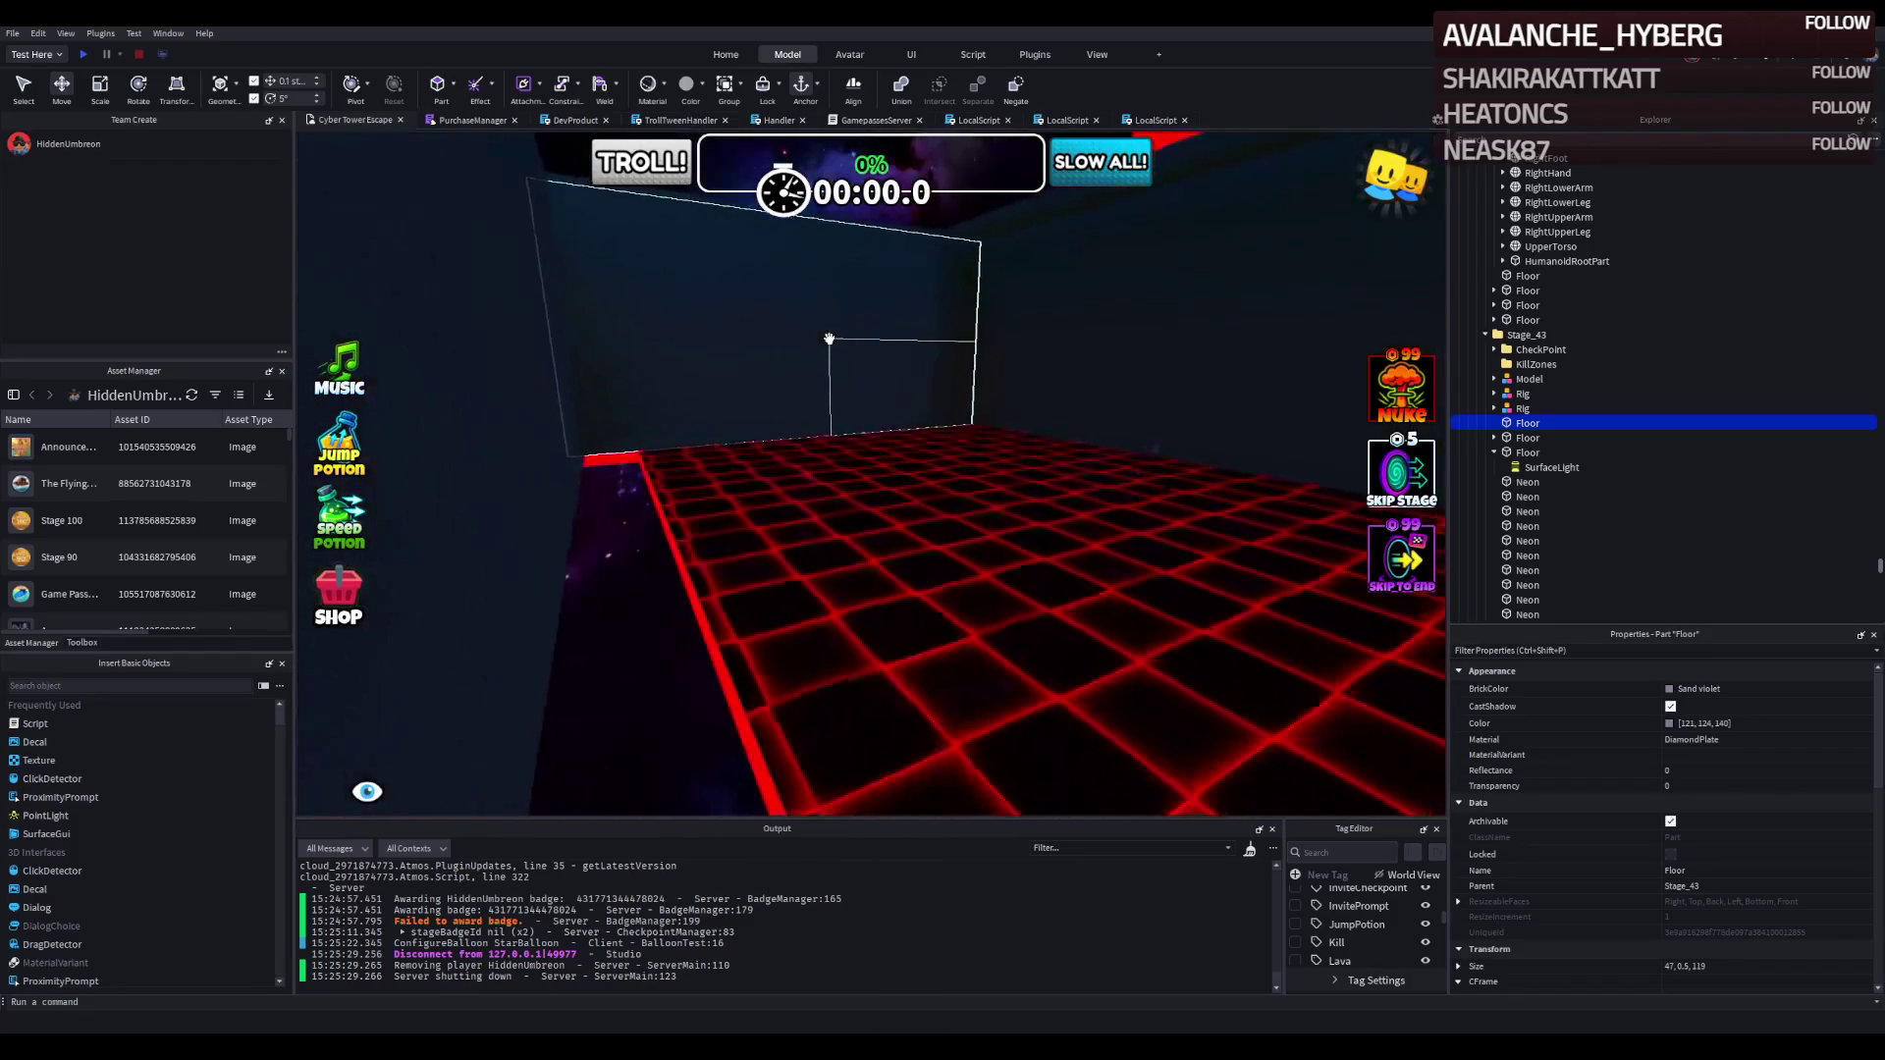
key(w)
key(s)
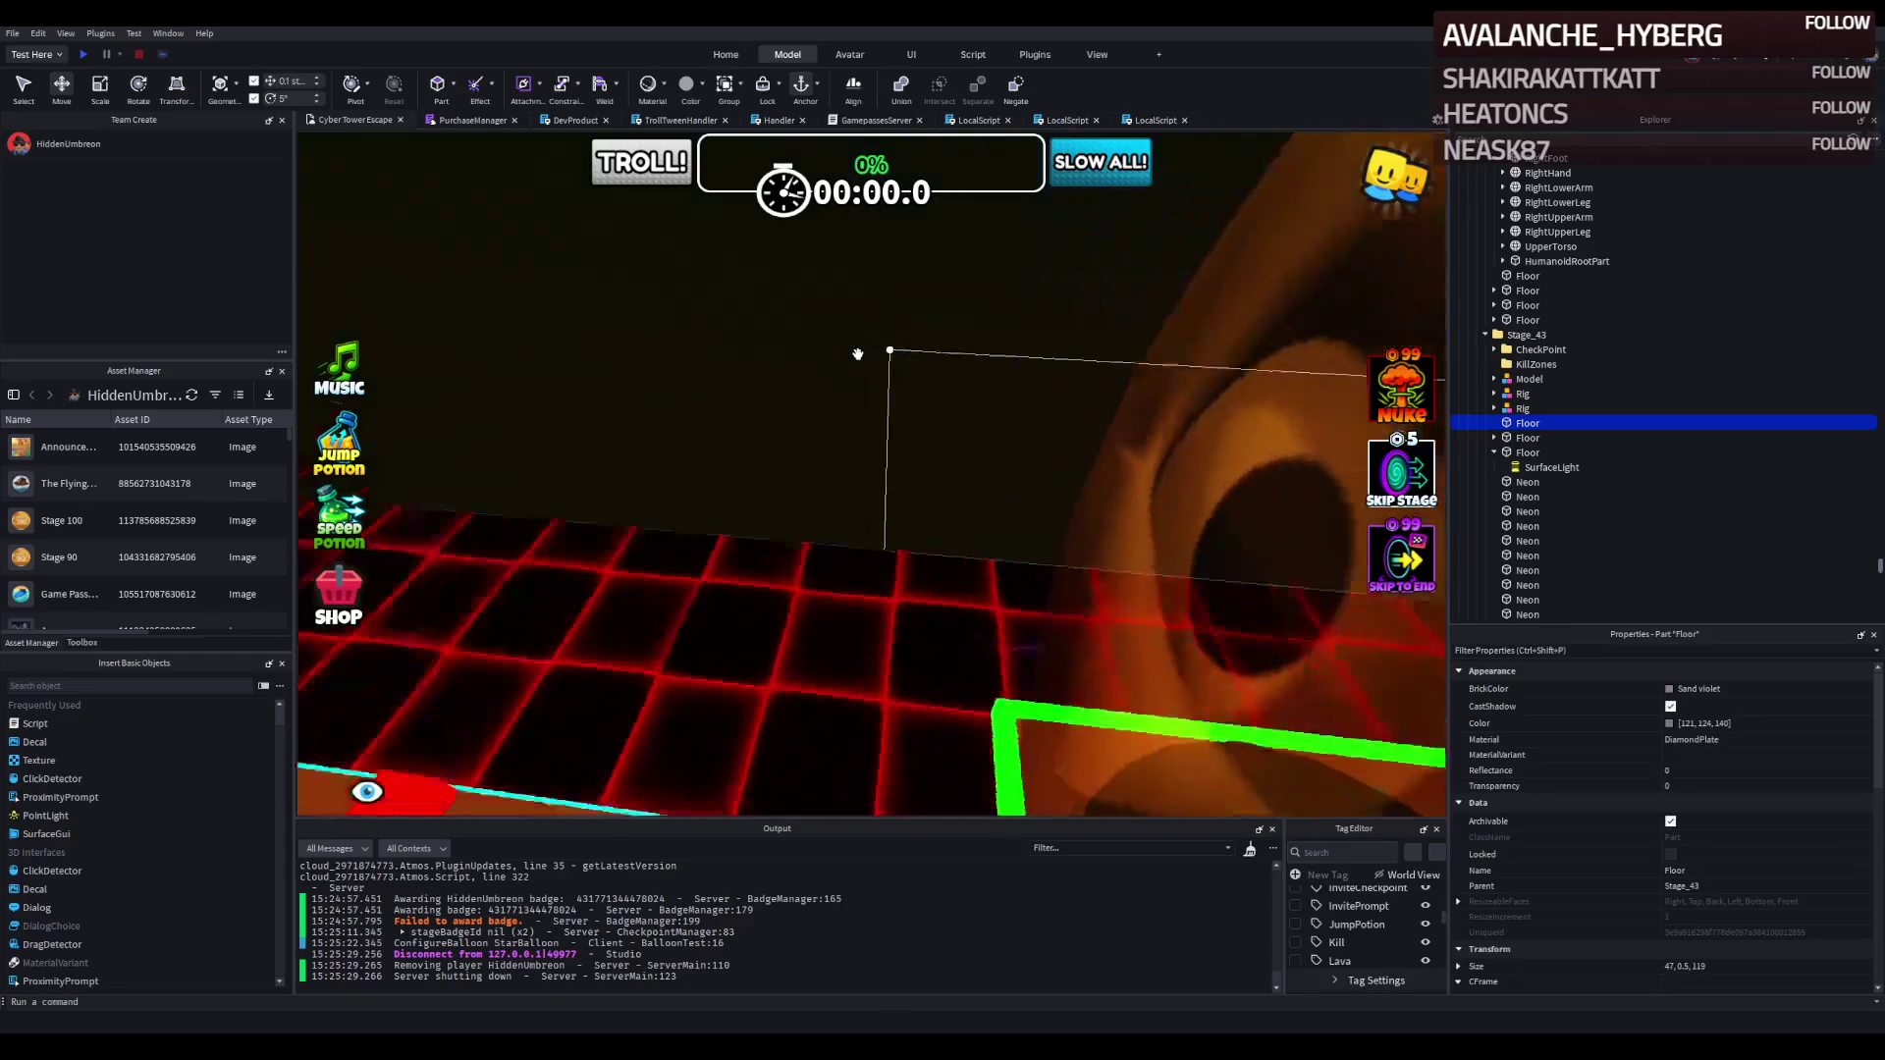
click(85, 52)
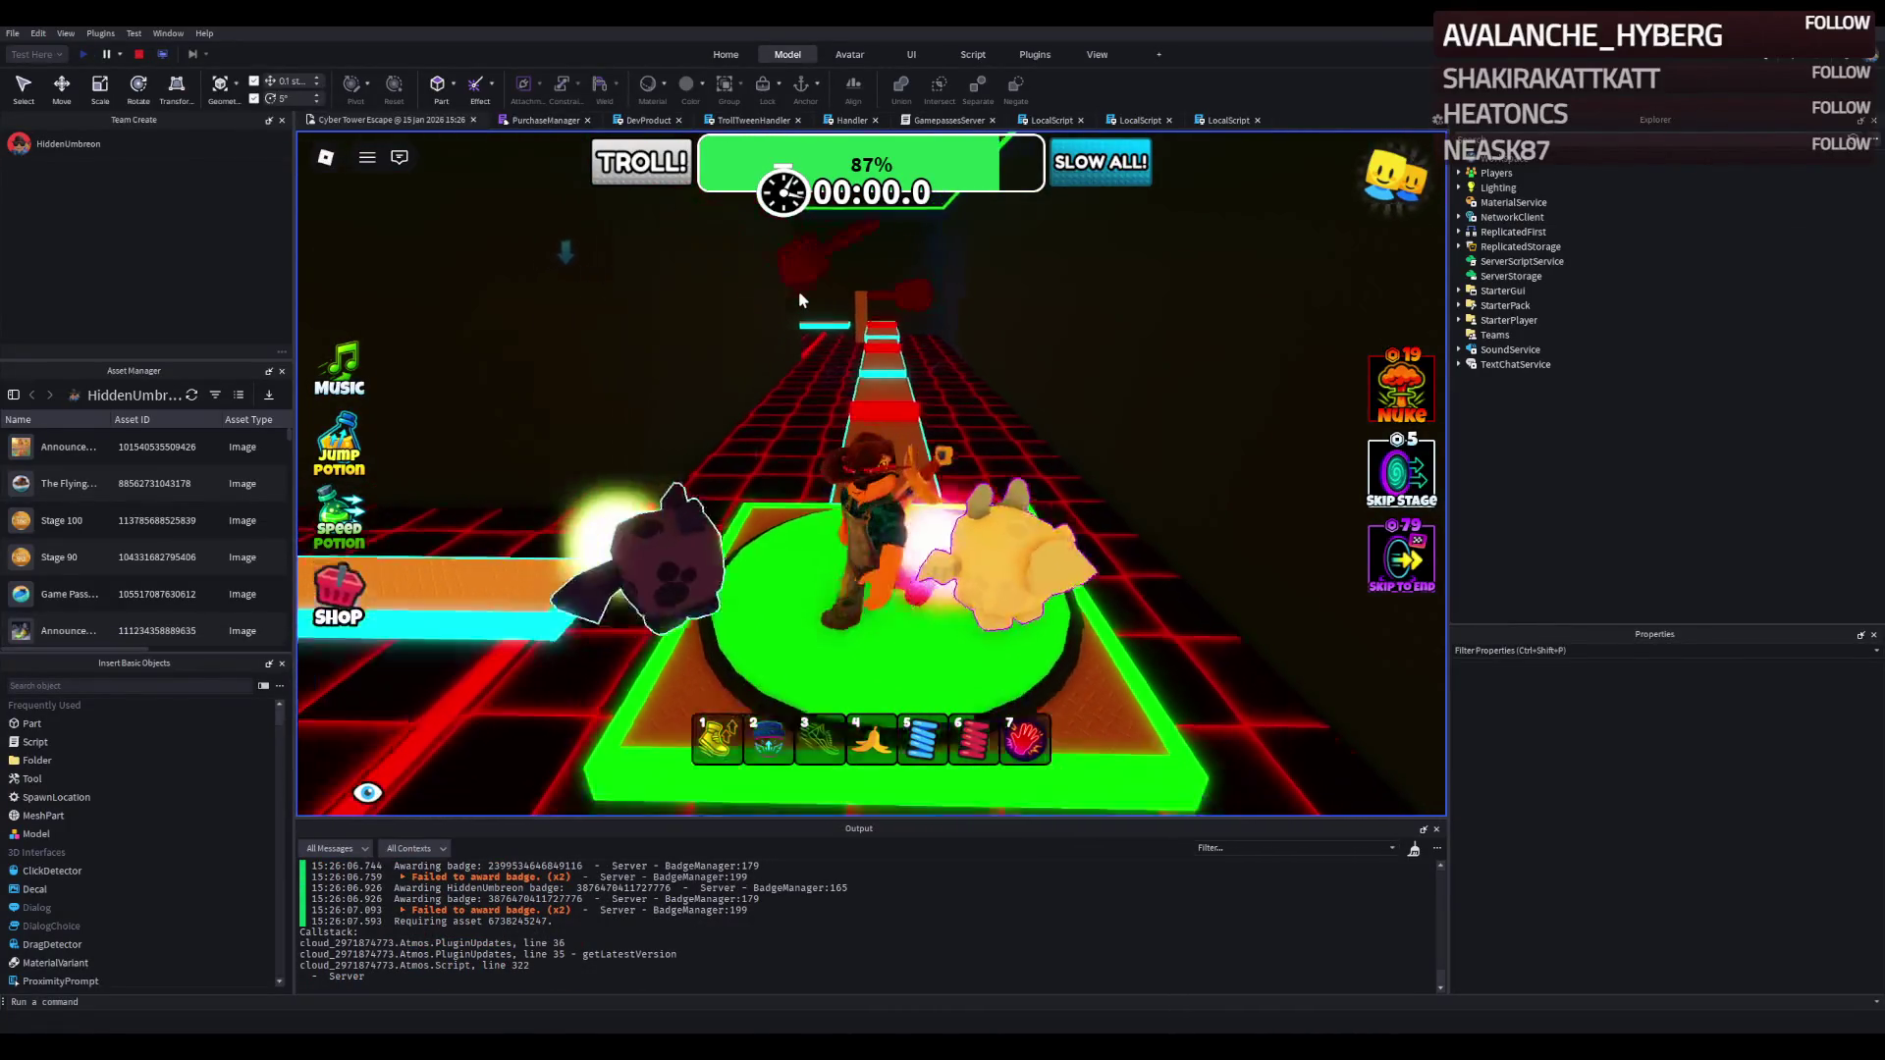
Run the avatar from the start pad over the neon pillars and through the white doorway.
key(w)
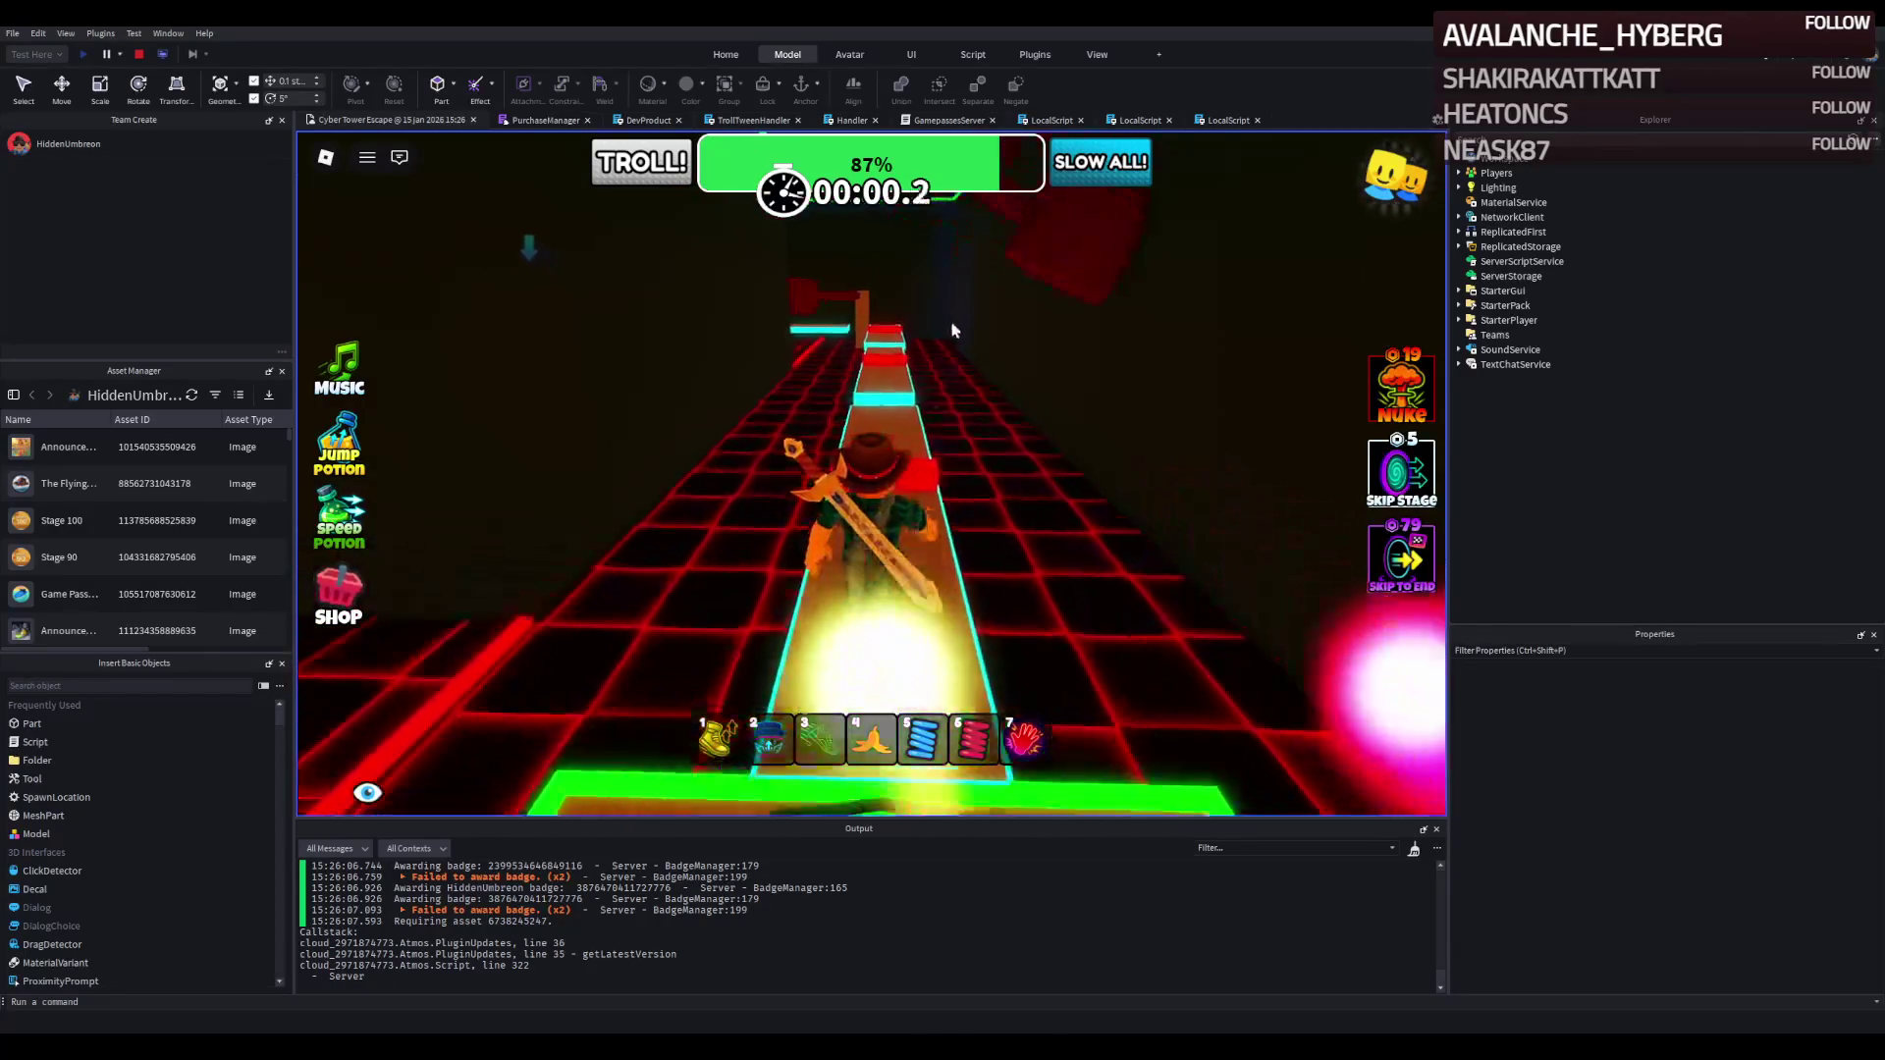
key(w)
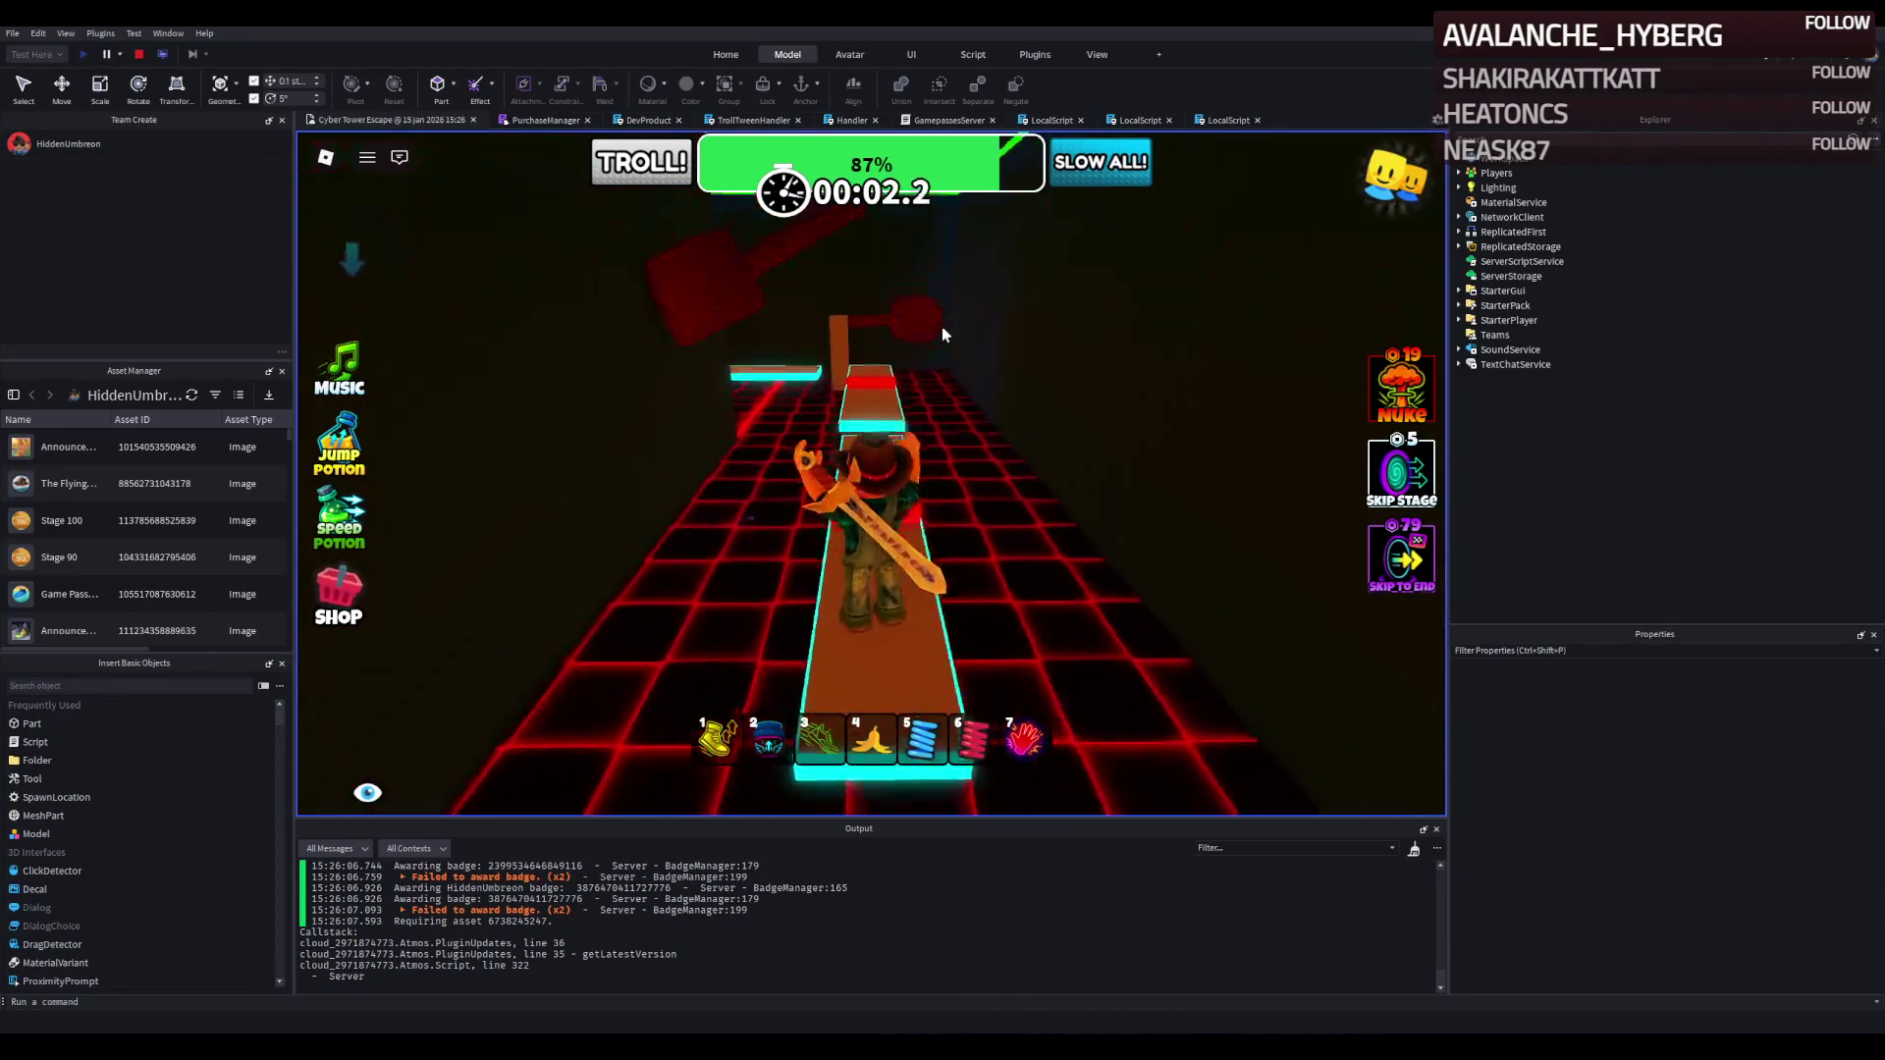
key(w)
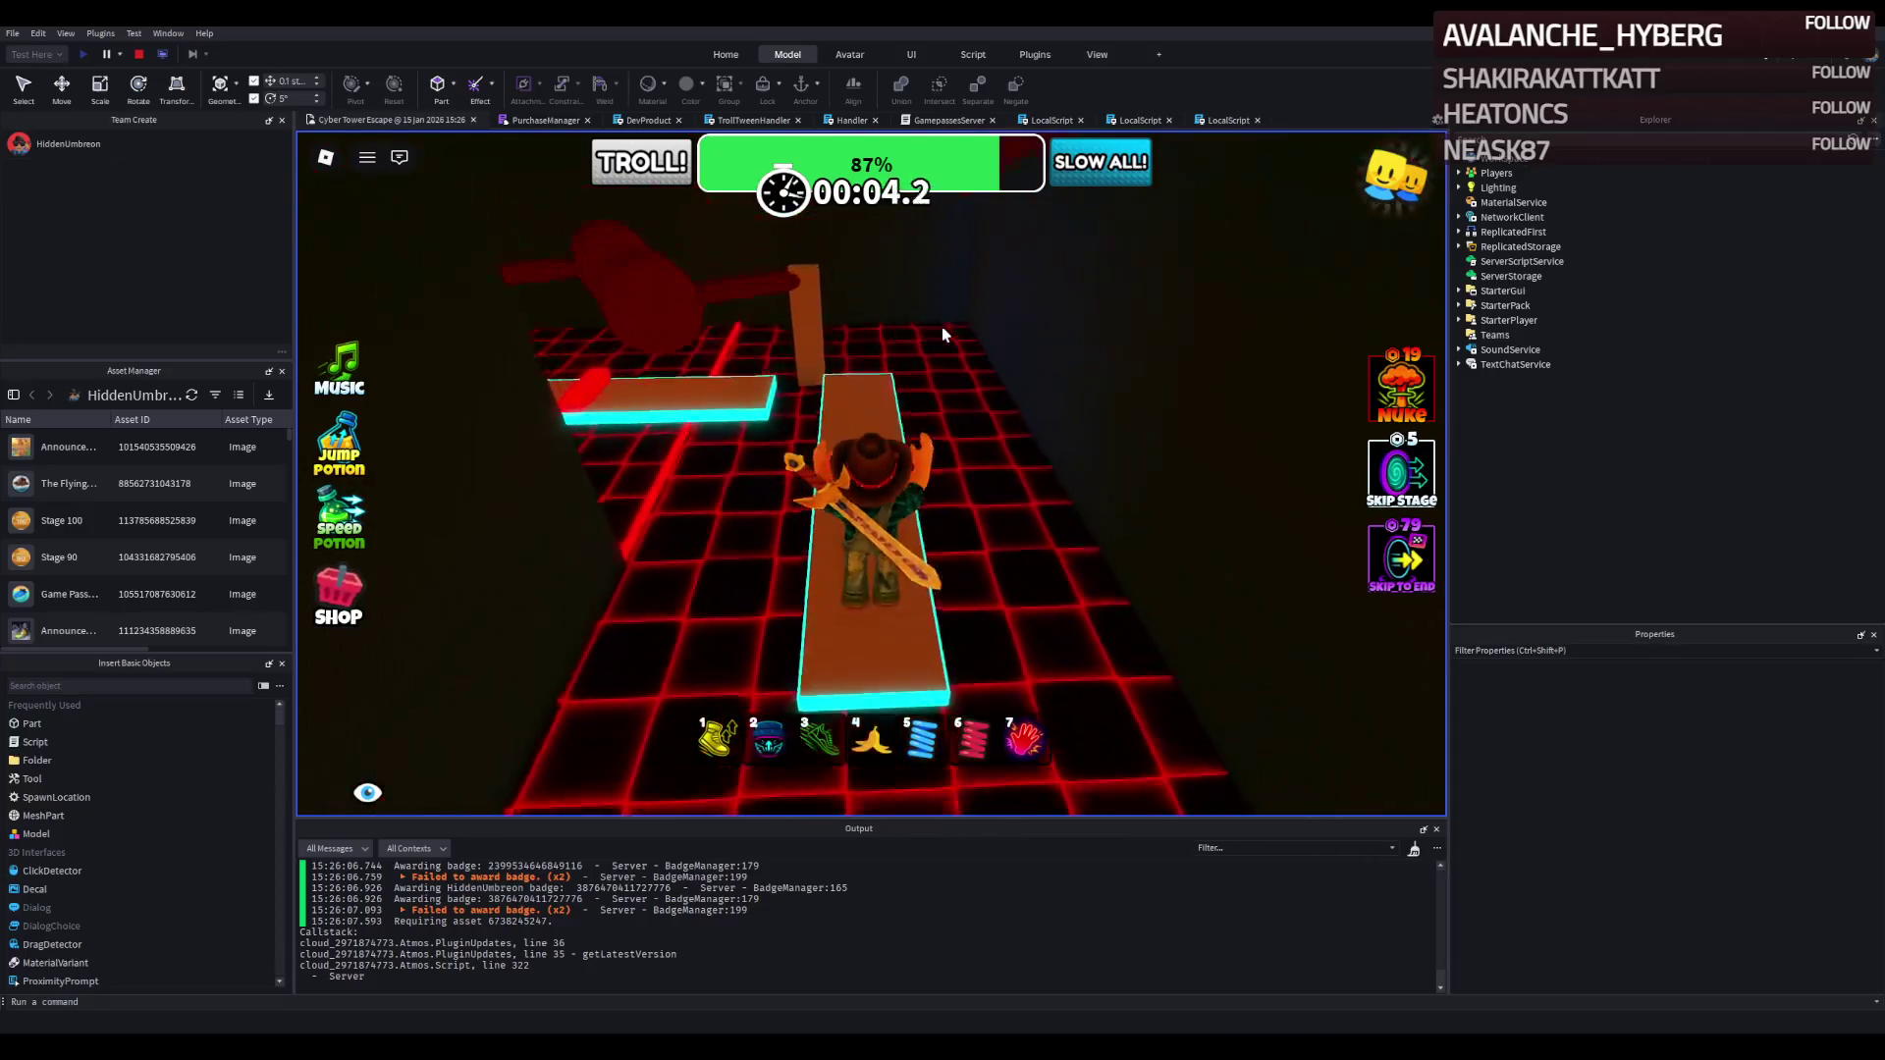
key(w)
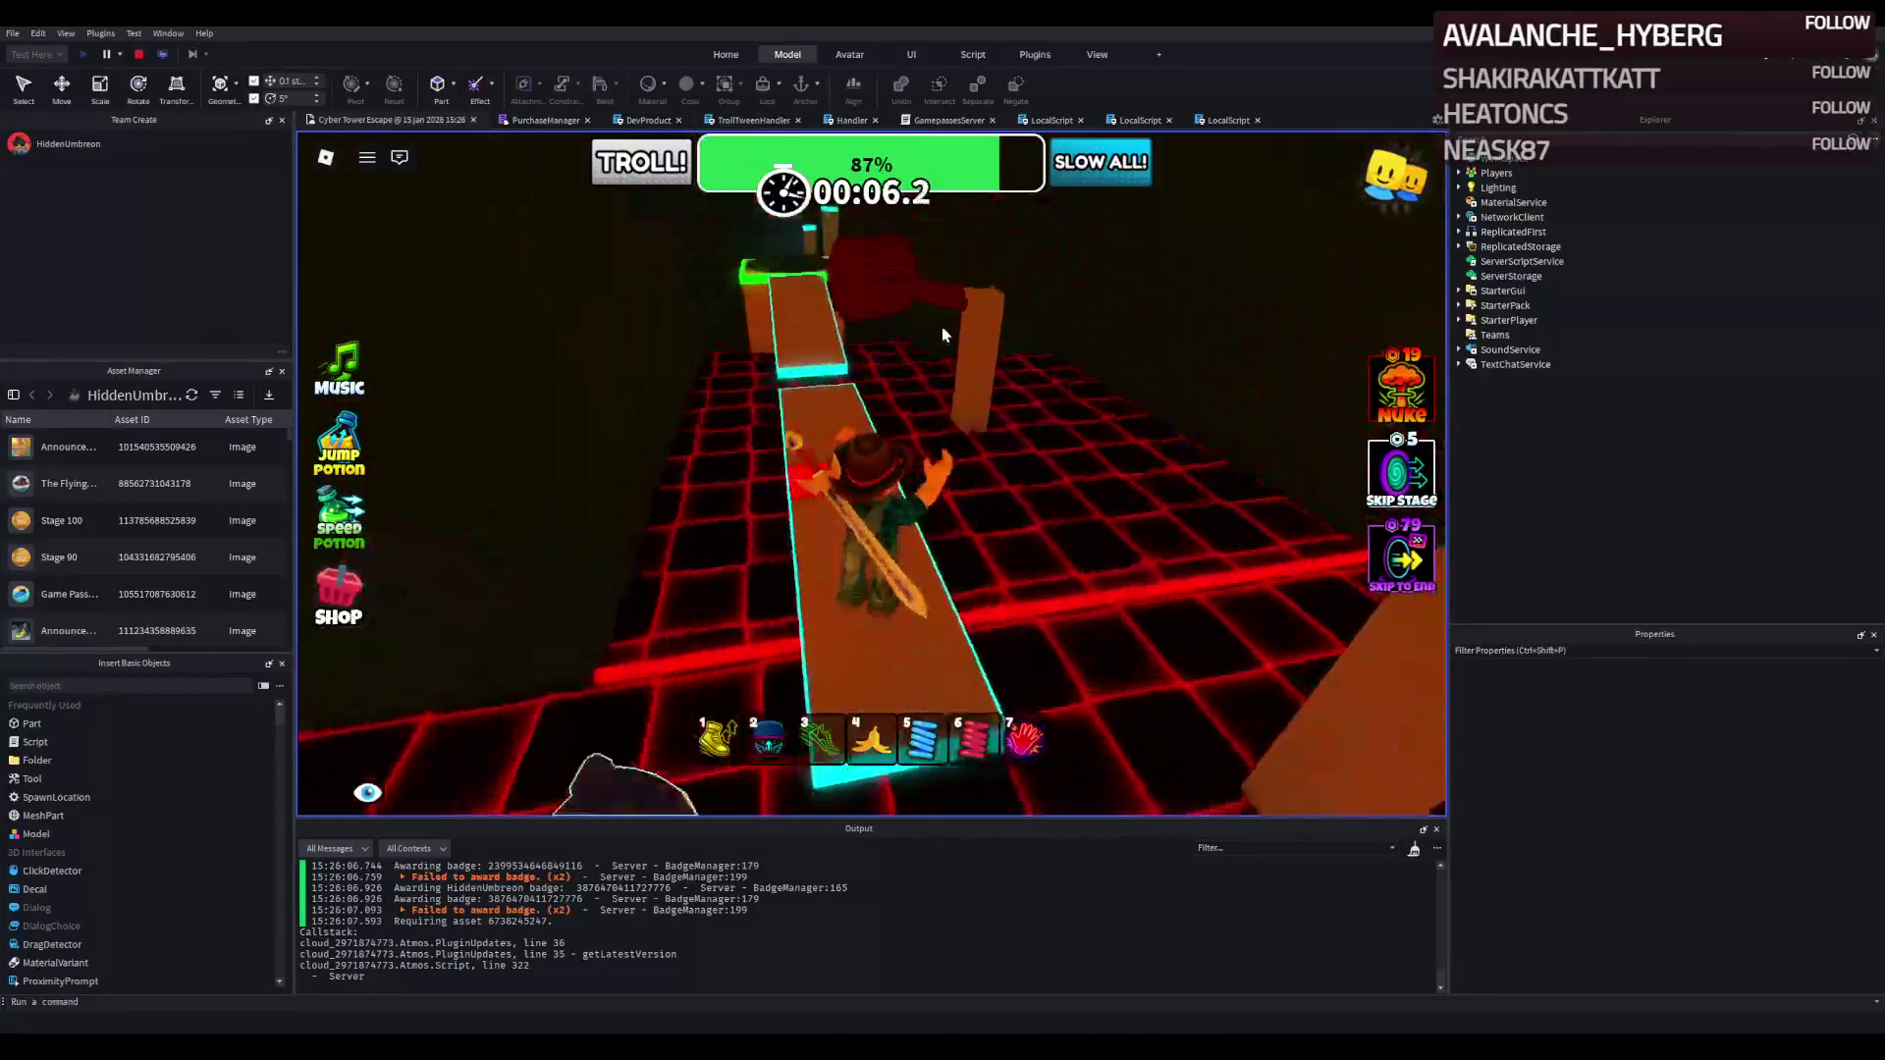
key(w)
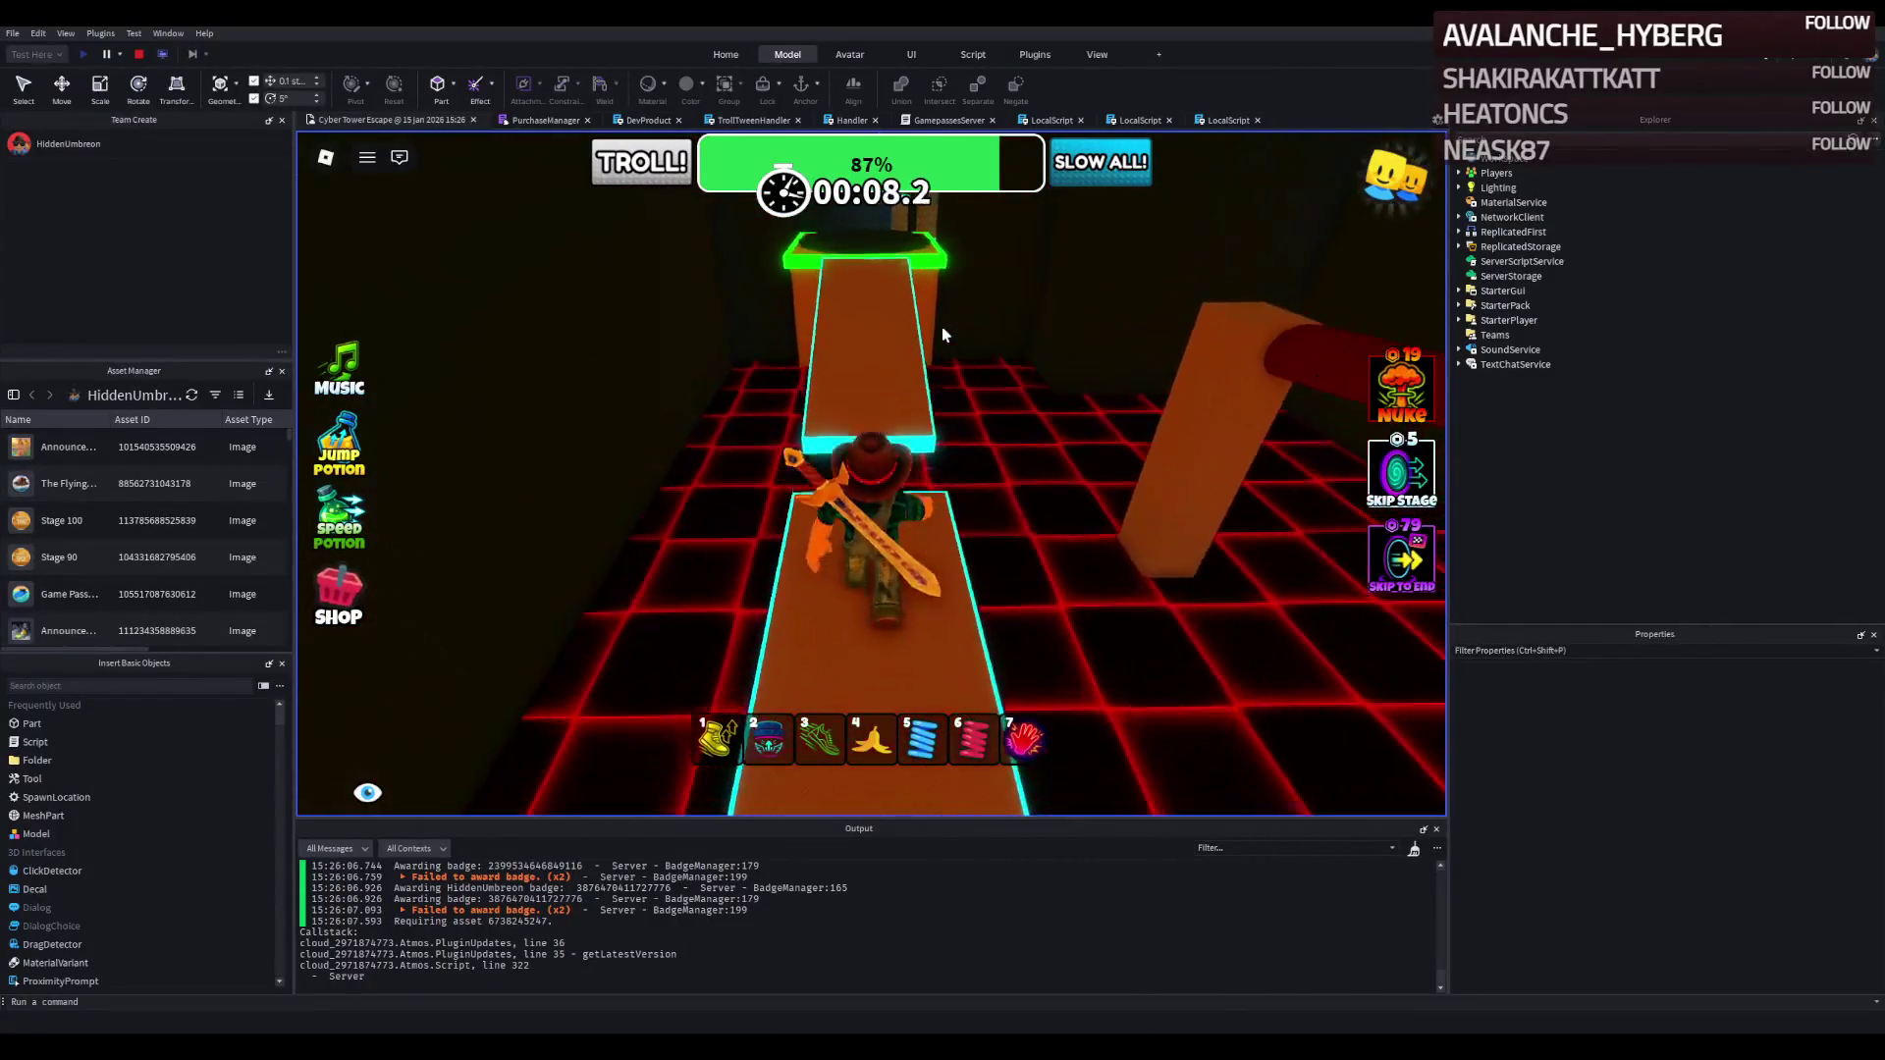
key(w)
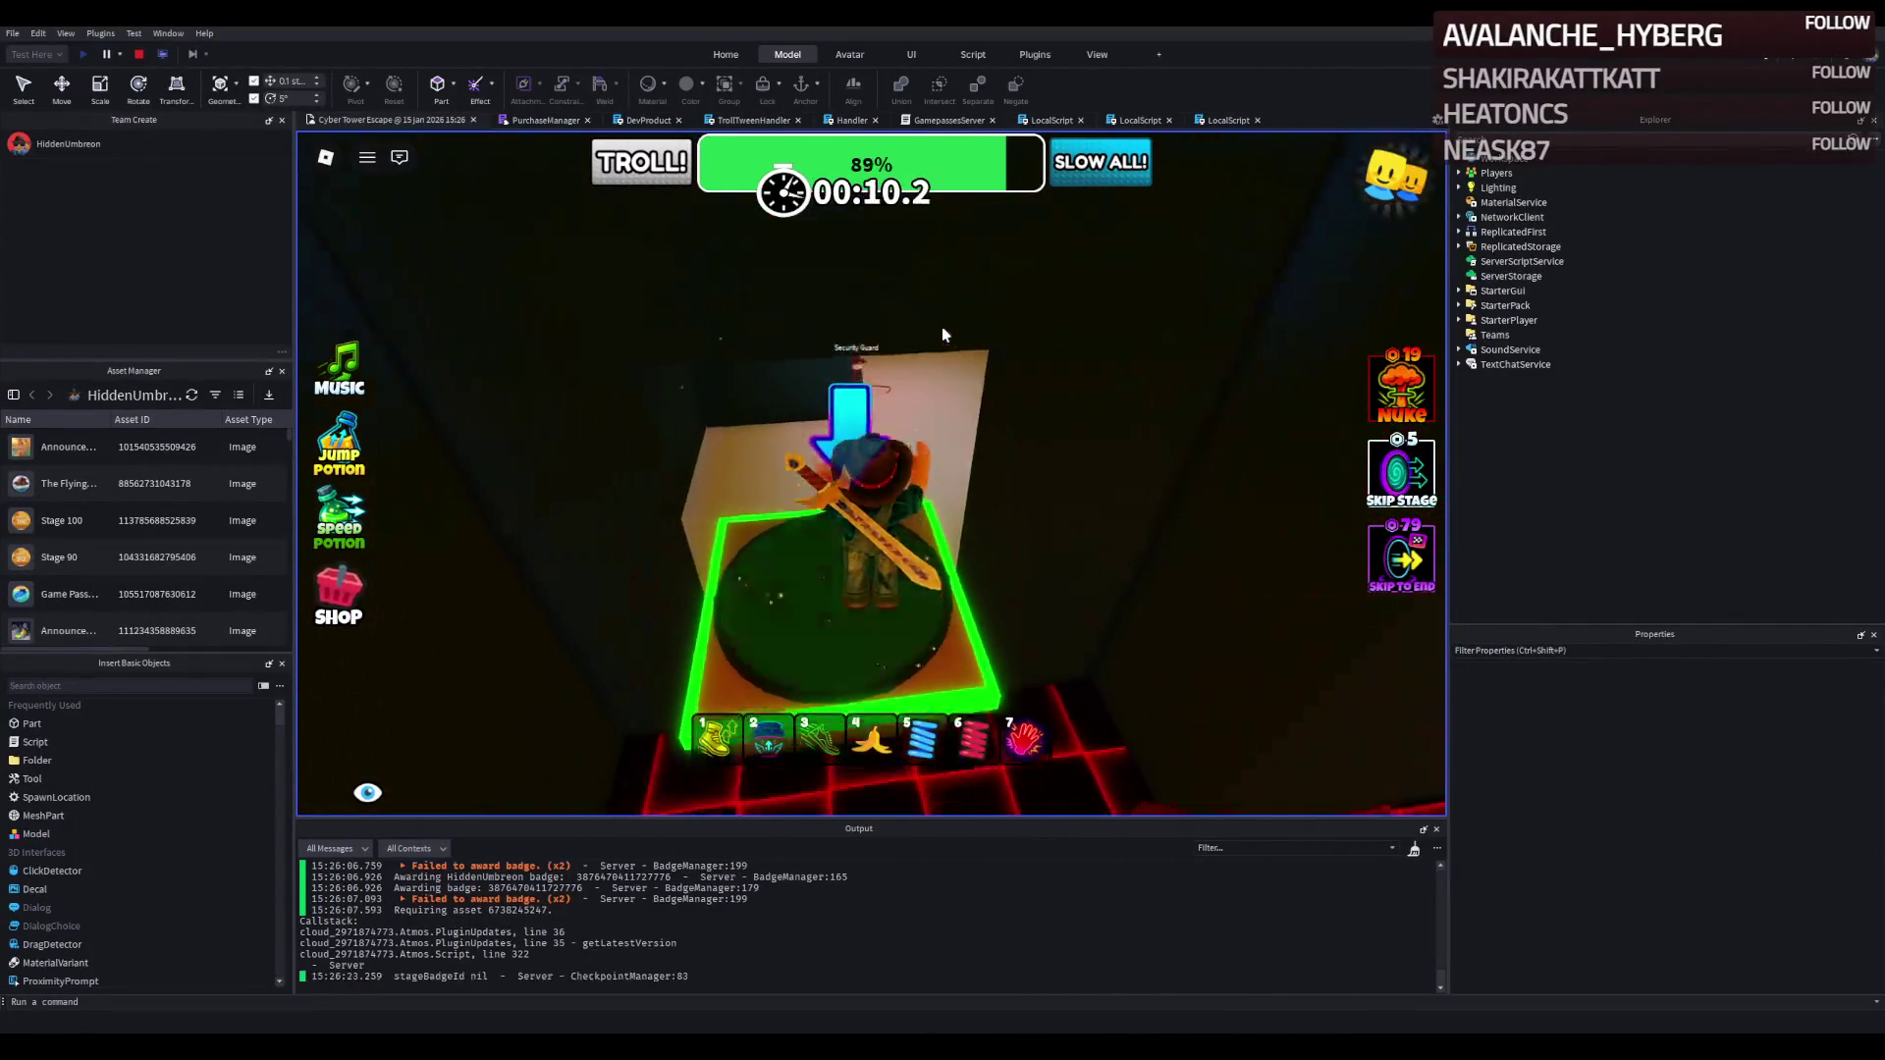
key(w)
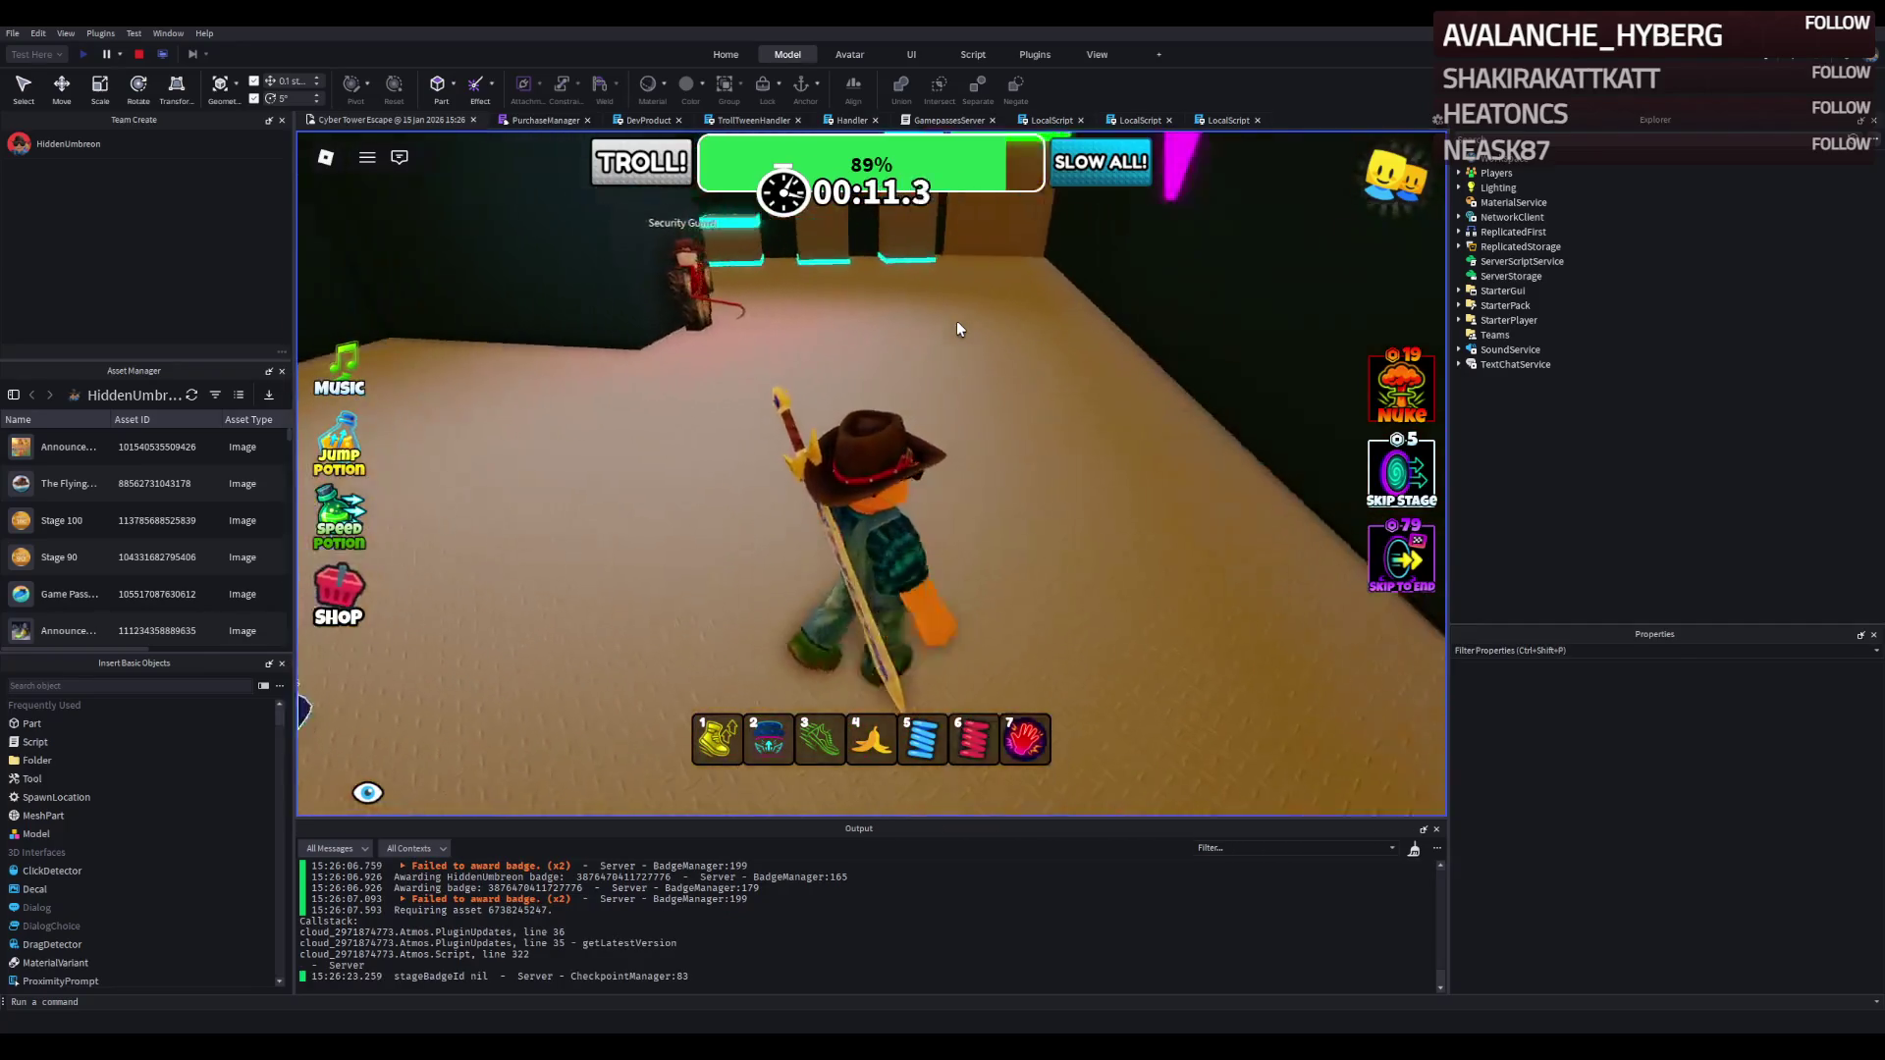
key(w)
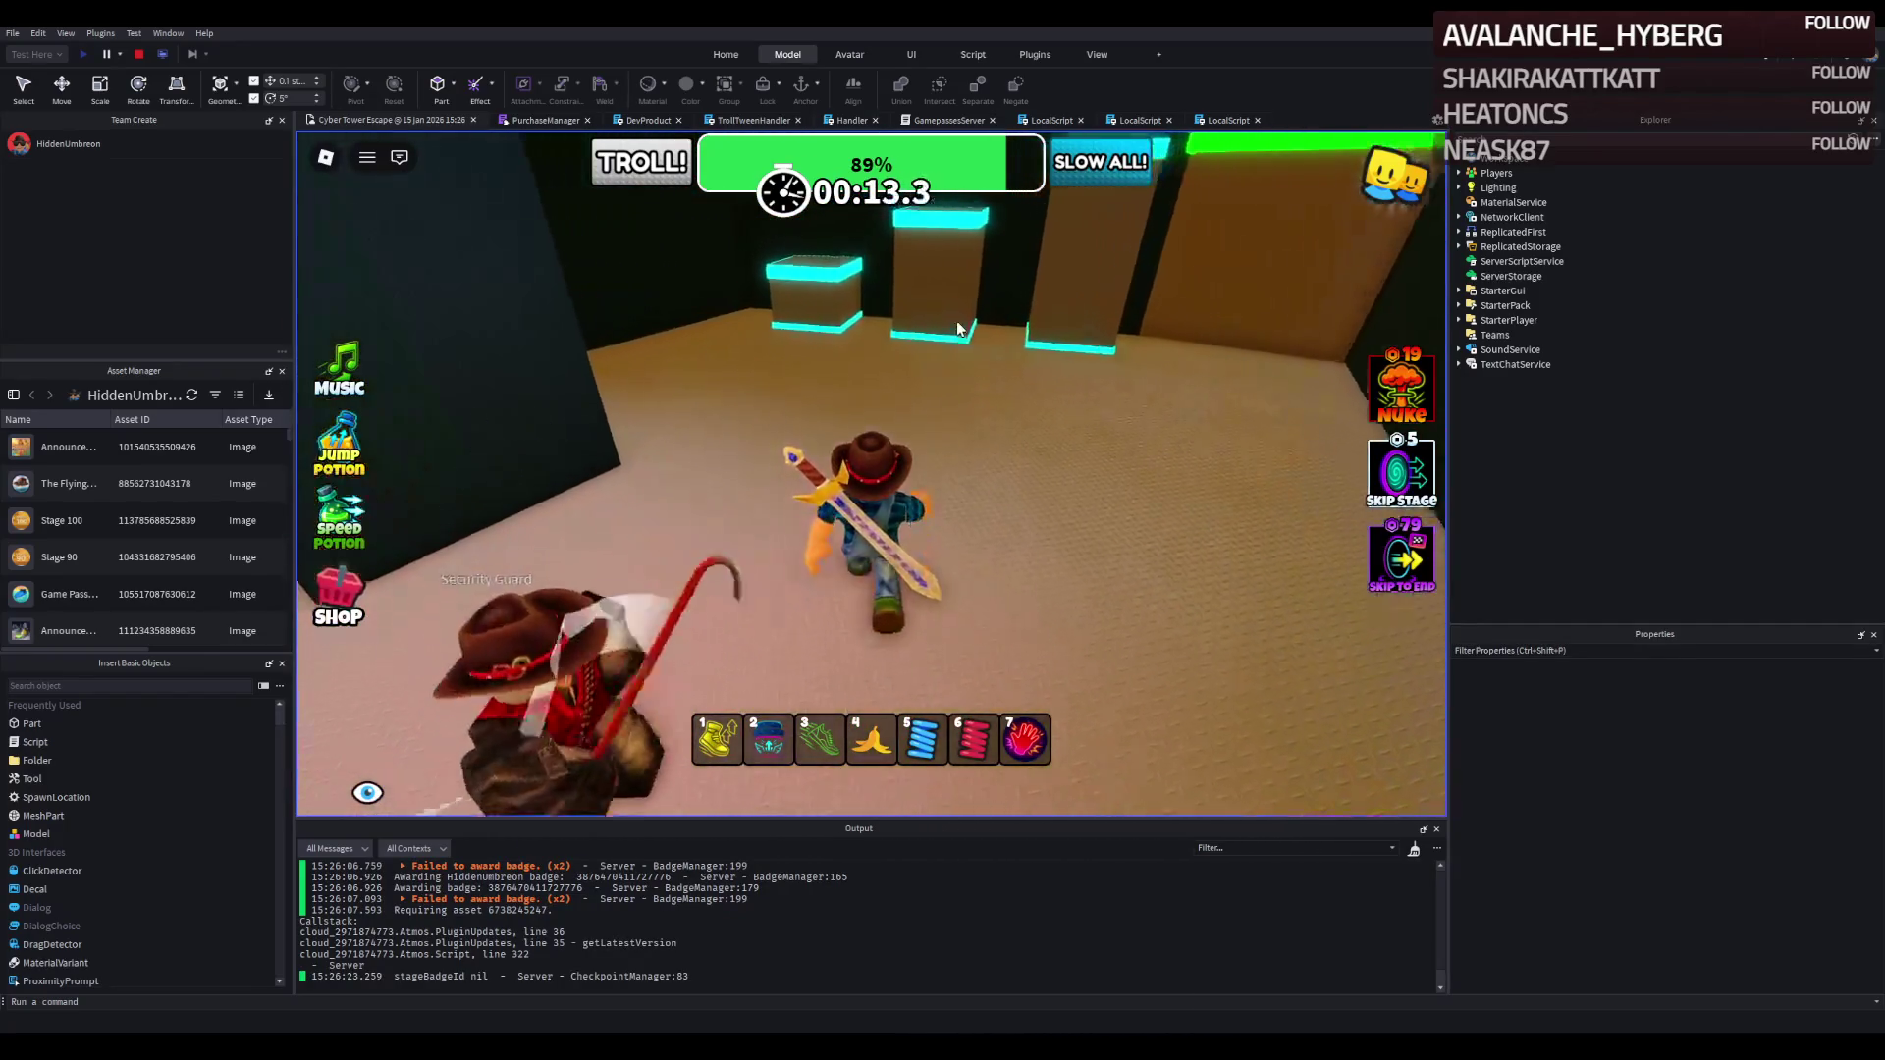
key(w)
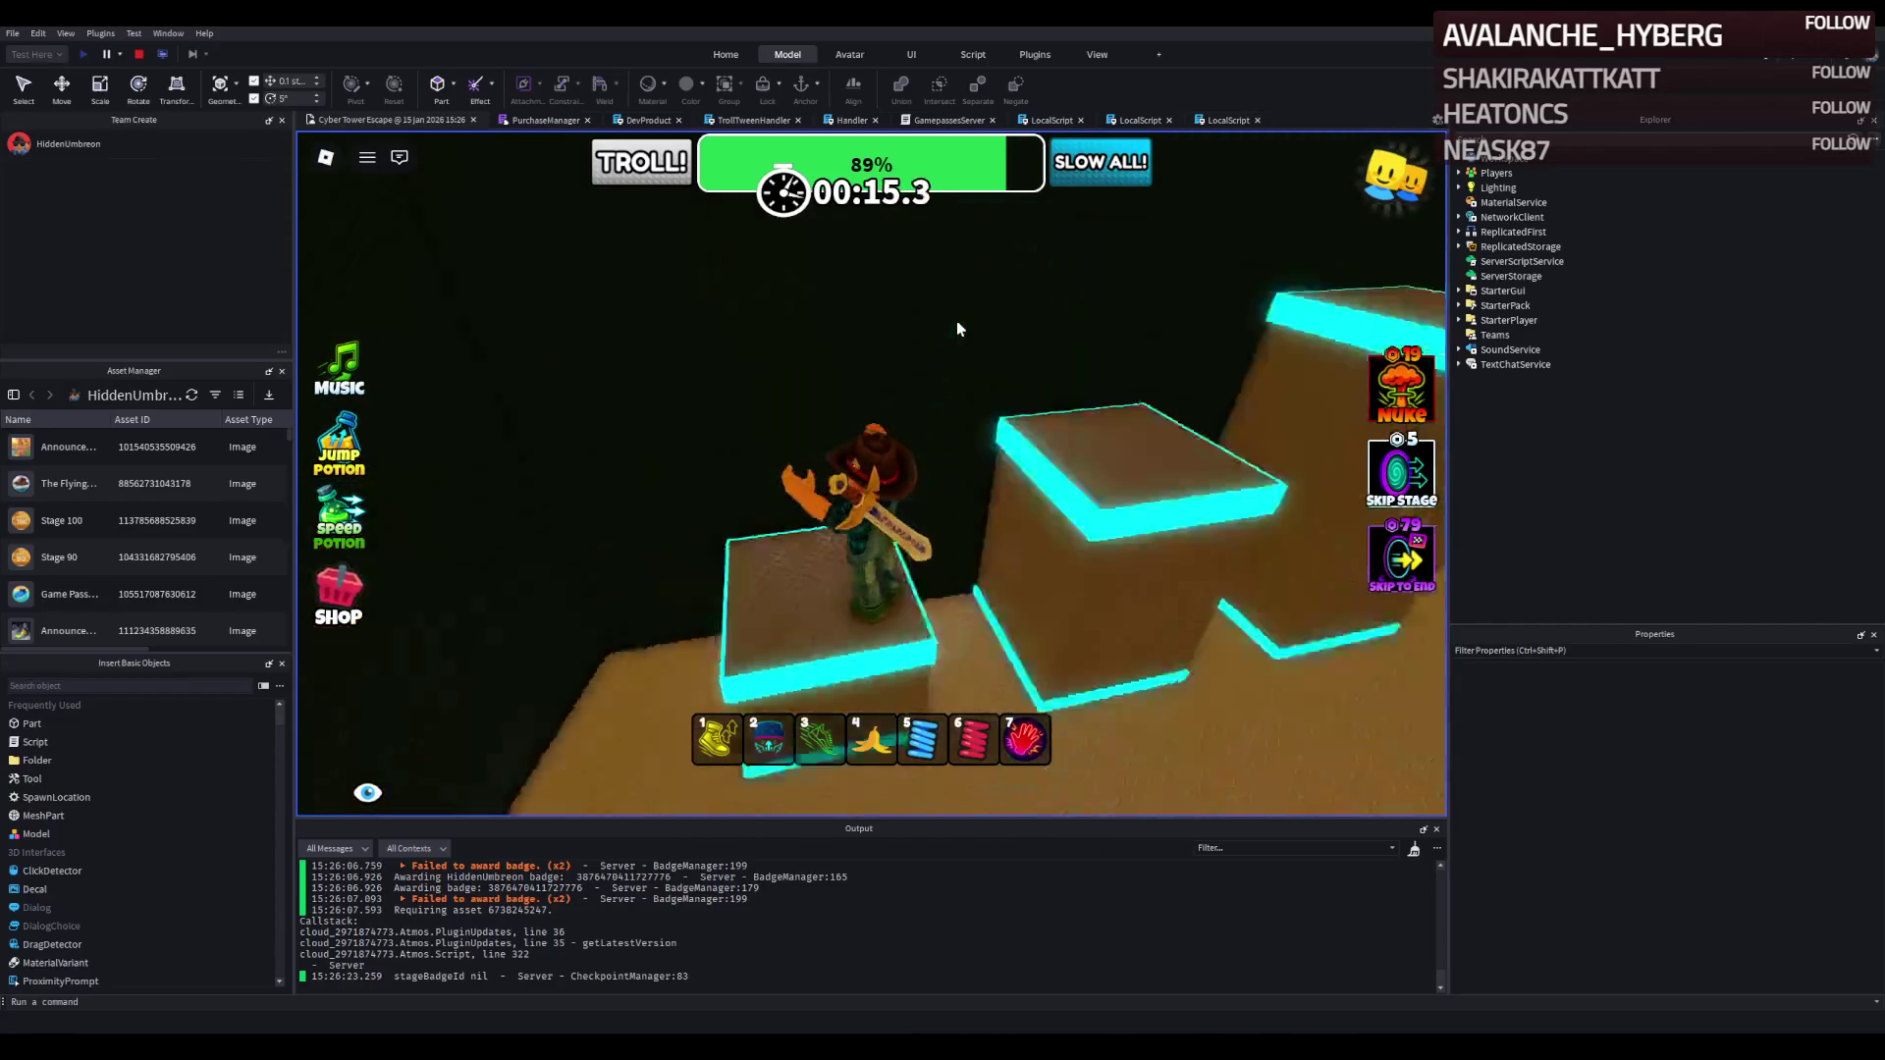
key(w)
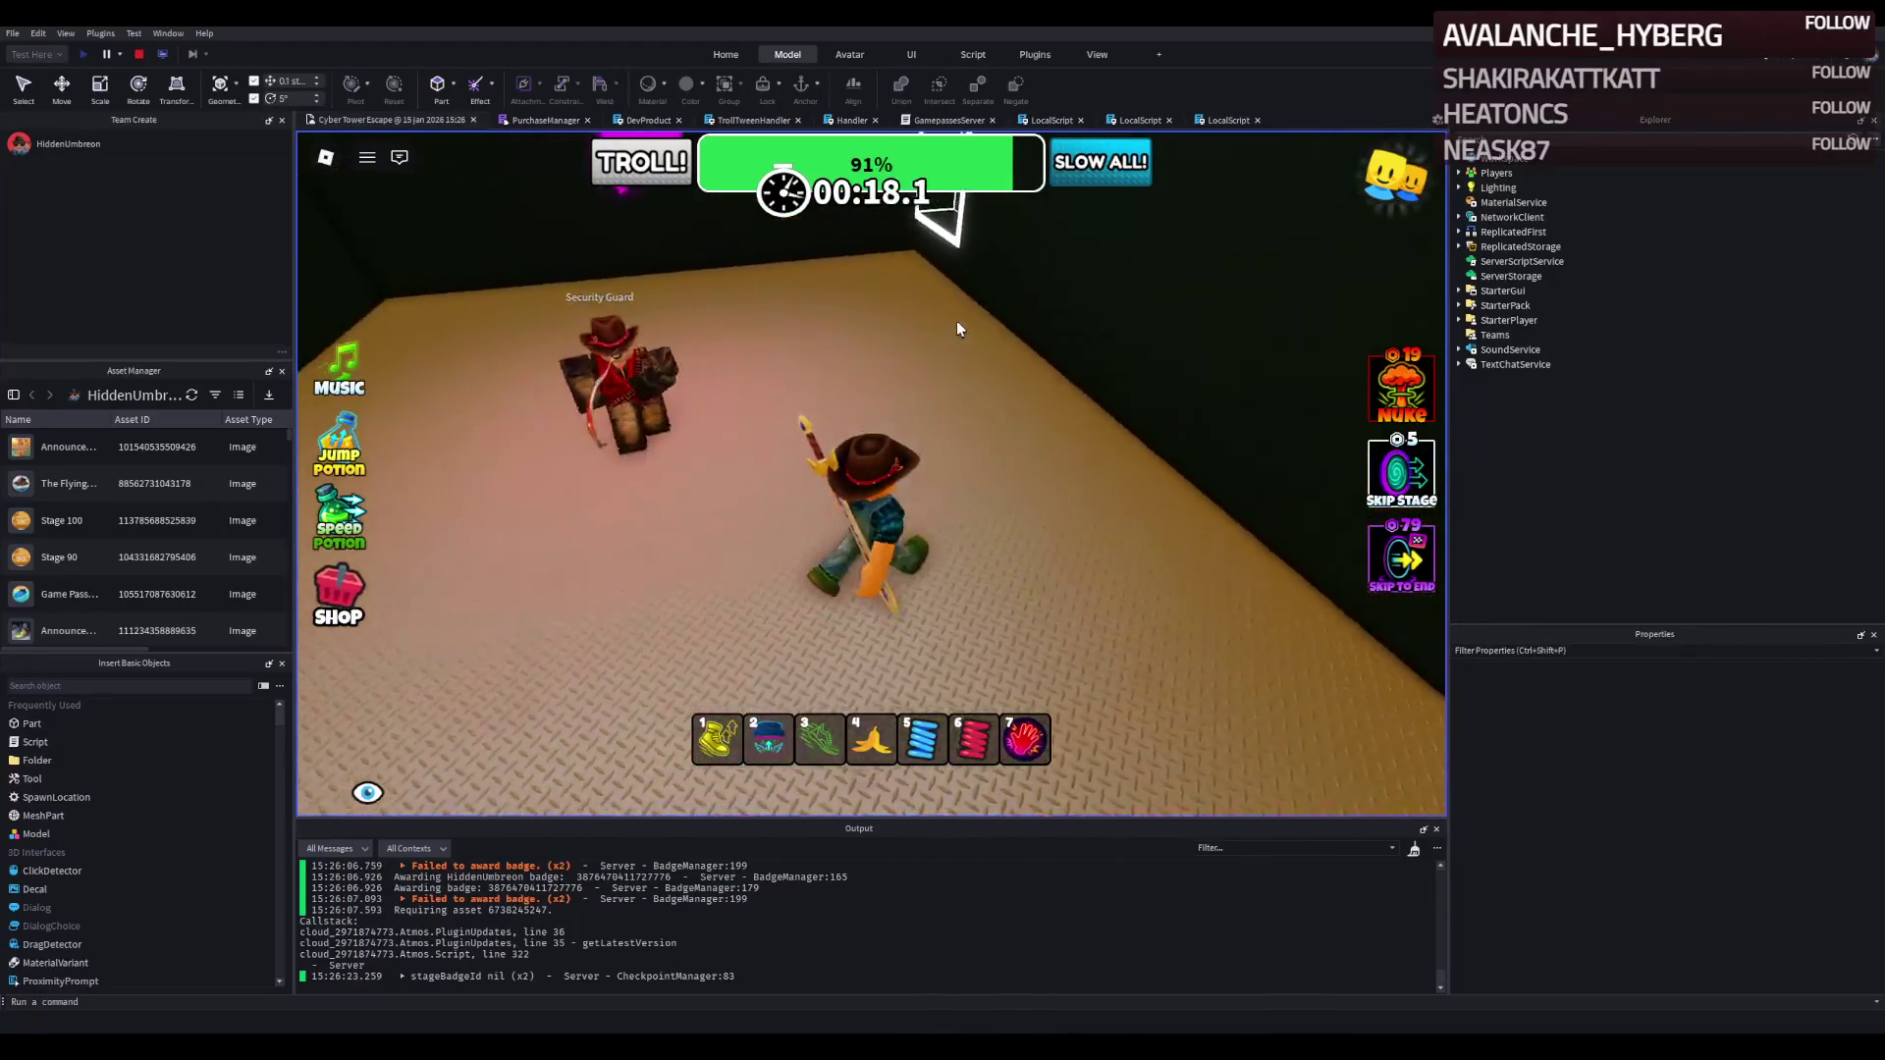
key(w)
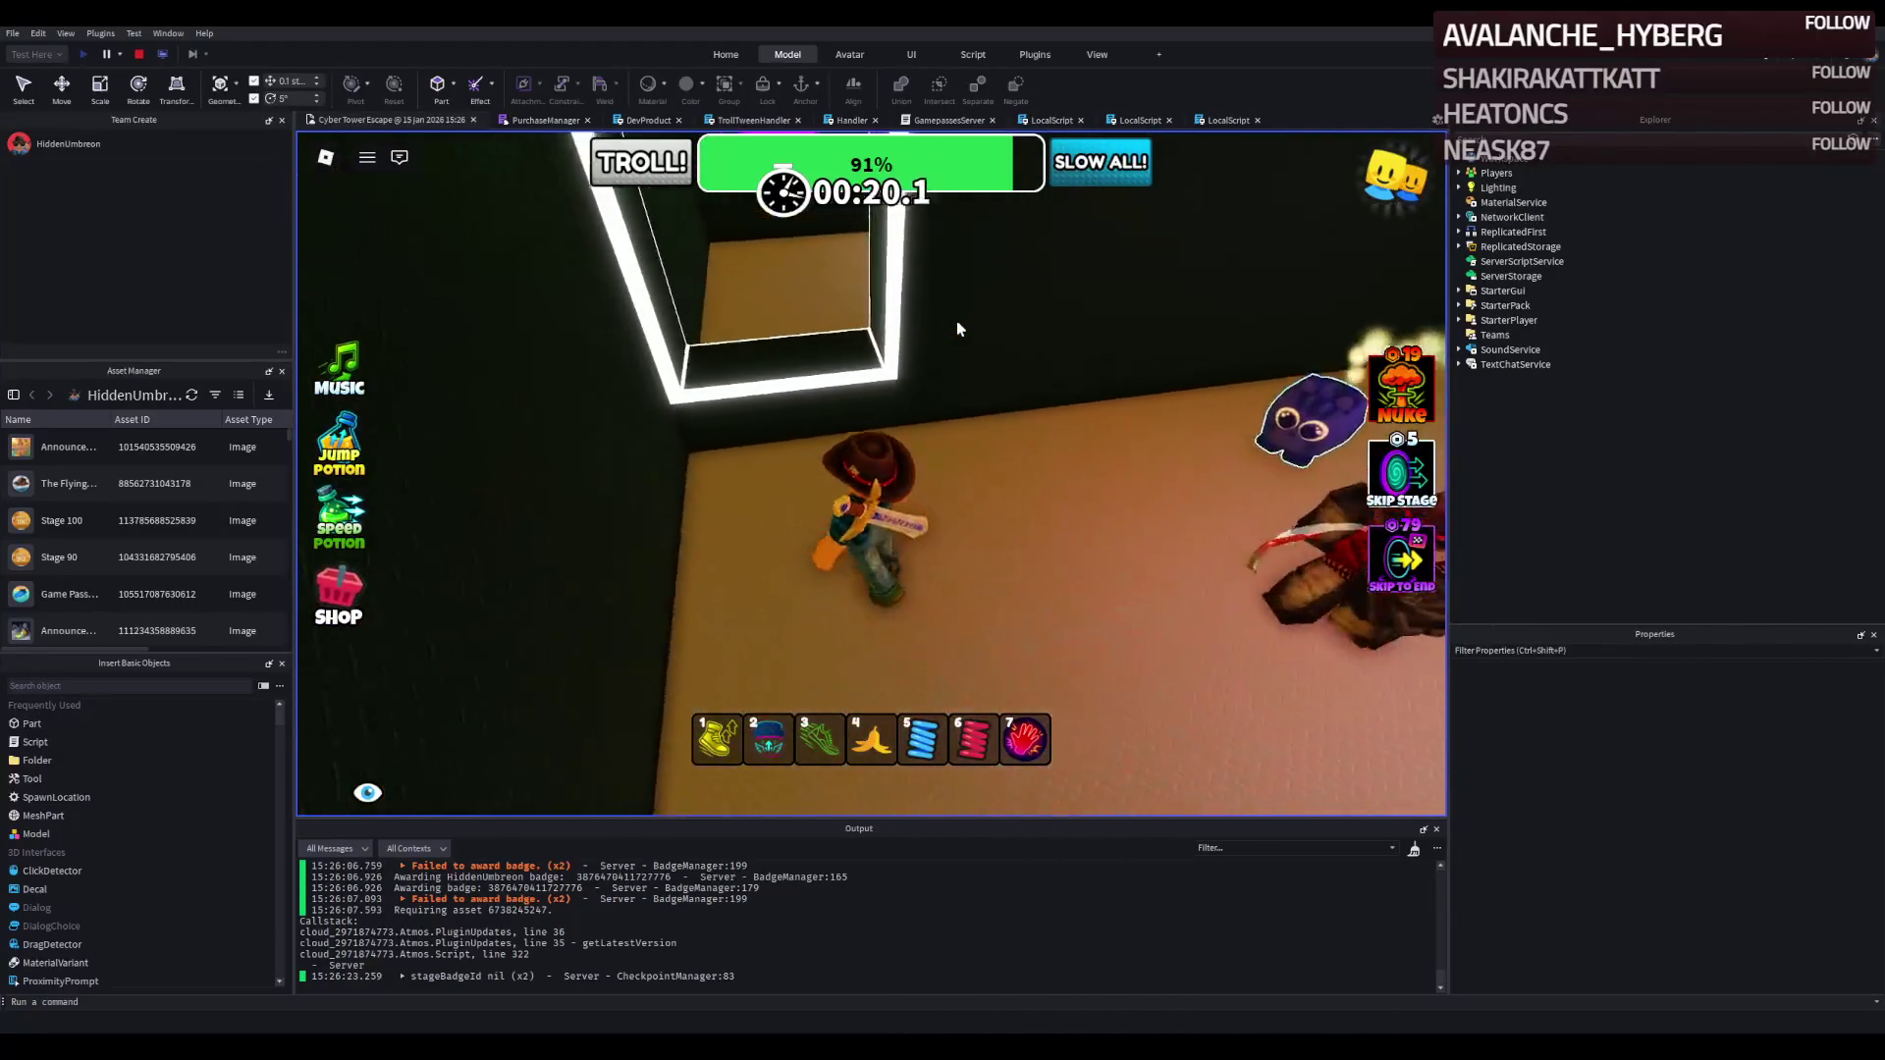
key(w)
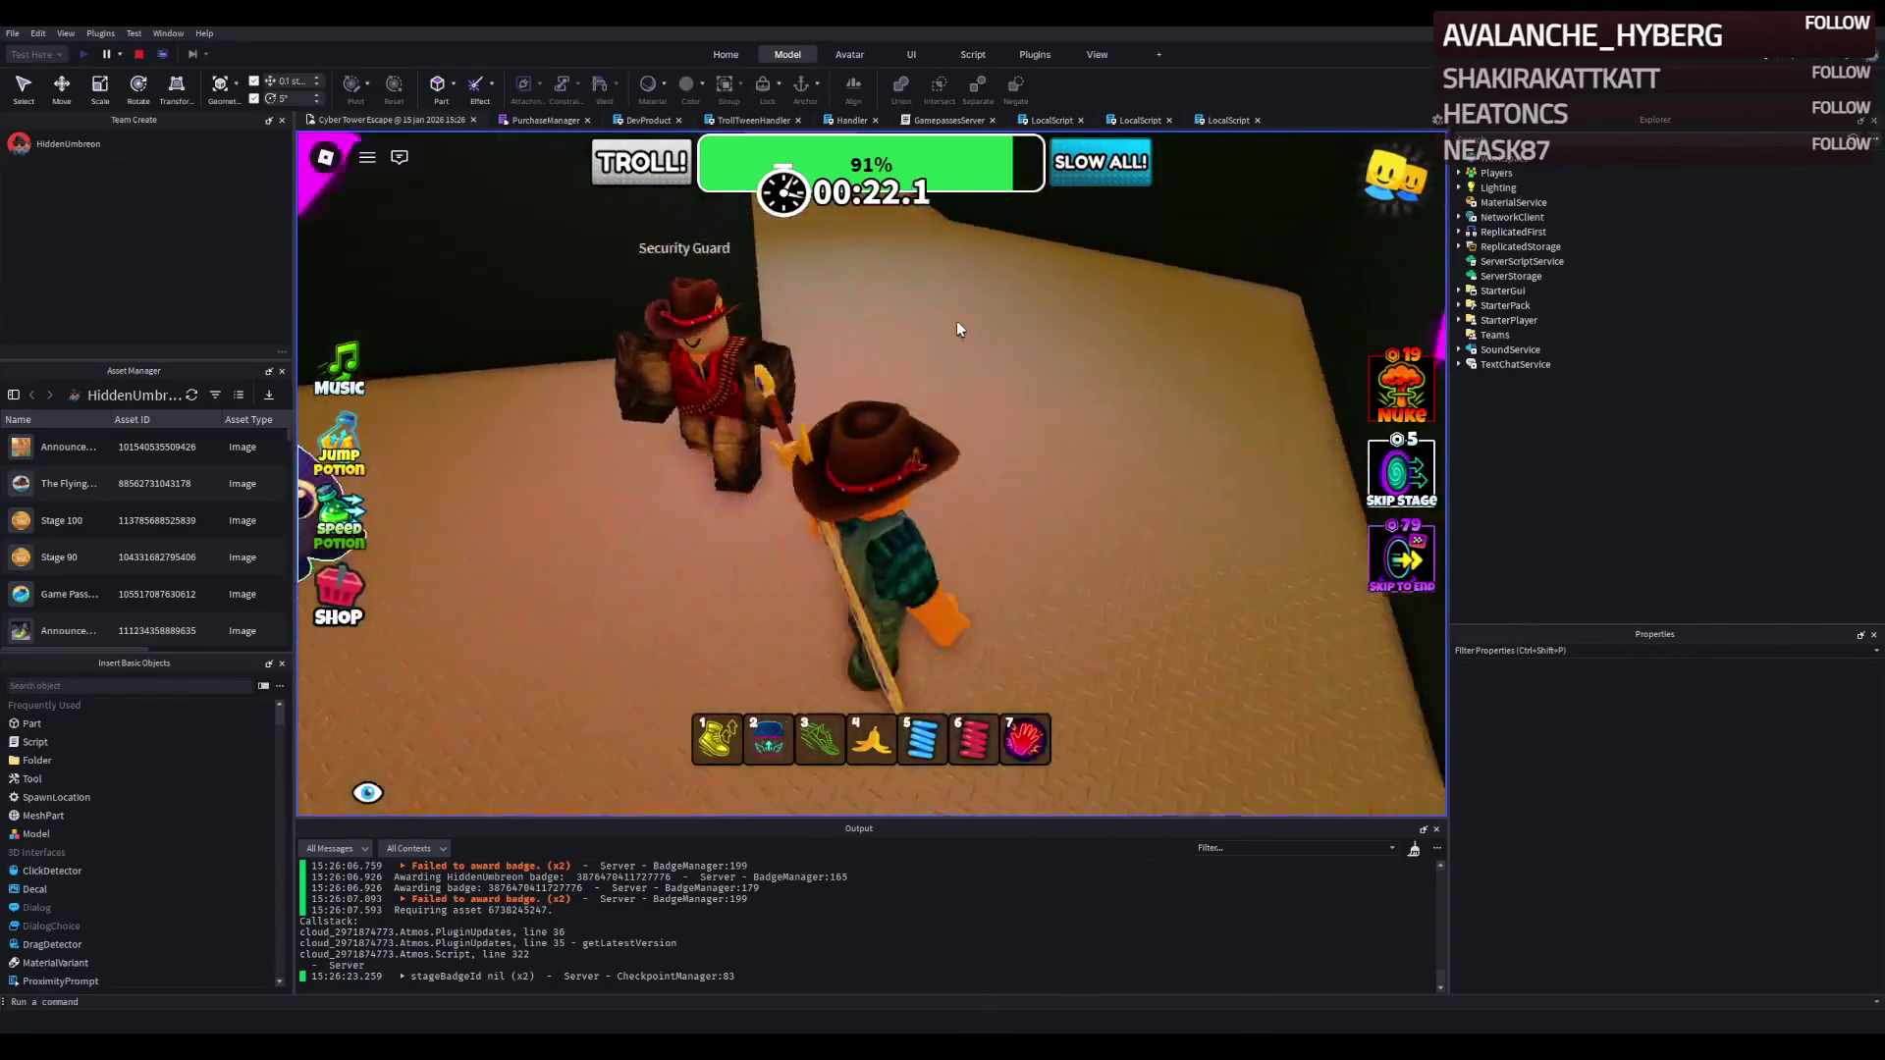
Cross the green and cyan platforms past swinging bars to the final checkpoint at 97%.
key(w)
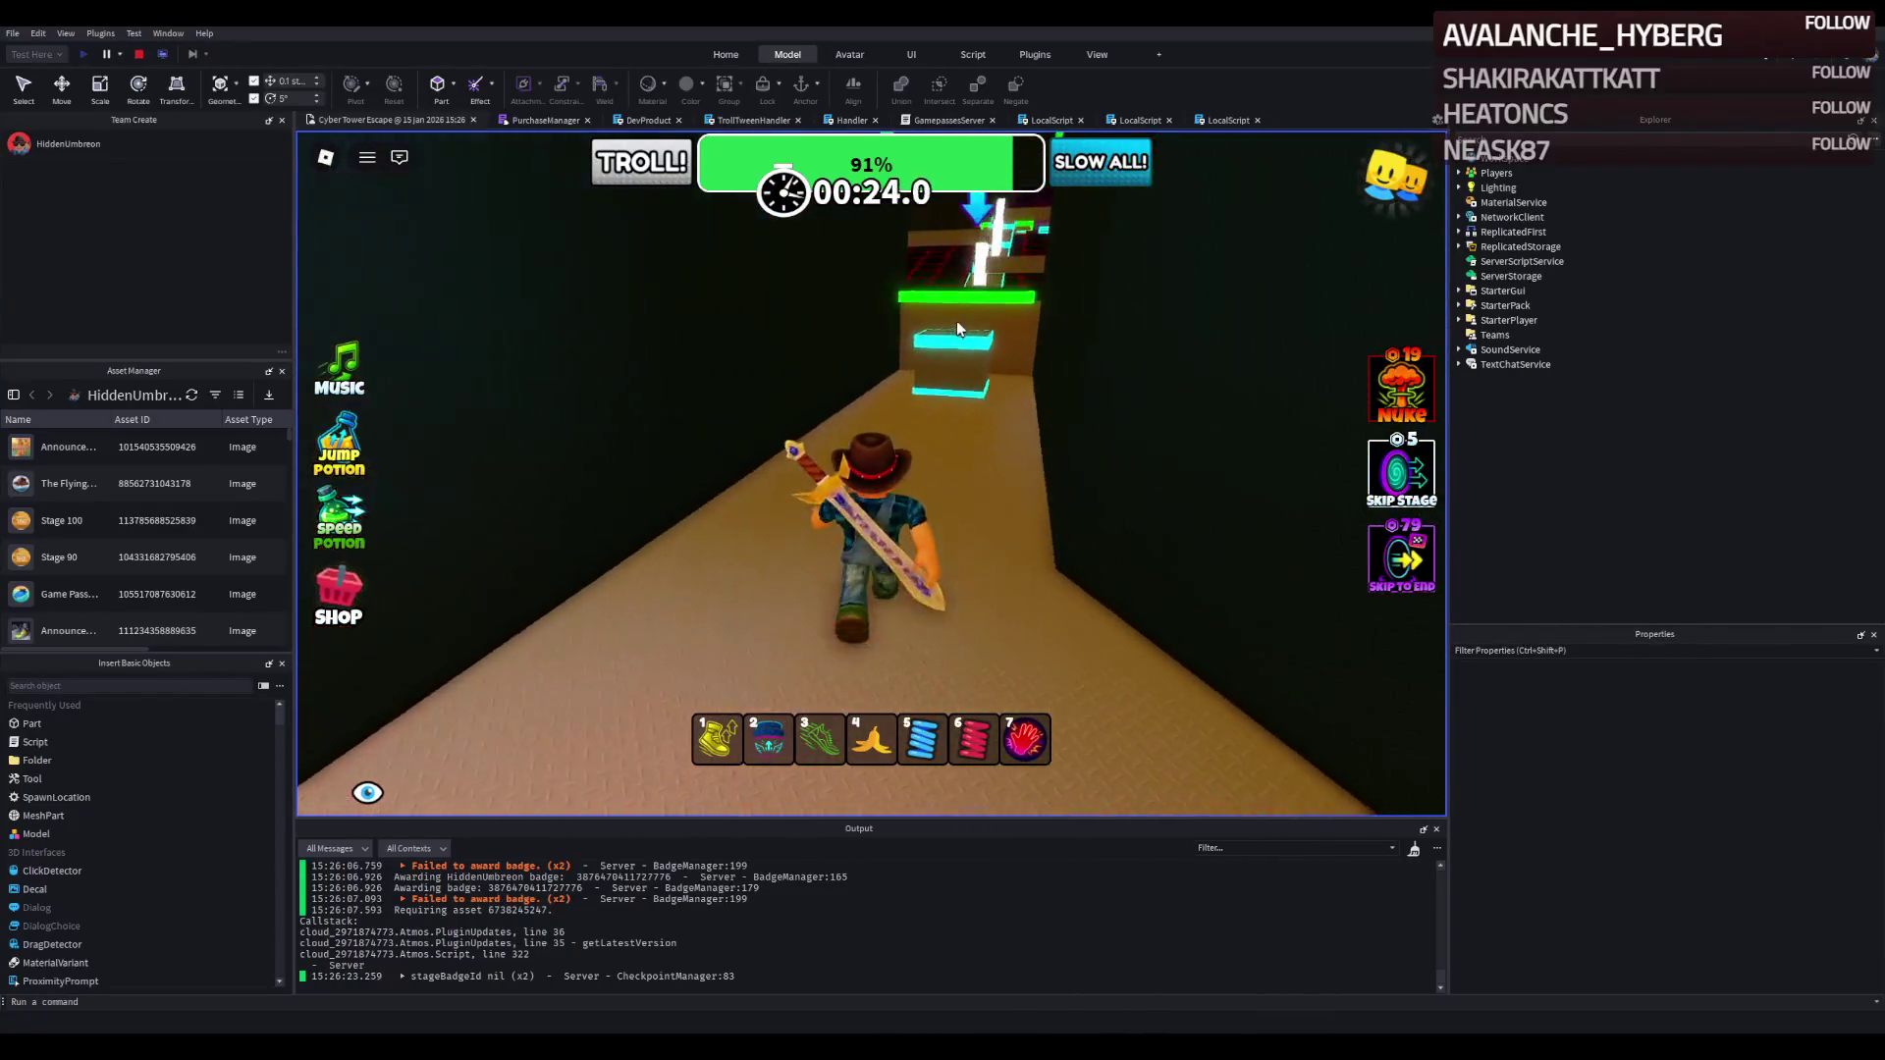
key(w)
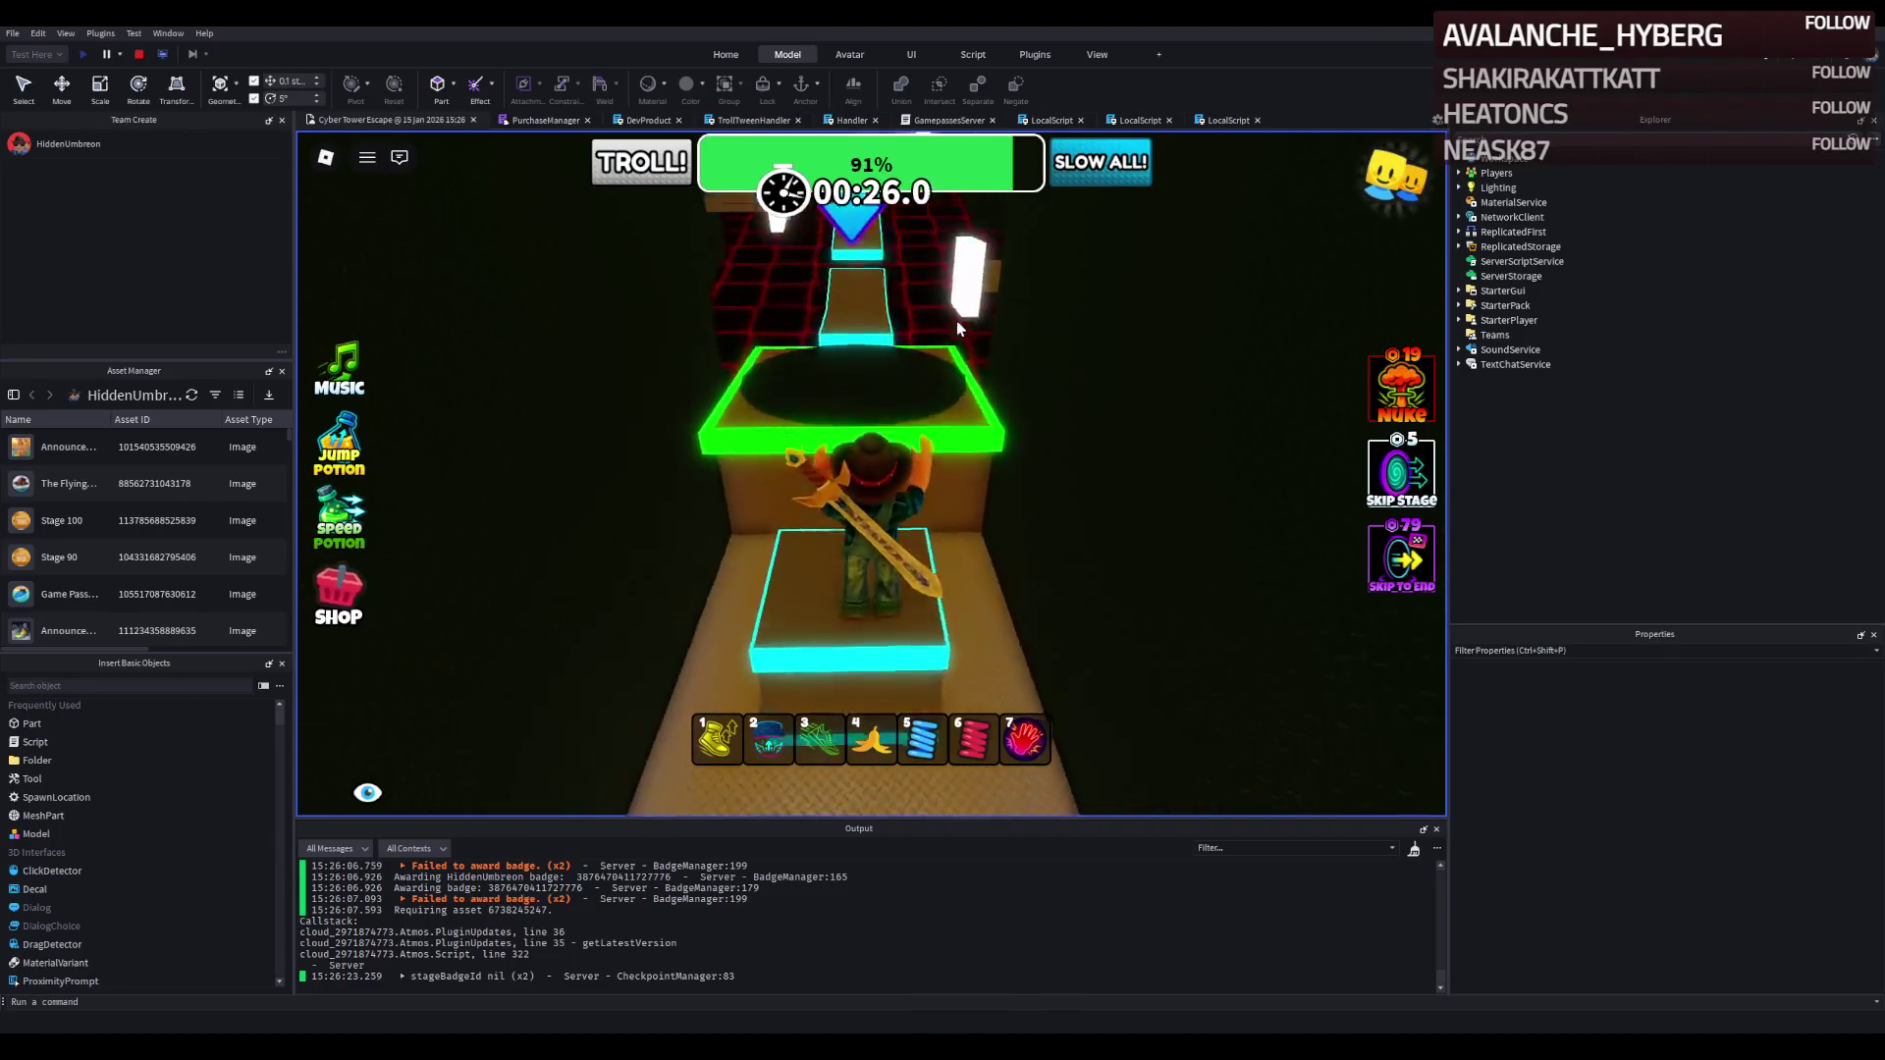
key(w)
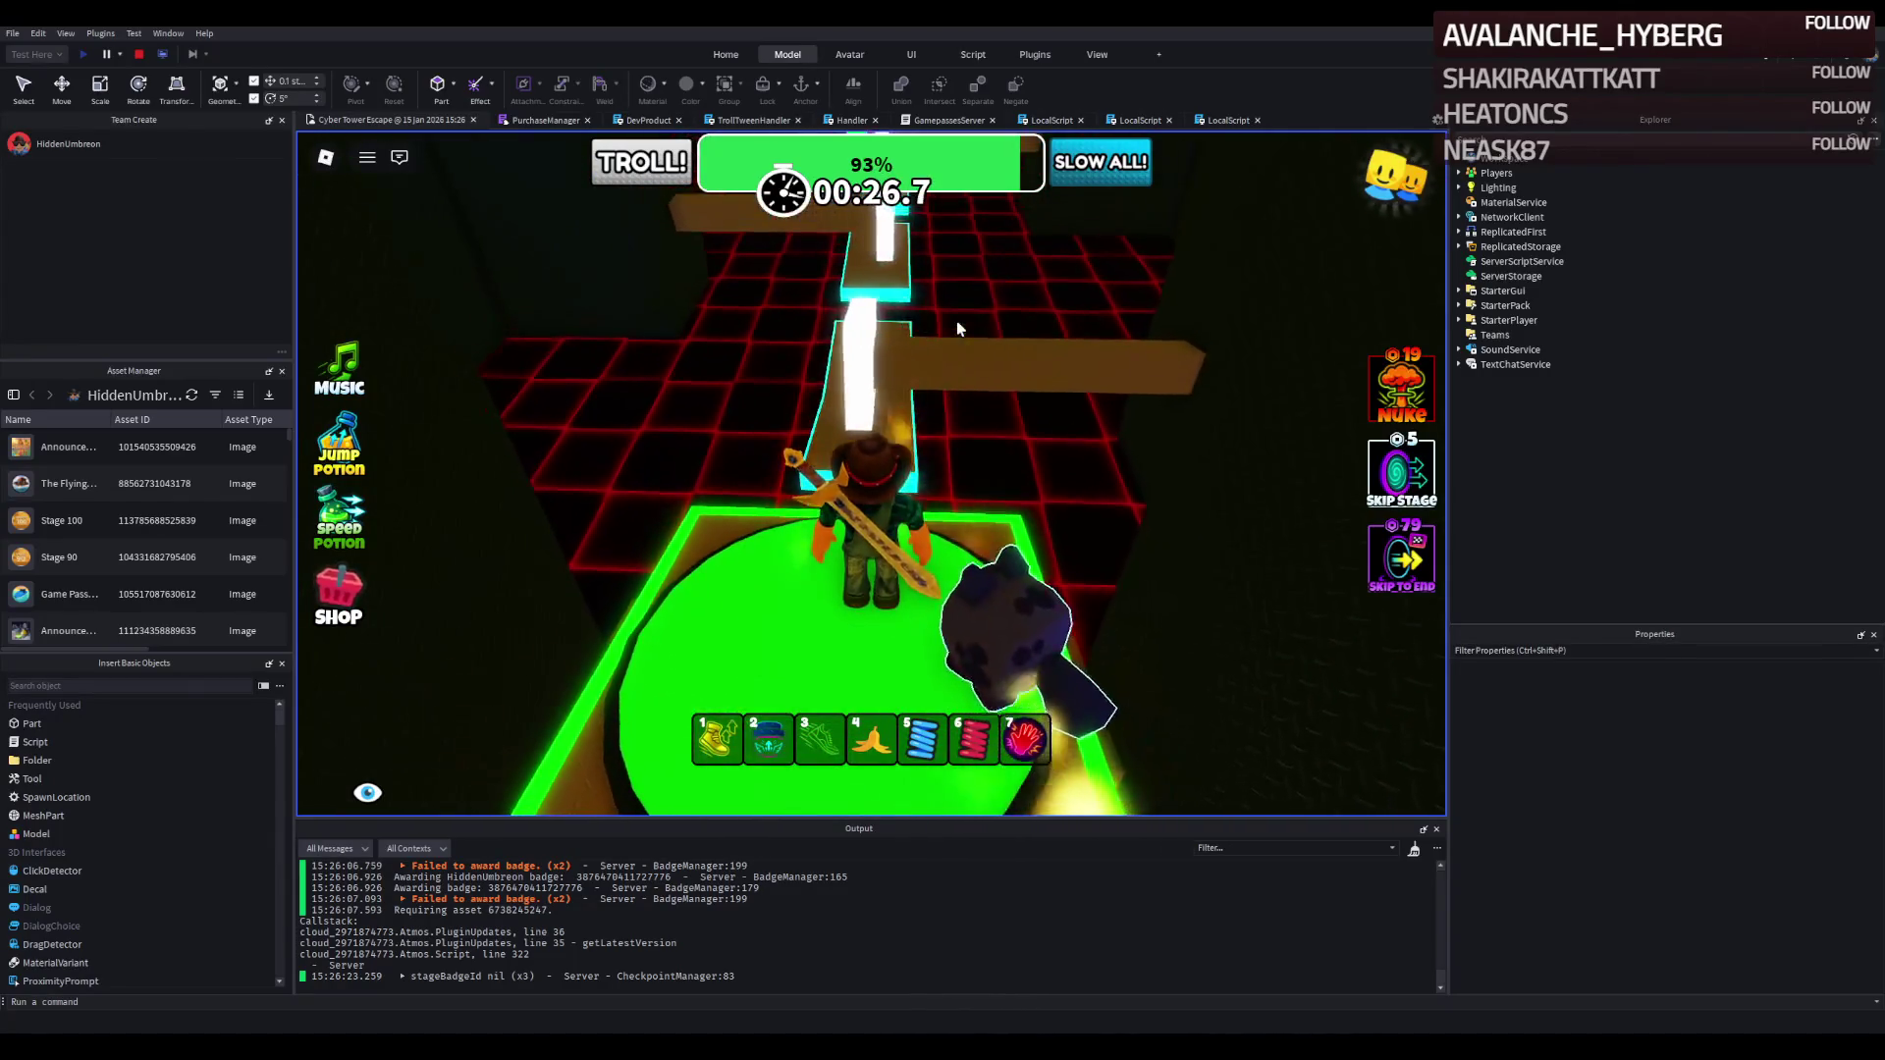
key(w)
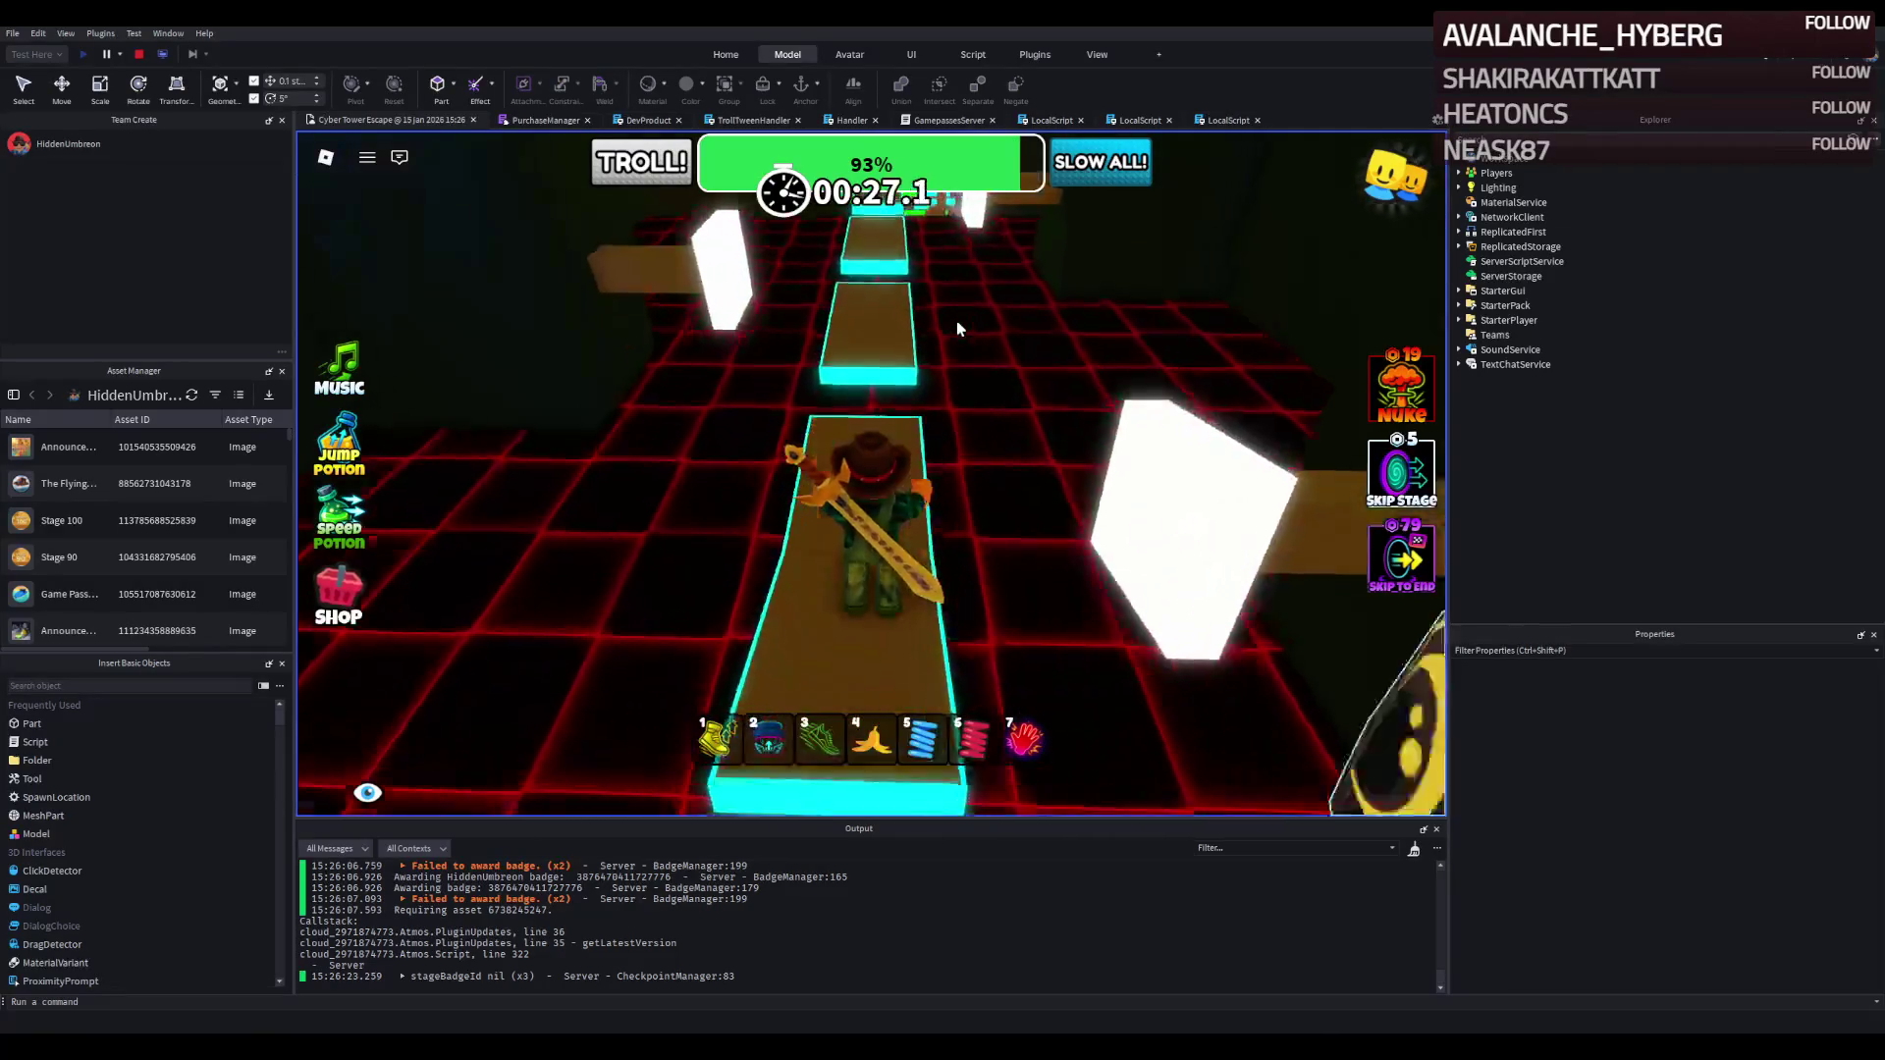
key(w)
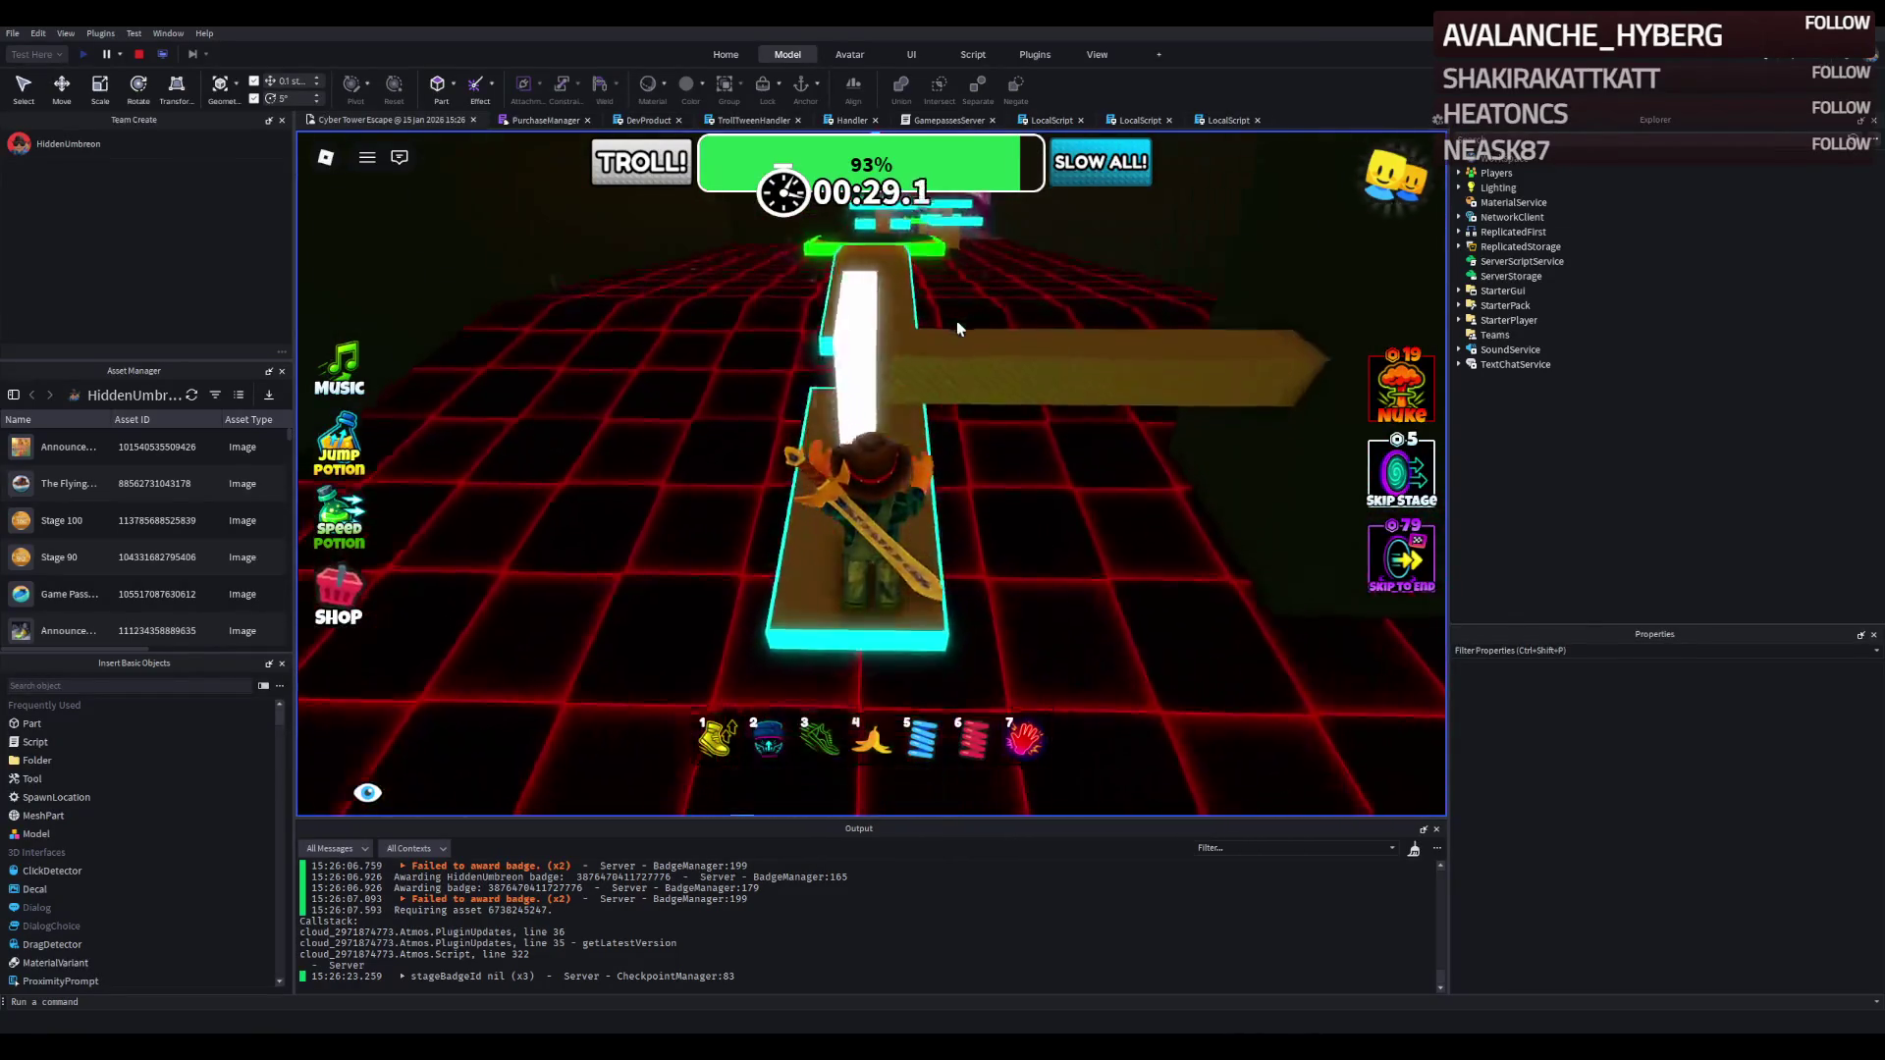
key(w)
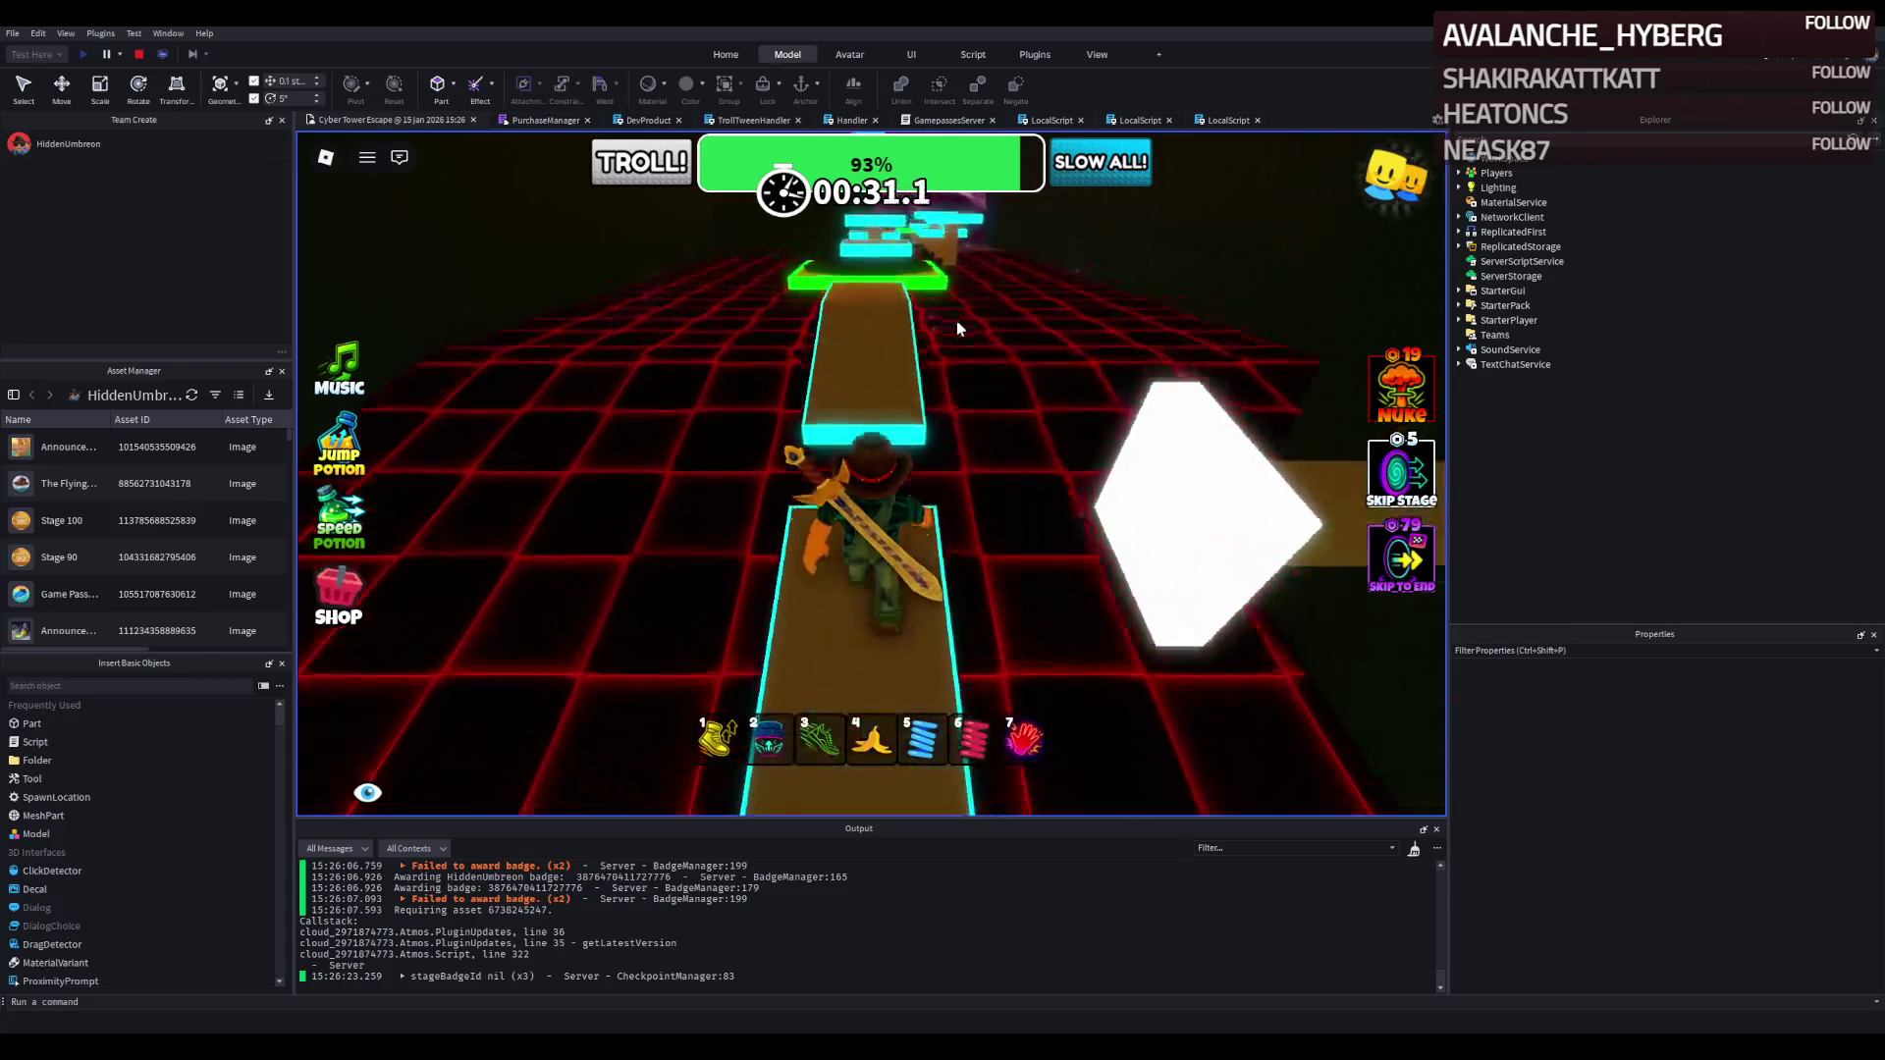
key(w)
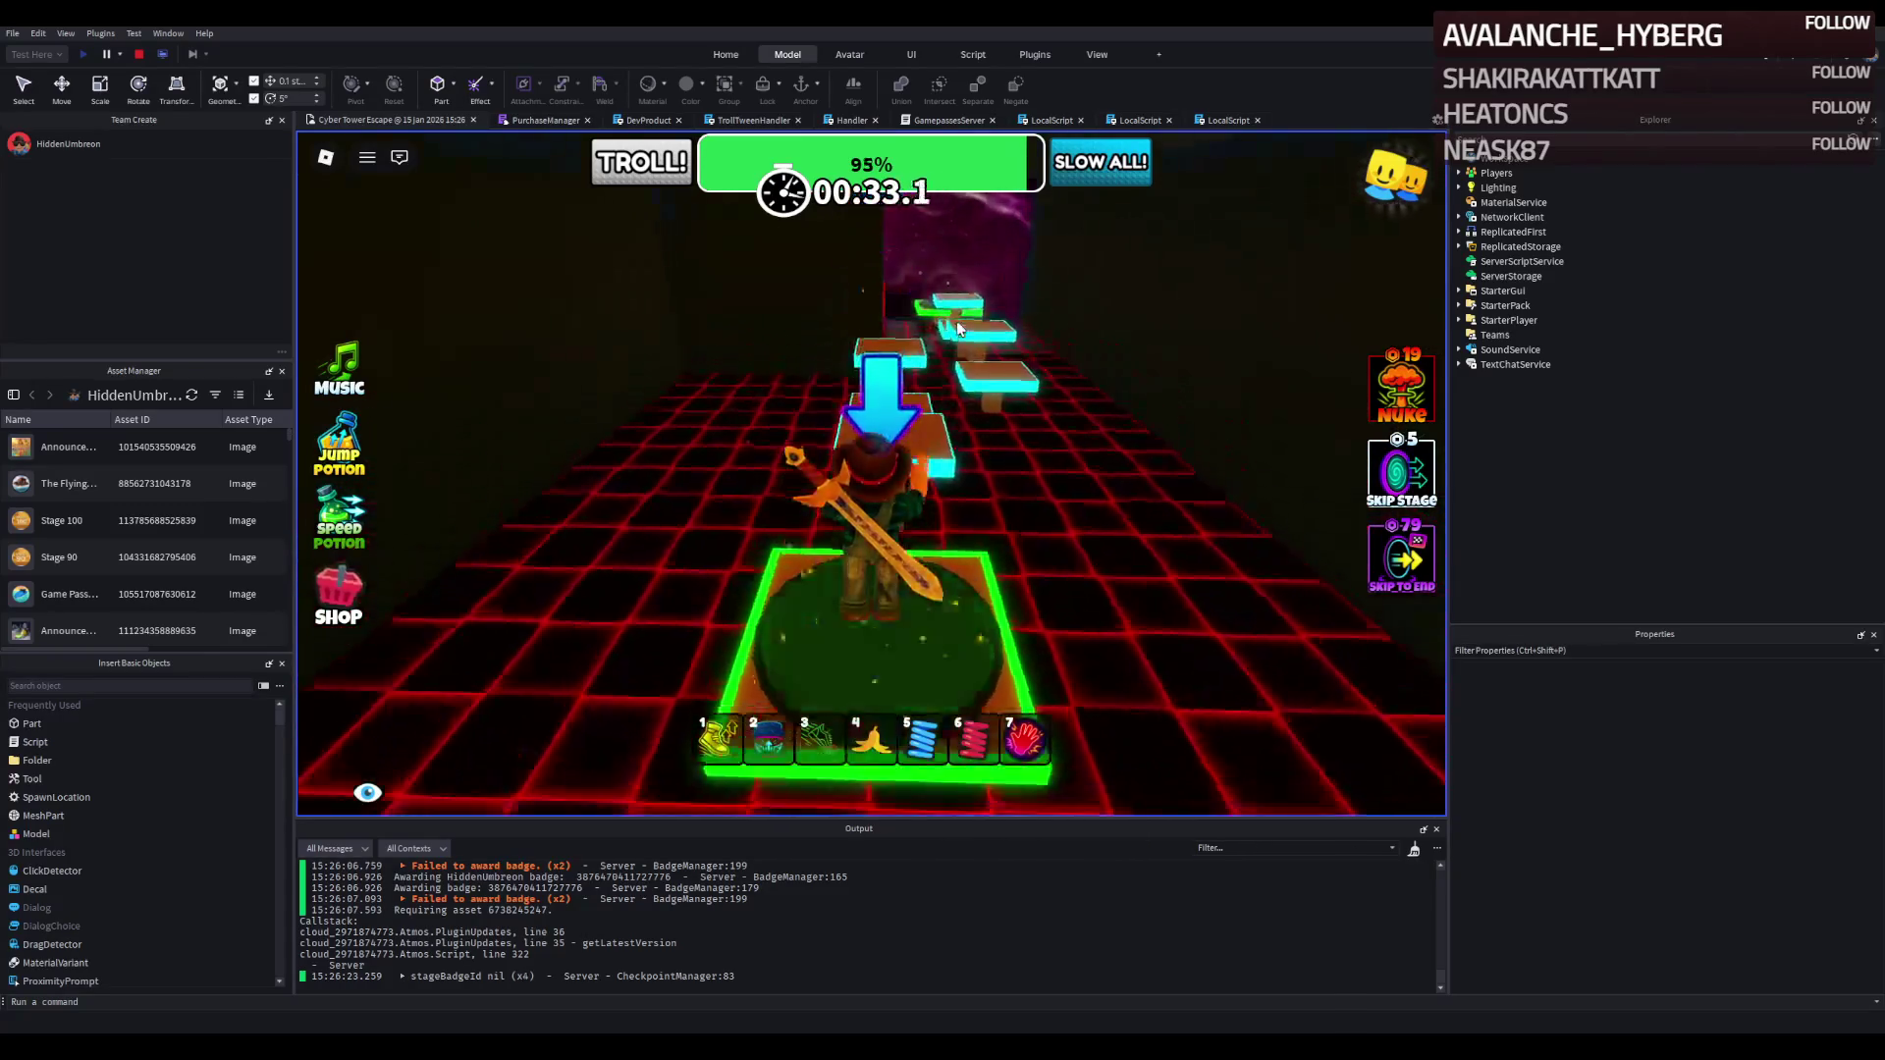
key(w)
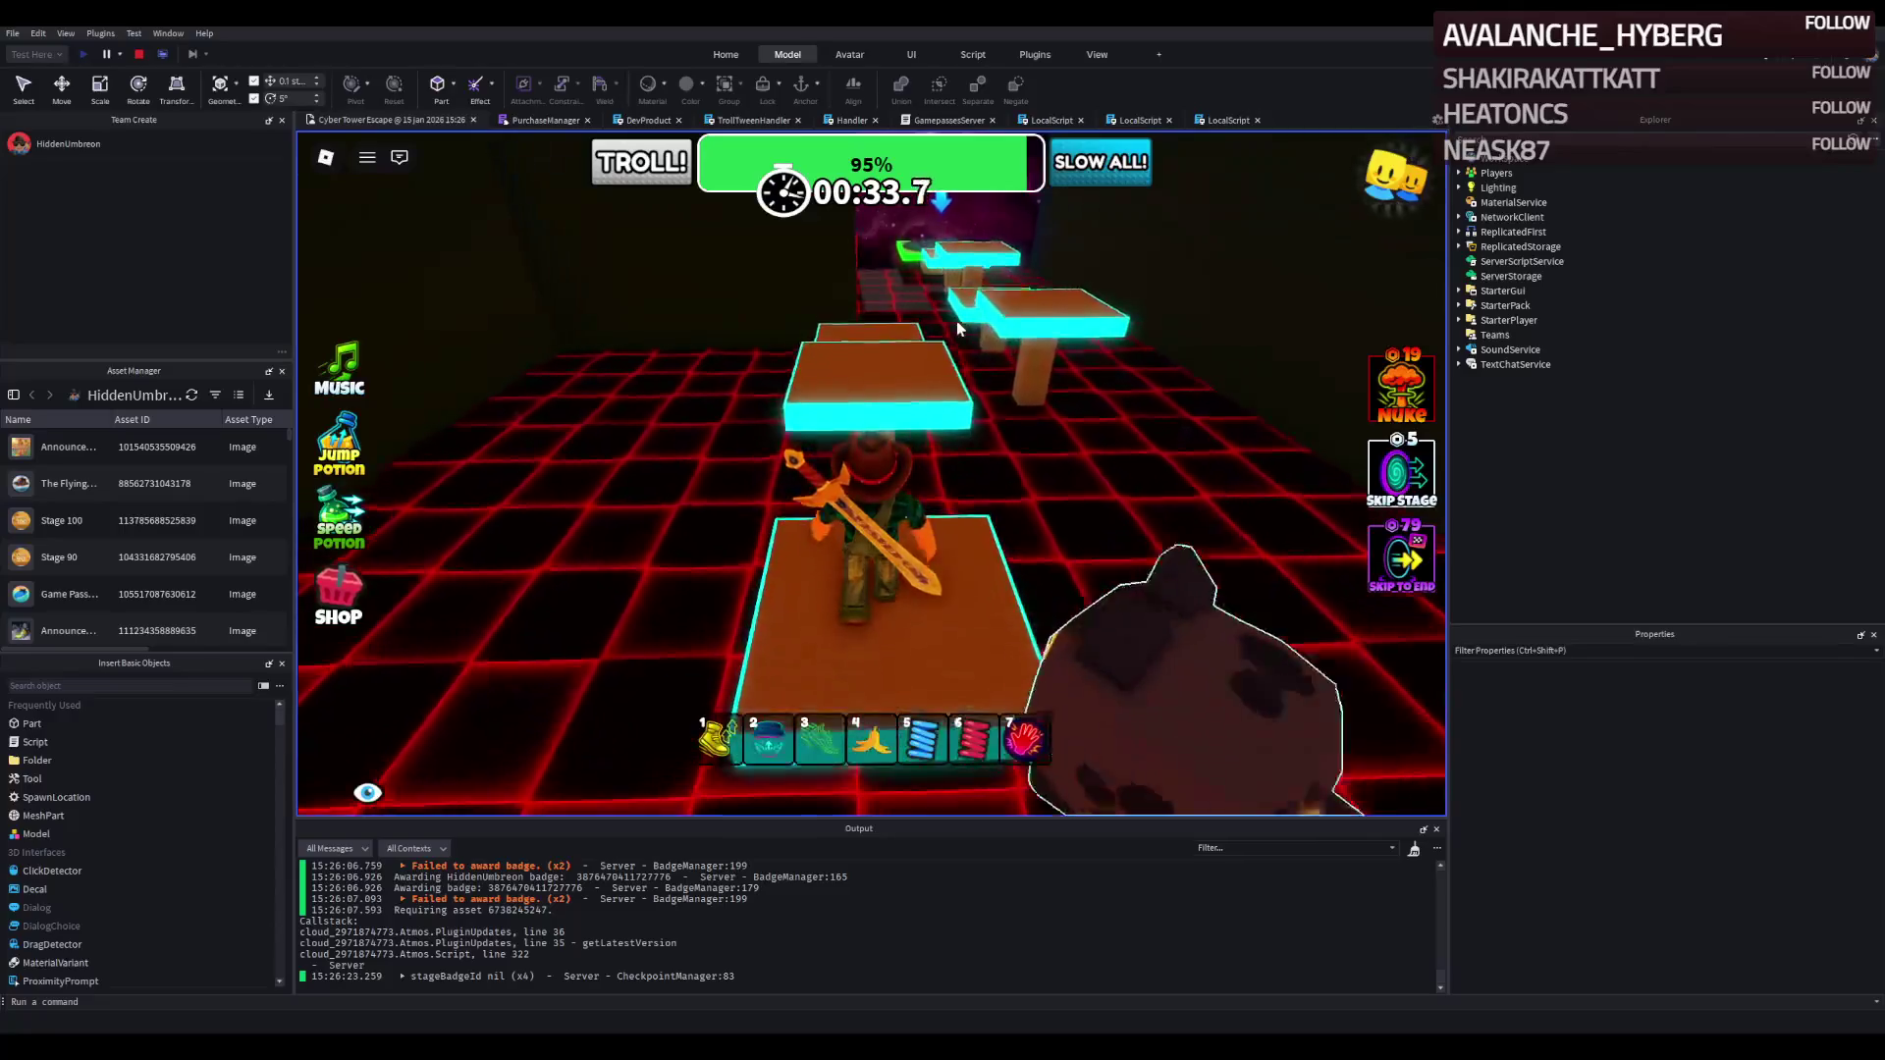
key(w)
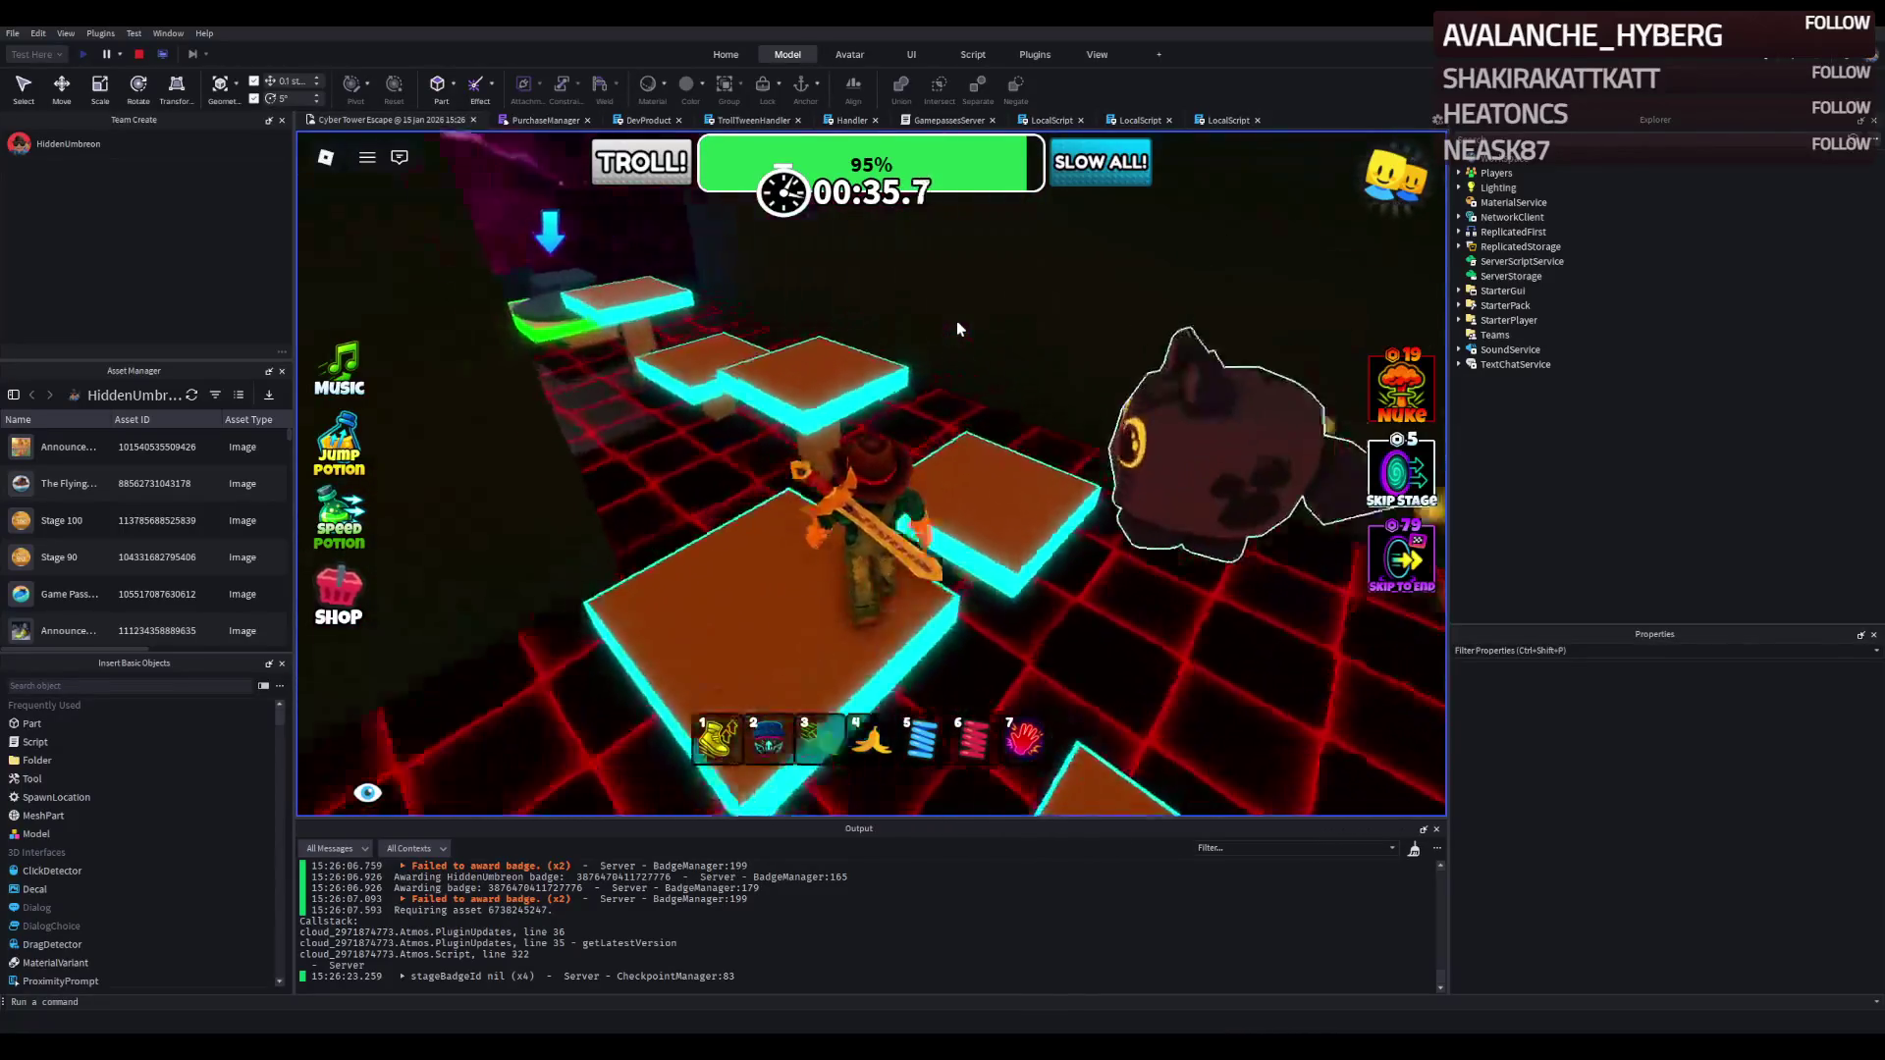
key(w)
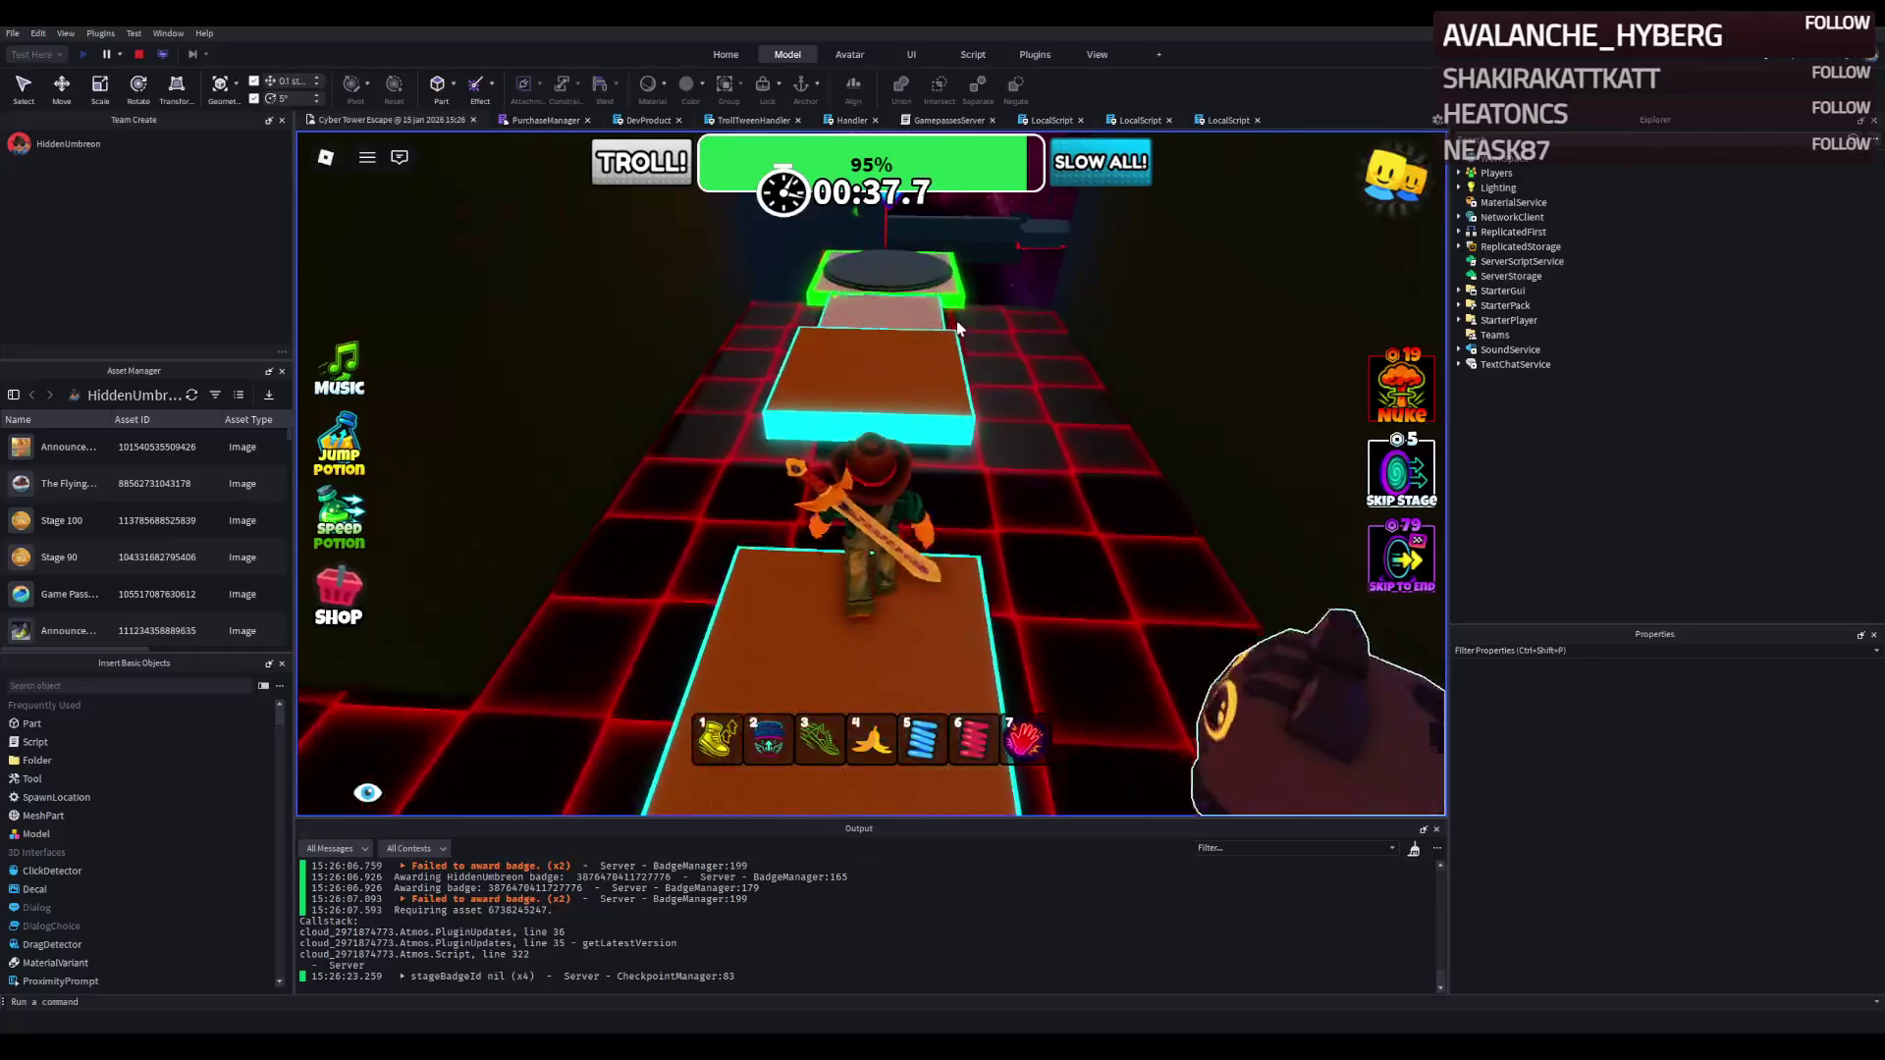
key(w)
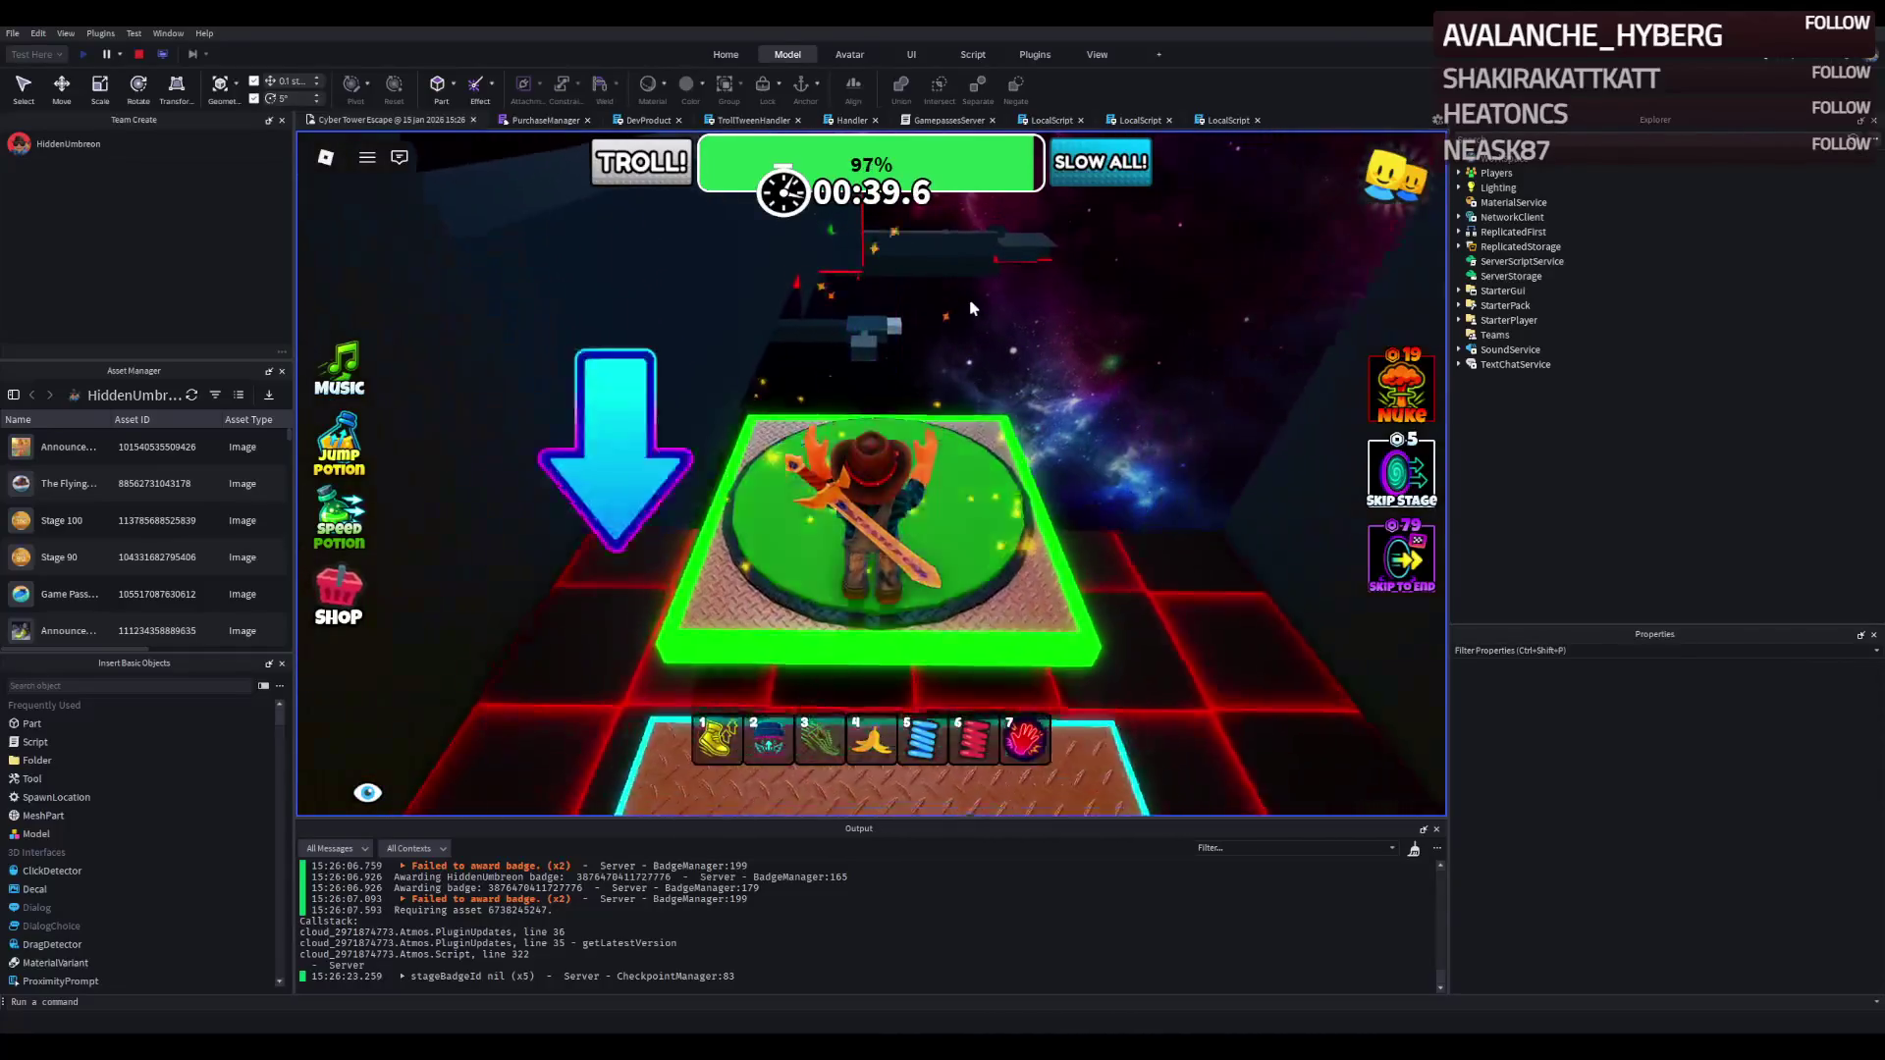
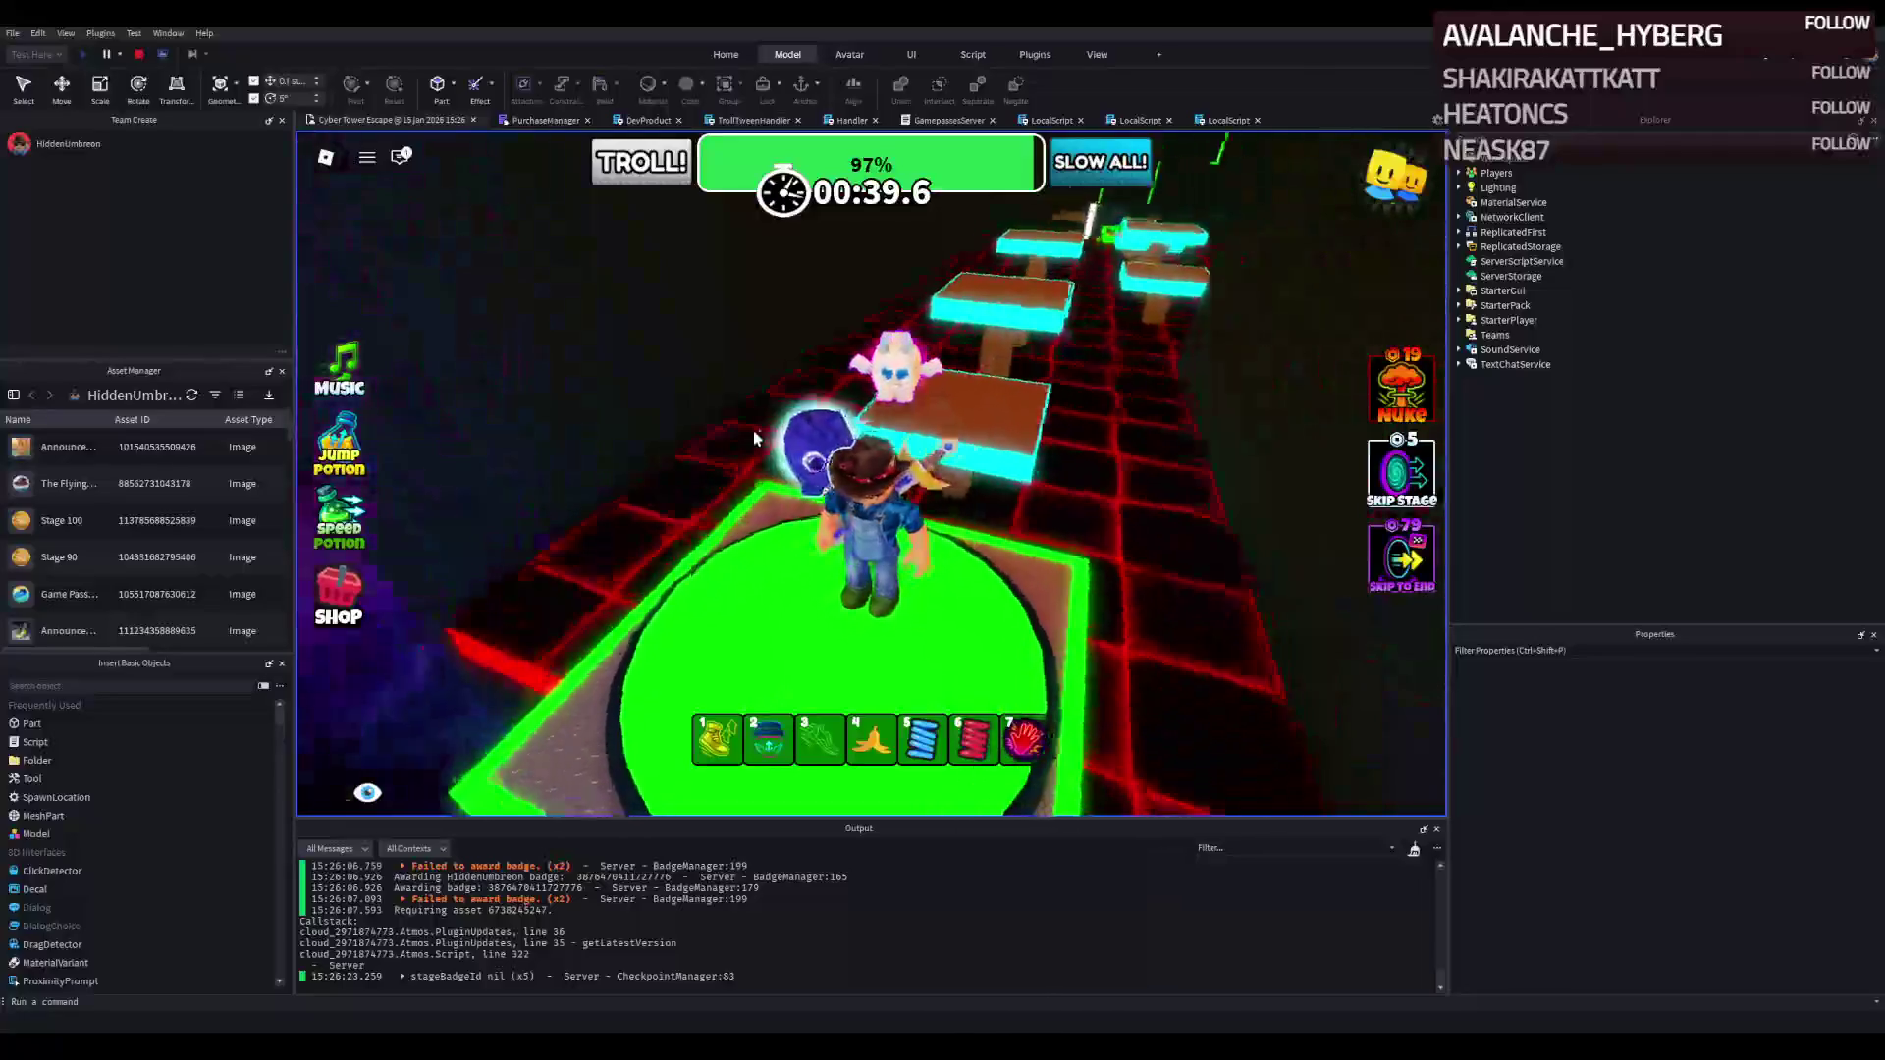
Stop the running playtest to return to edit mode.
click(138, 55)
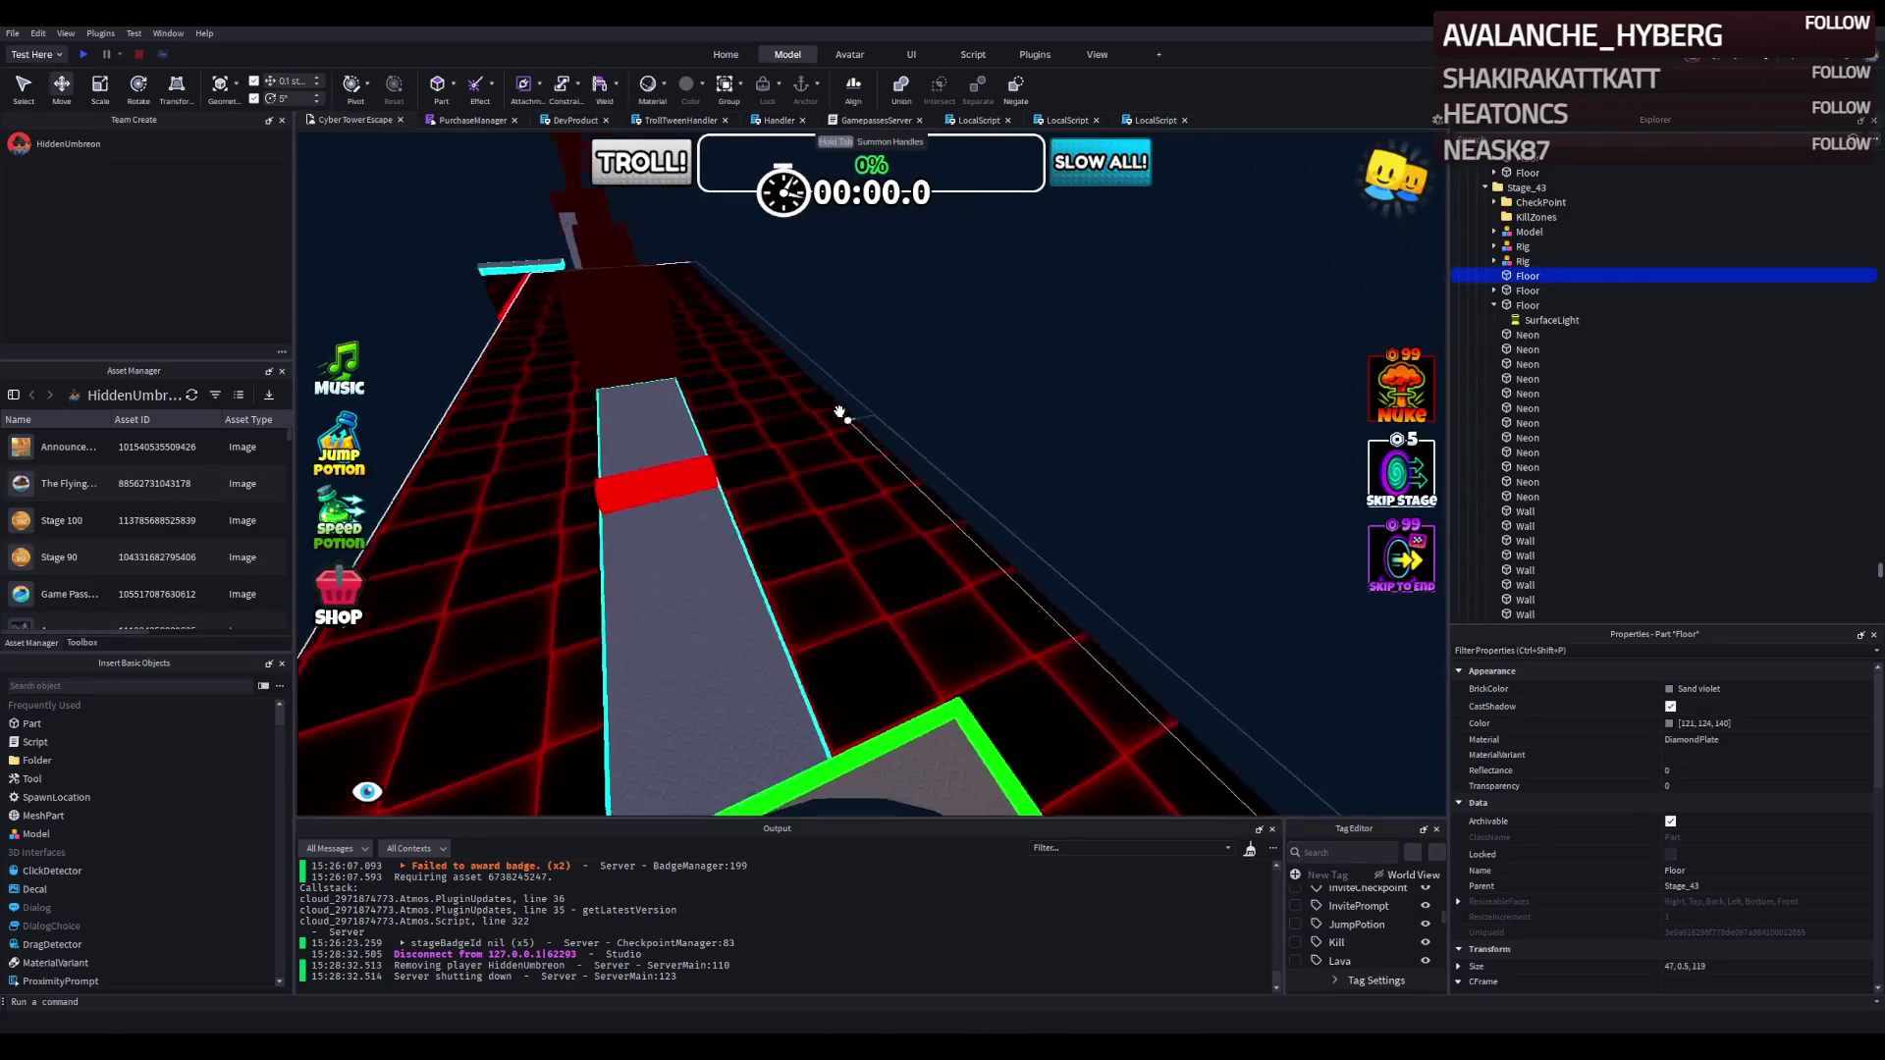
scroll(838, 411, down, 5)
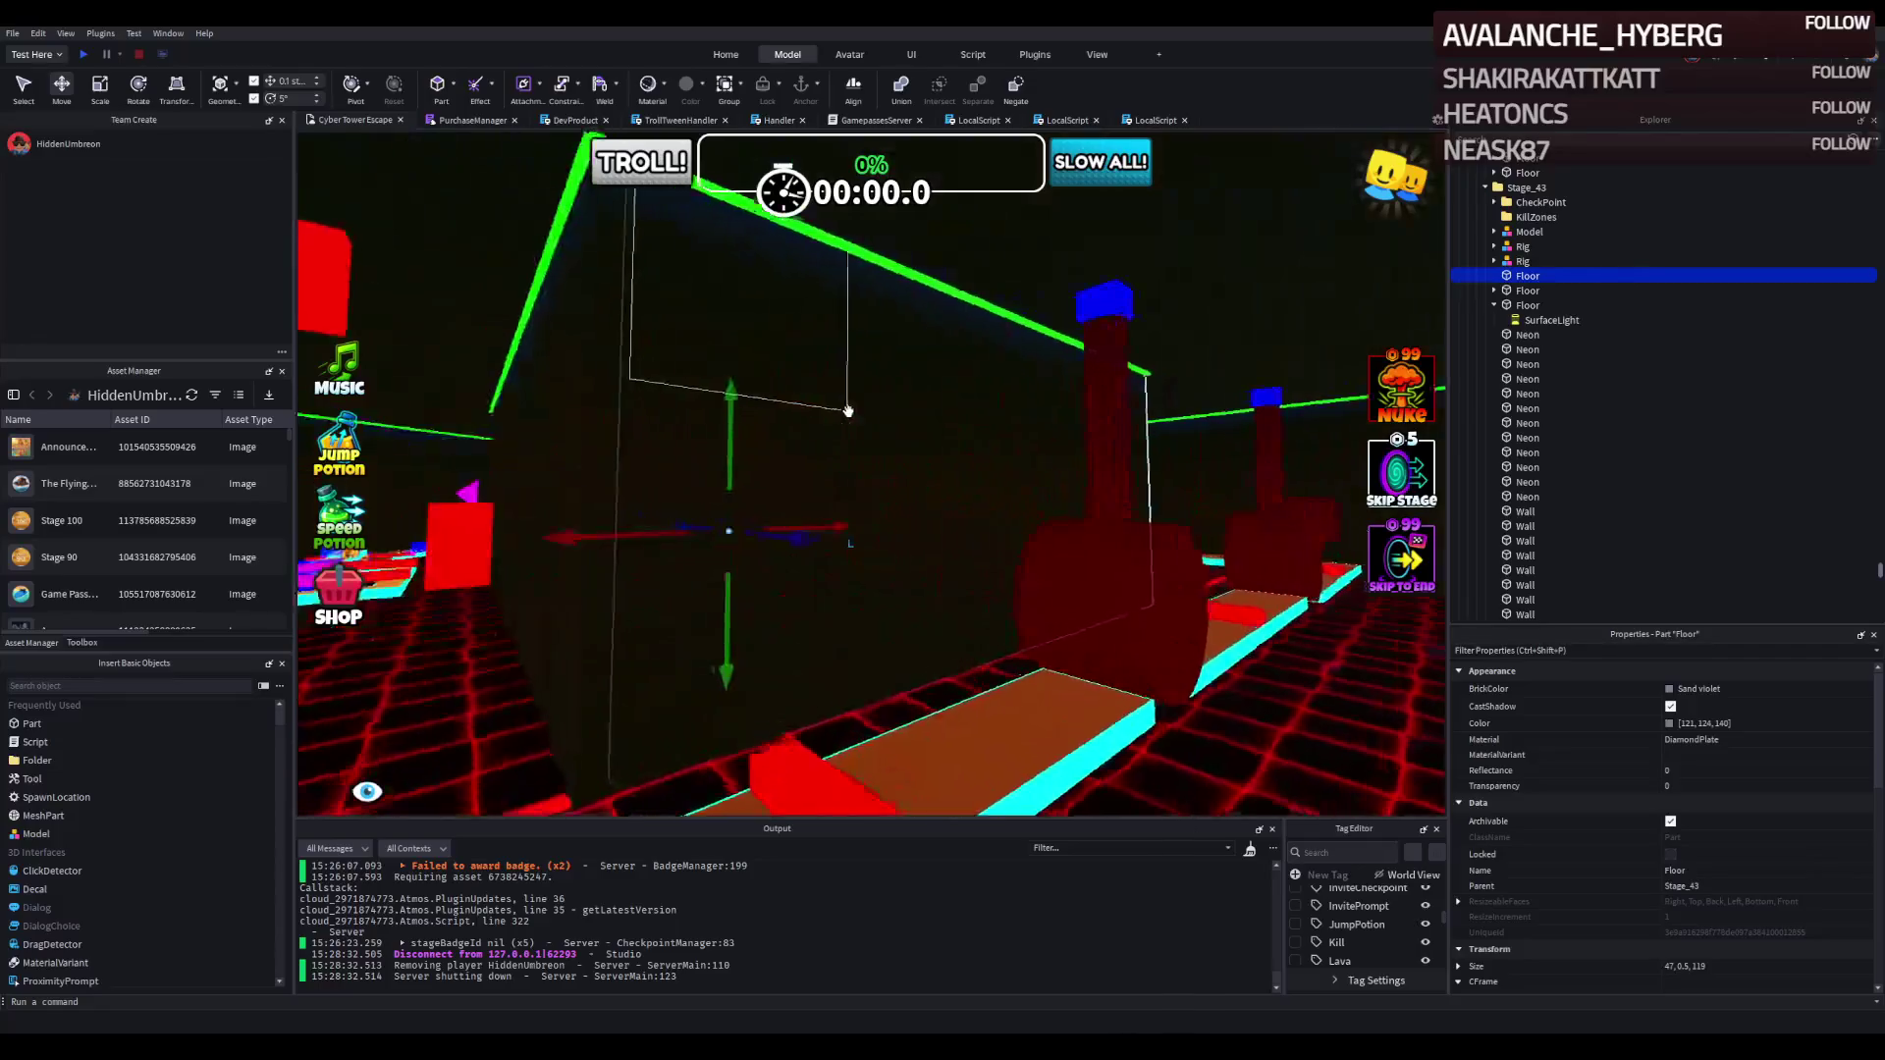
scroll(805, 440, up, 5)
scroll(770, 493, up, 5)
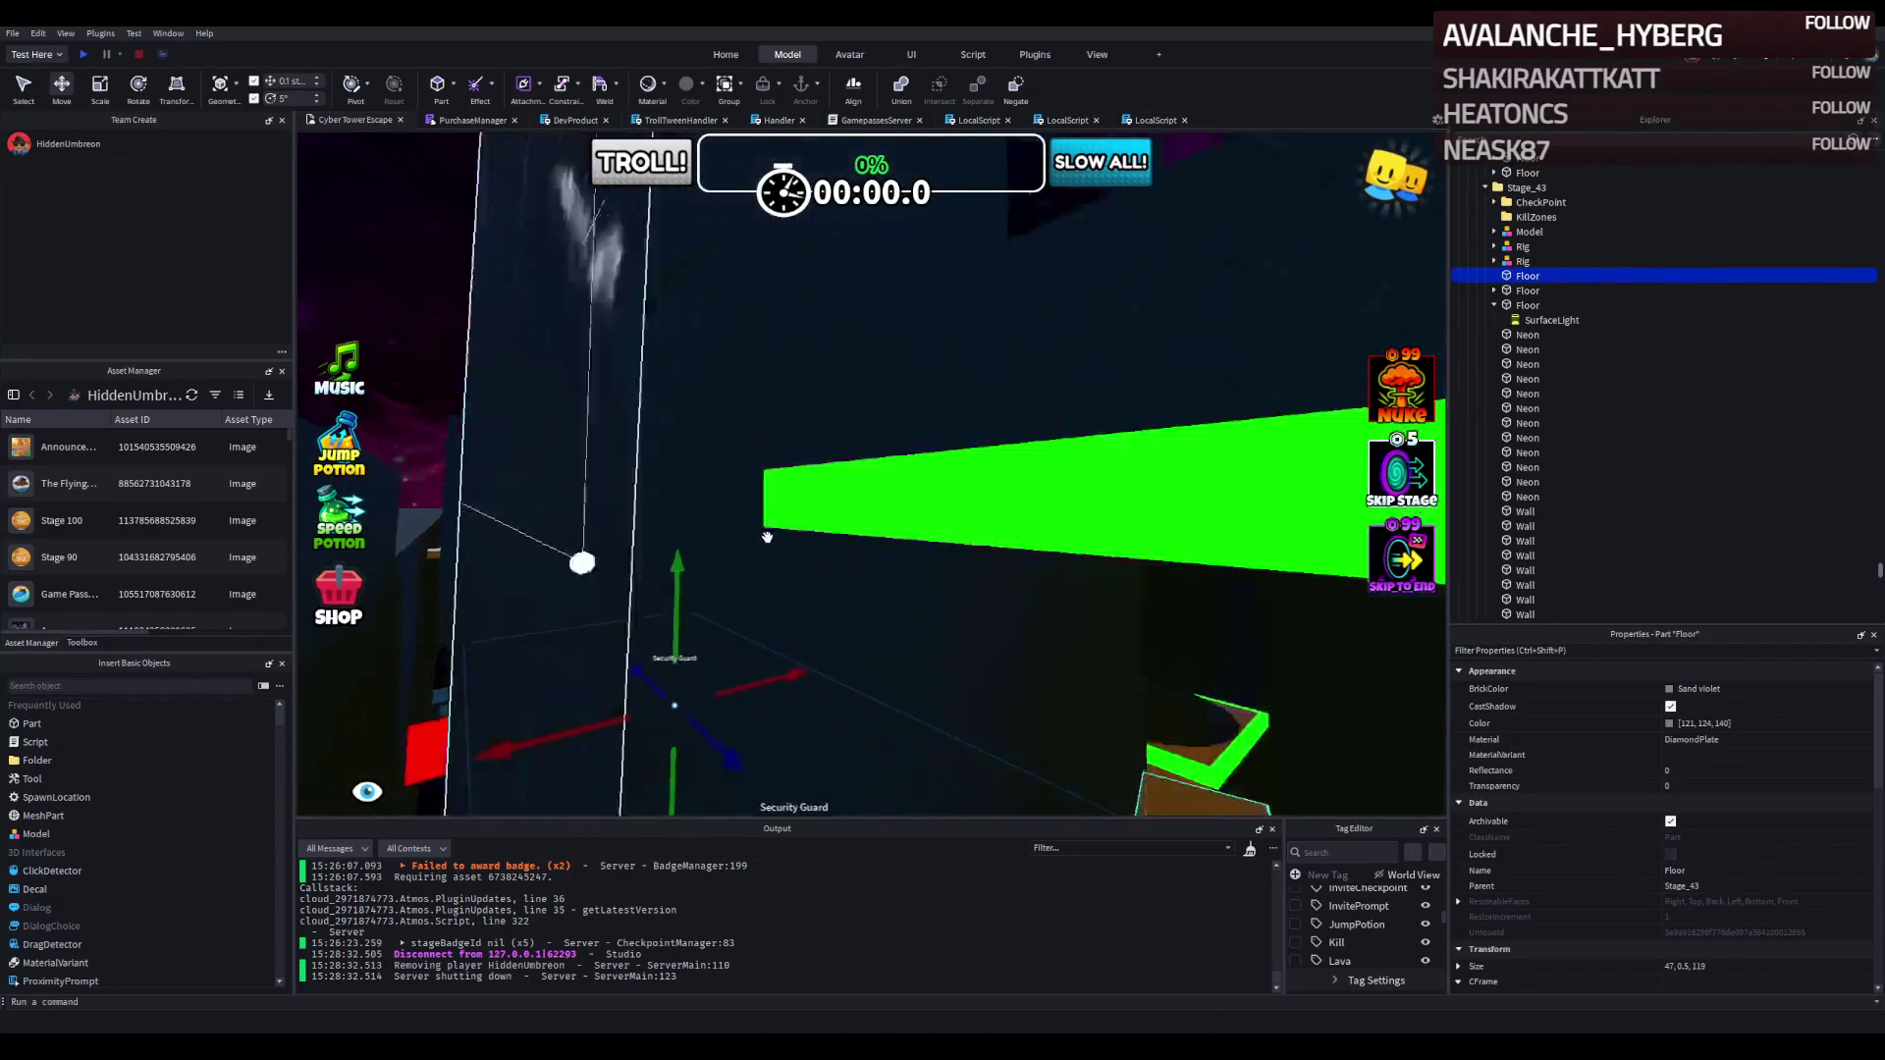
Zoom along the course to Stage_45 and select a MoveDestination part.
scroll(780, 576, up, 10)
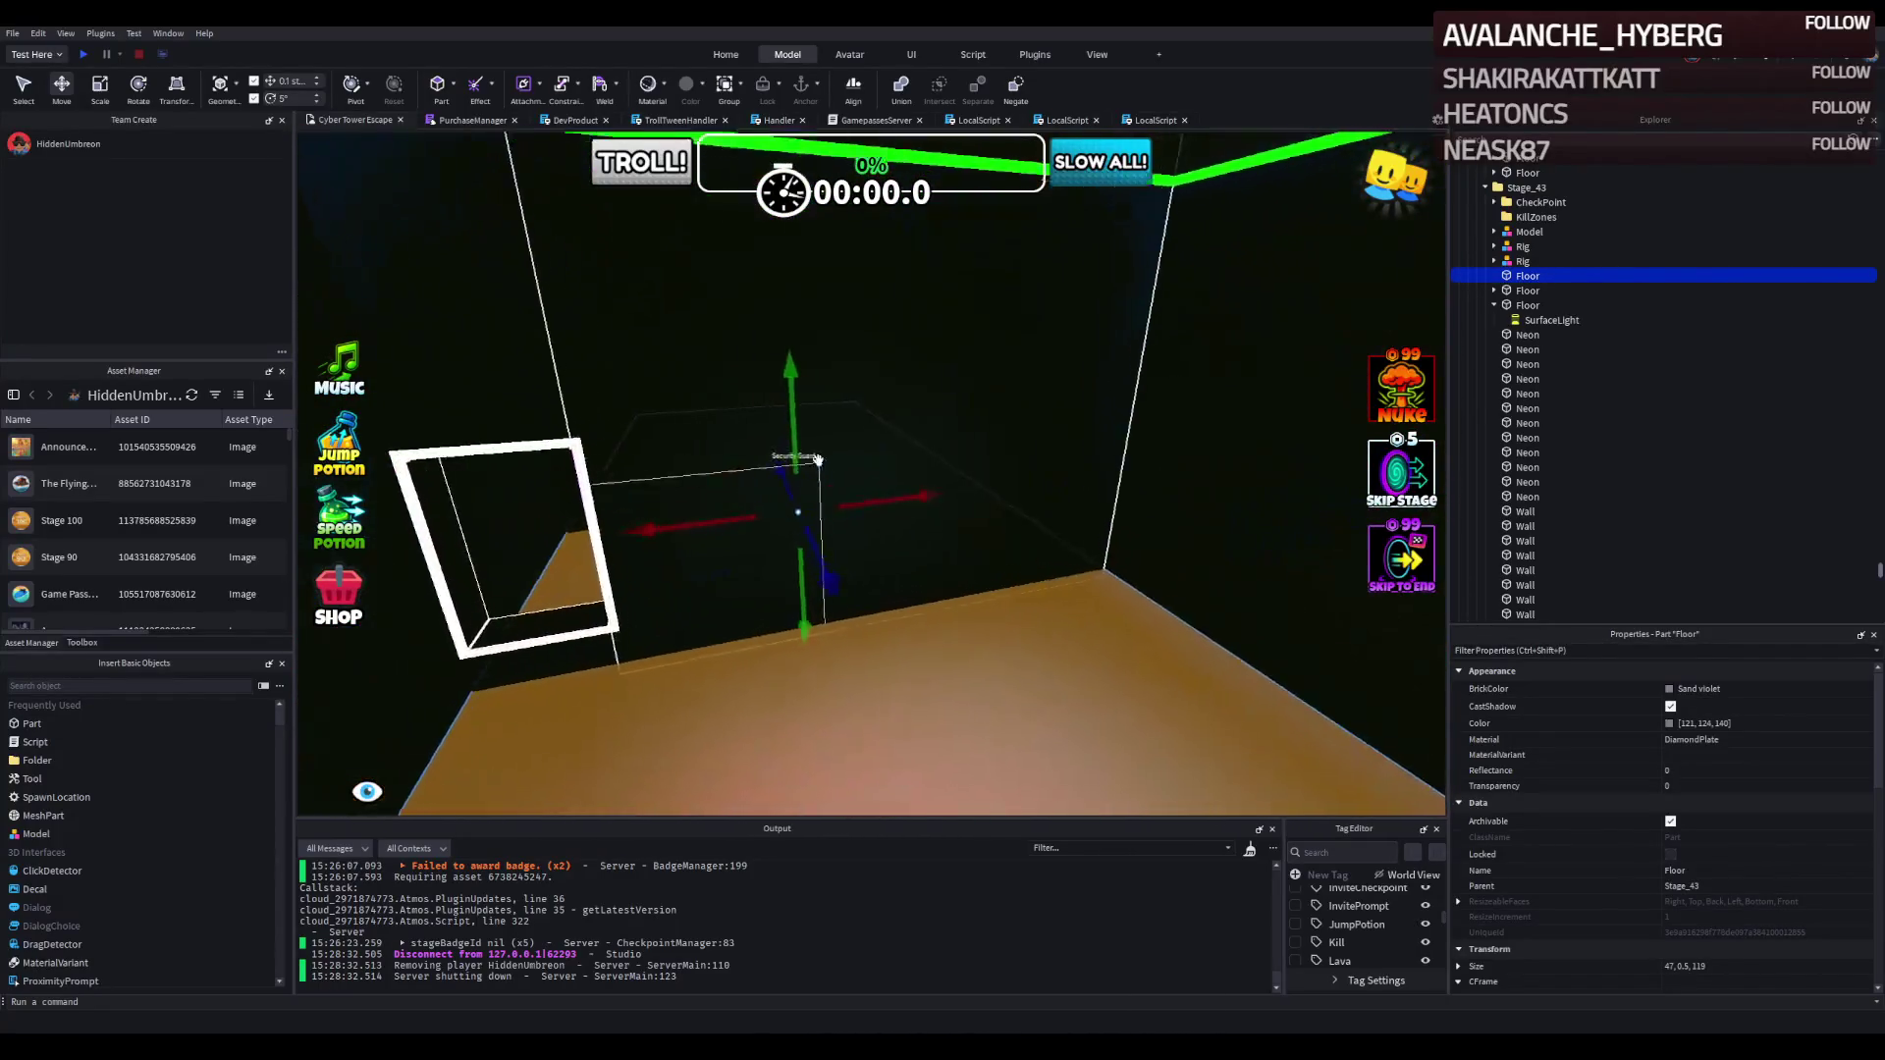
scroll(931, 344, down, 10)
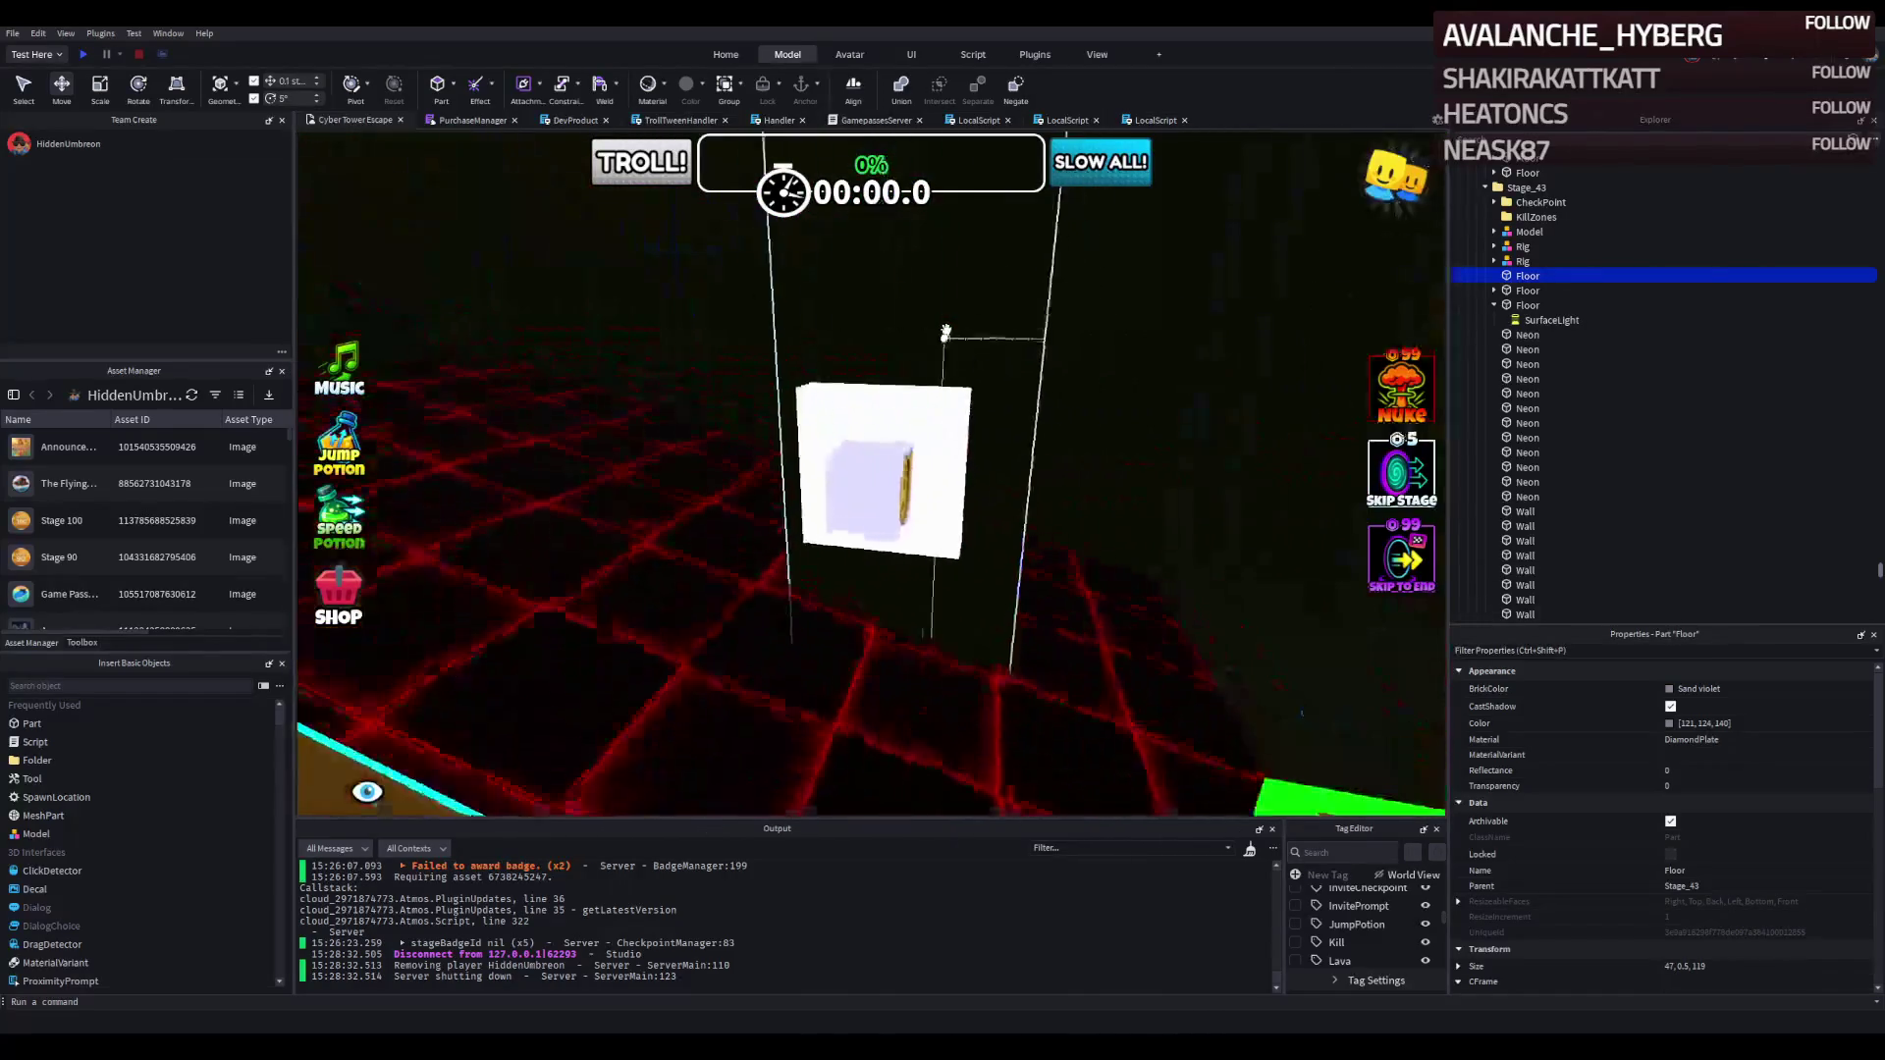
scroll(823, 369, down, 5)
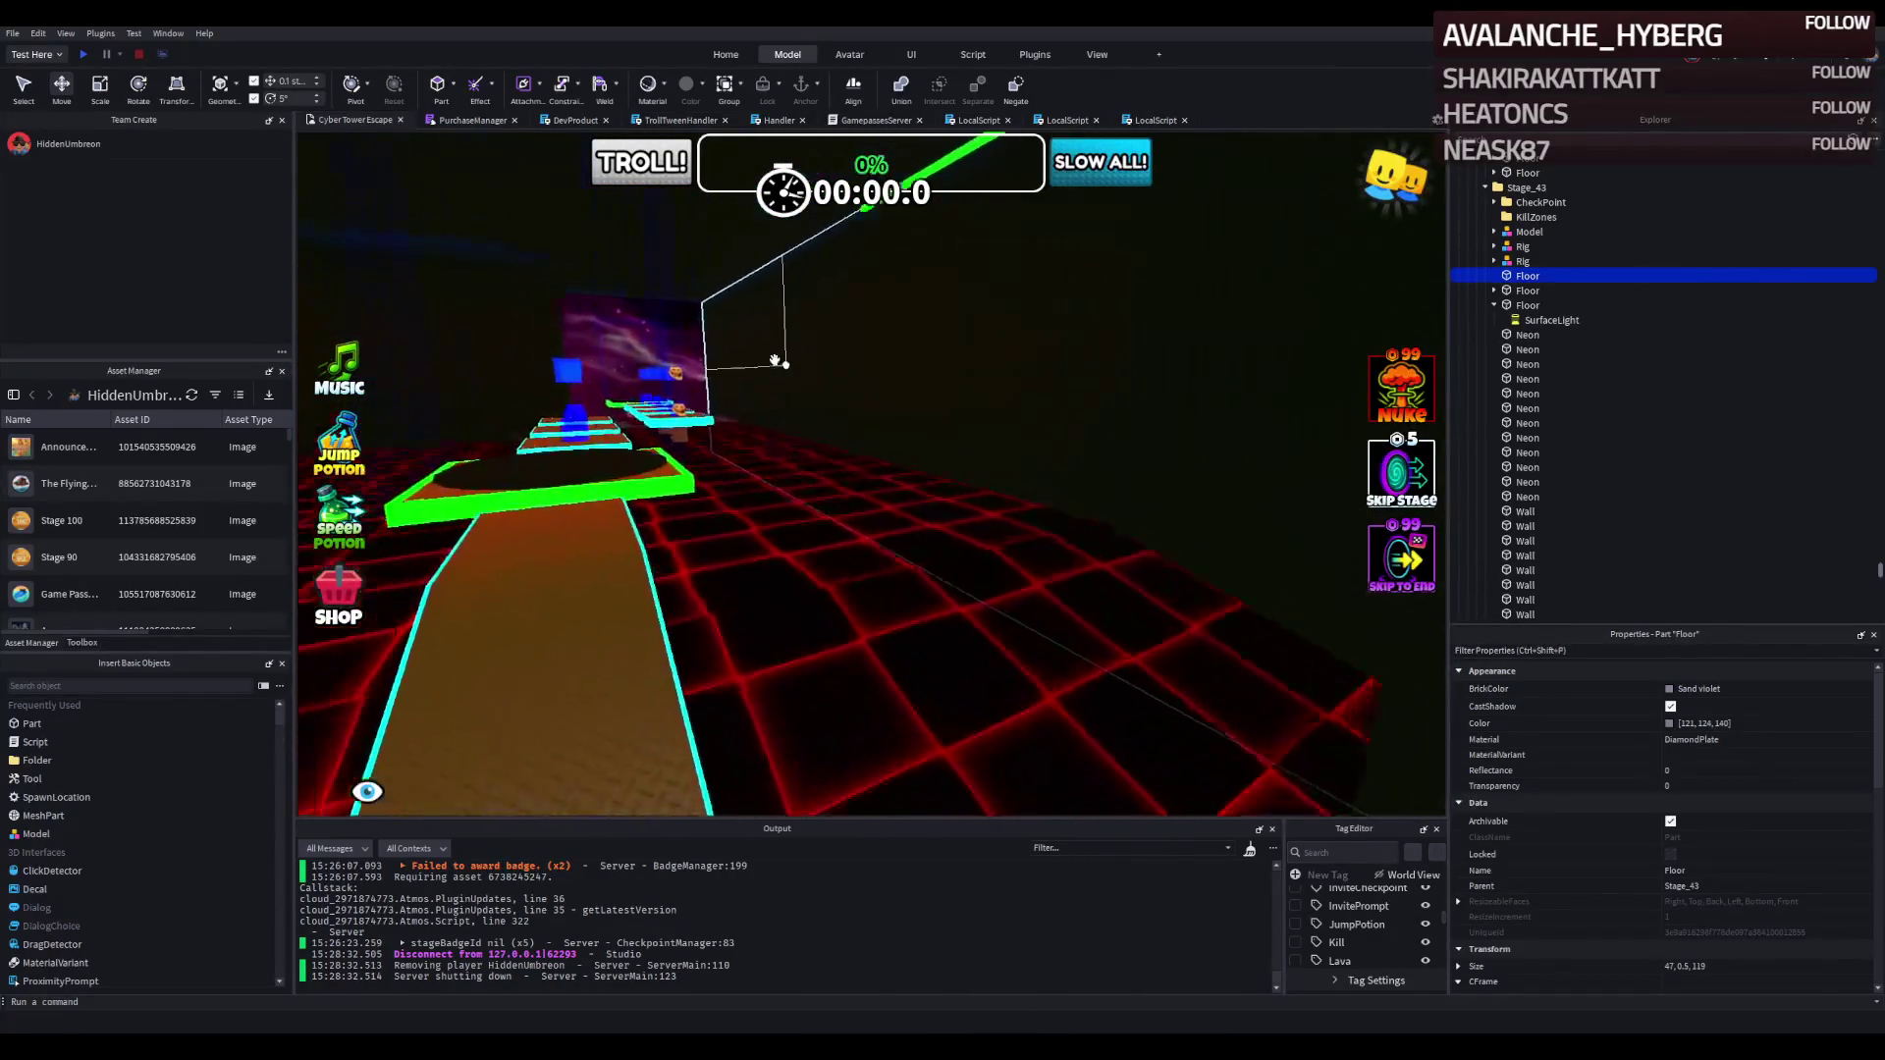
scroll(805, 365, up, 8)
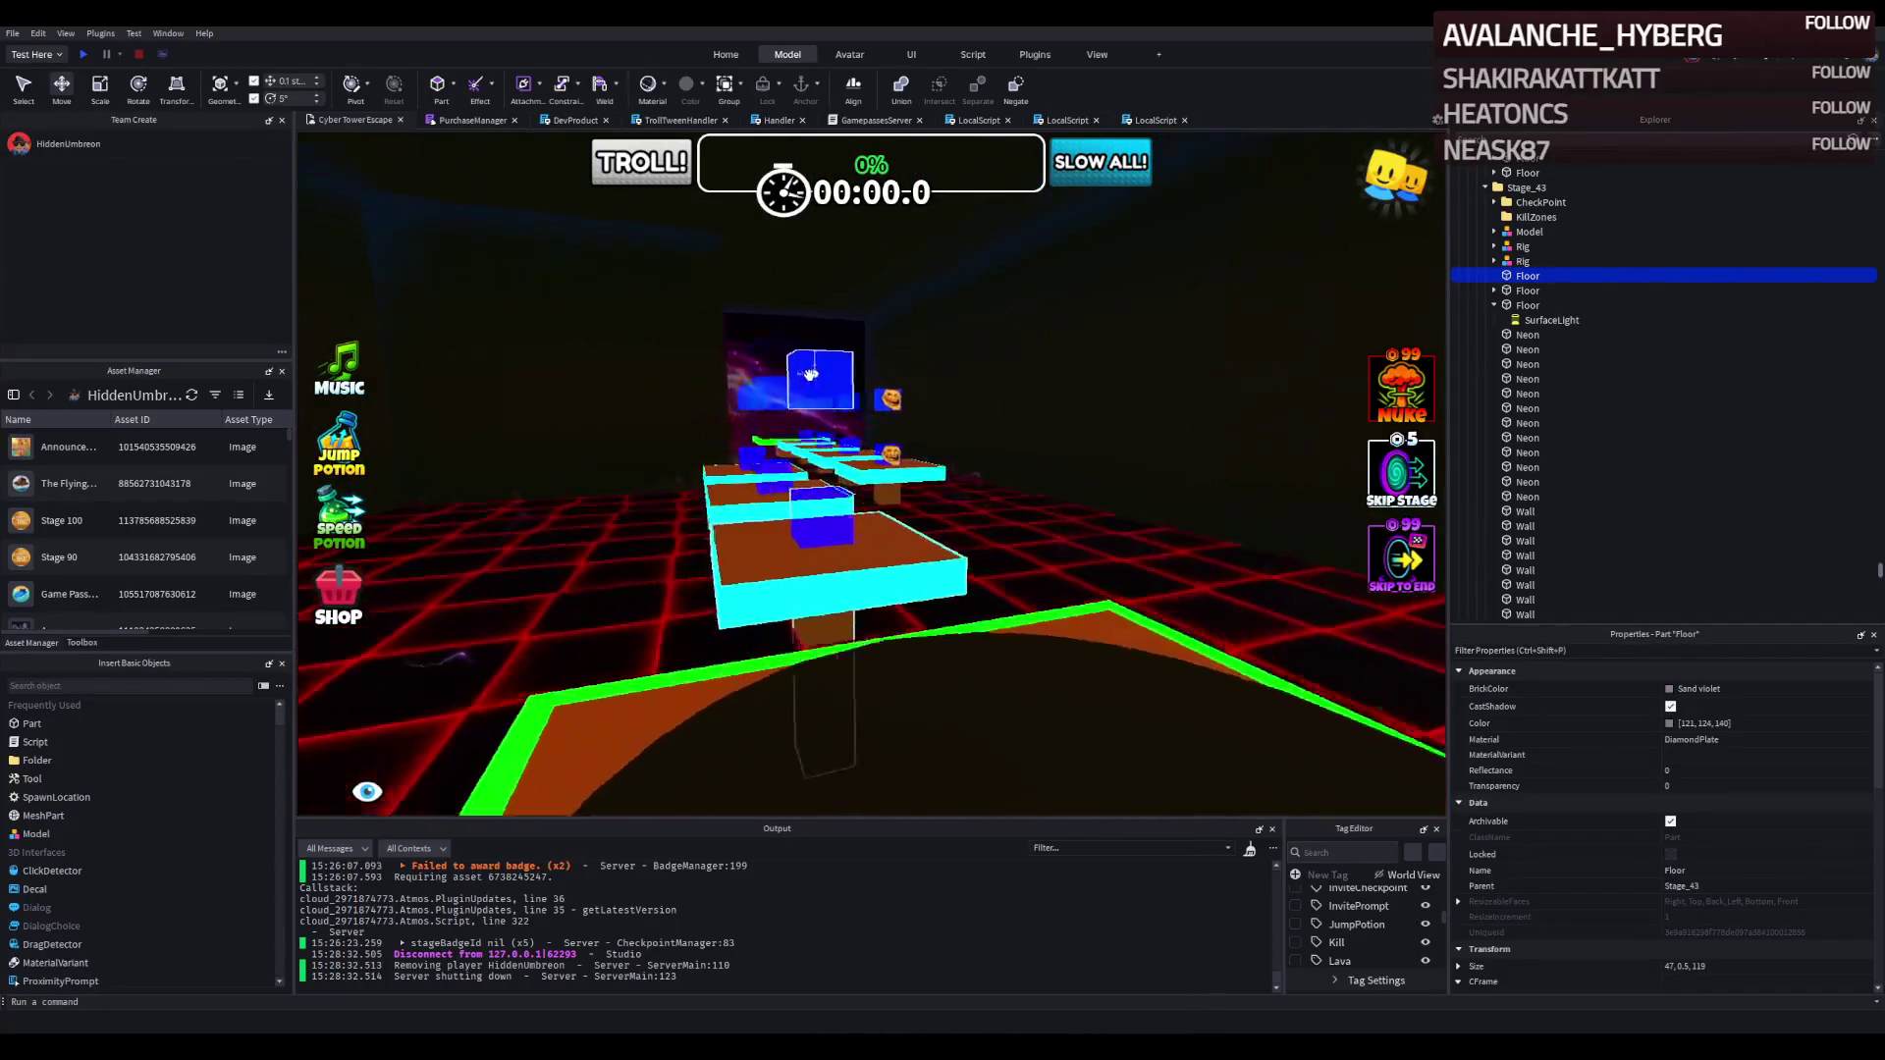
click(876, 369)
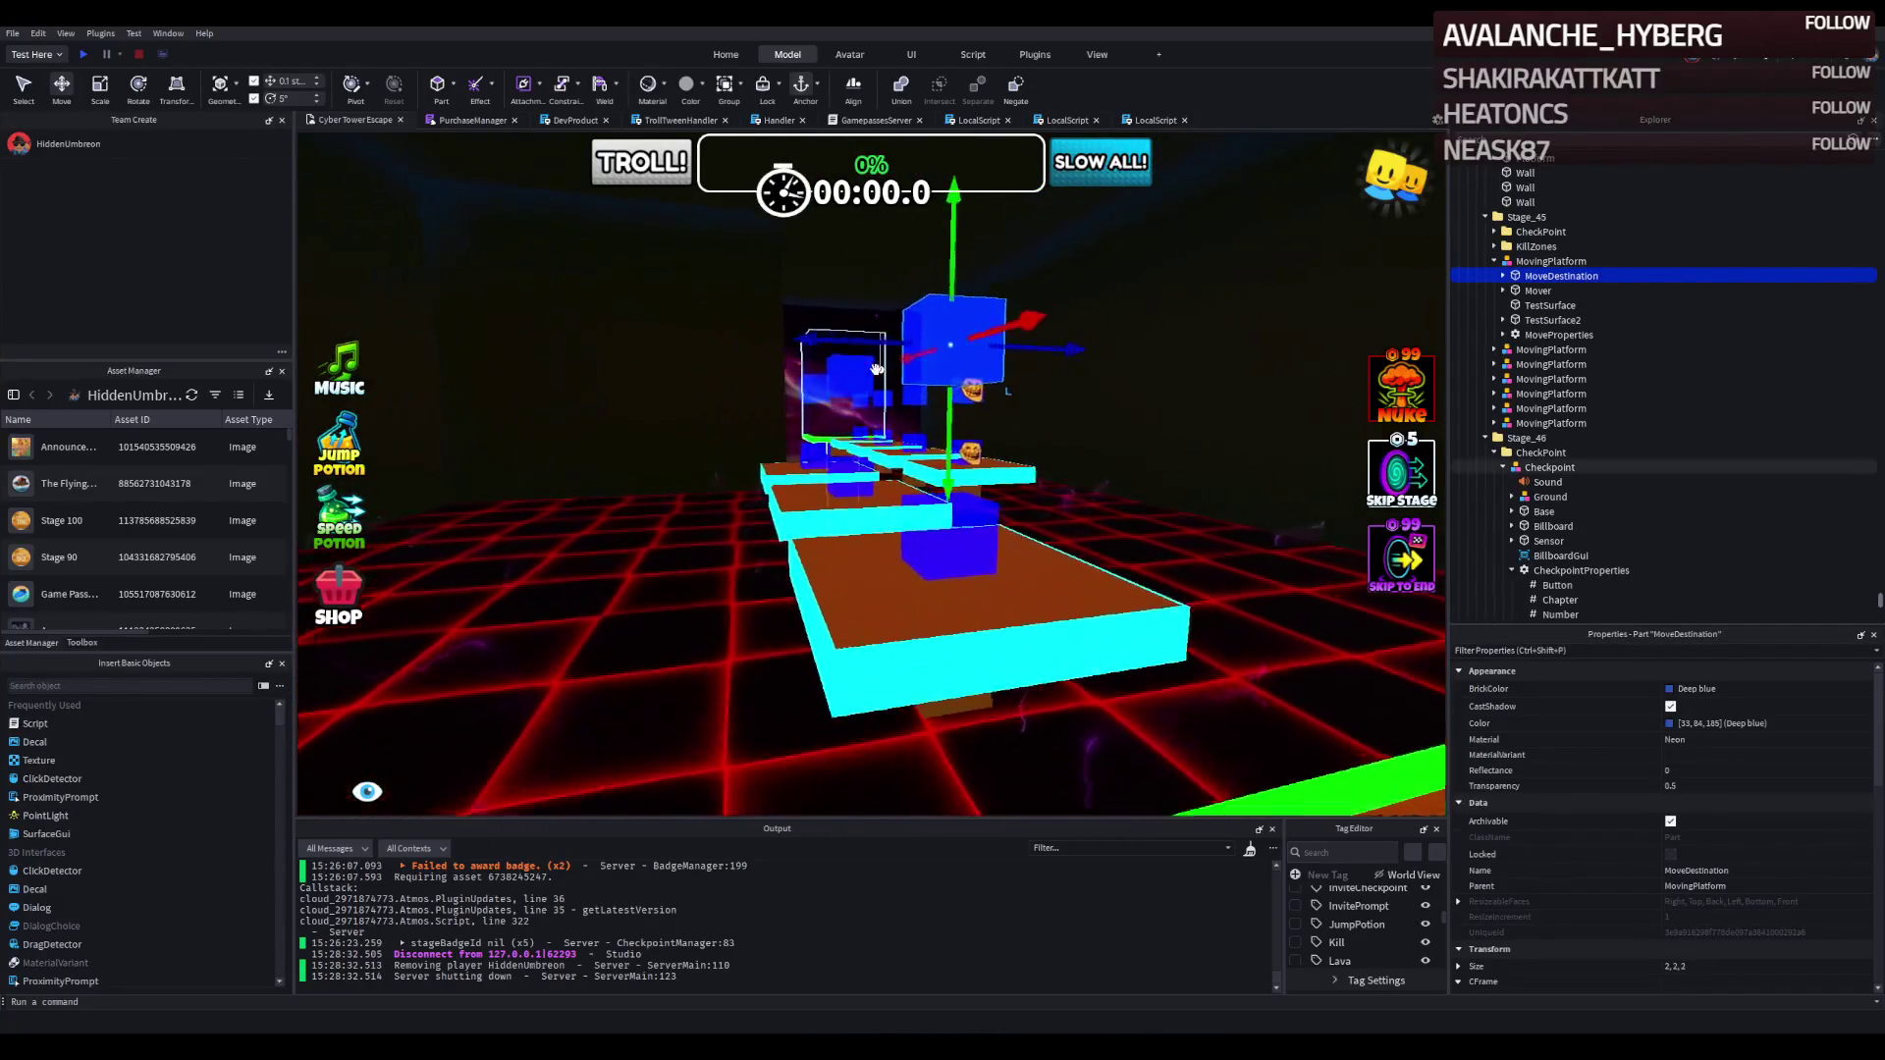
scroll(877, 369, up, 8)
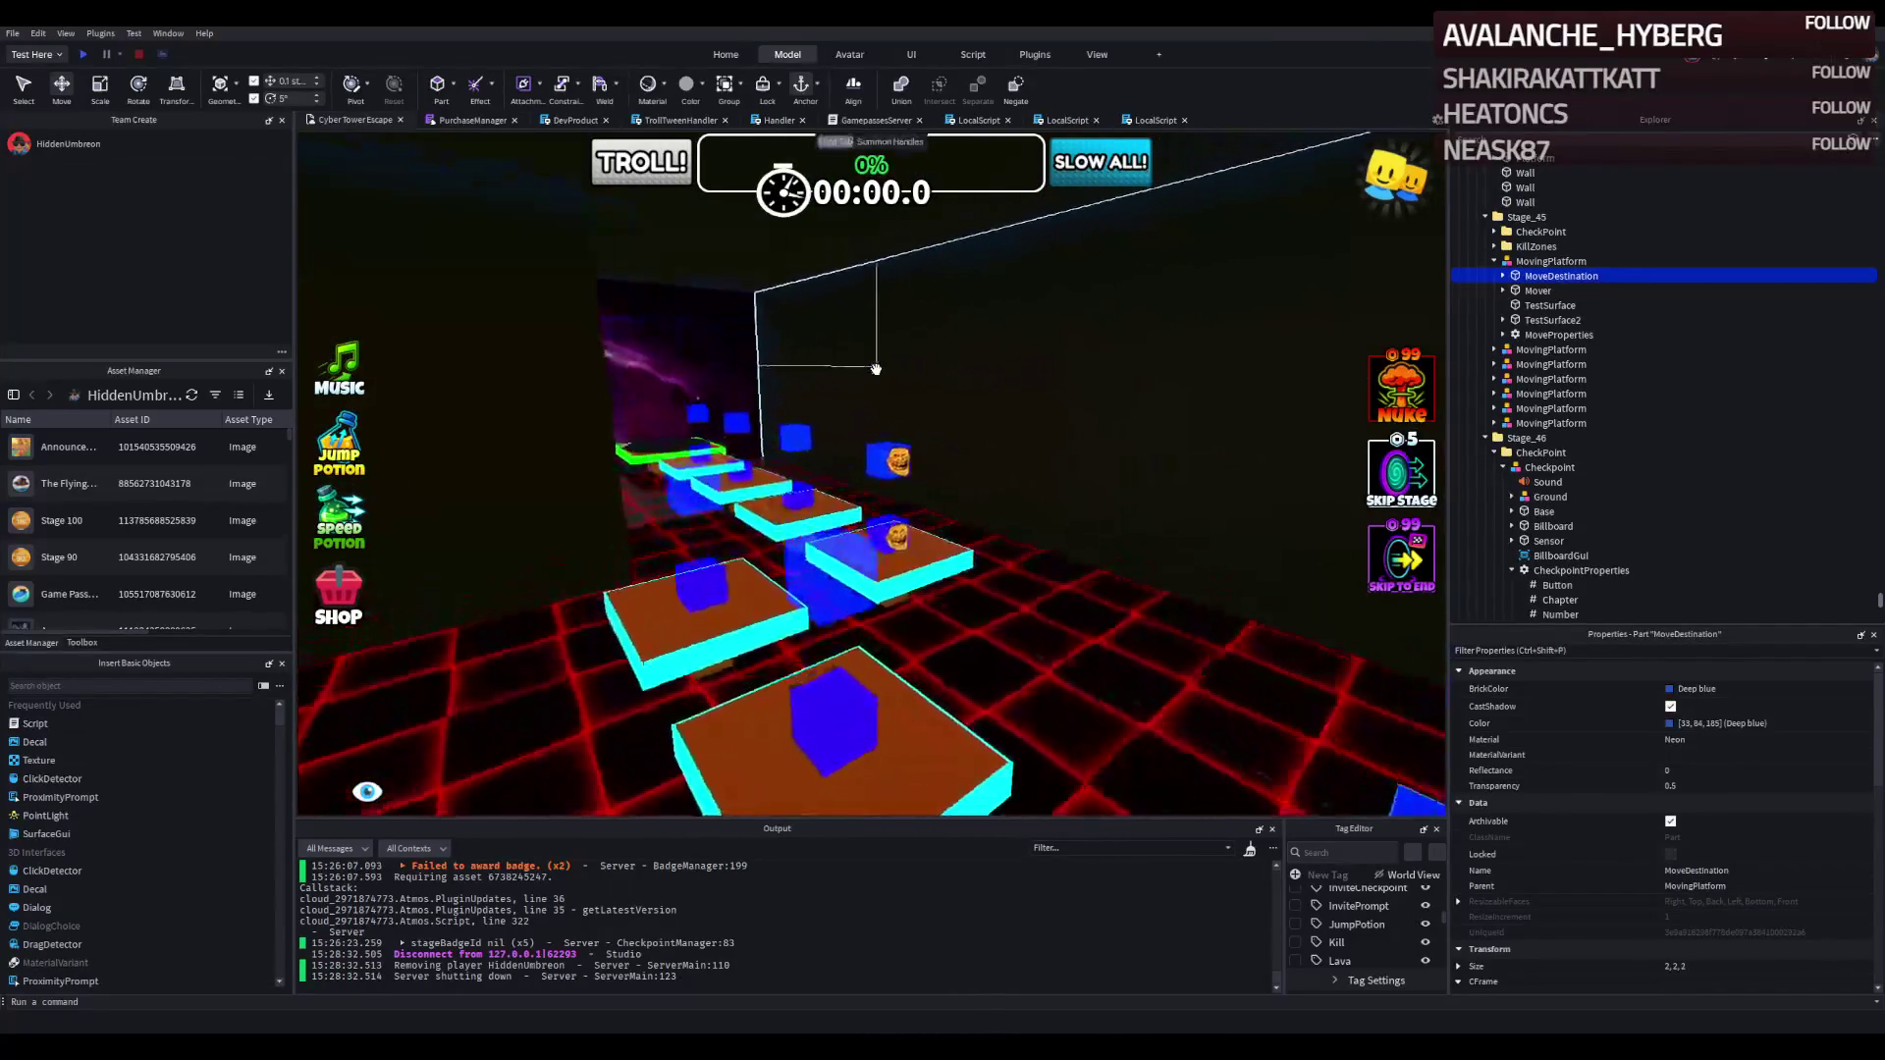
Add the remaining Stage_45 MoveDestination parts to the selection, seven in total.
ctrl+click(850, 583)
ctrl+click(739, 432)
ctrl+click(743, 356)
ctrl+click(652, 339)
ctrl+click(617, 330)
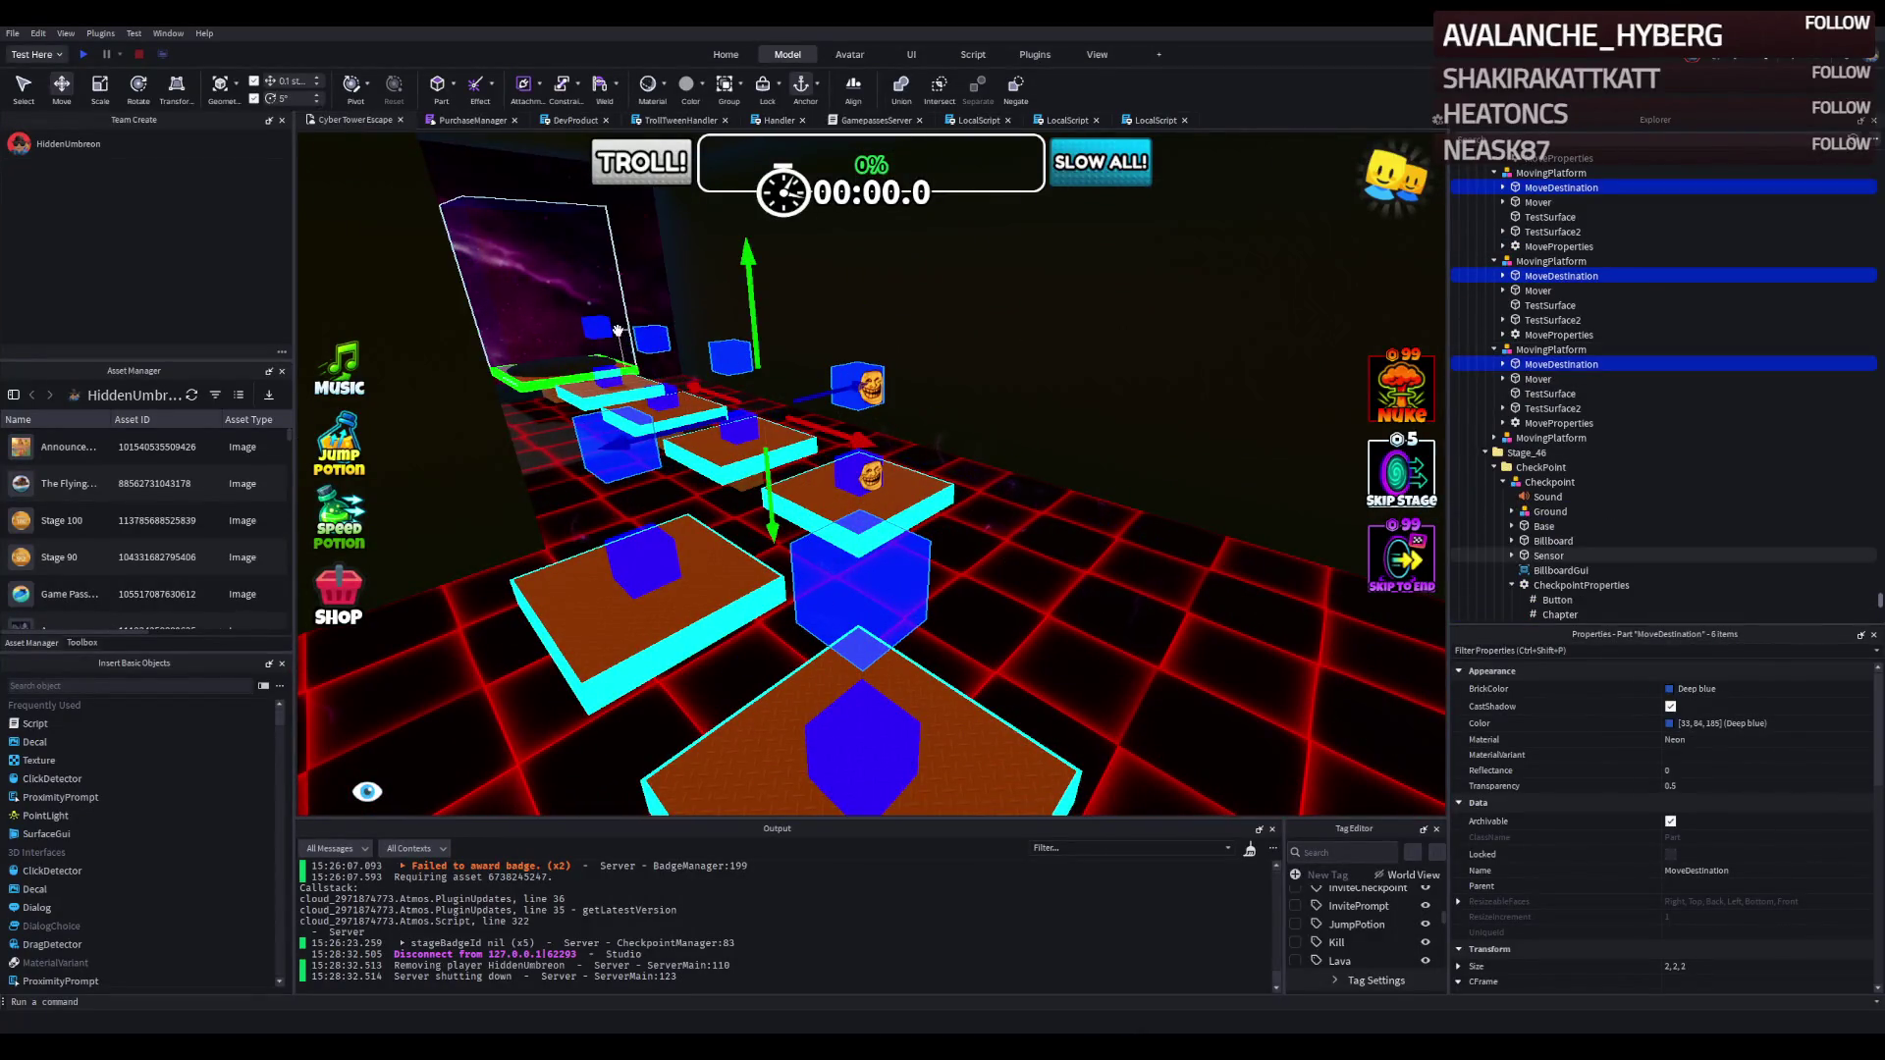
ctrl+click(610, 327)
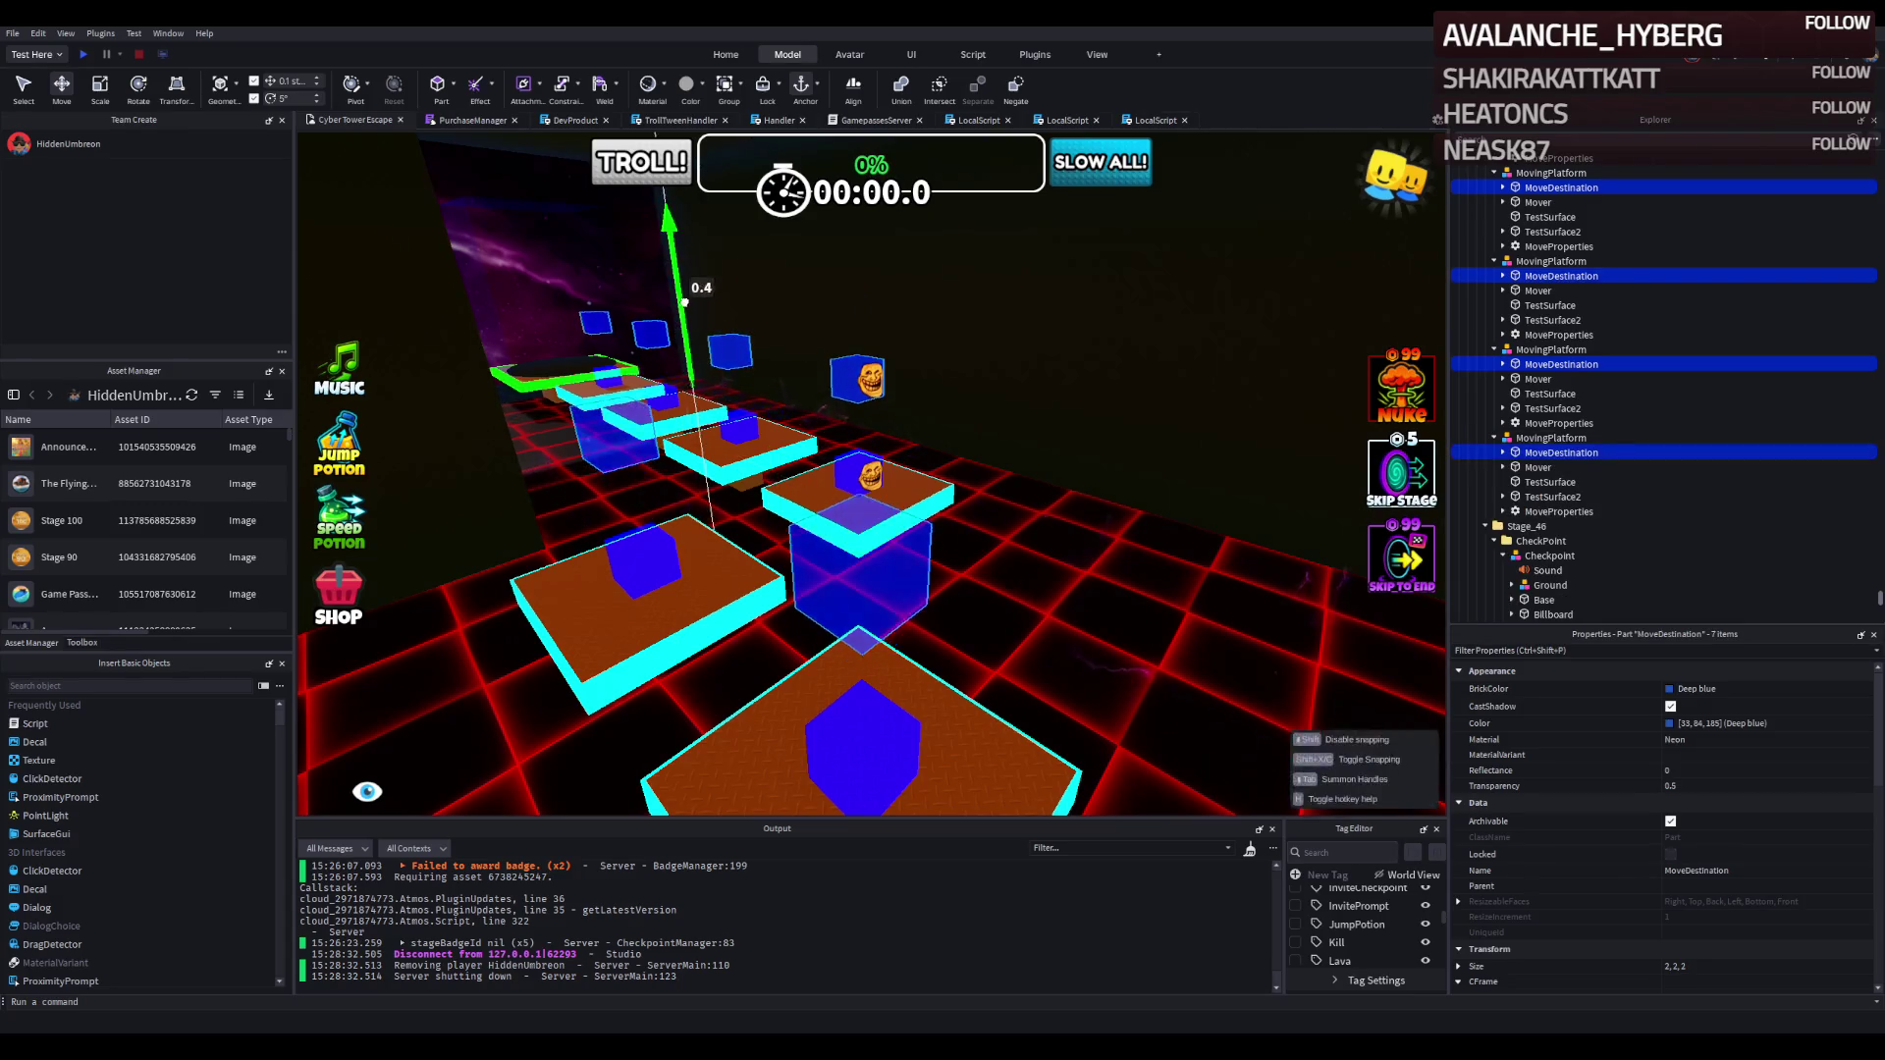
Raise the selected destination parts about 1.6 studs with the Y move handle.
drag(685, 297, 711, 278)
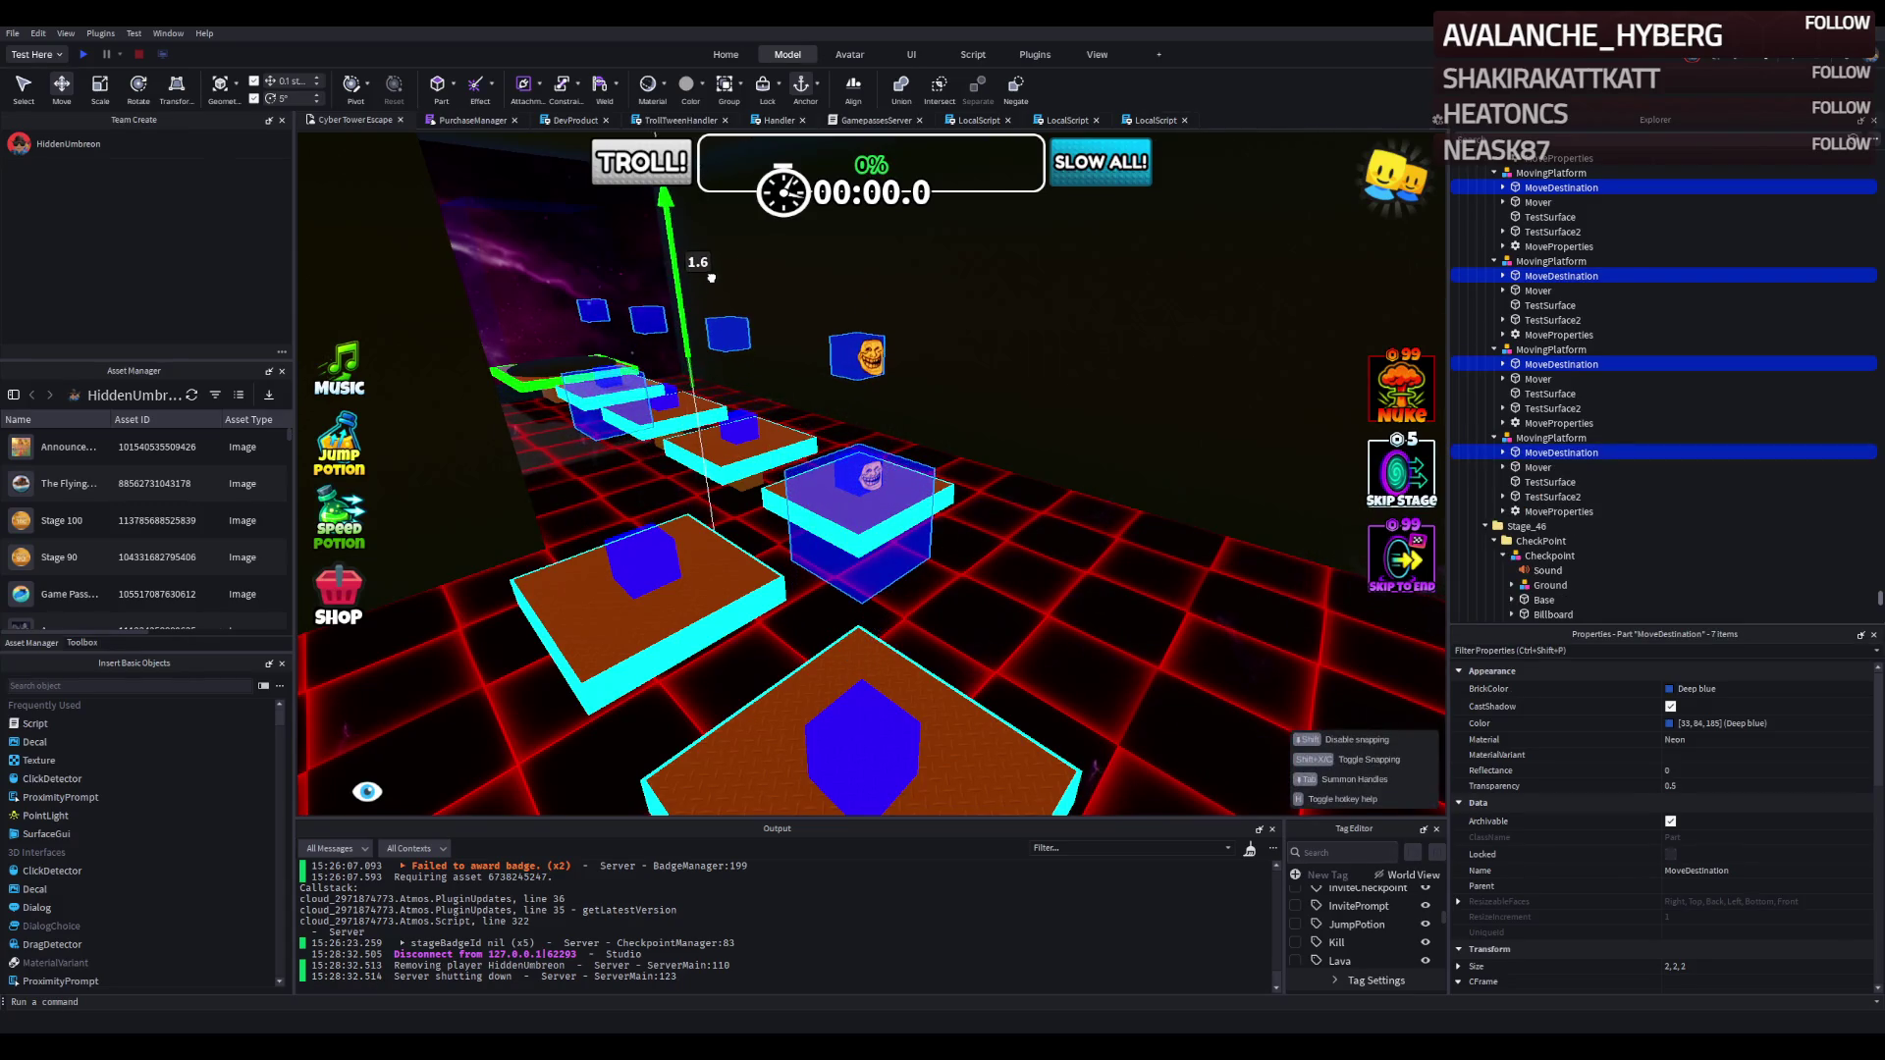
scroll(707, 294, up, 5)
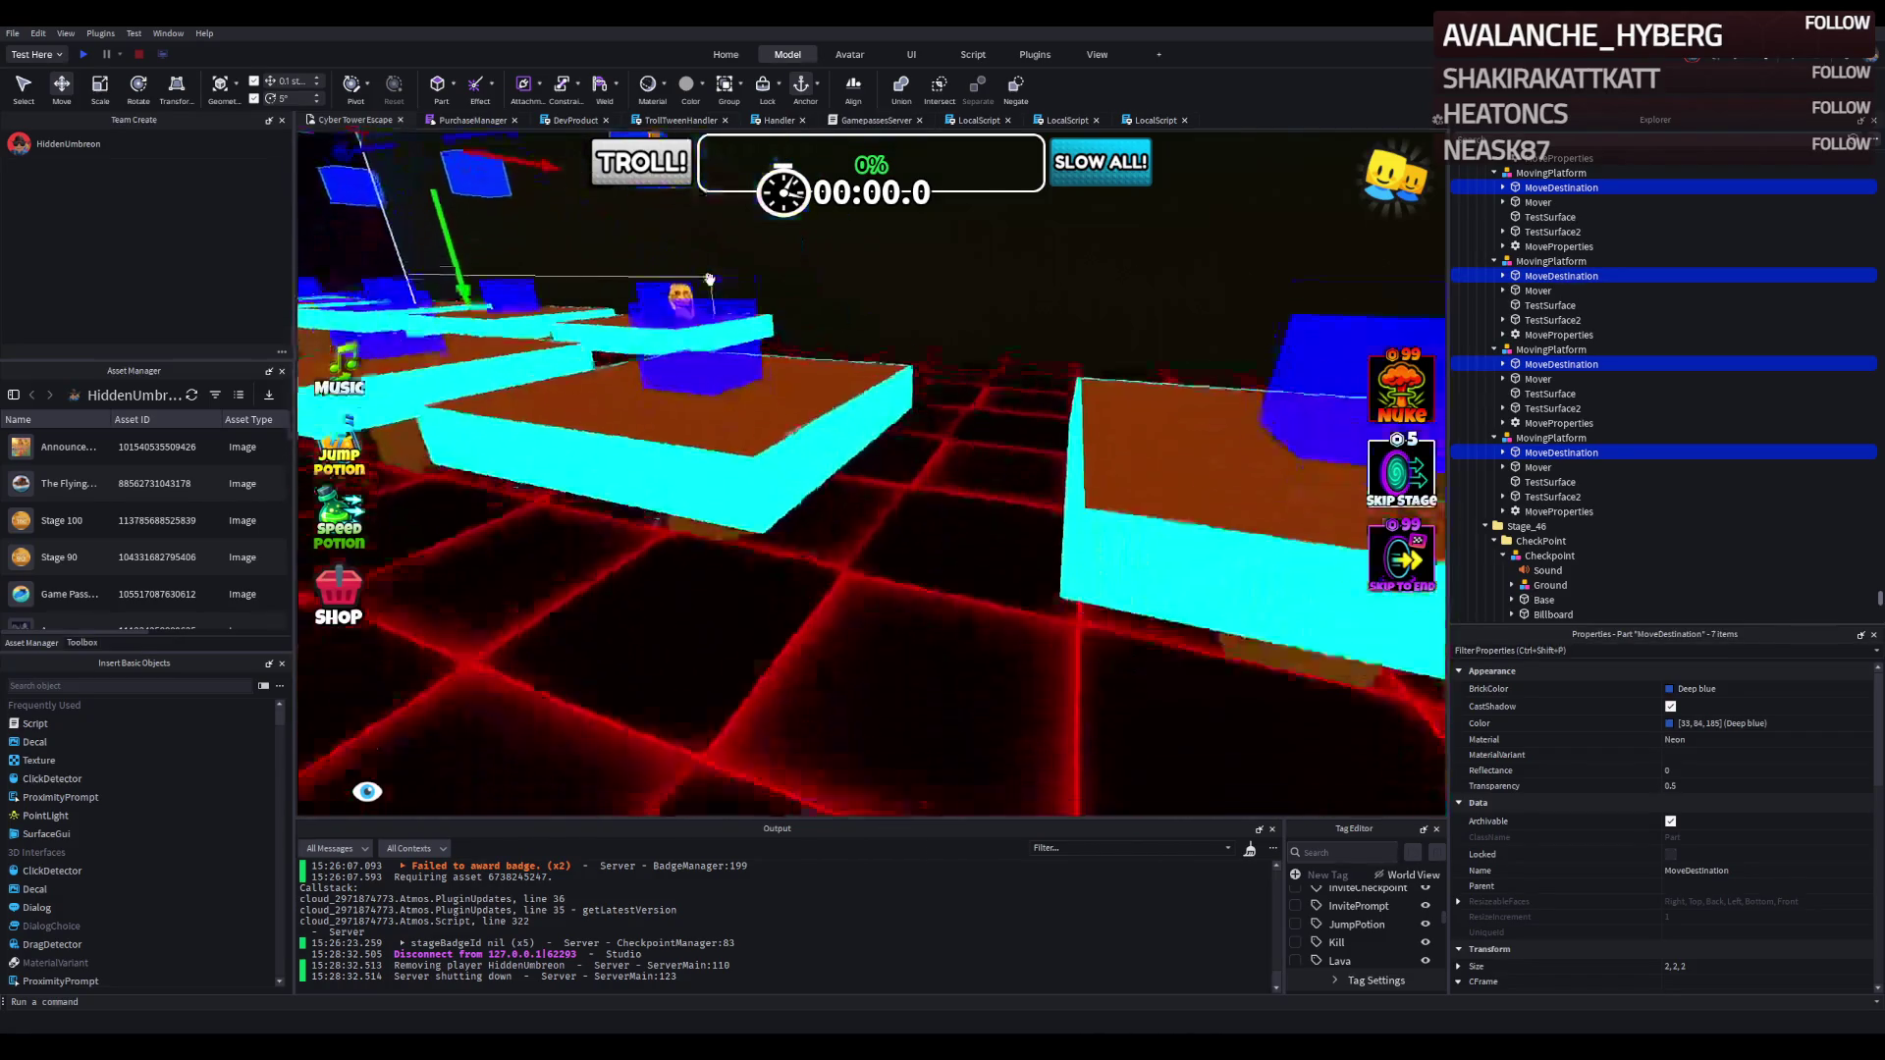
click(705, 322)
With the Scale tool (Ctrl+3), stretch the first TestSurface pillars to about 9.3 and 10.5 studs.
key(ctrl+3)
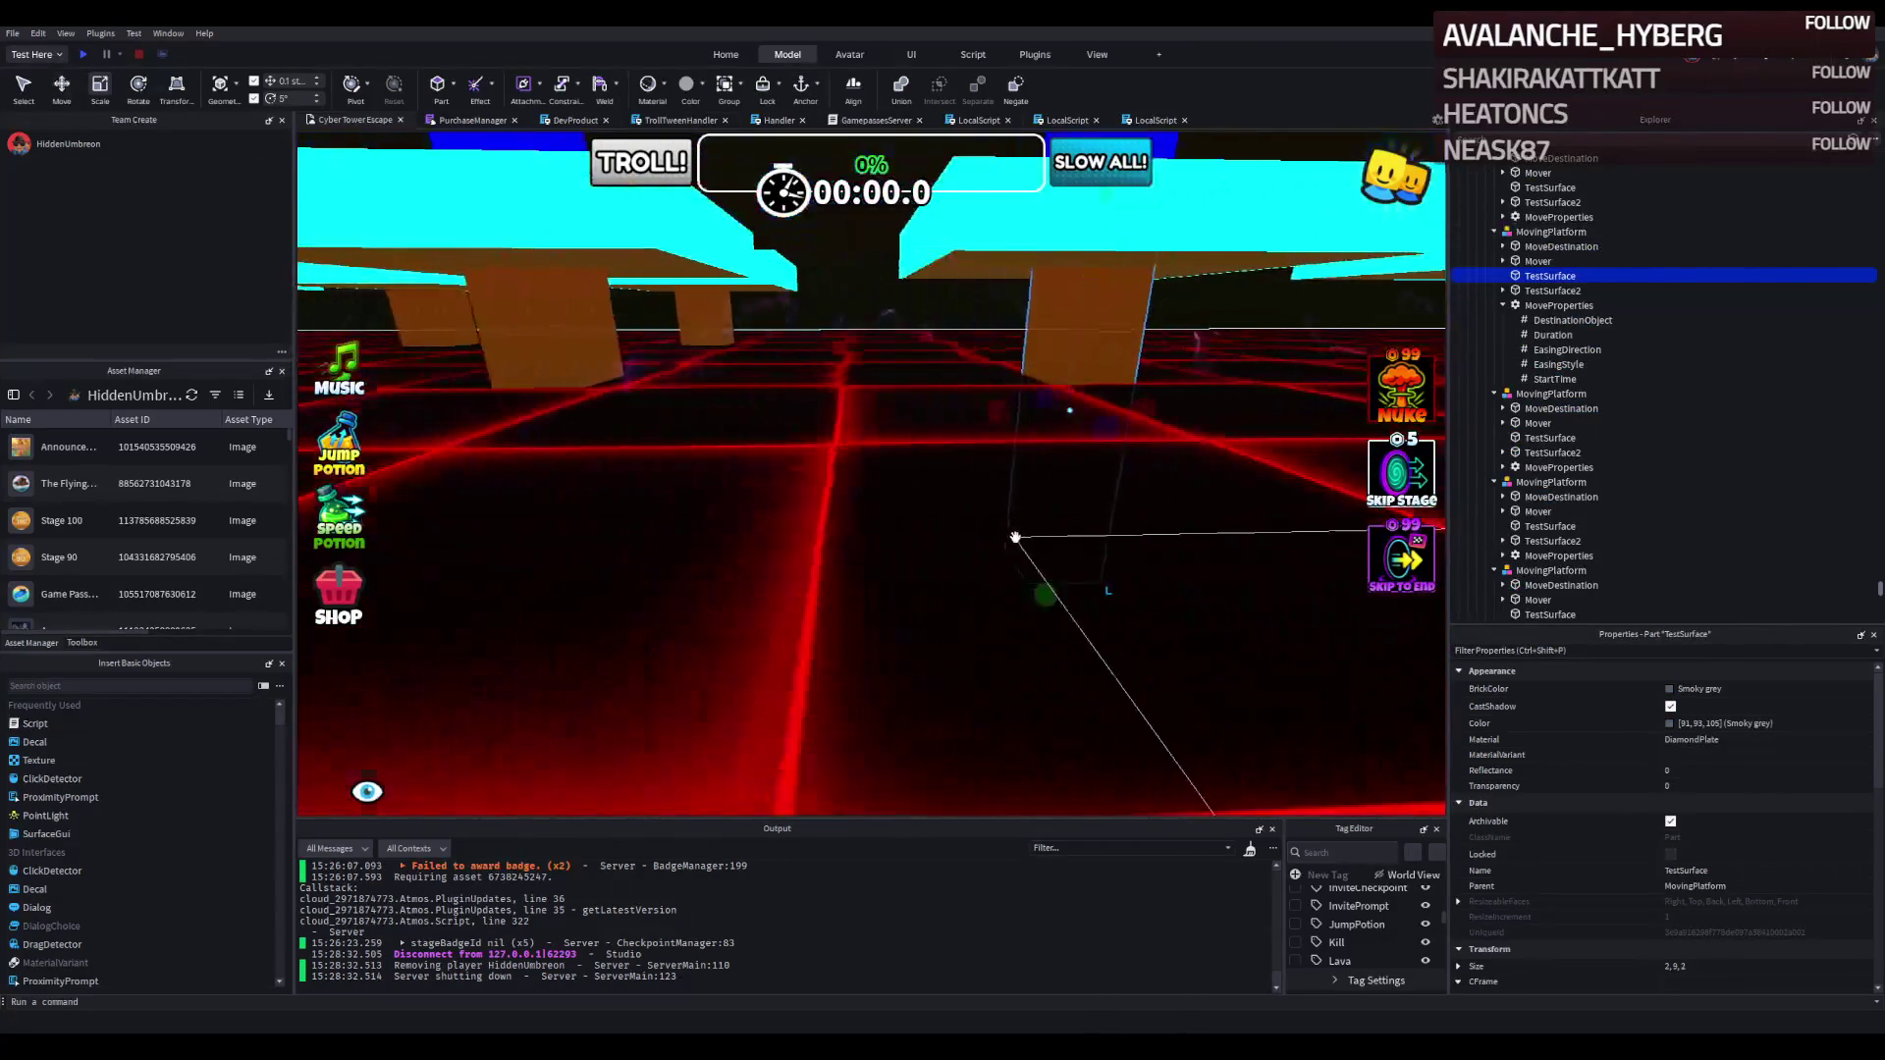
drag(1115, 622, 1092, 648)
click(628, 368)
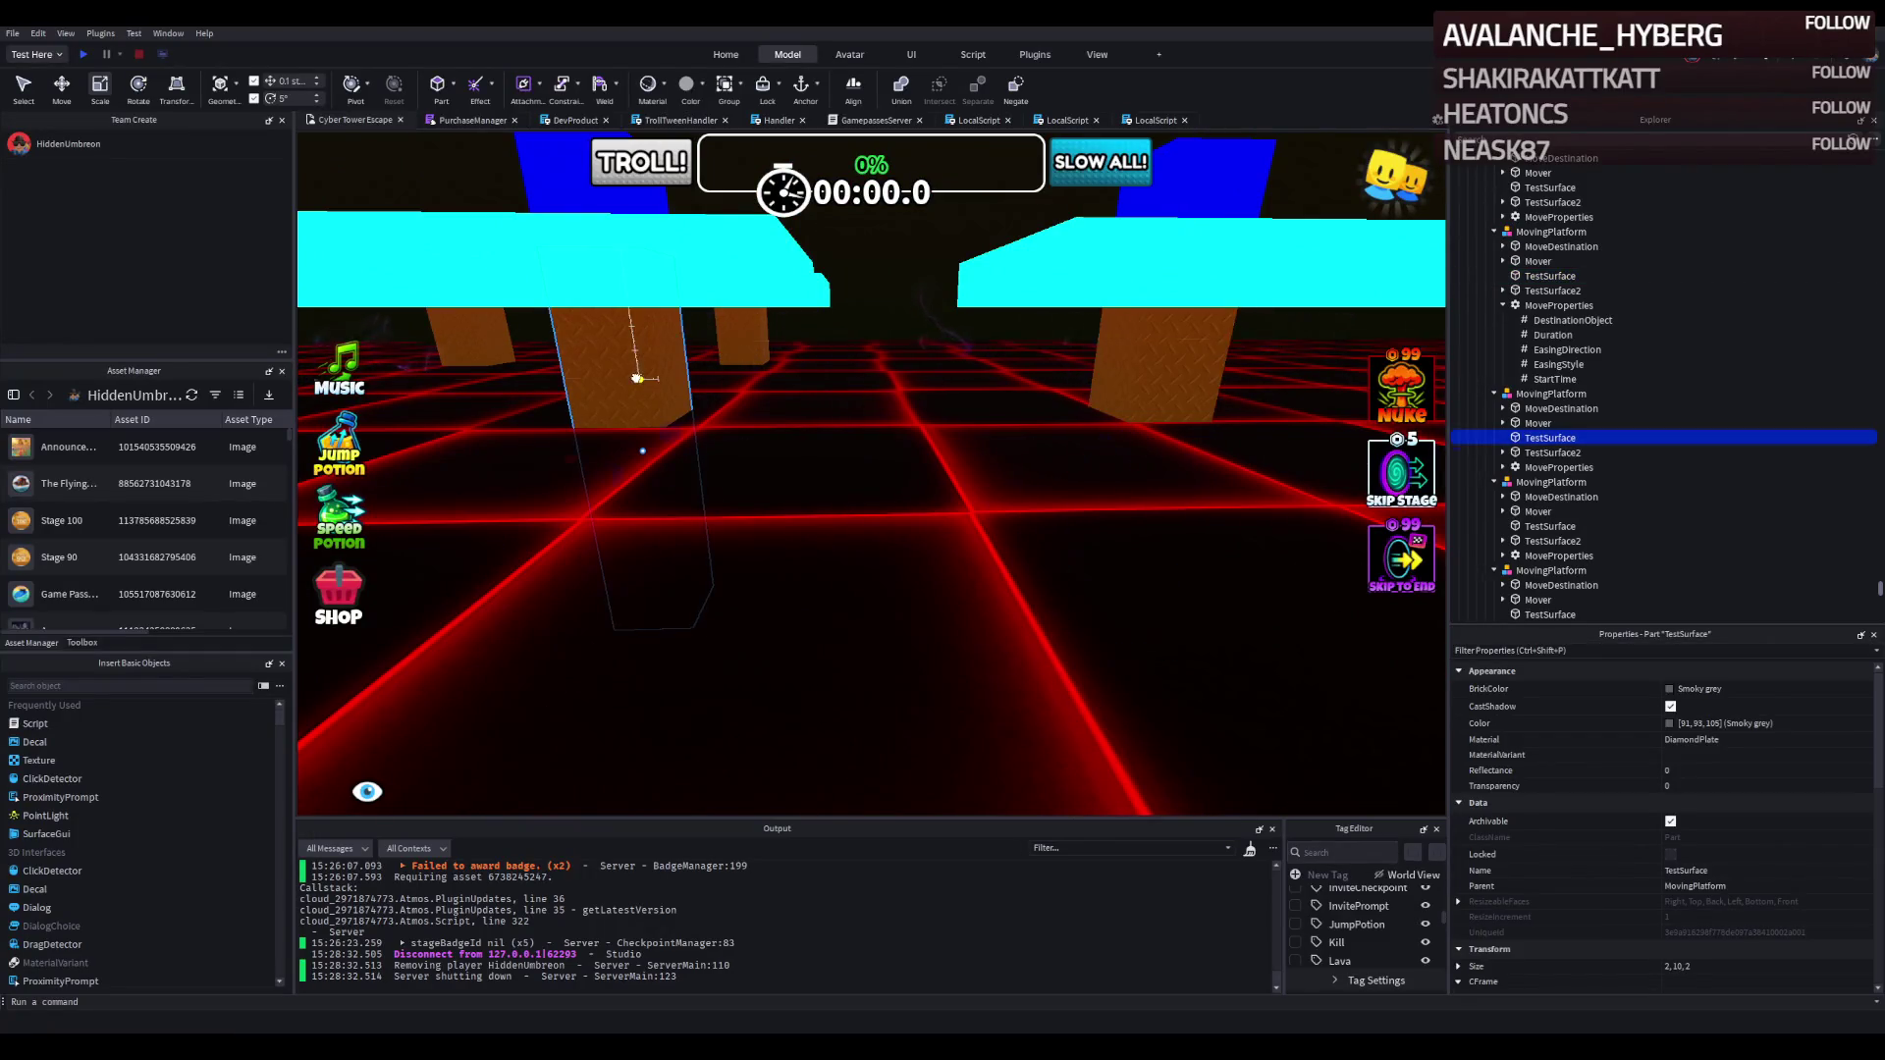
drag(675, 641, 677, 658)
click(749, 413)
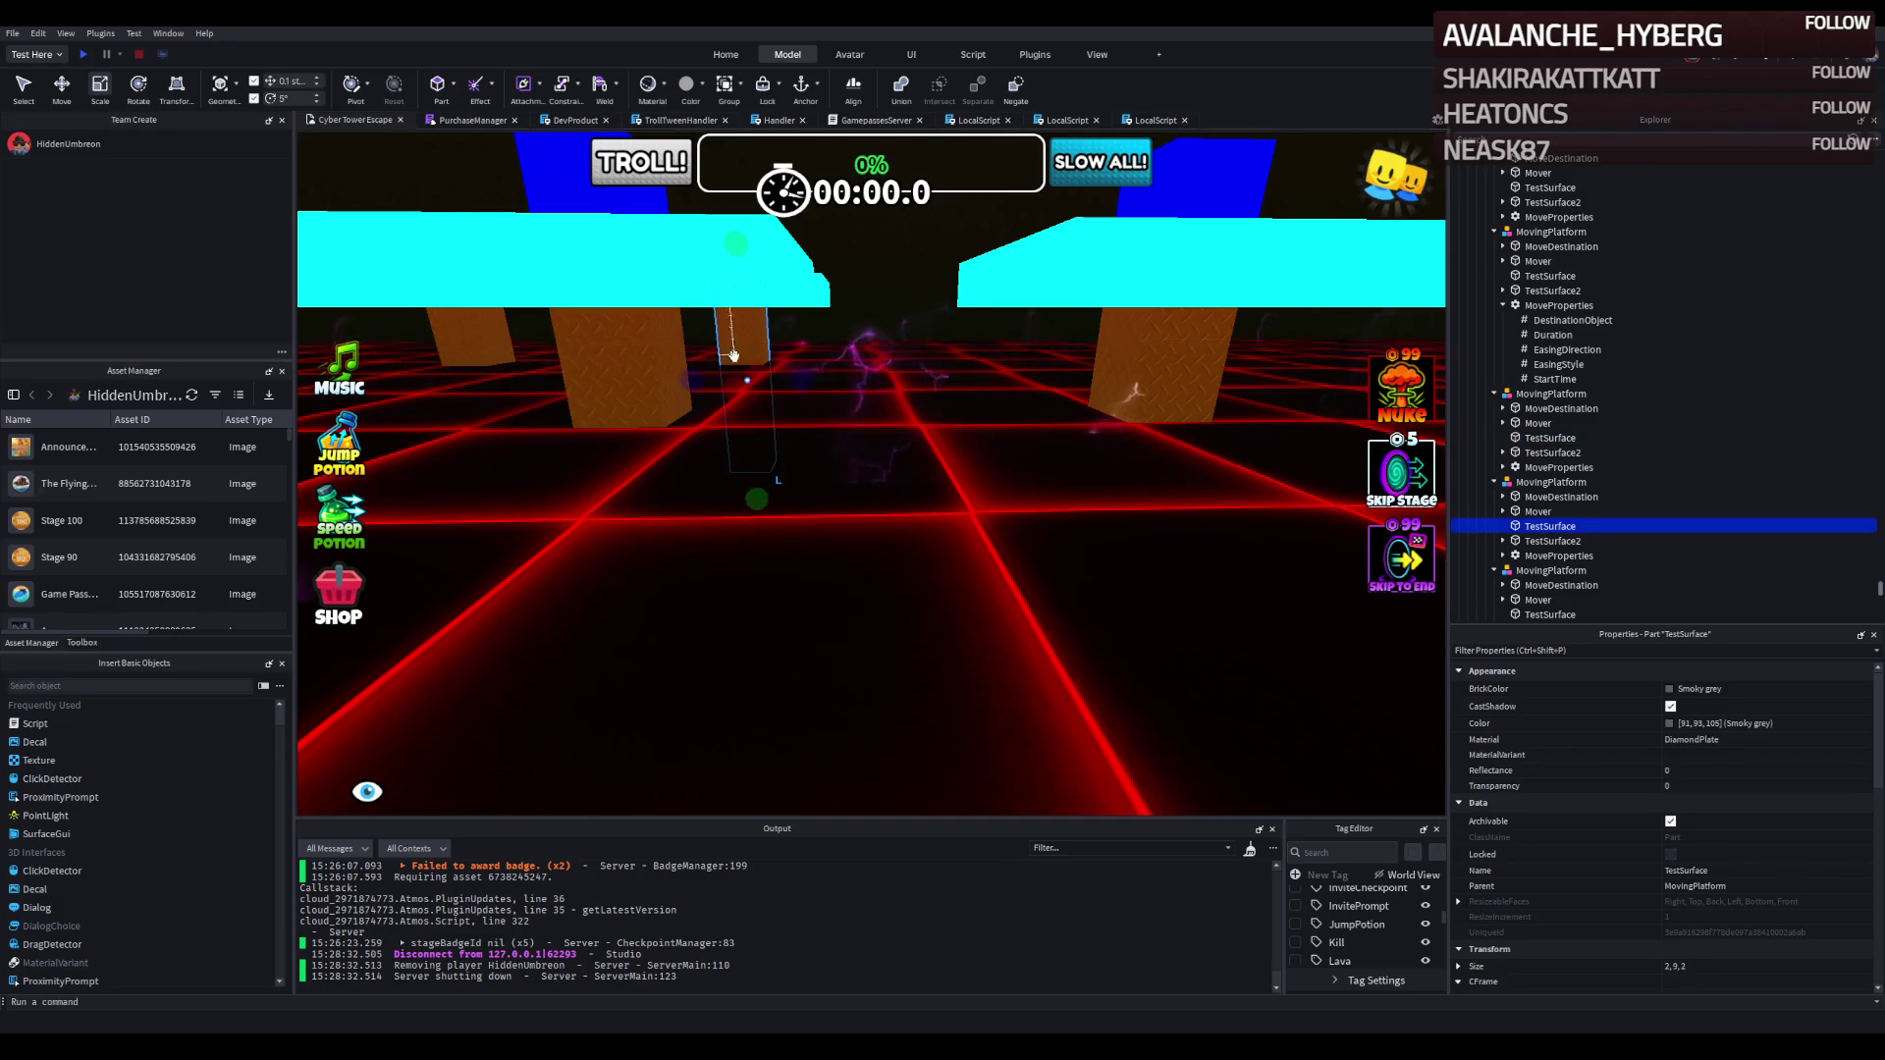
drag(764, 524, 769, 510)
Stretch the remaining TestSurface pillars to about 10 studs tall (size 2, 10, 2).
click(608, 412)
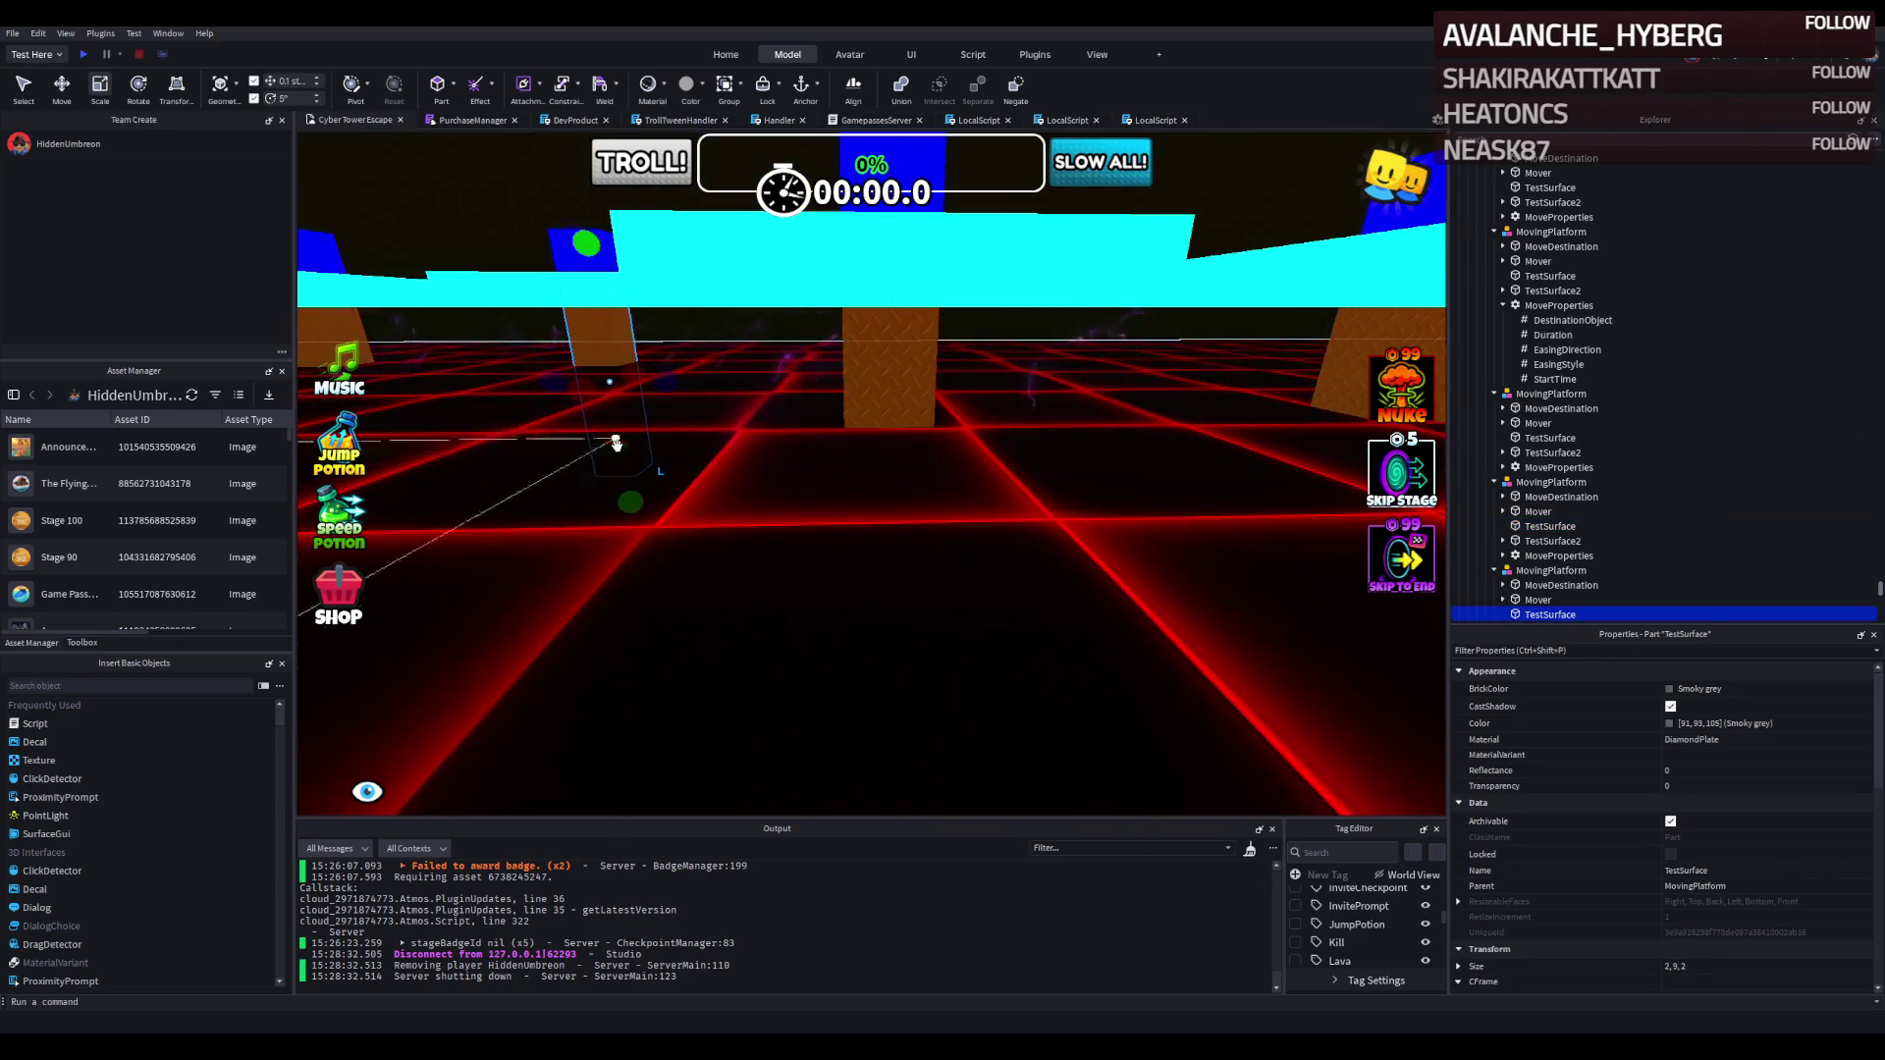
drag(631, 504, 640, 516)
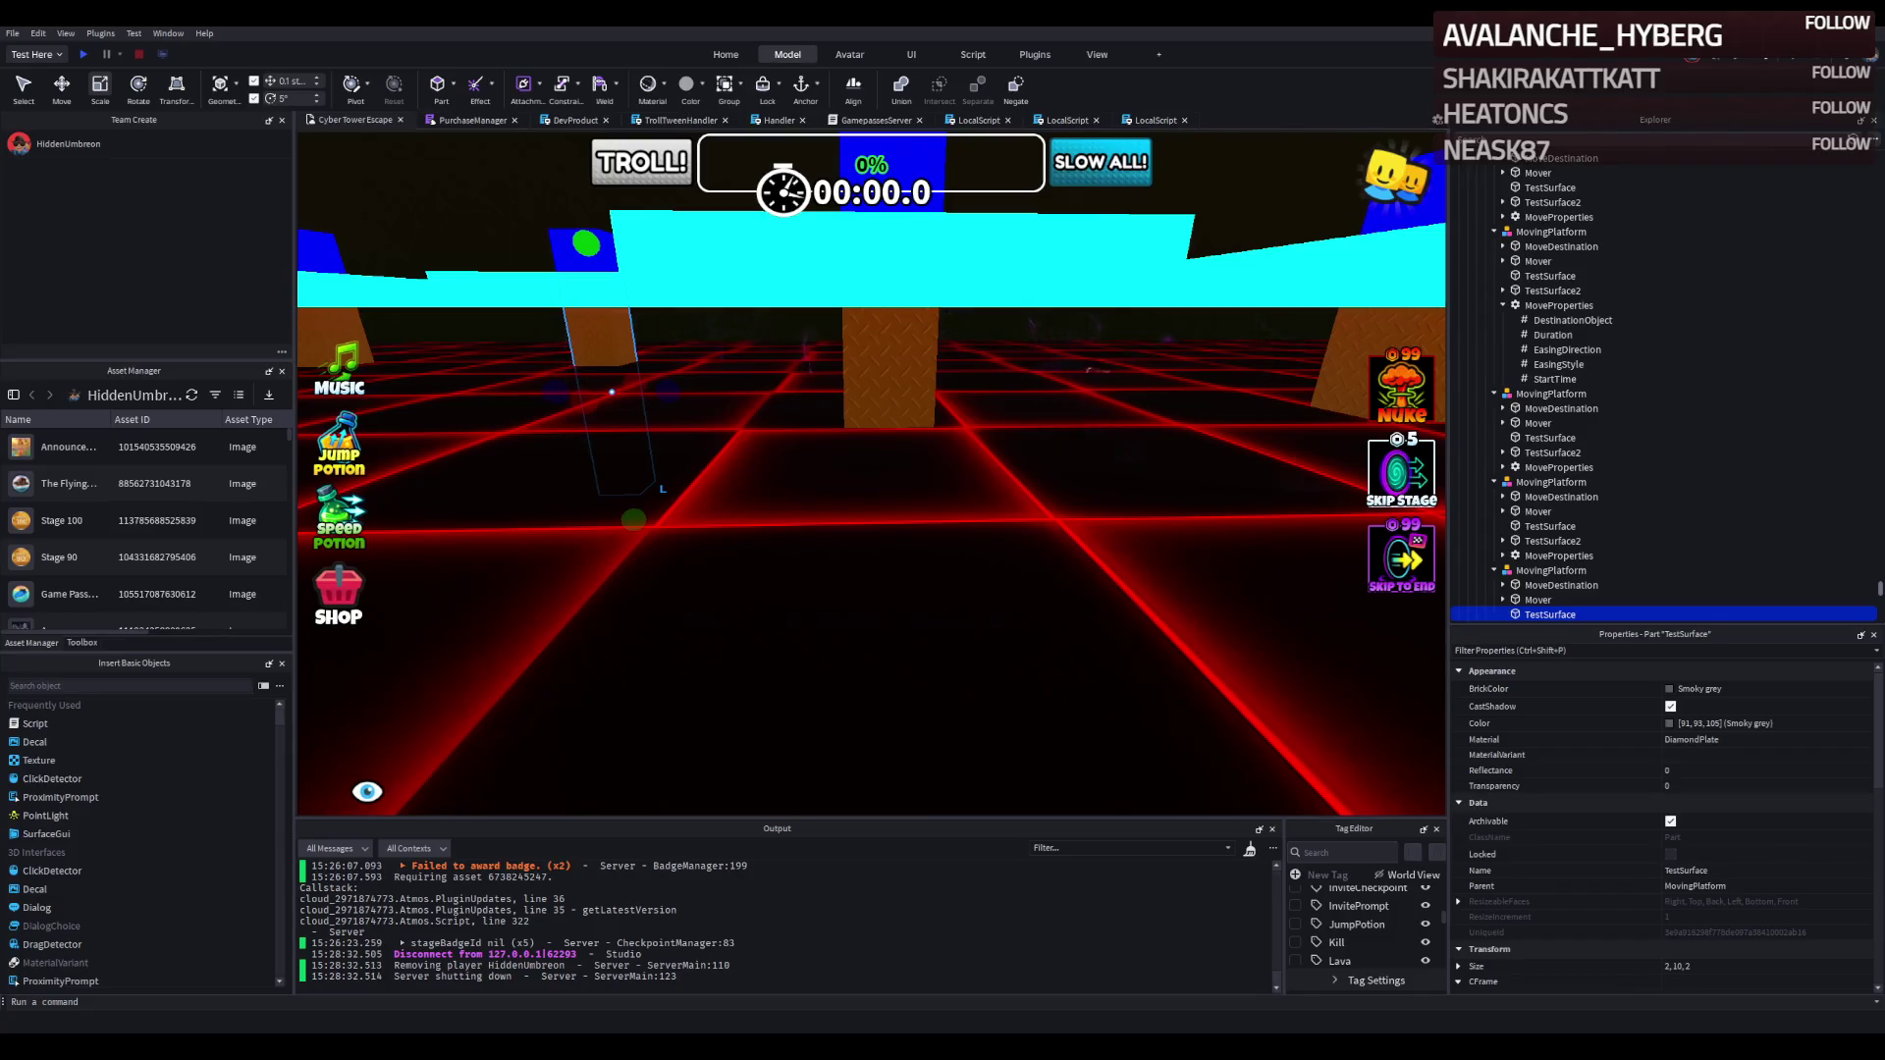
click(716, 490)
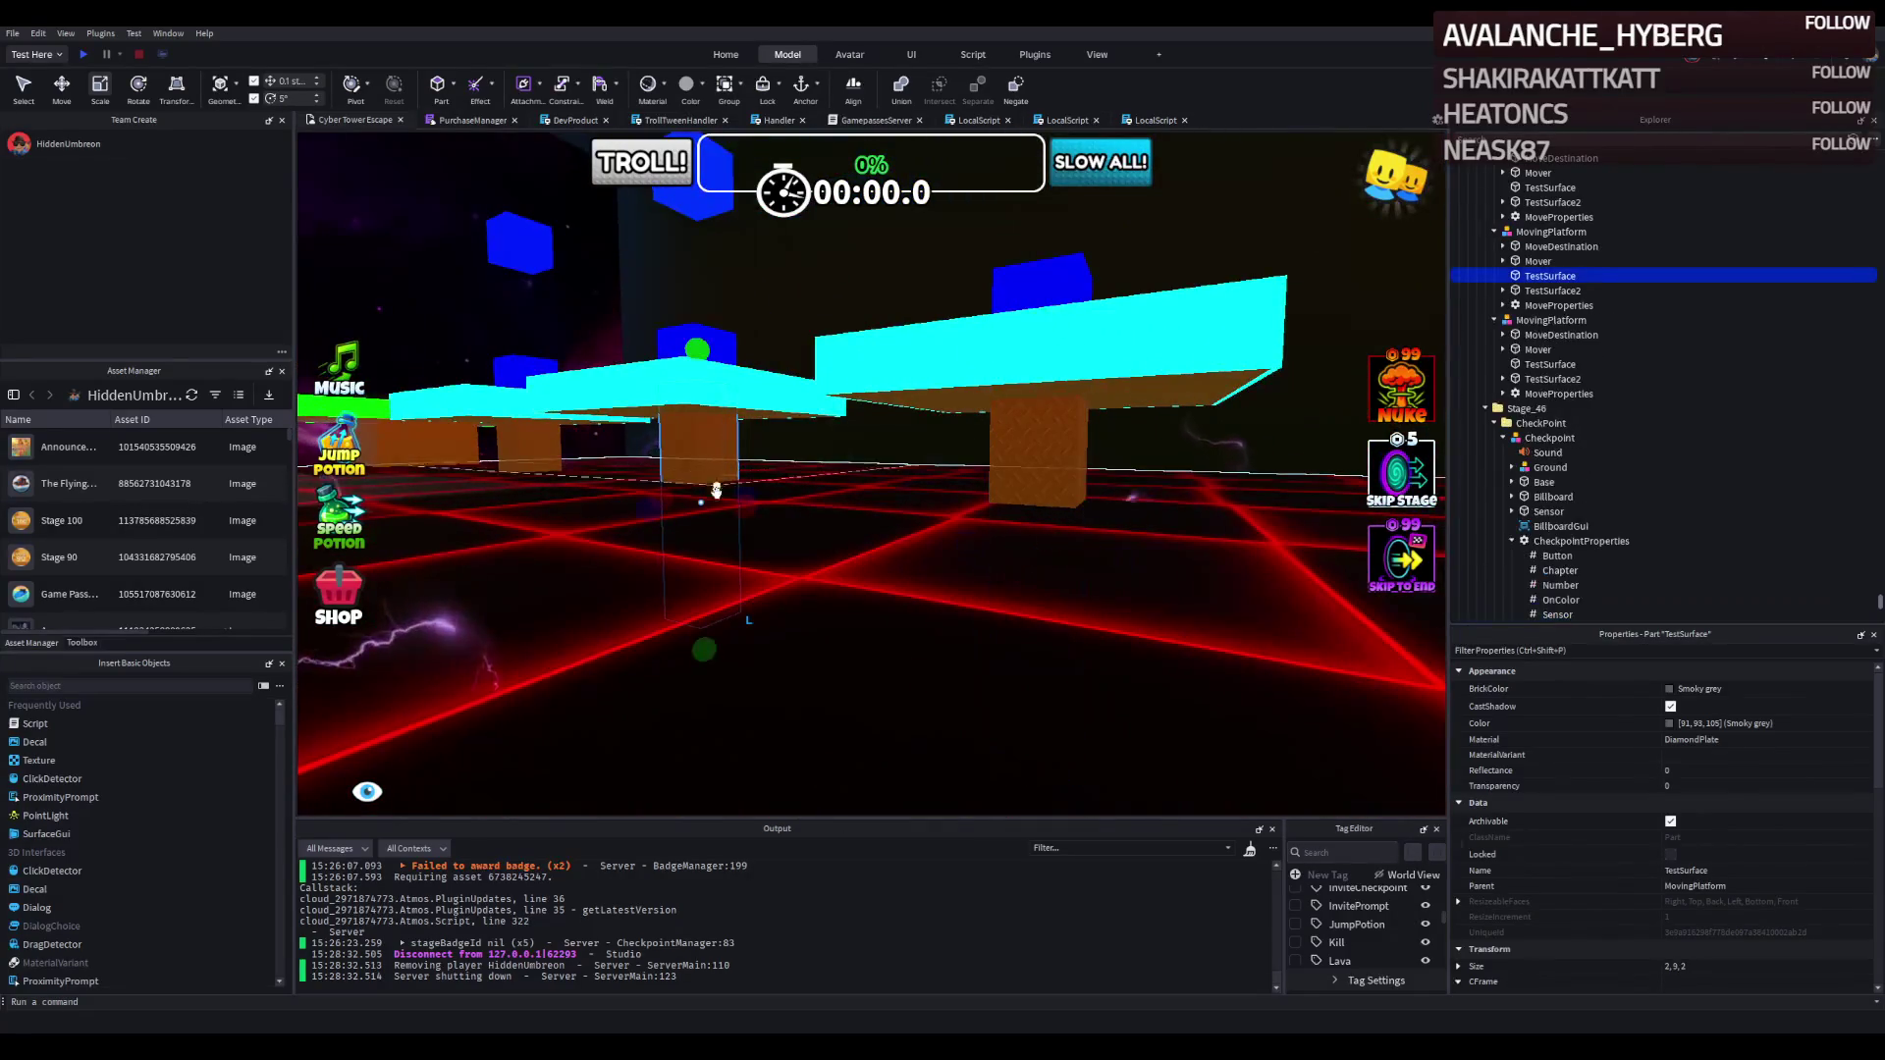
drag(702, 646, 673, 724)
click(692, 519)
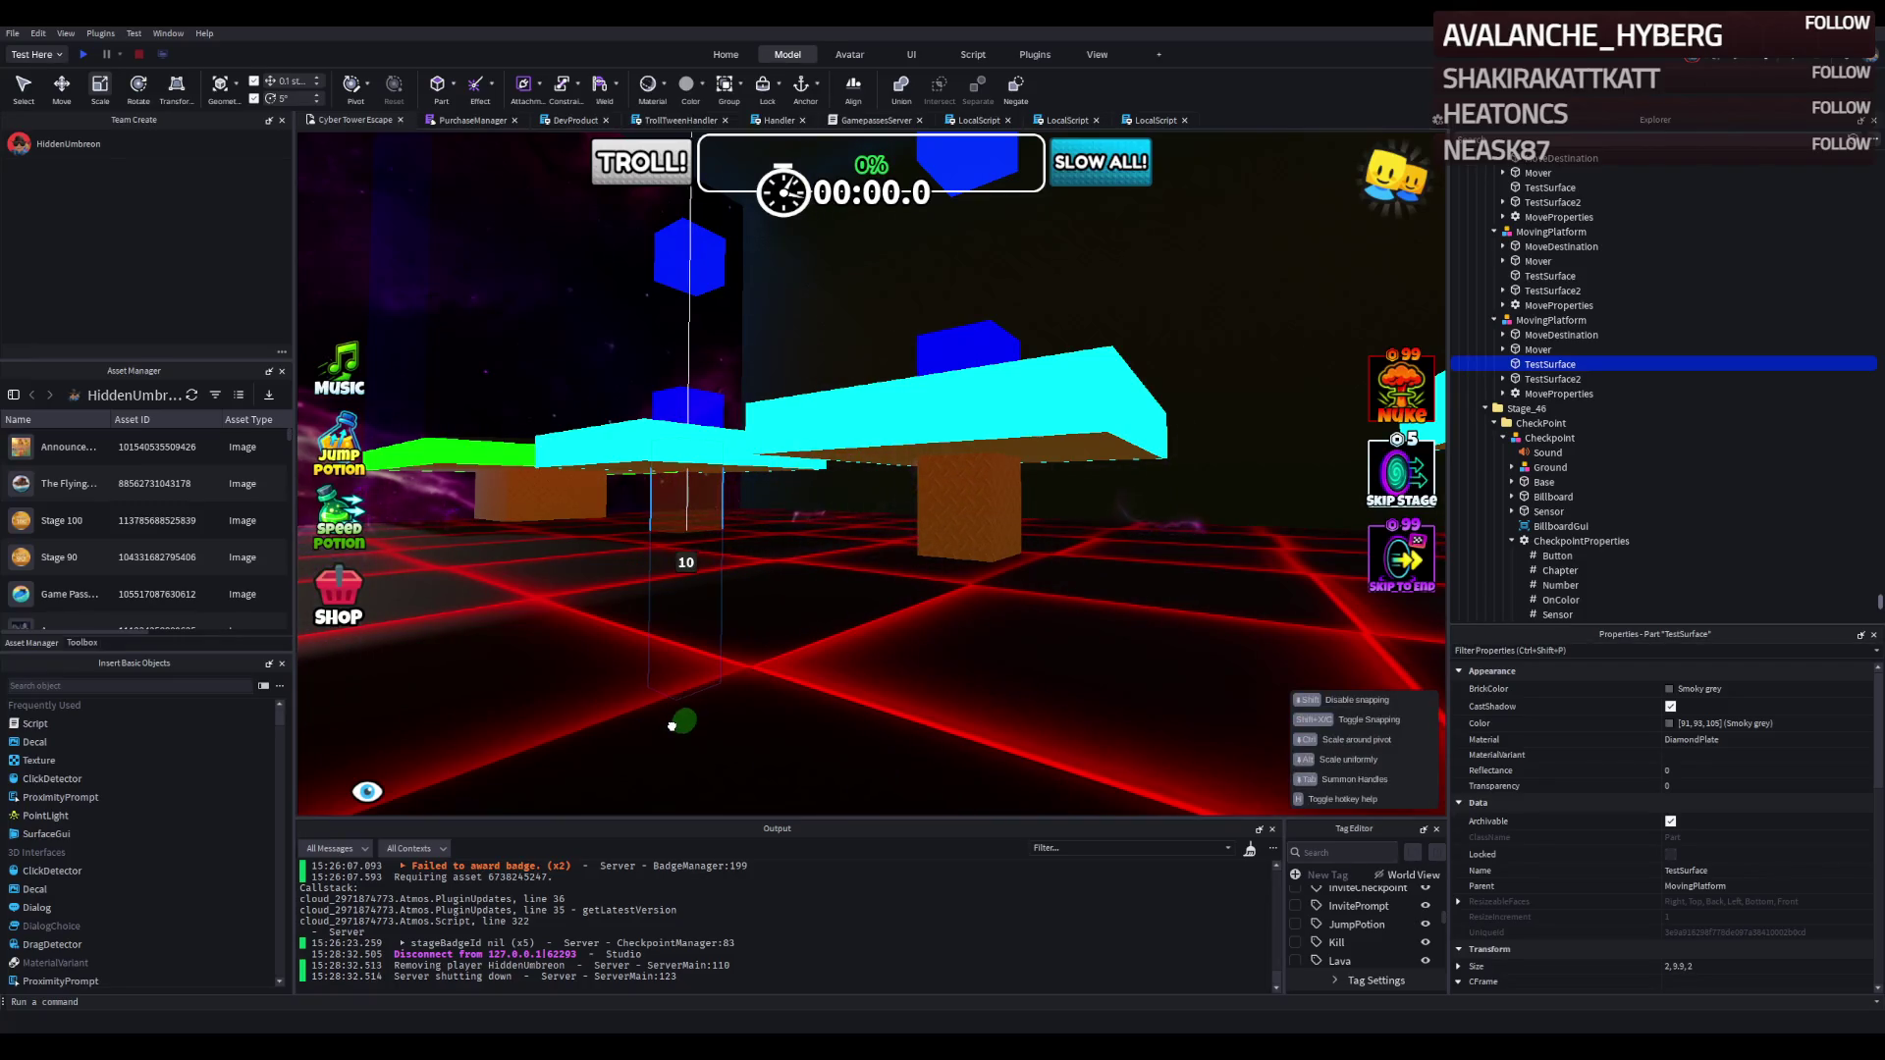
Fly the view to the green-edged platform and start a playtest.
key(w)
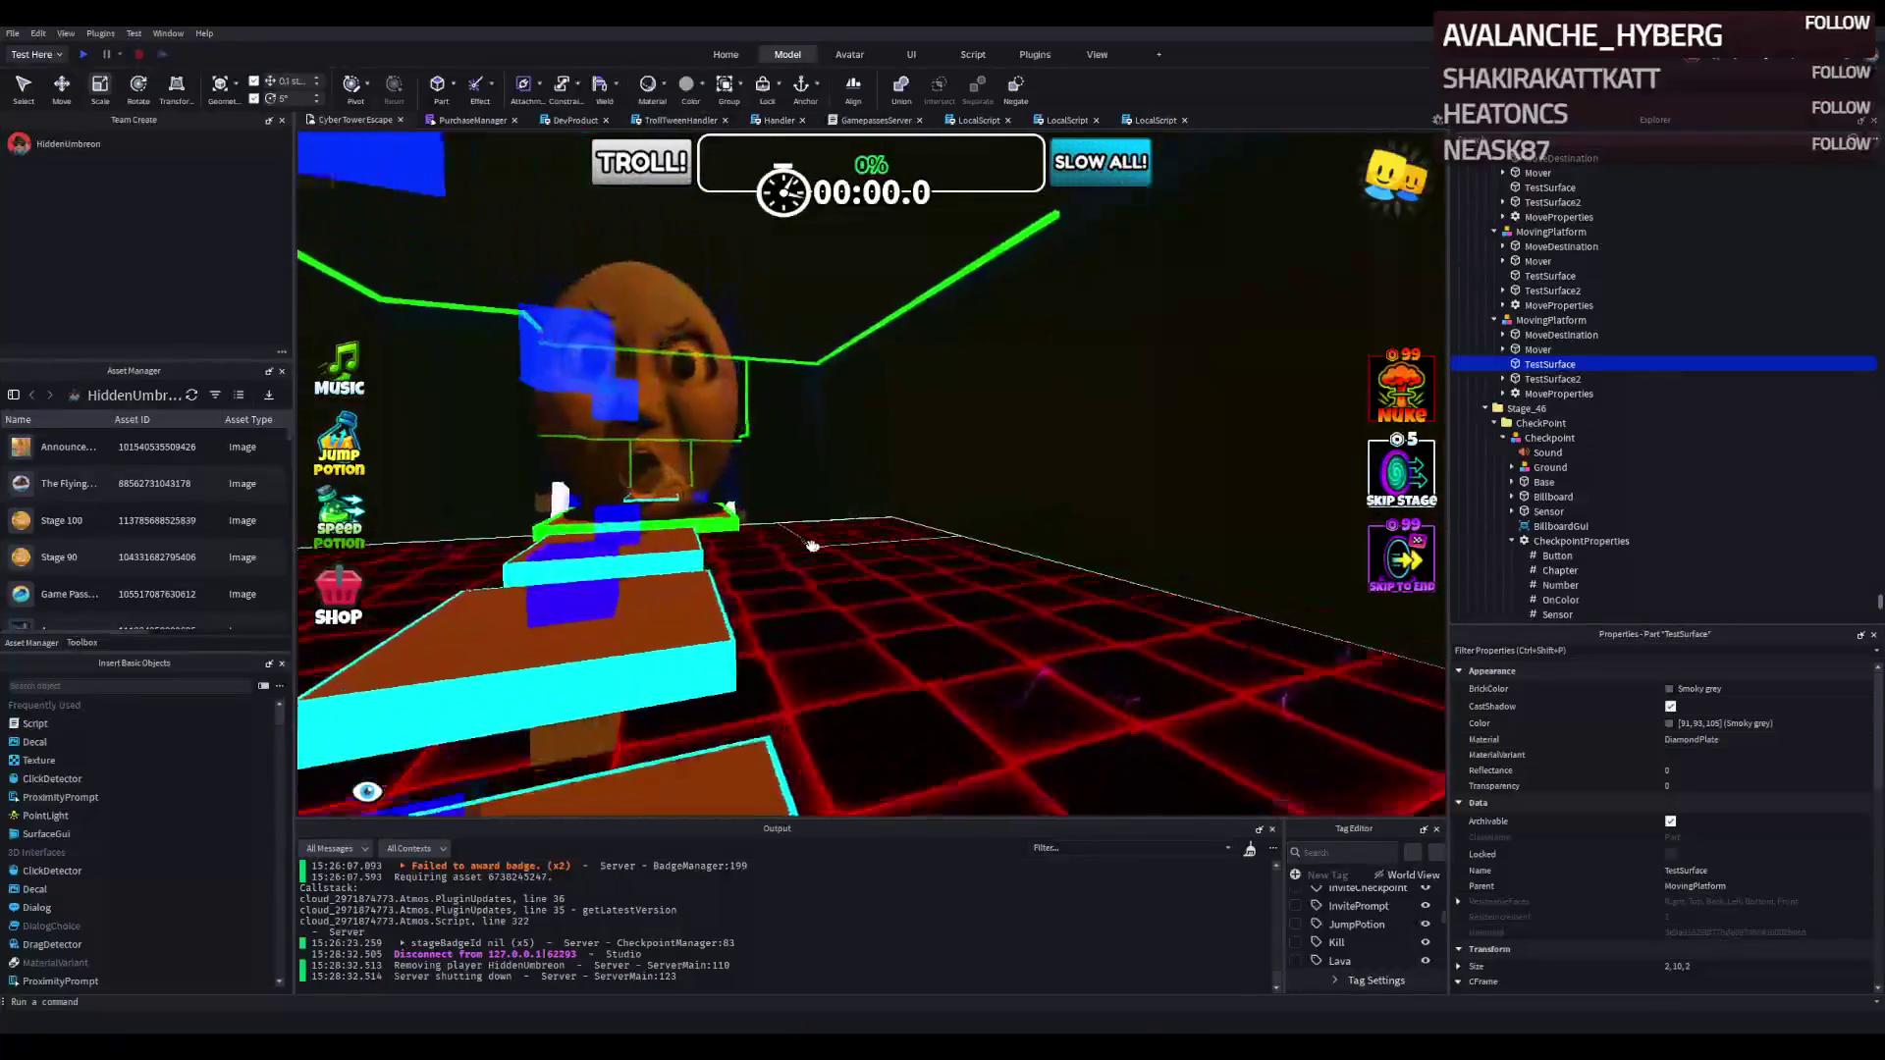
key(w)
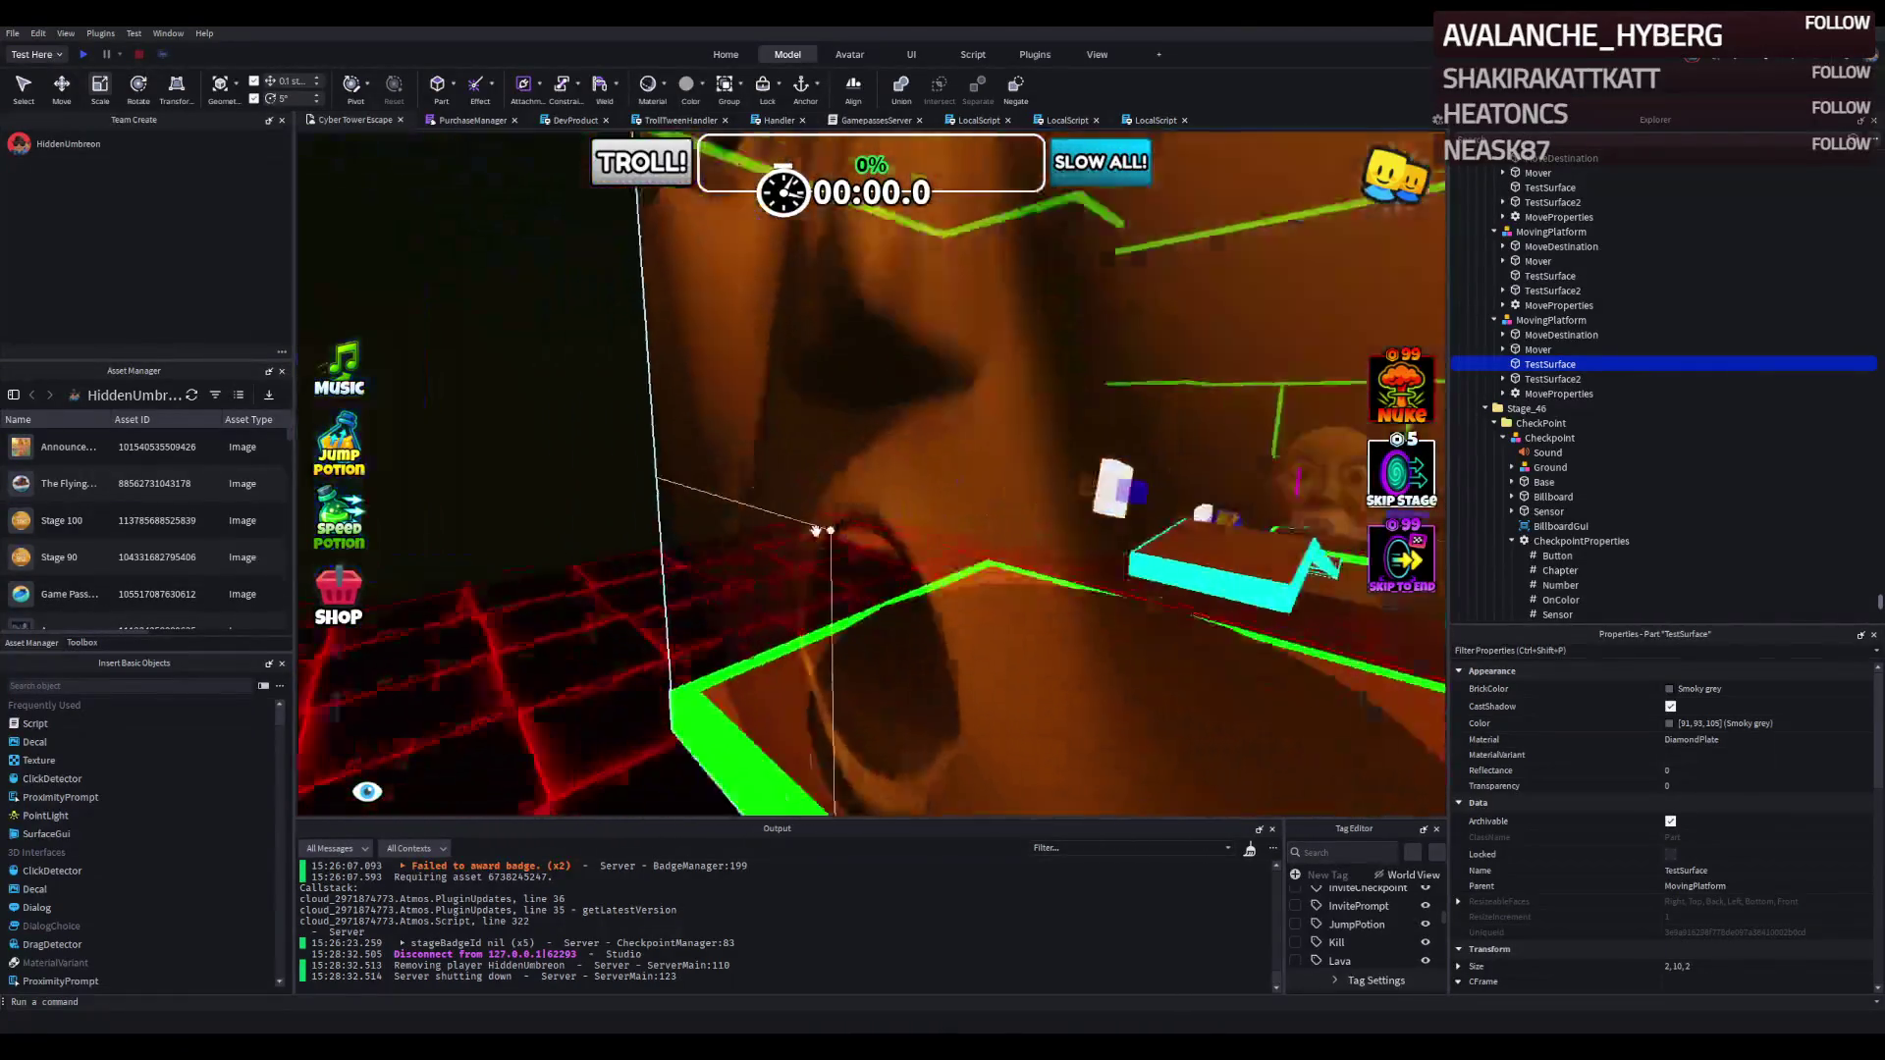
key(w)
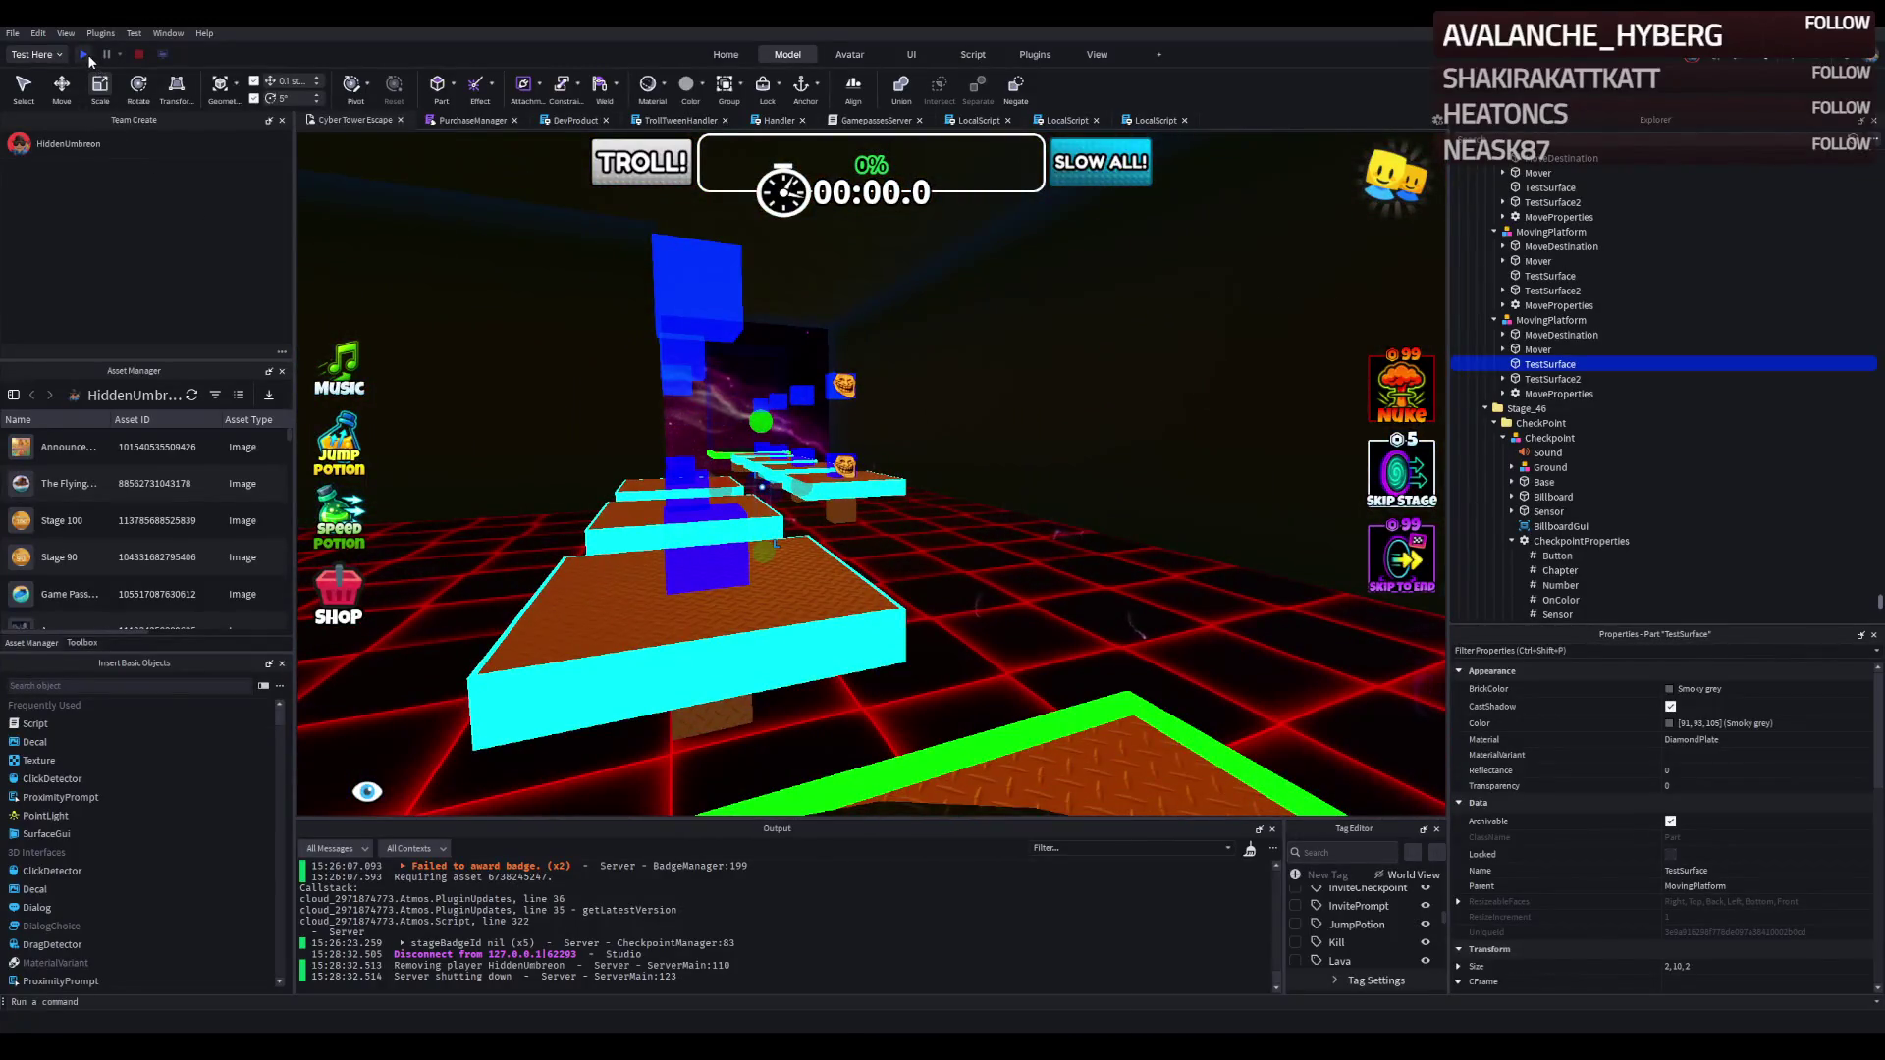
click(84, 55)
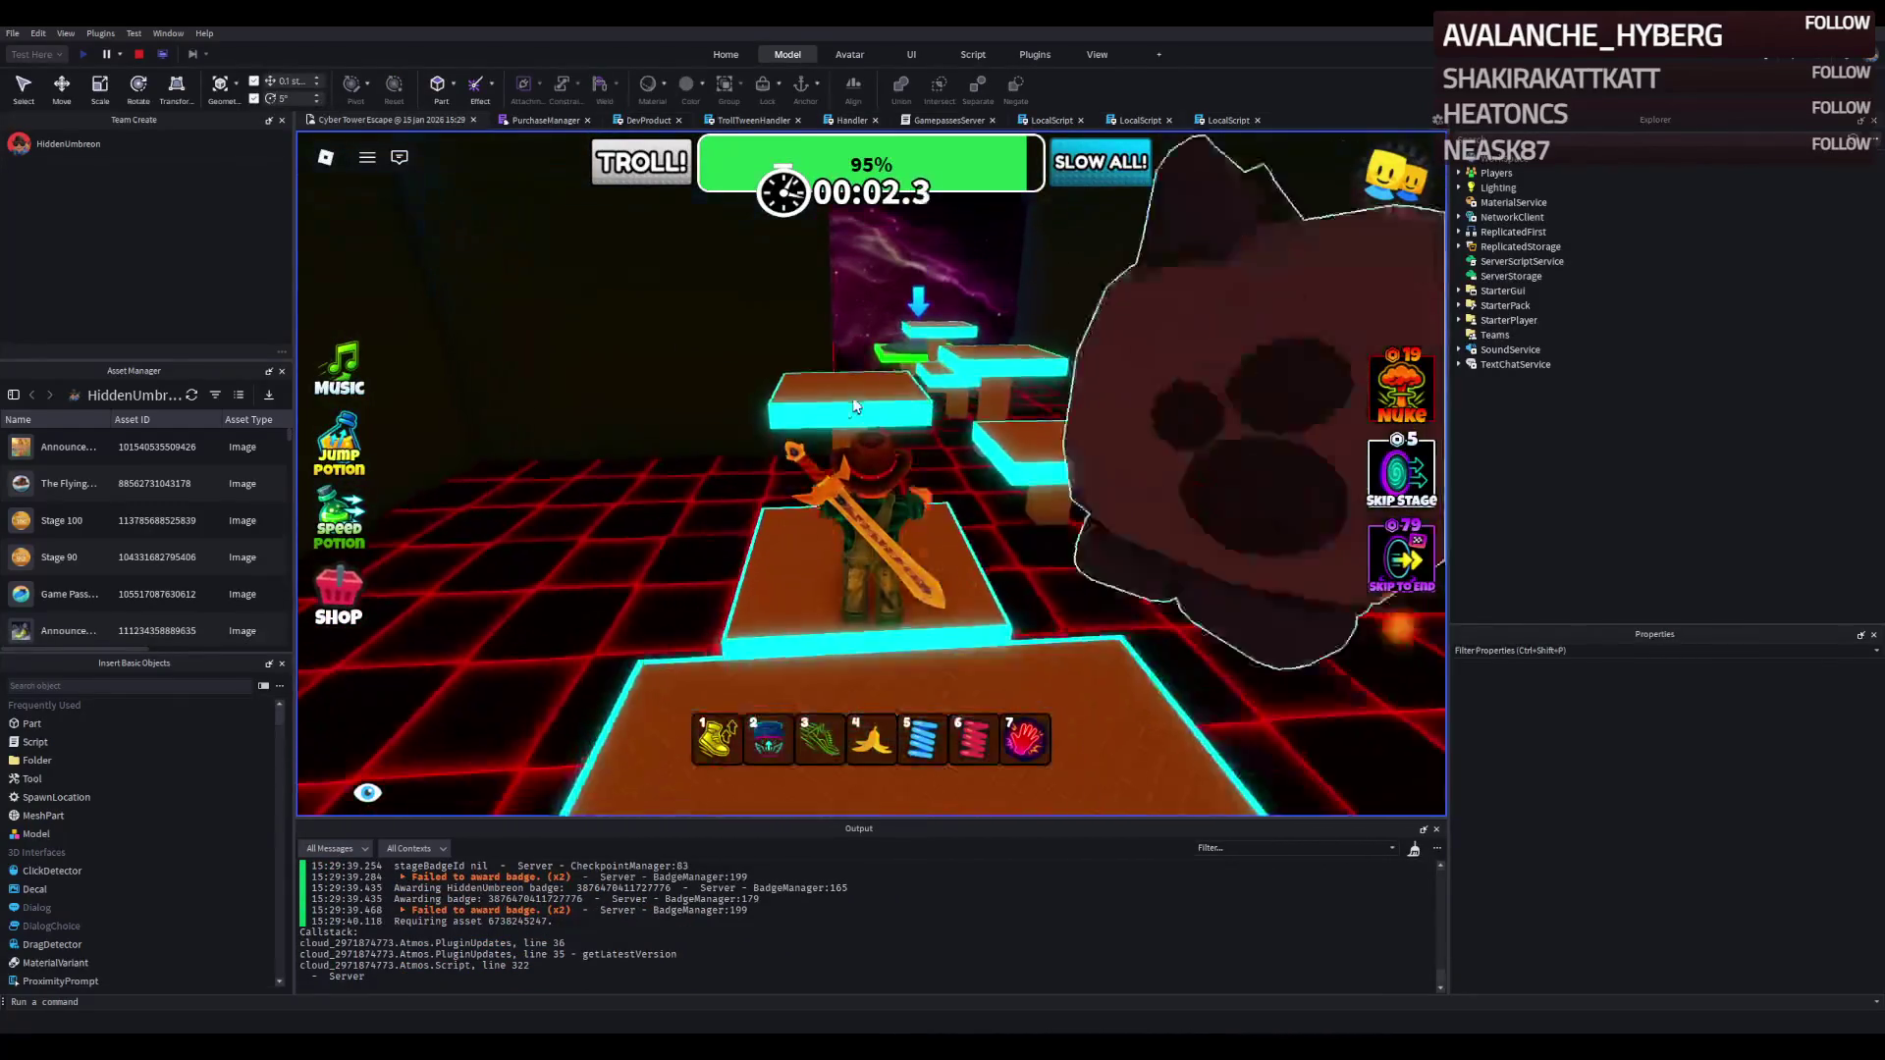
Run and jump the character across the first moving platforms.
key(w)
key(space)
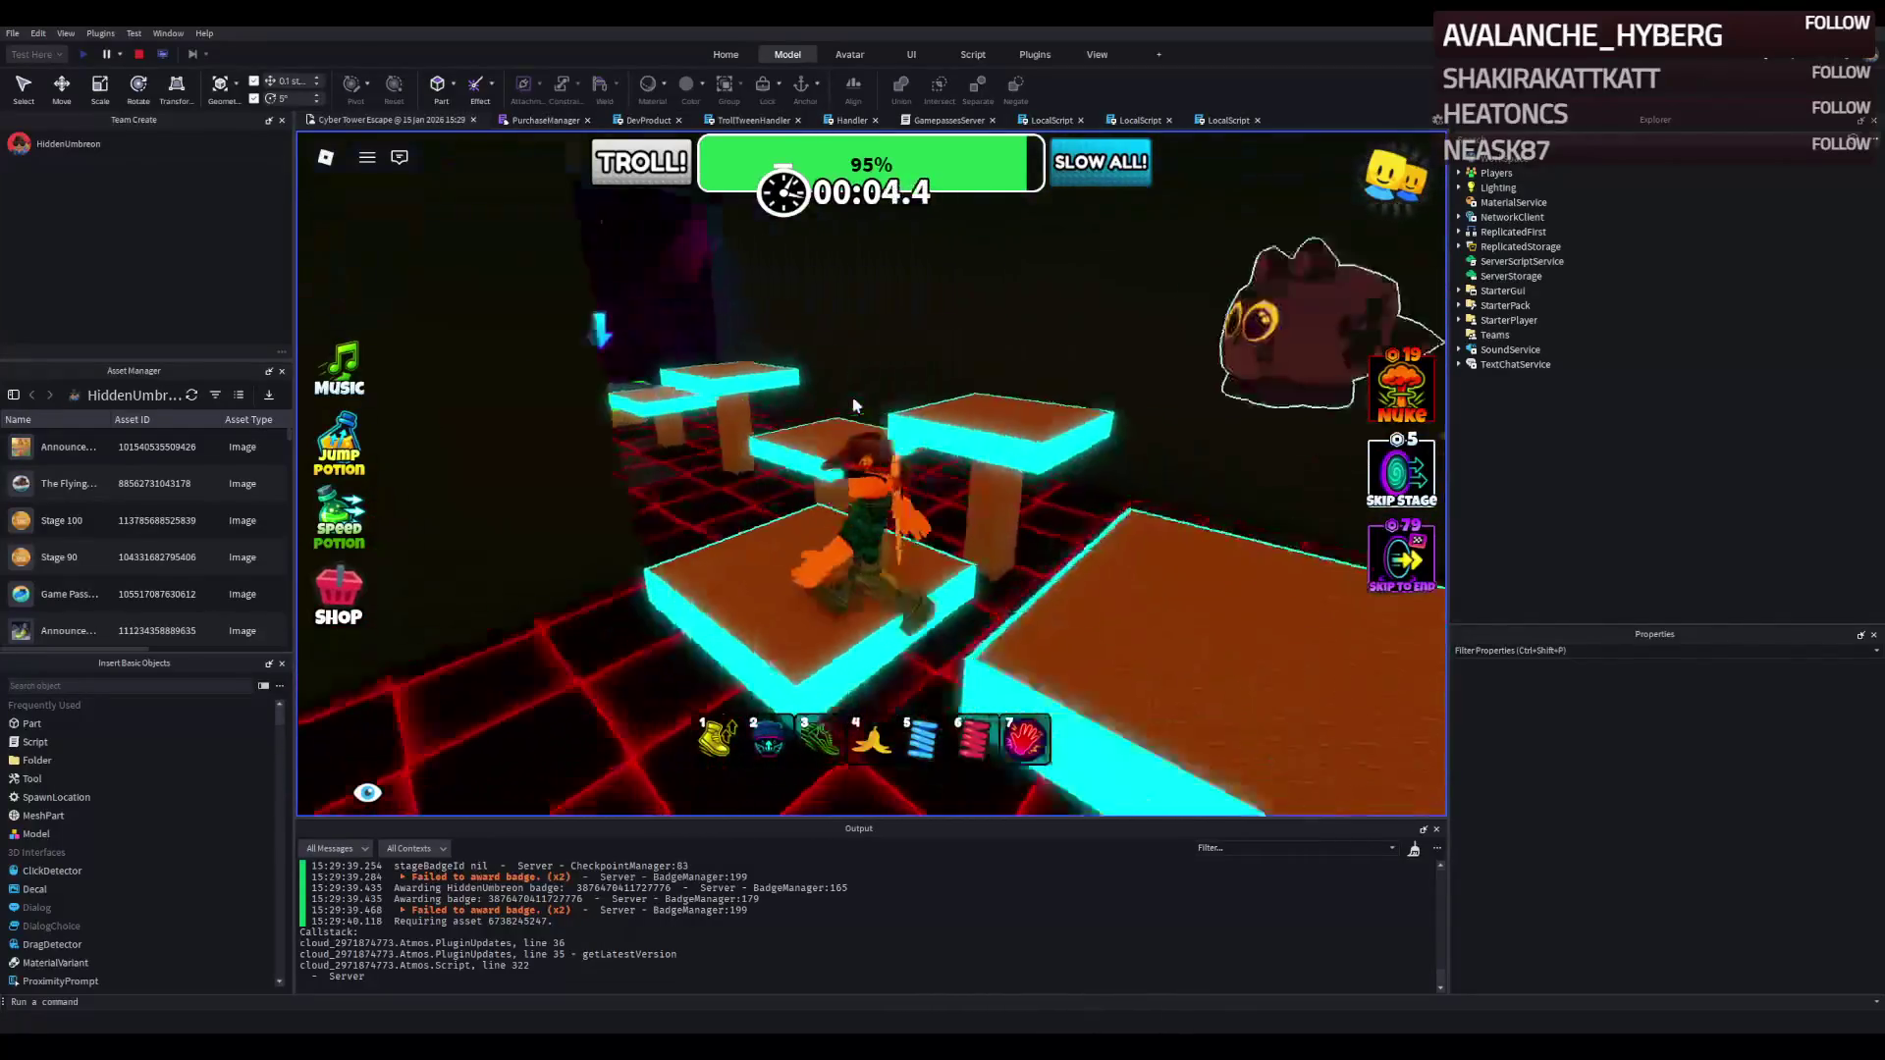
key(w)
key(space)
key(w)
key(space)
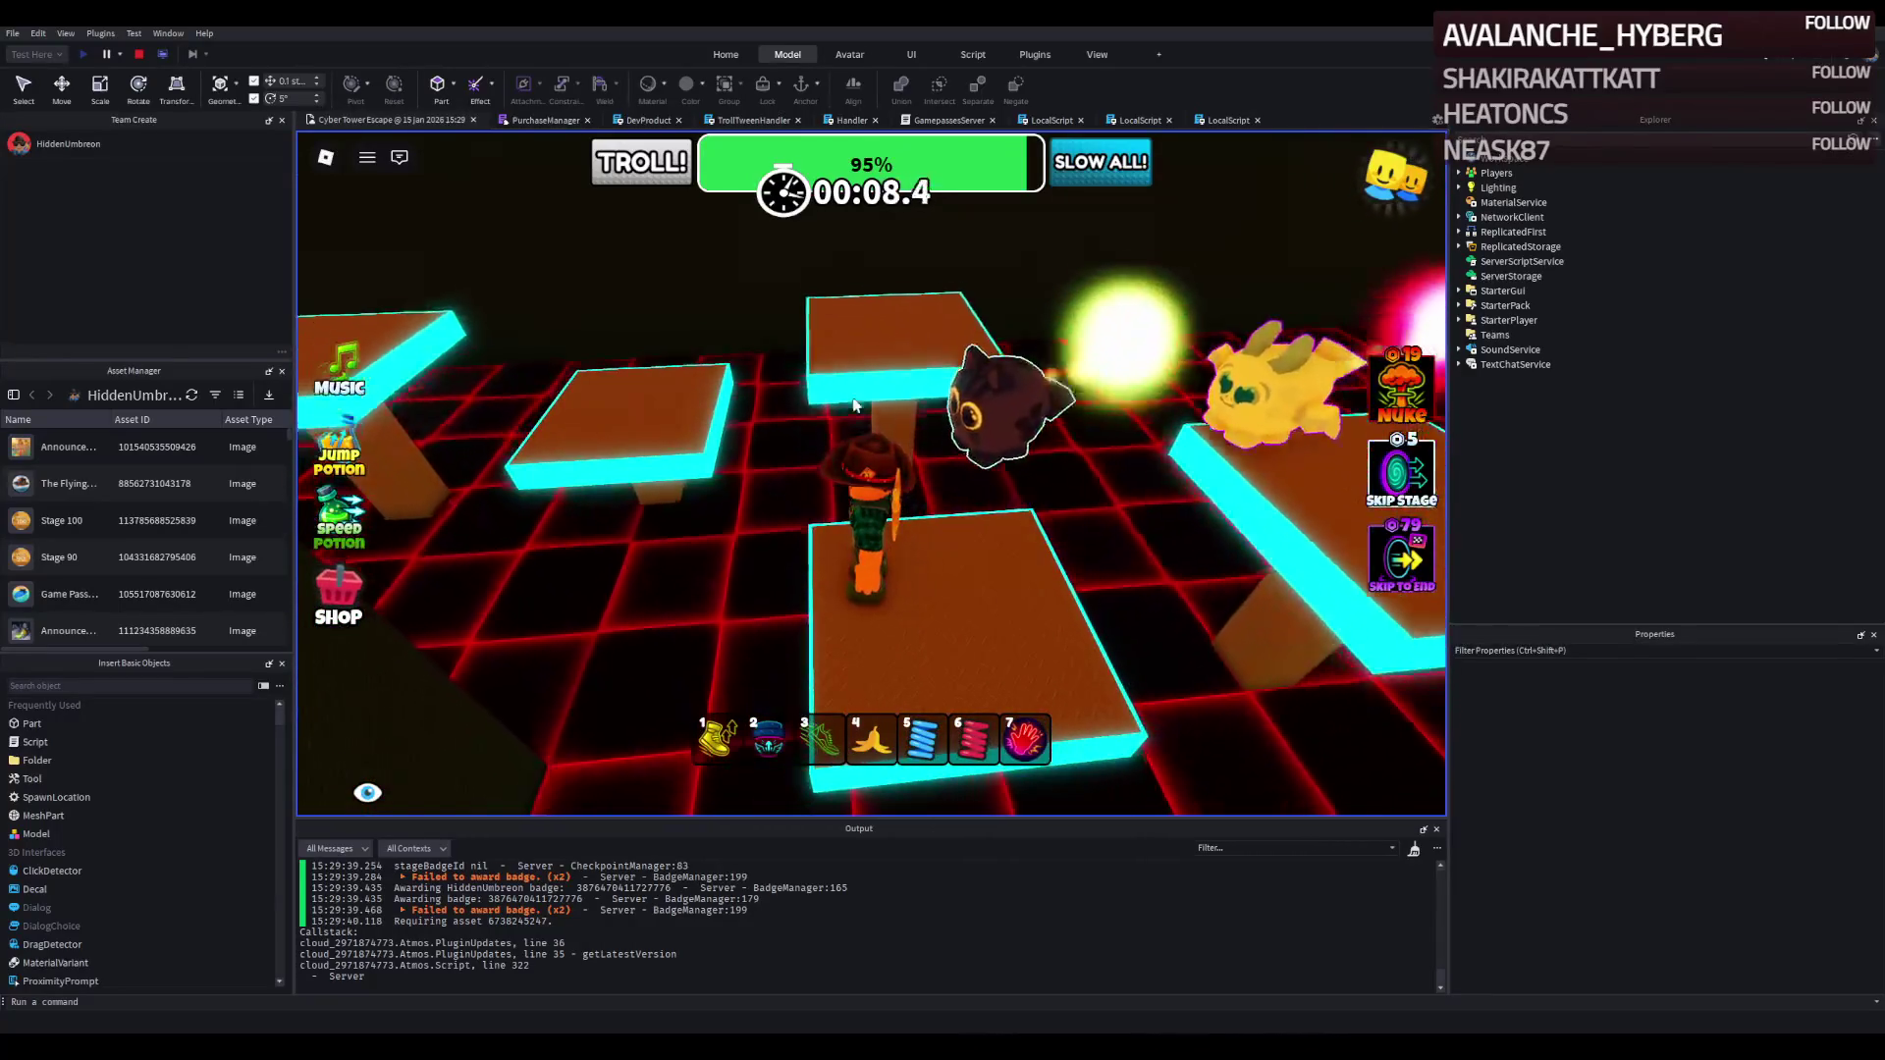
key(w)
key(space)
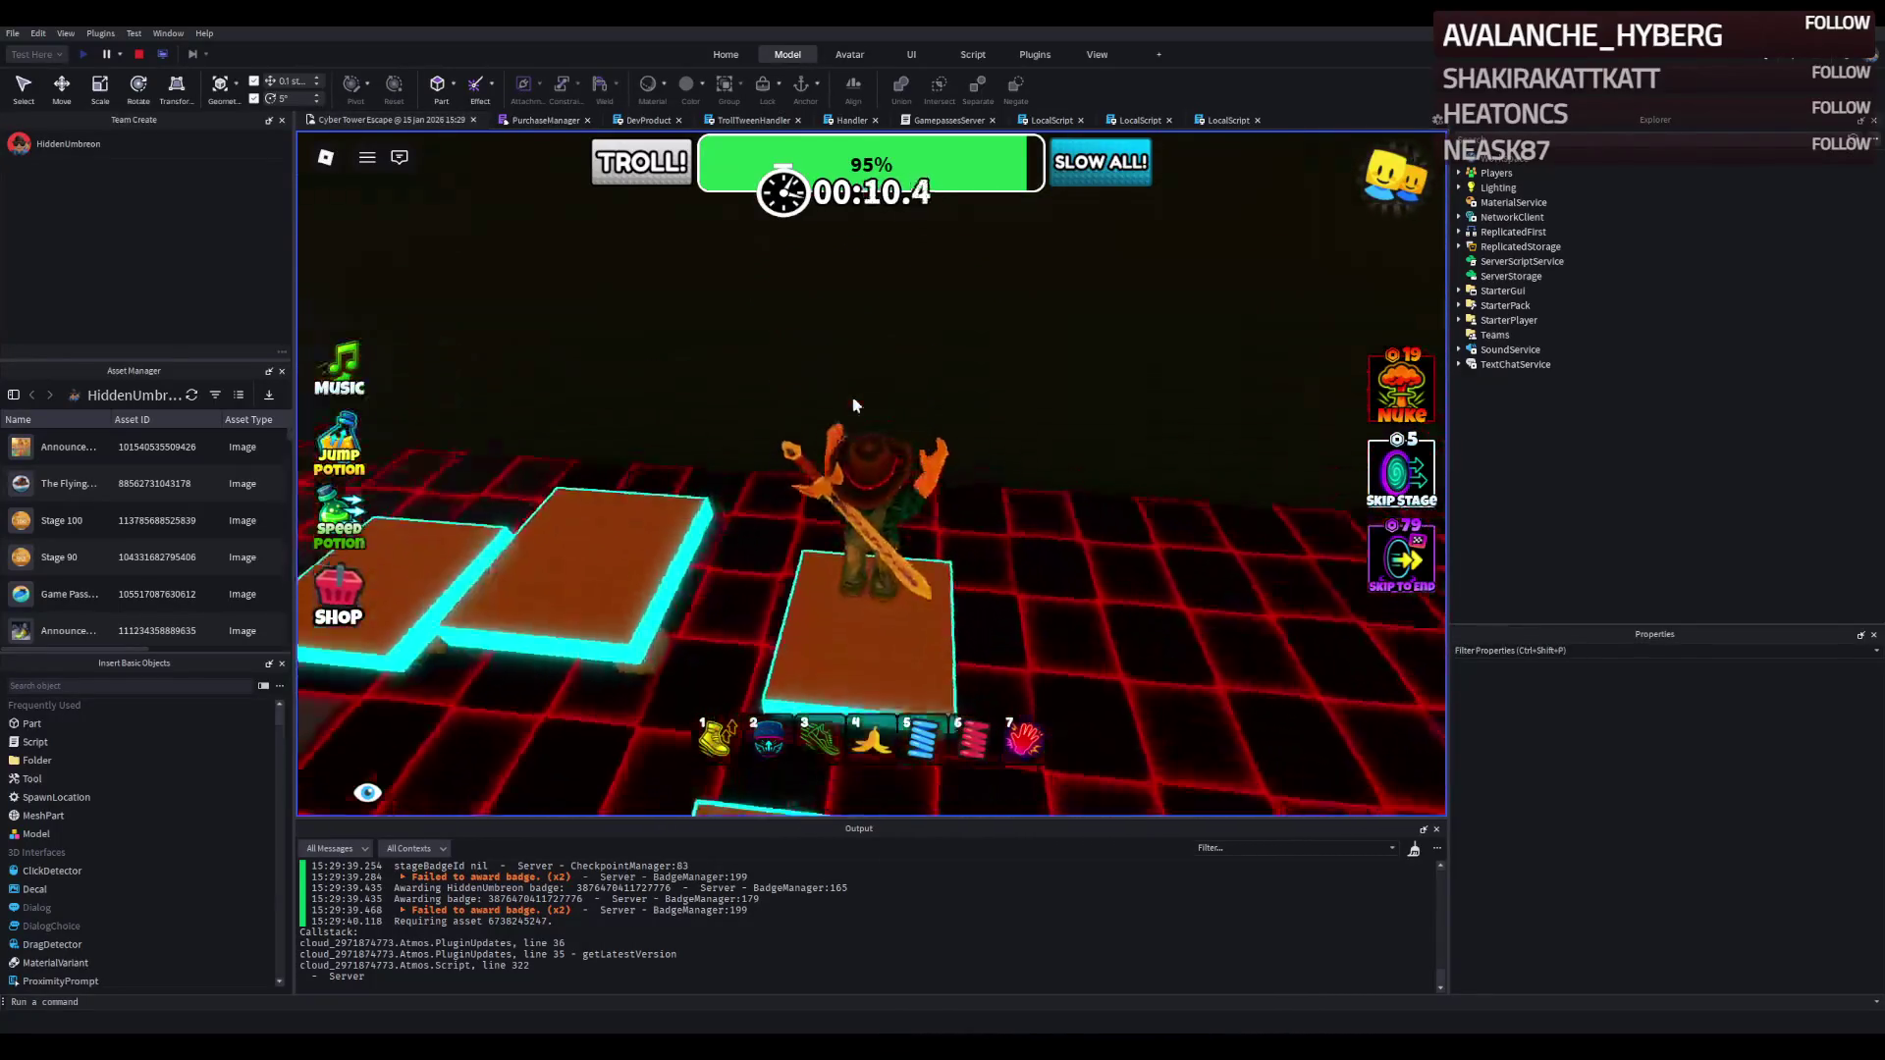
Jump to the farther platforms and up onto the green pad.
key(w)
key(space)
key(1)
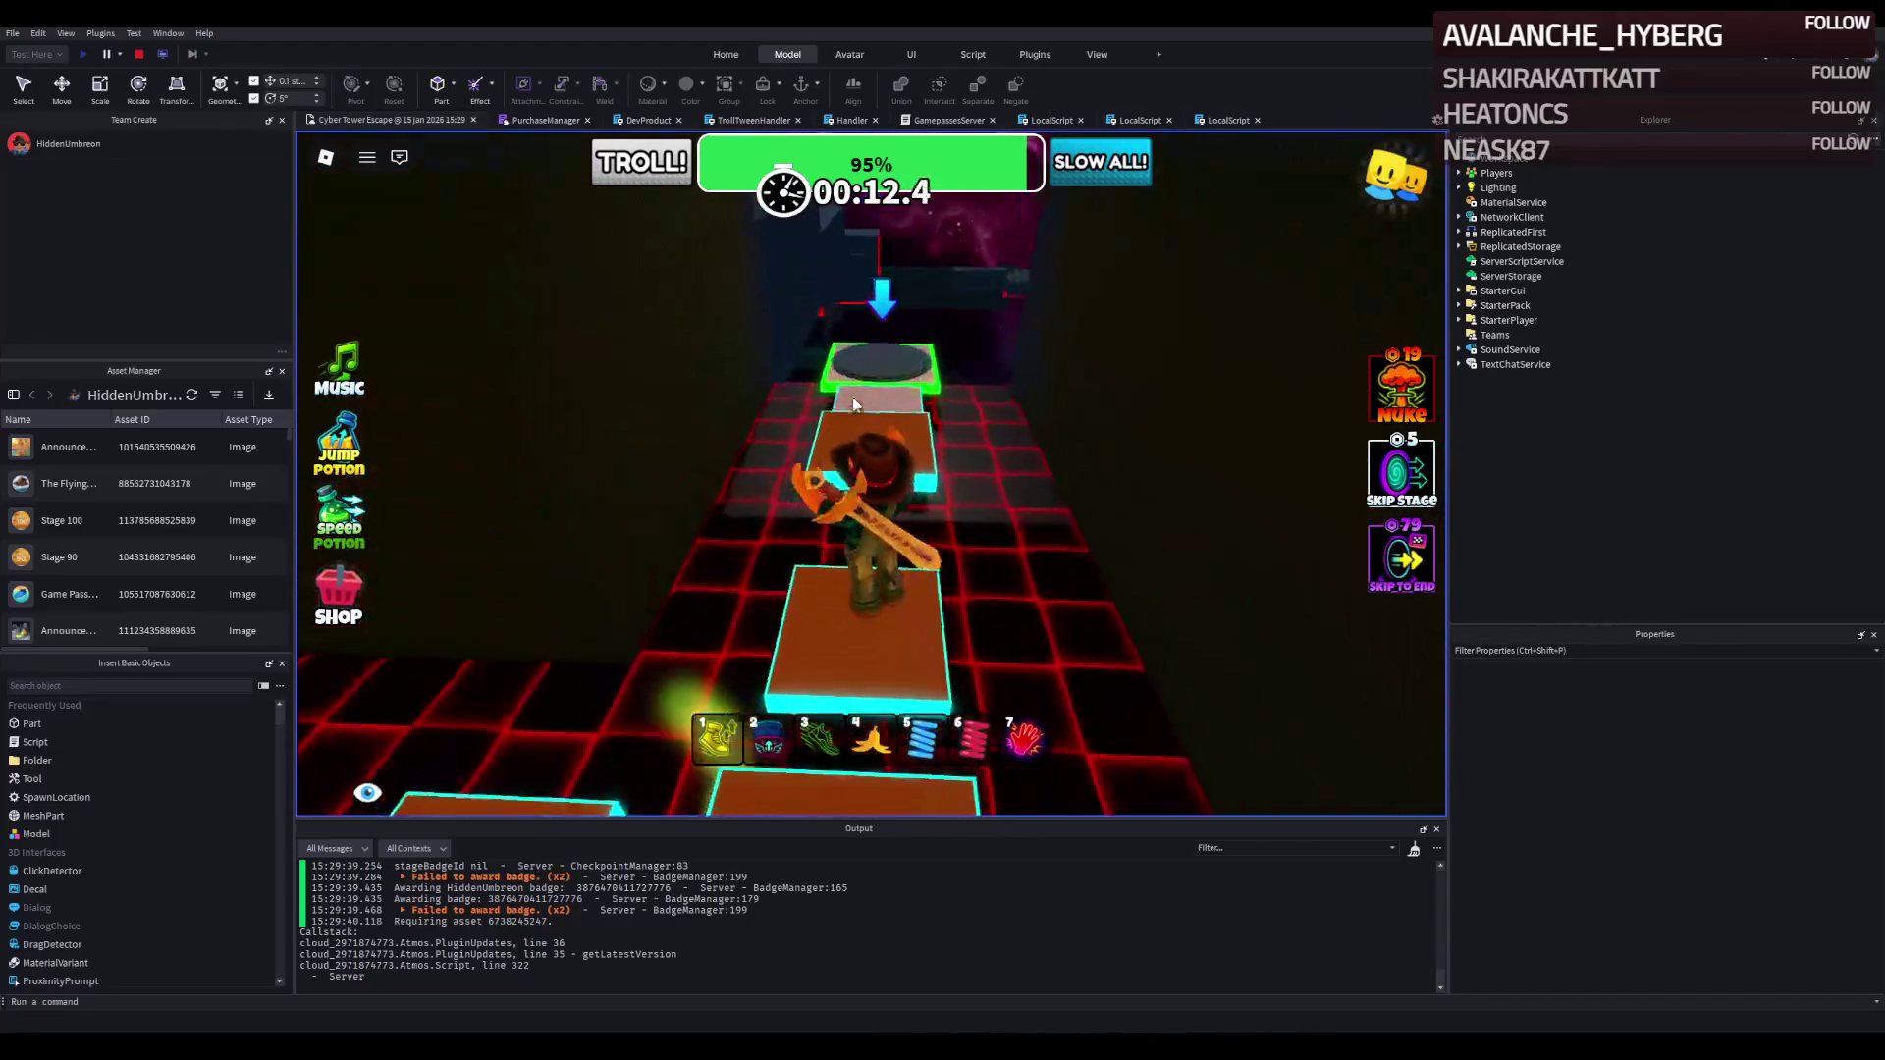
key(w)
key(space)
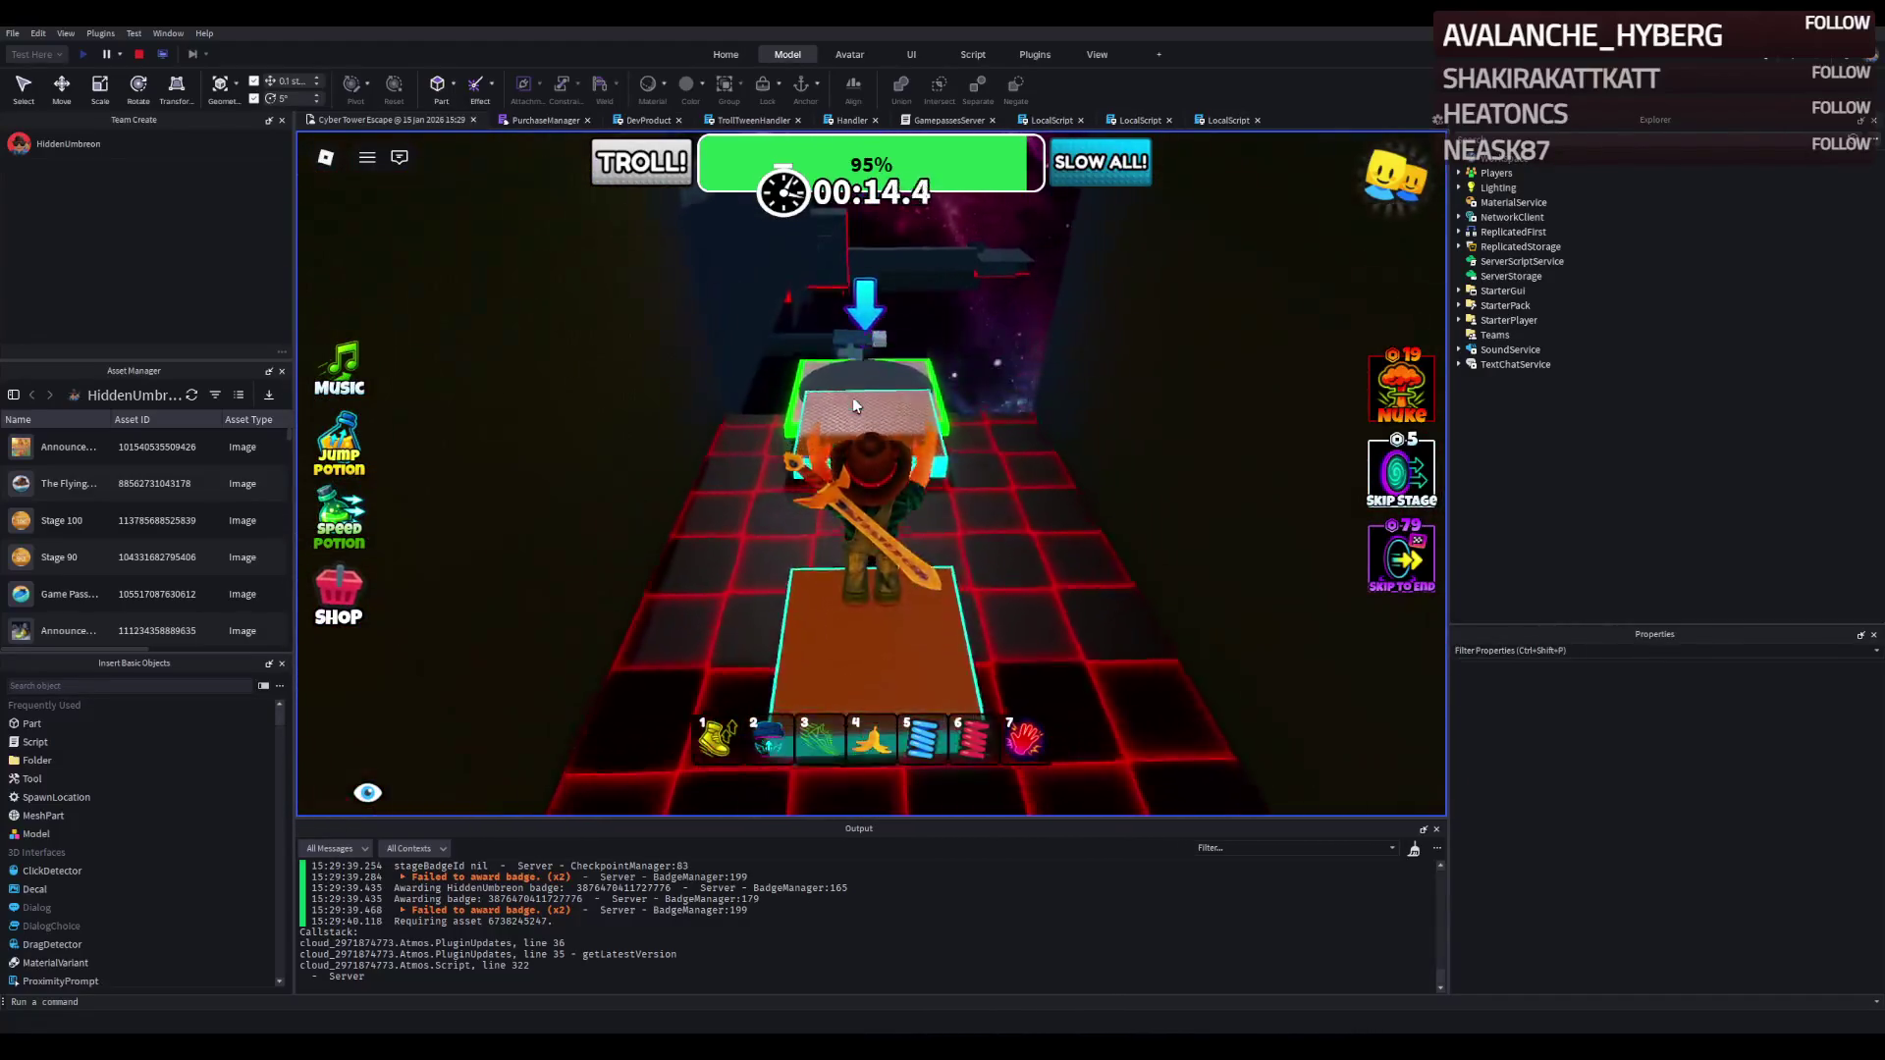
key(w)
key(w)
key(space)
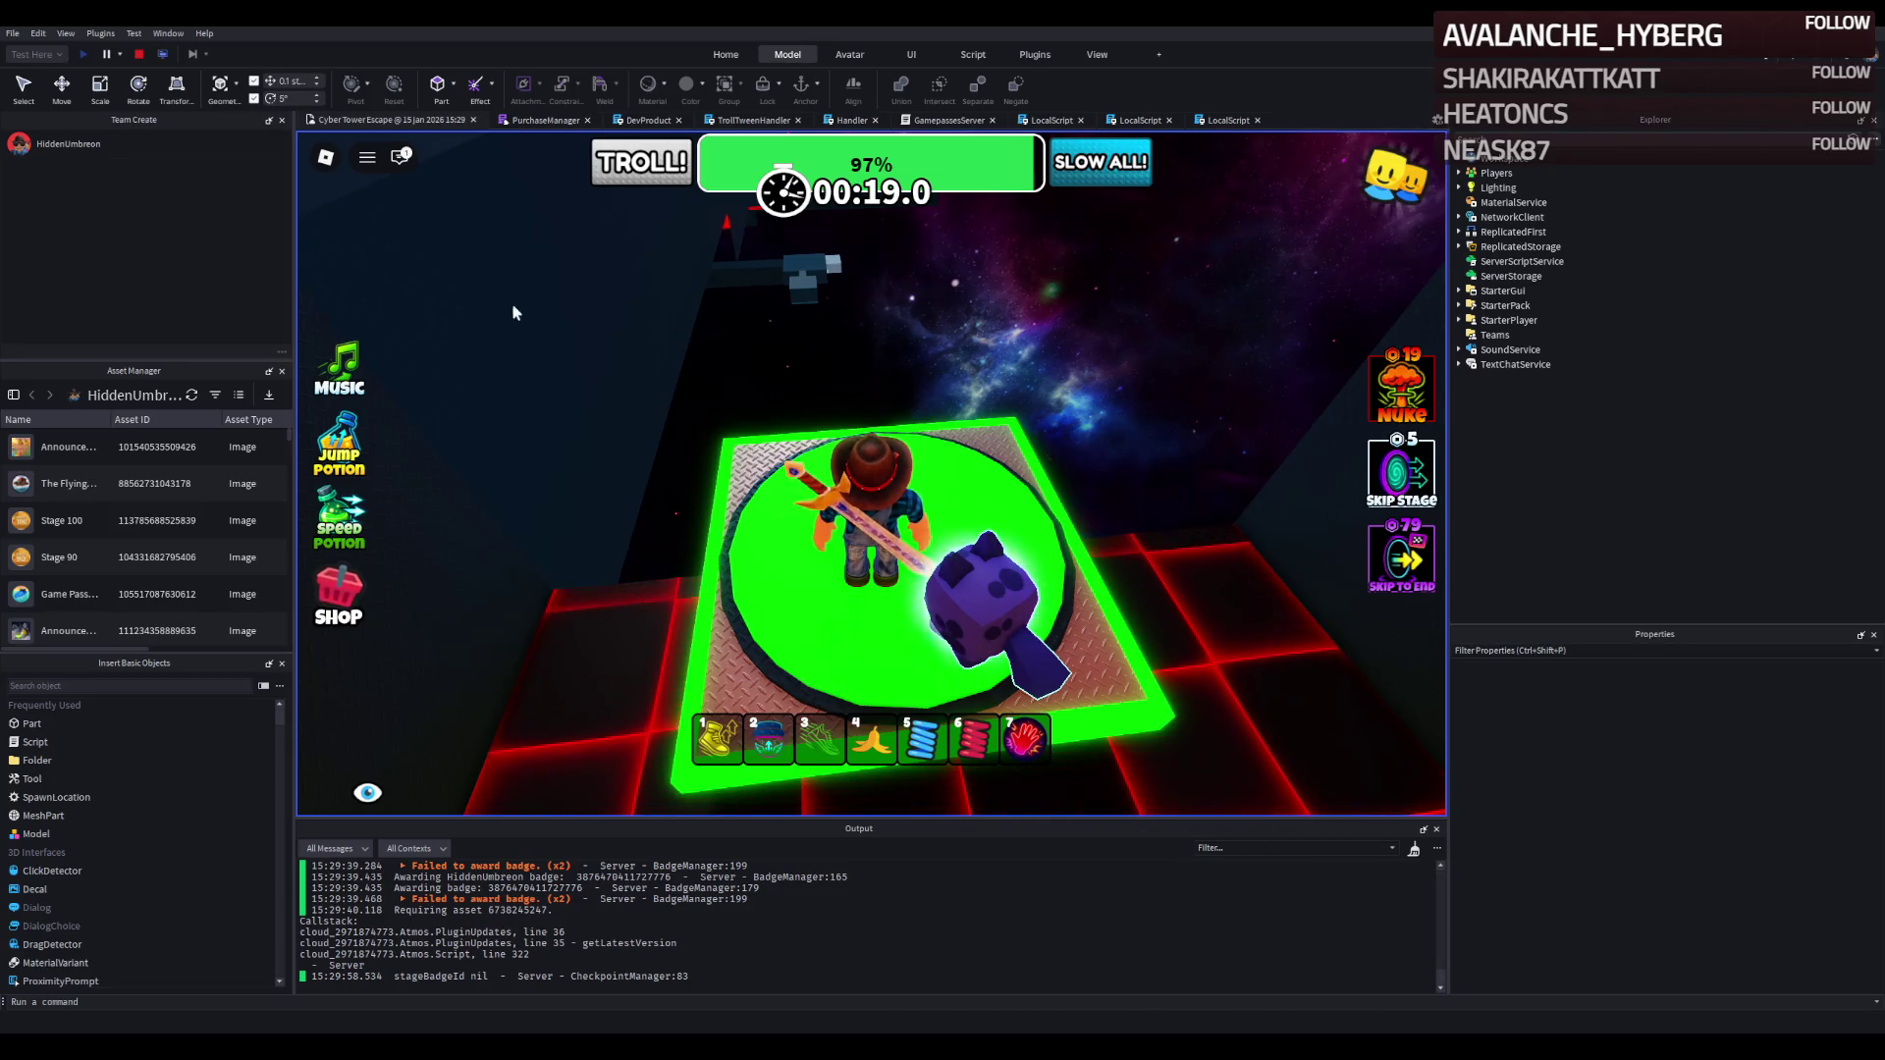
Walk the character off the green pad across the platforms to the next green pad.
key(w)
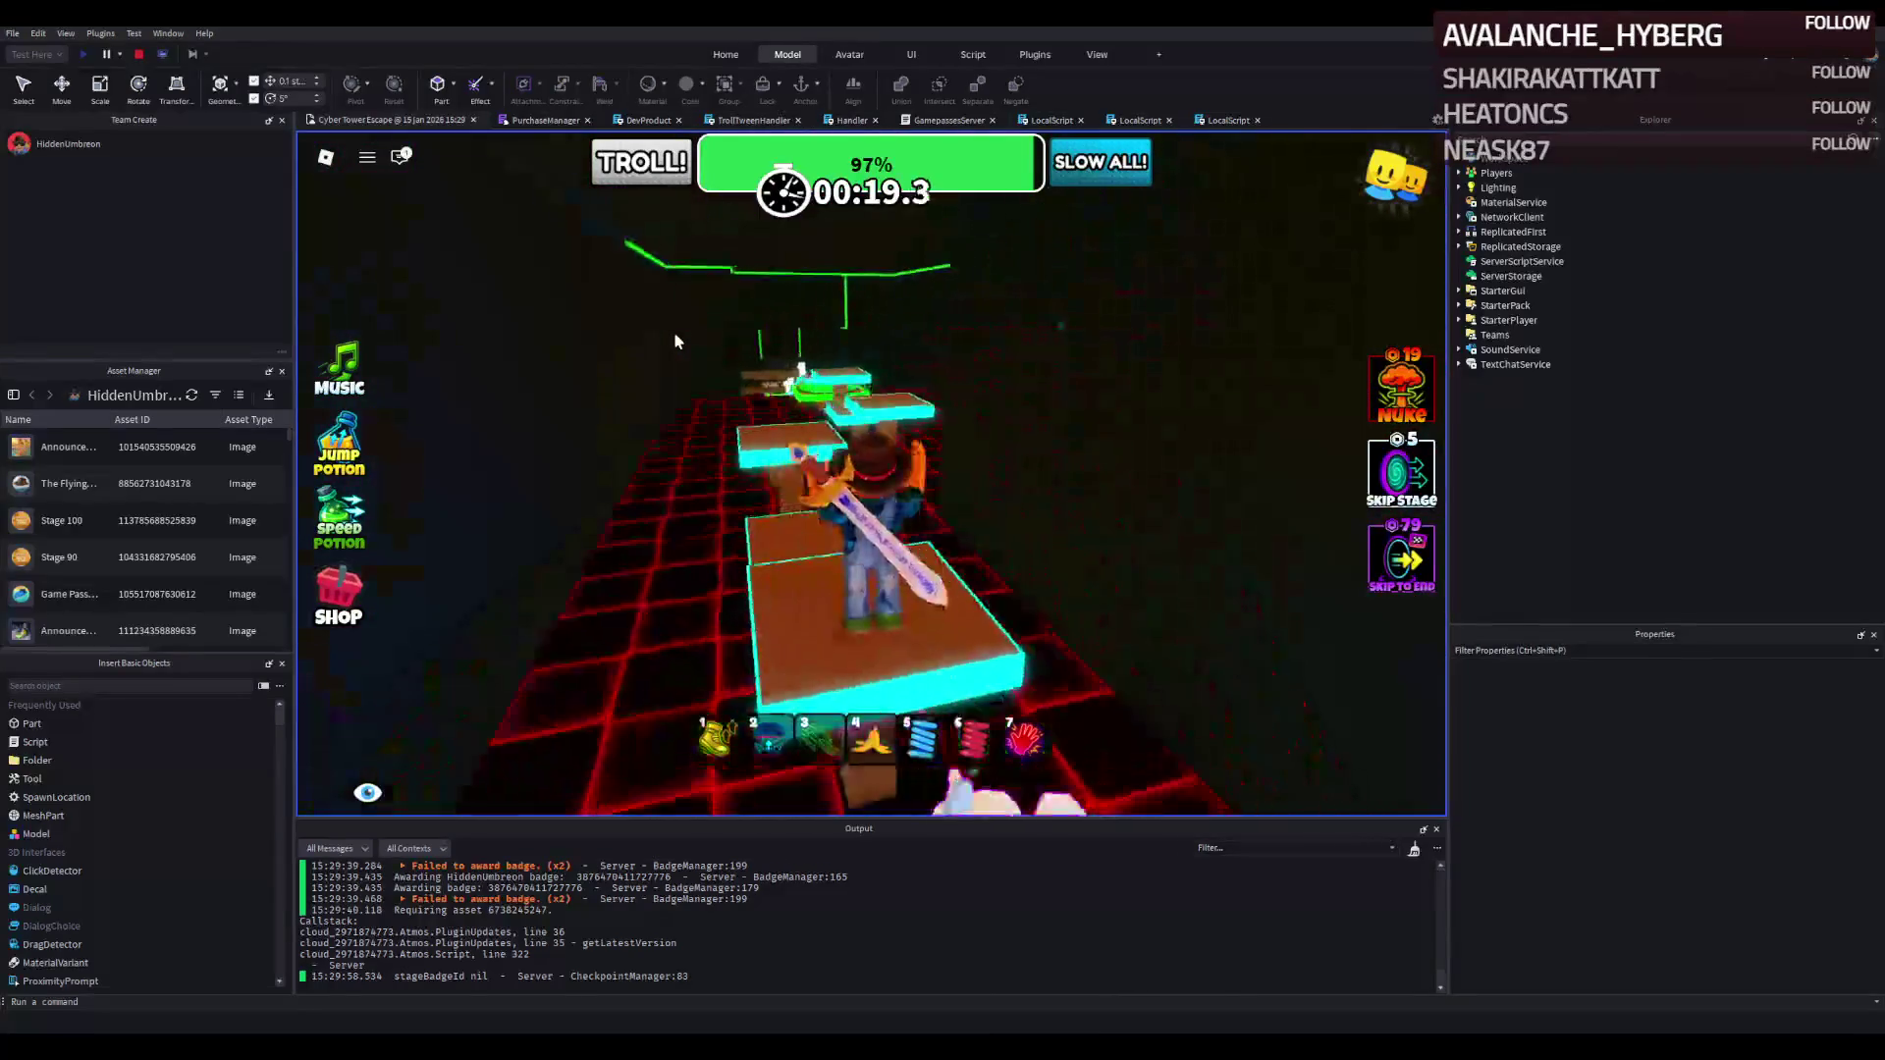
key(w)
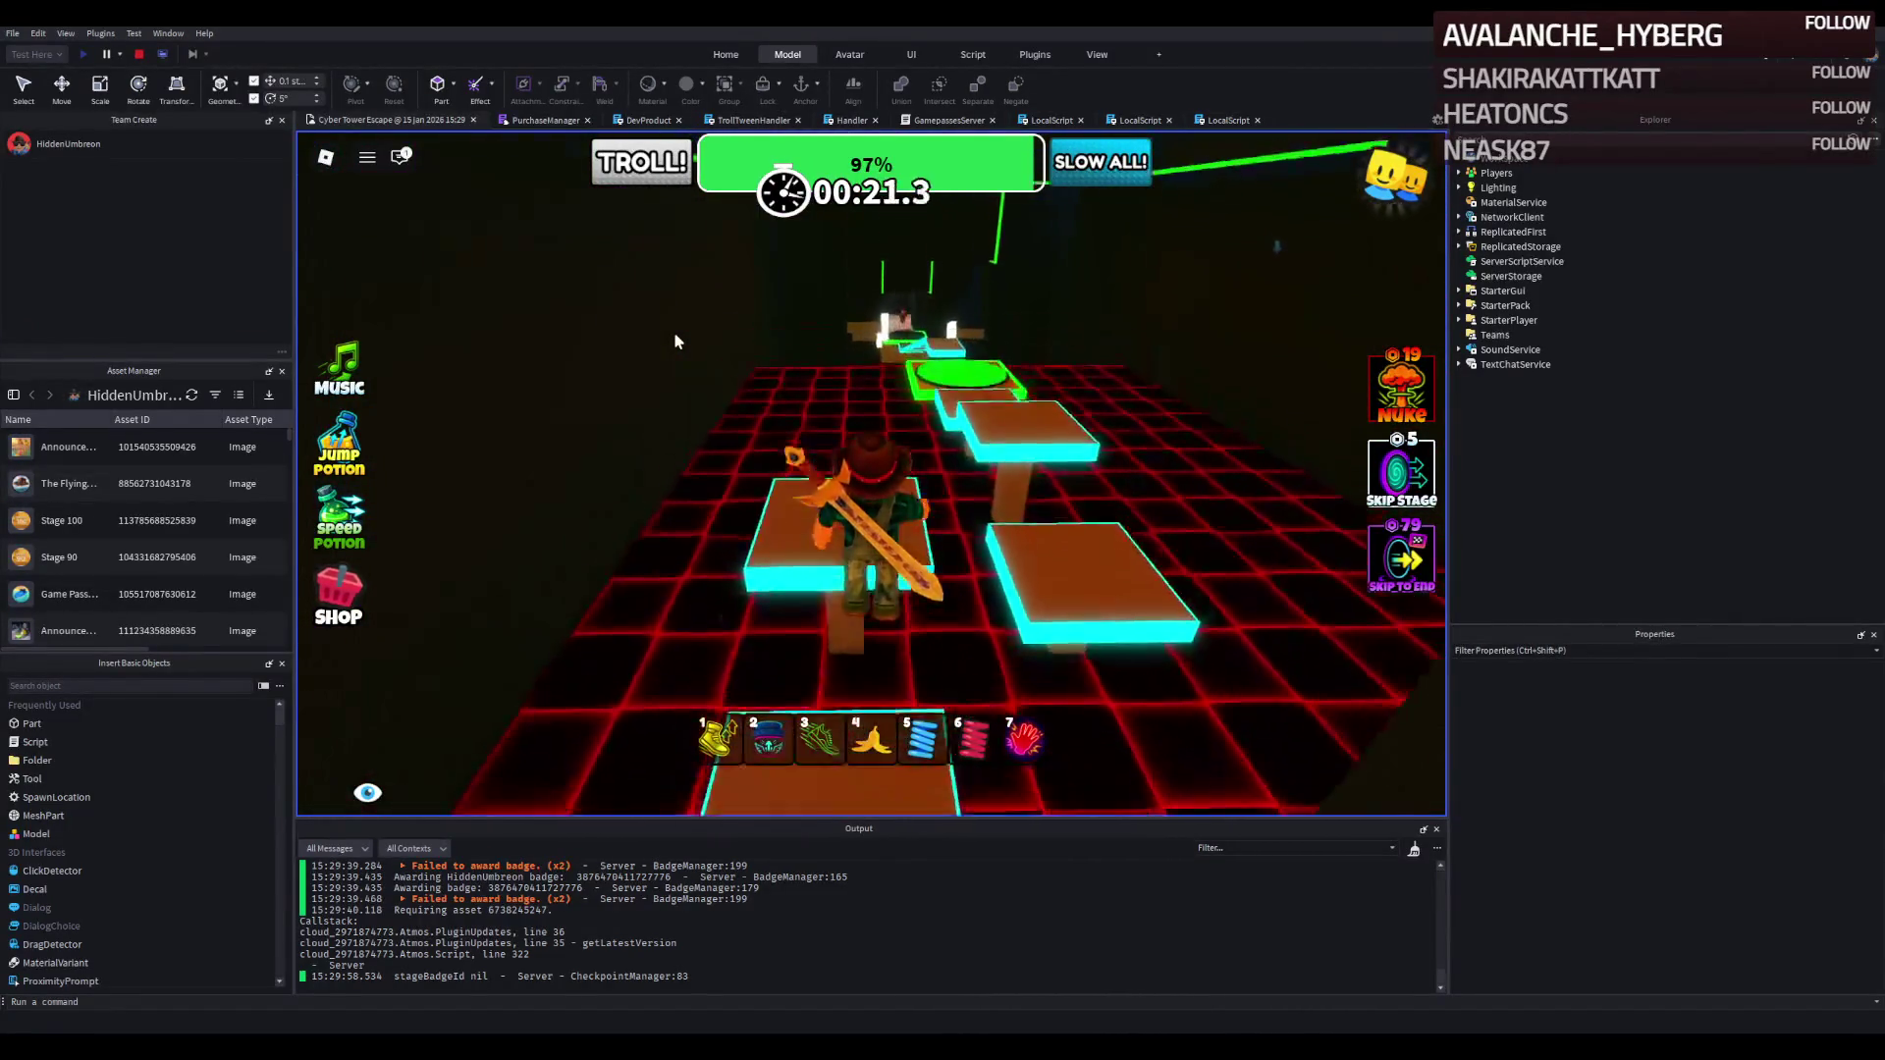
key(w)
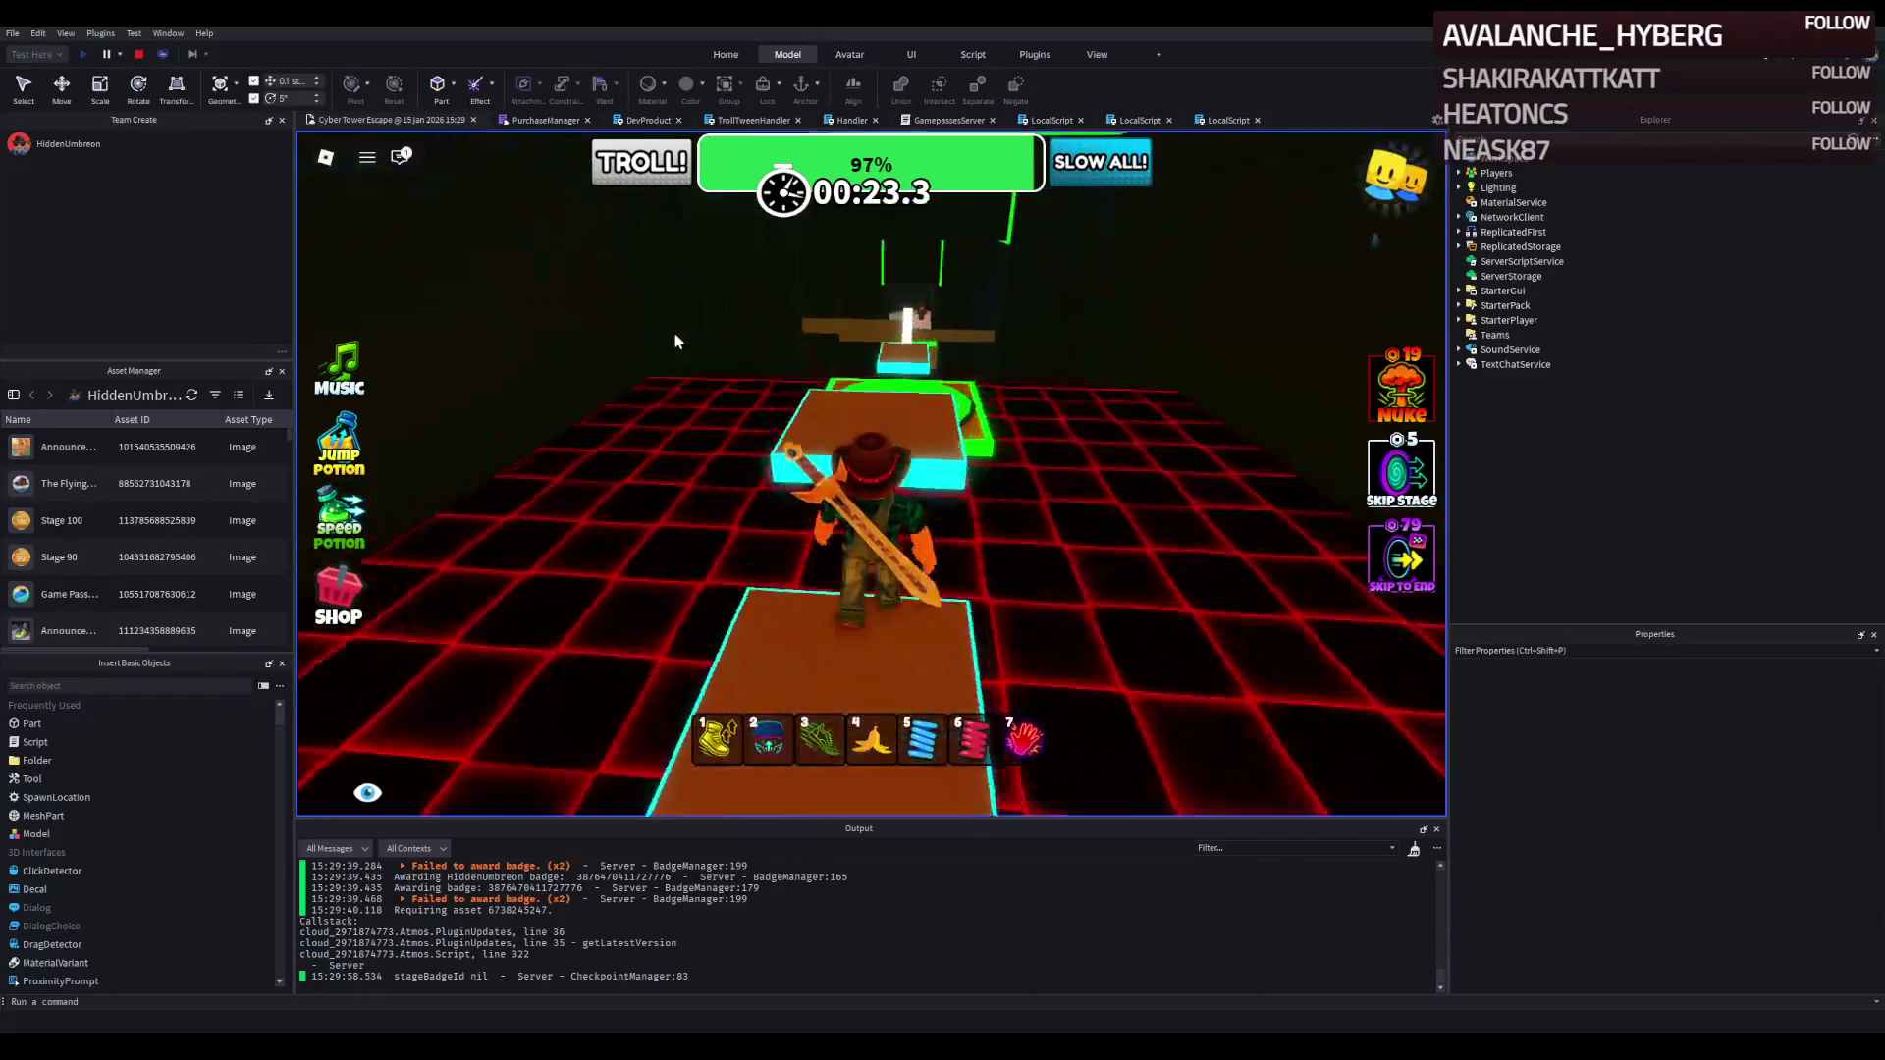
key(w)
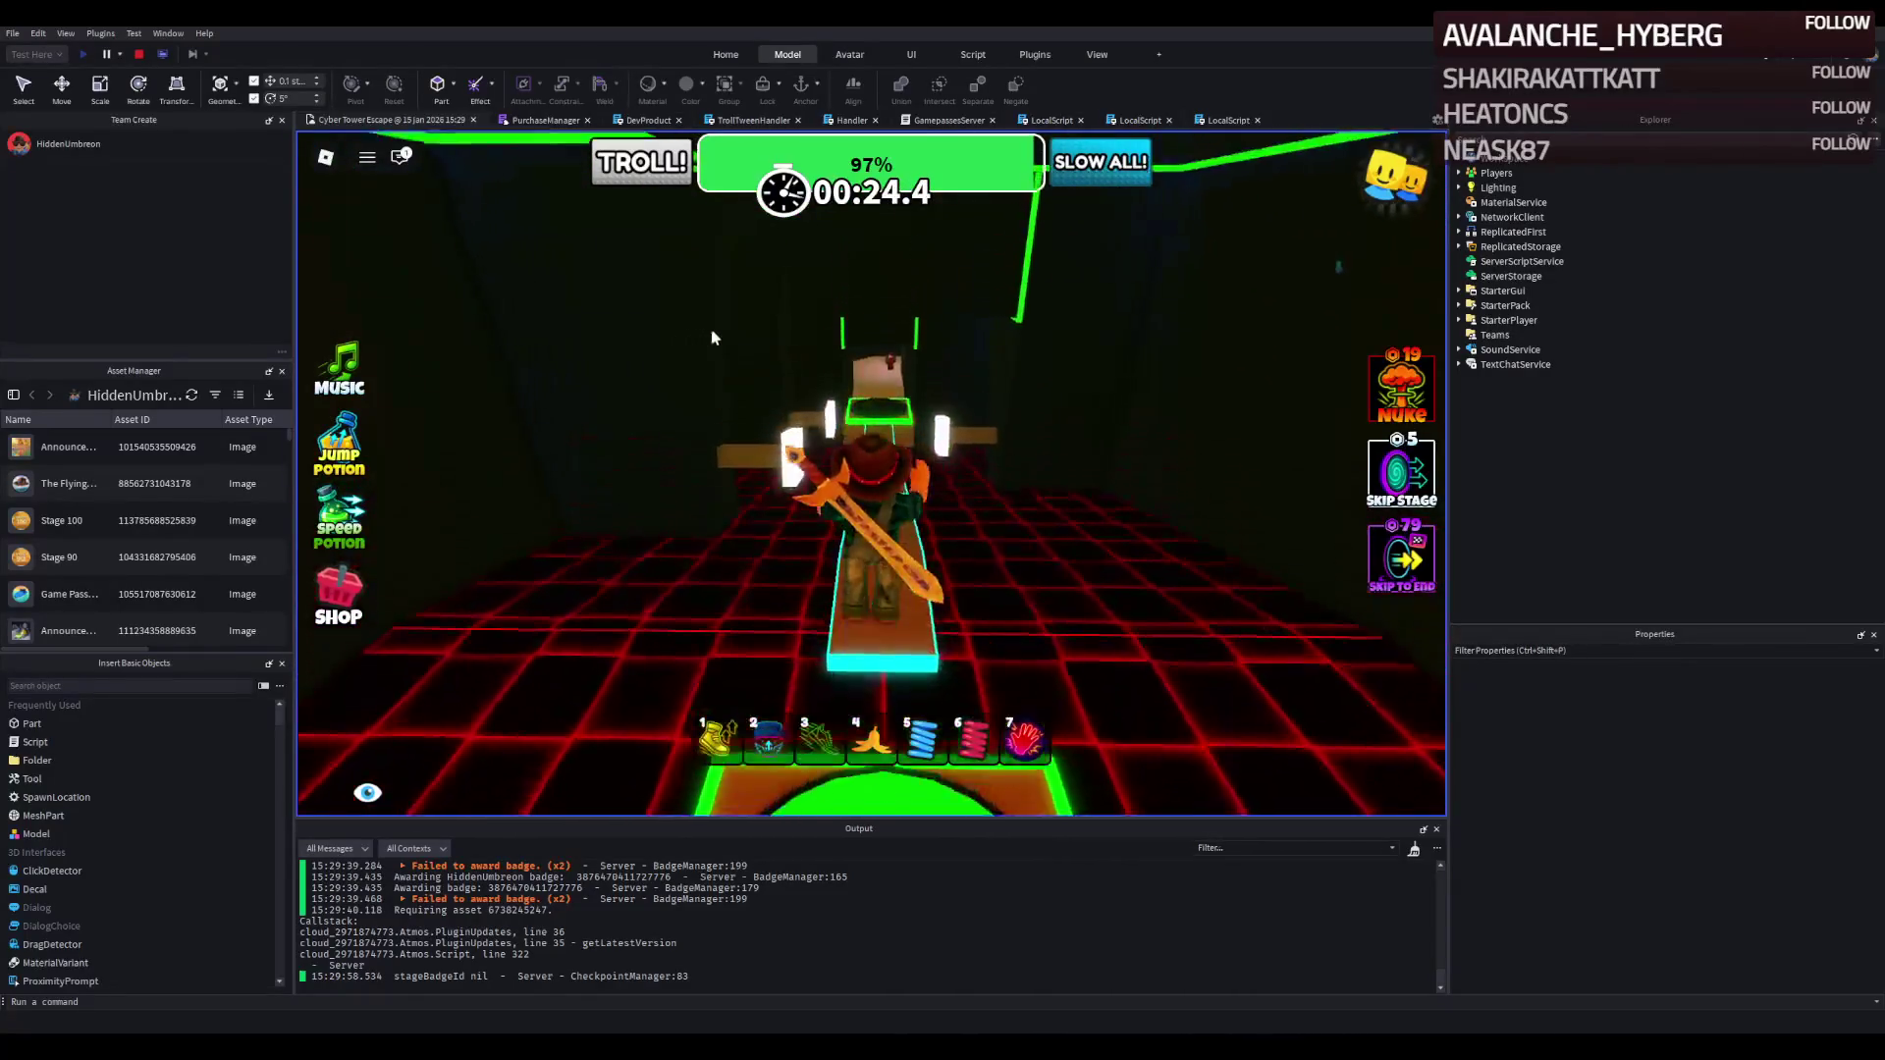
key(w)
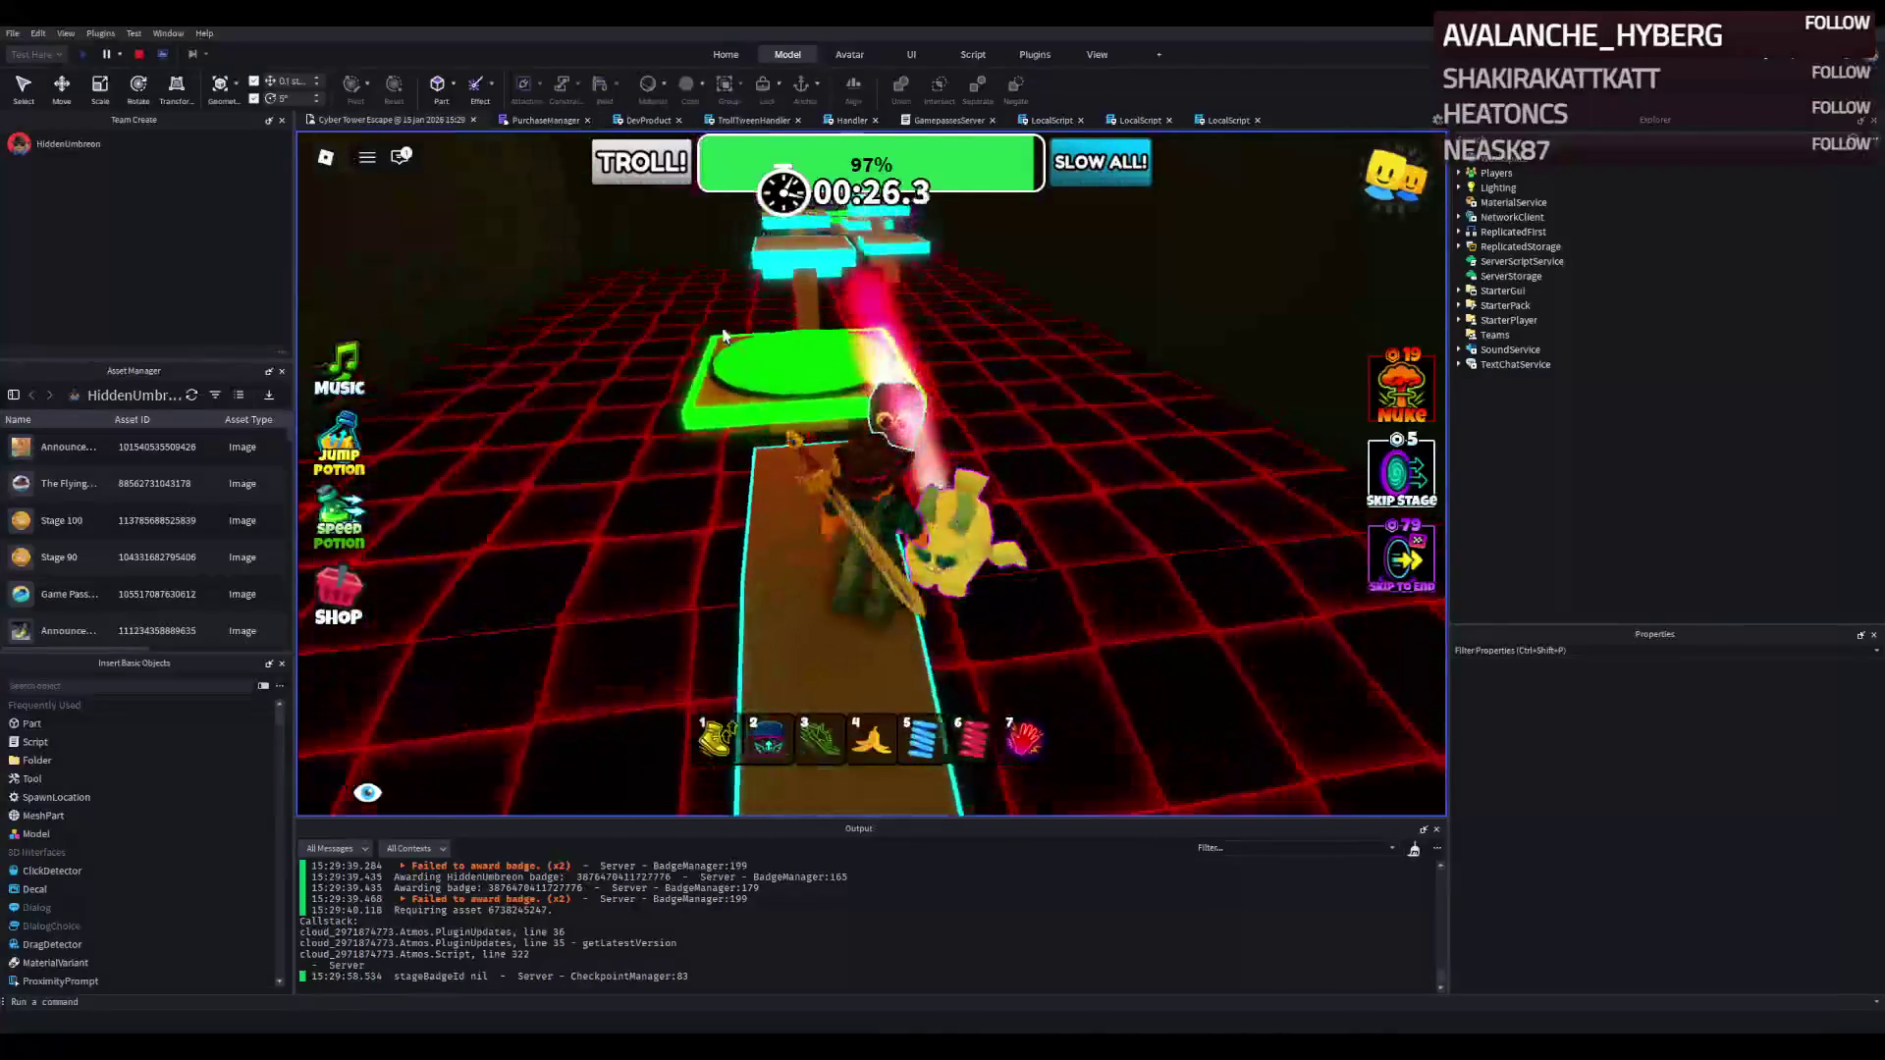
key(w)
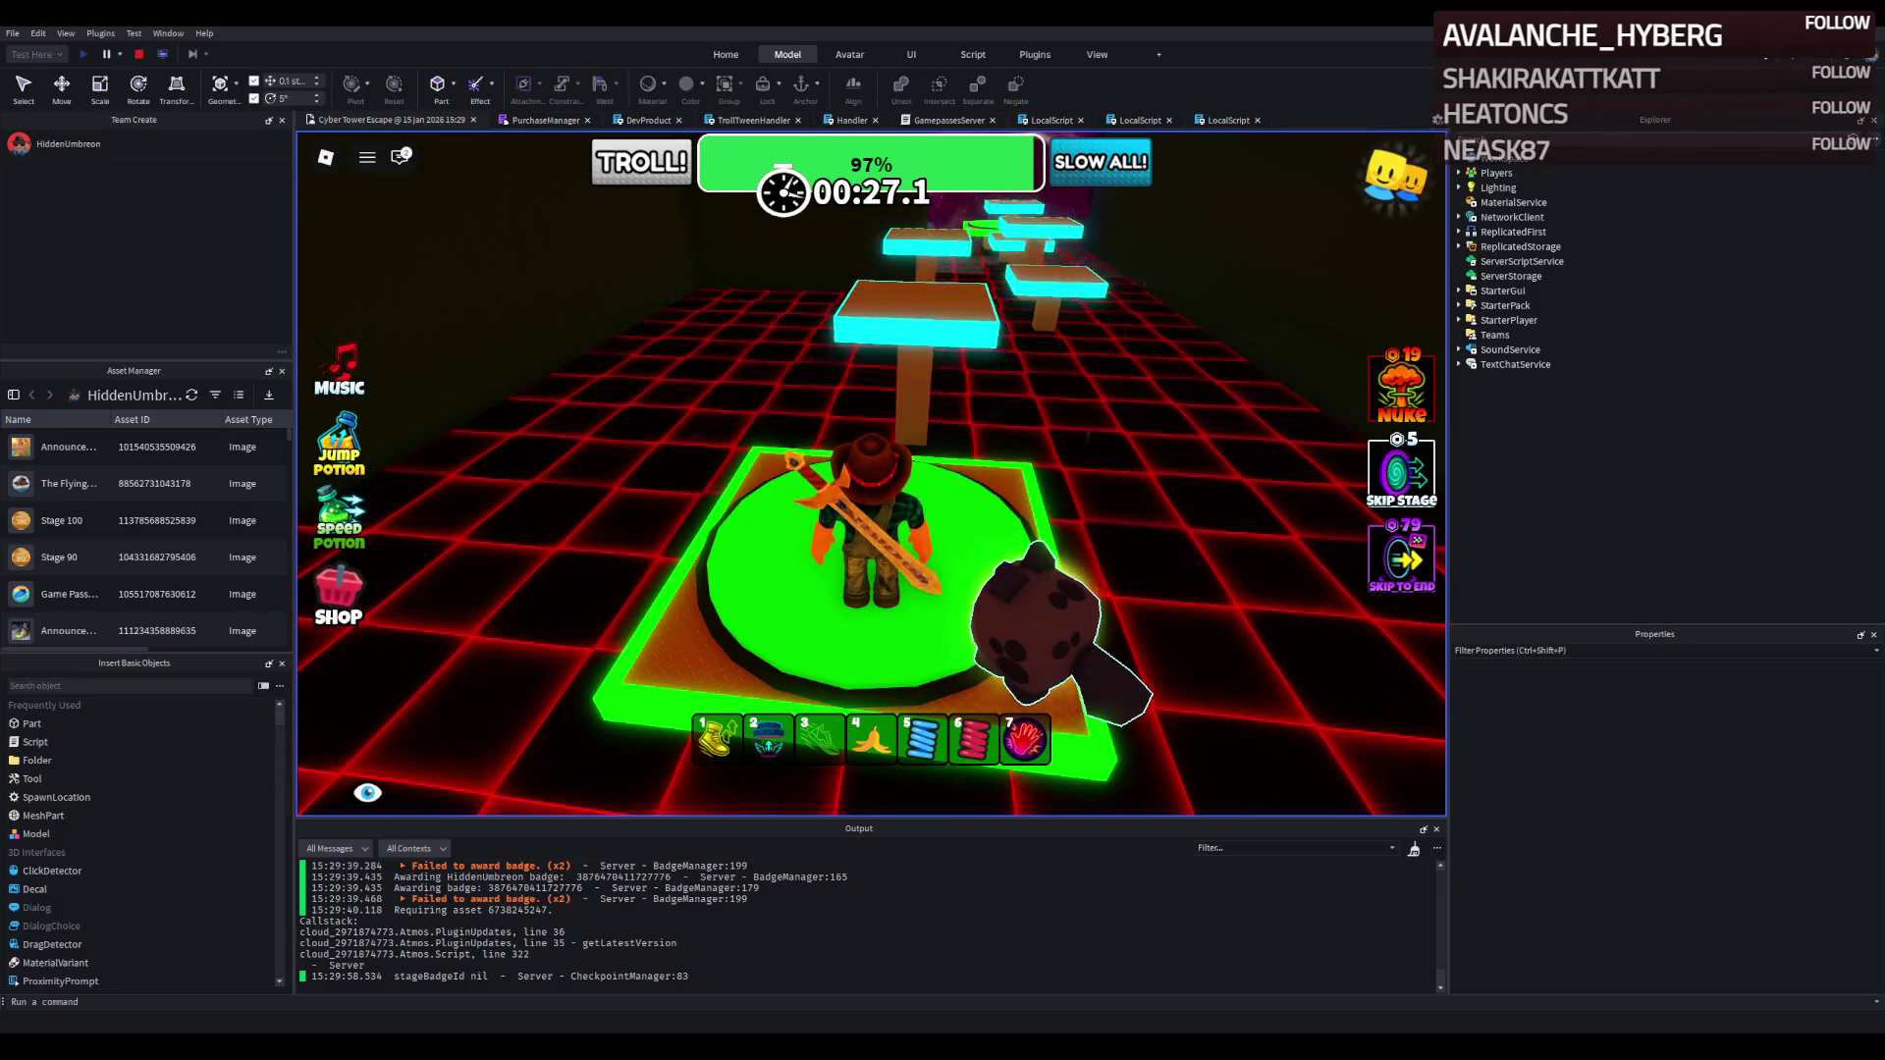
Line up with the platform row and cross it to the green checkpoint.
key(w)
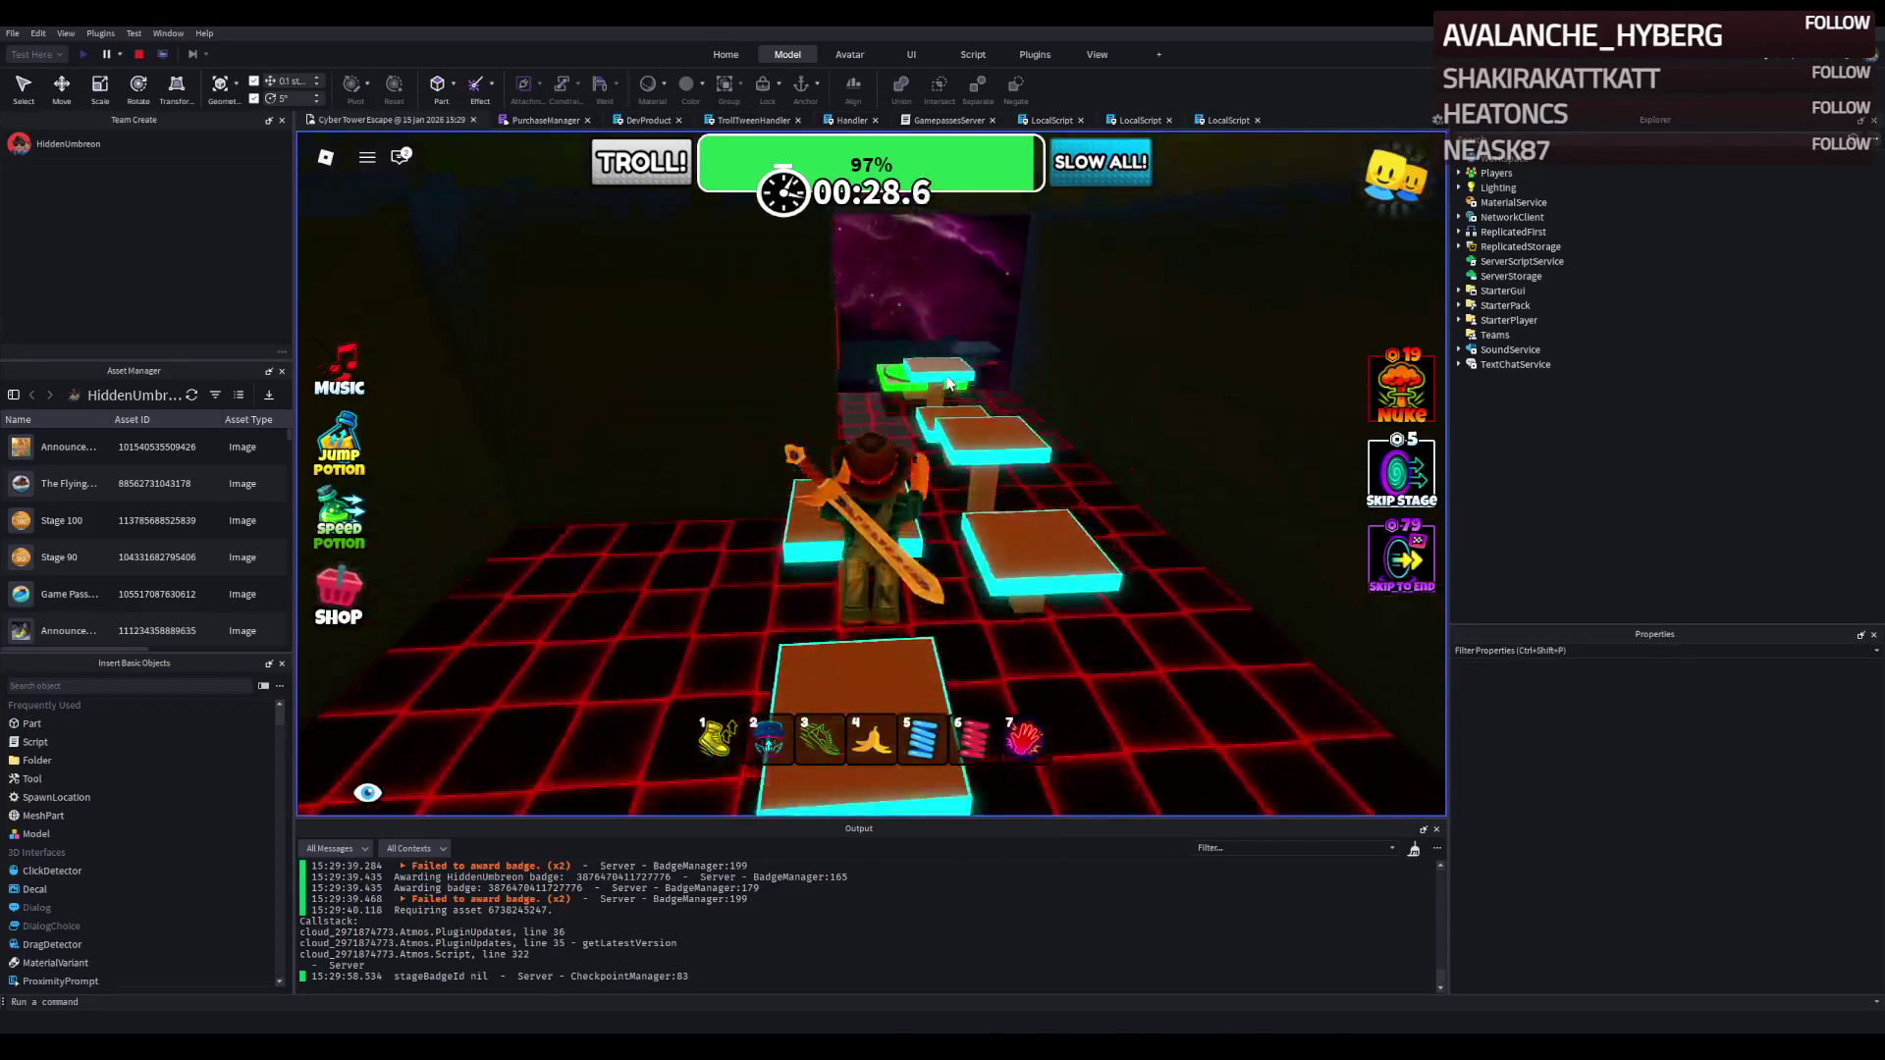
key(d)
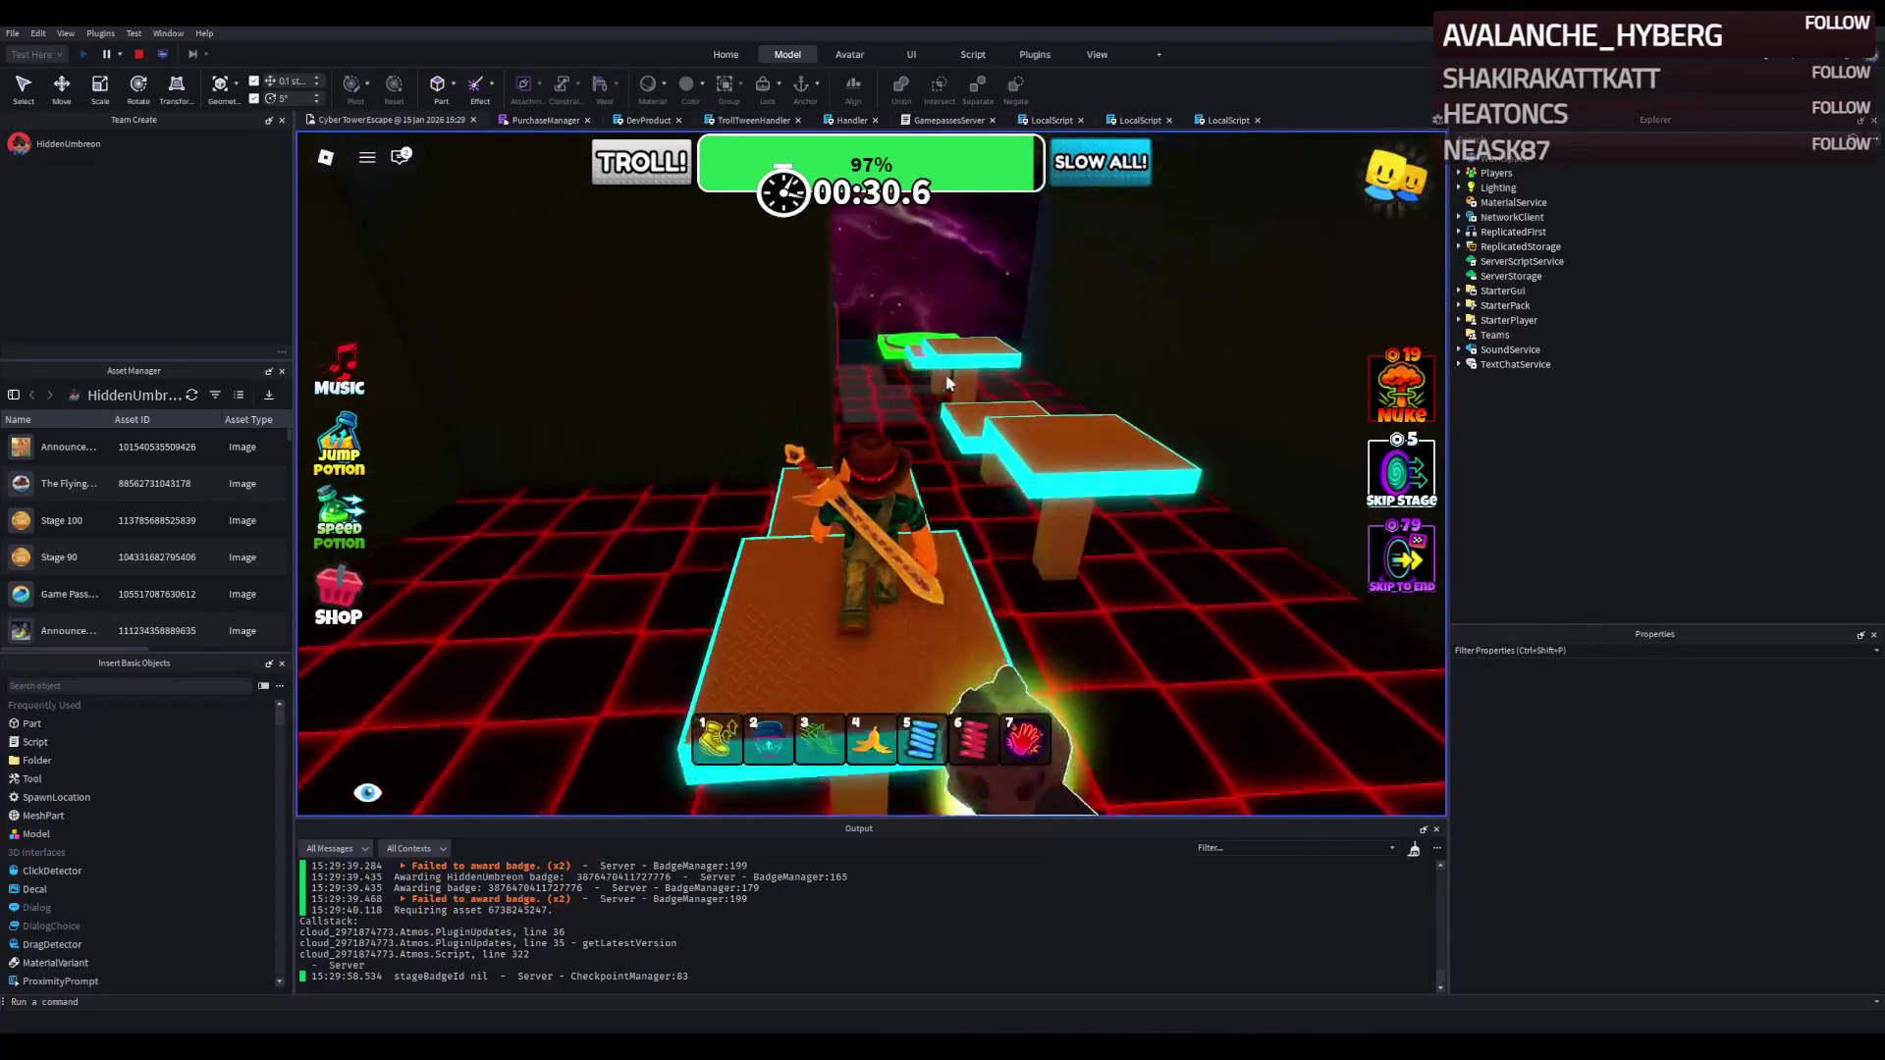
key(w)
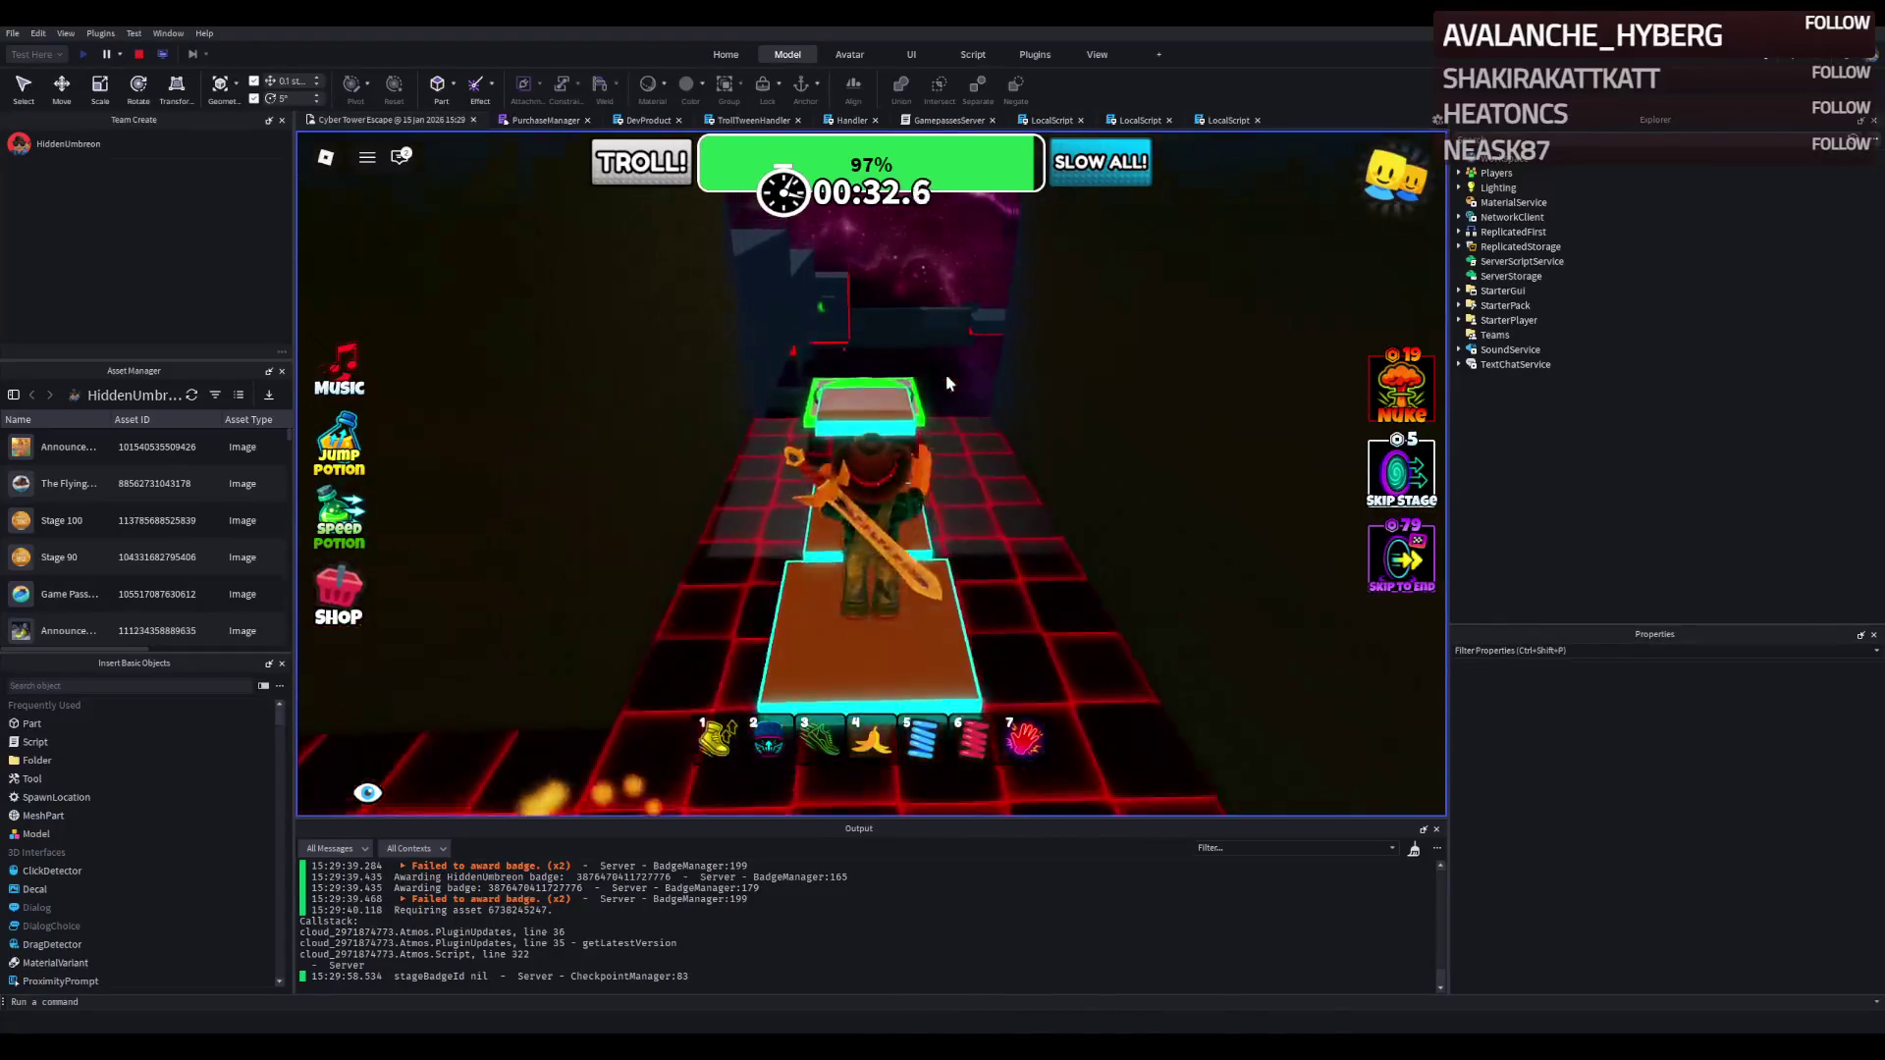
key(w)
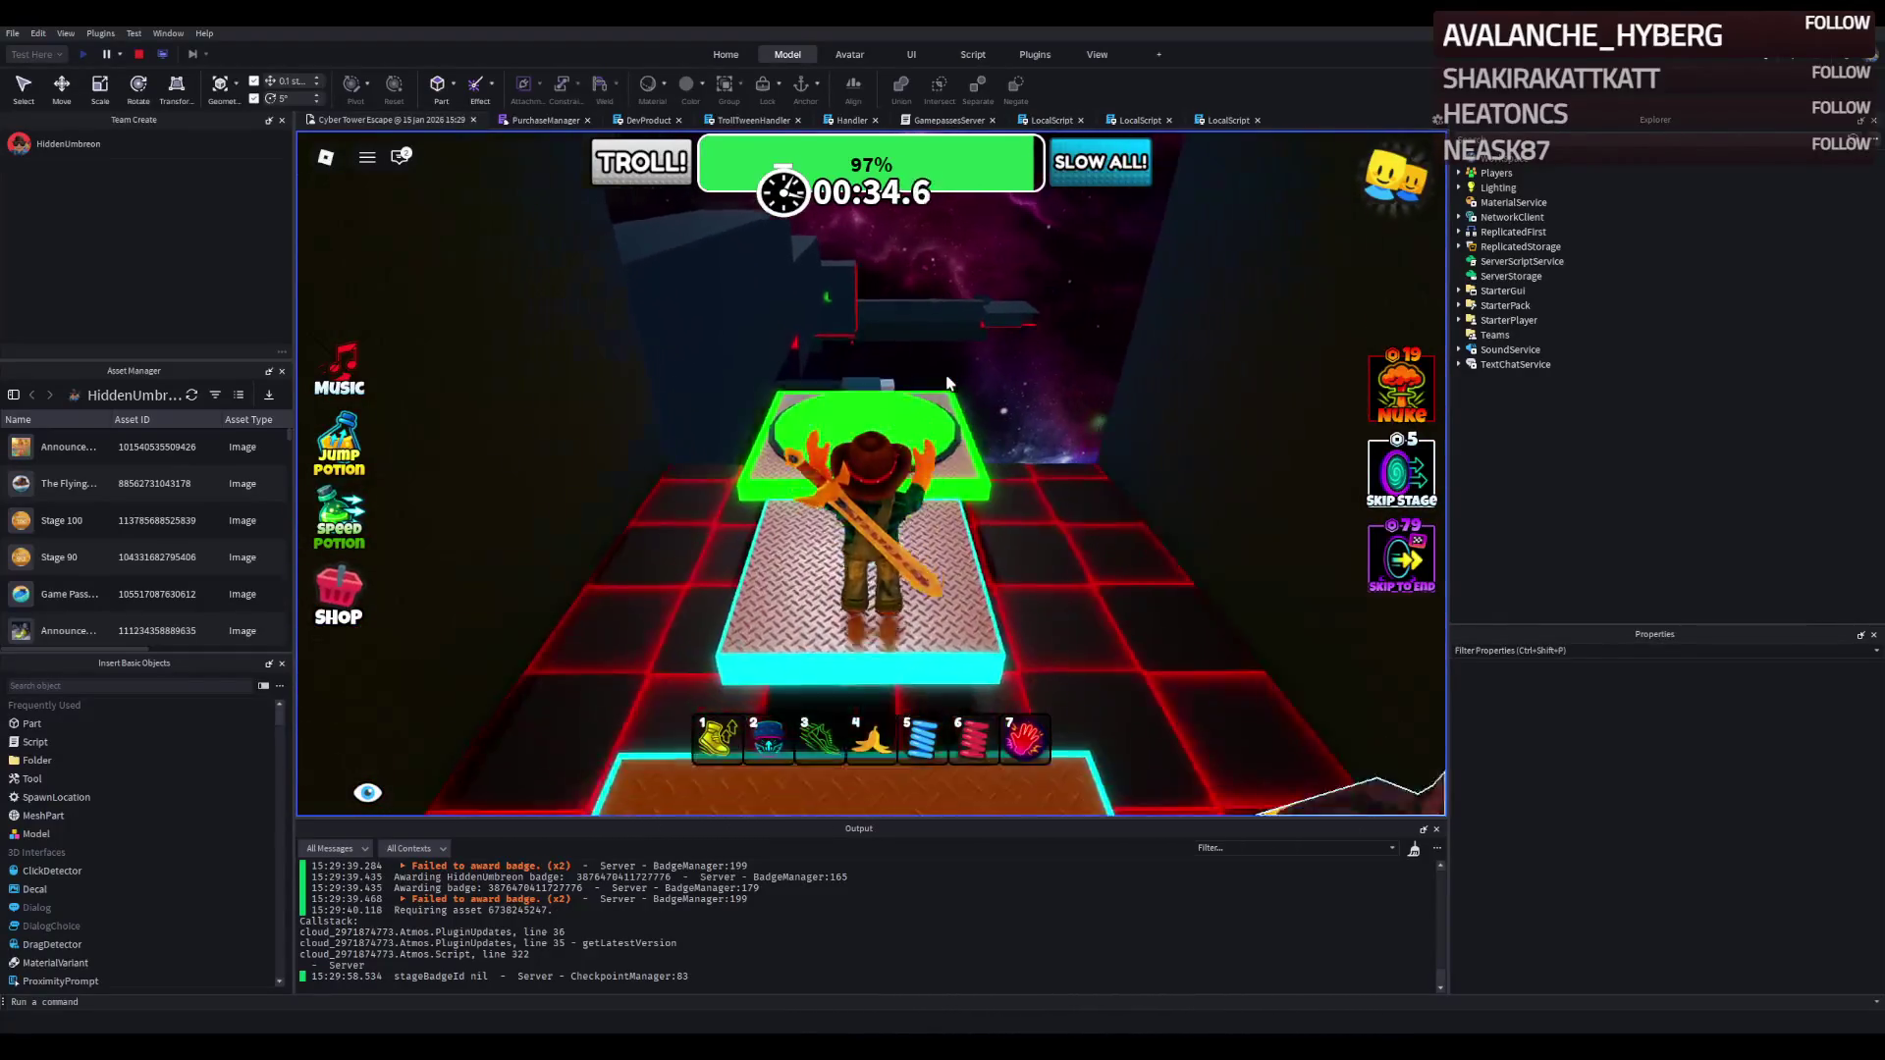
key(w)
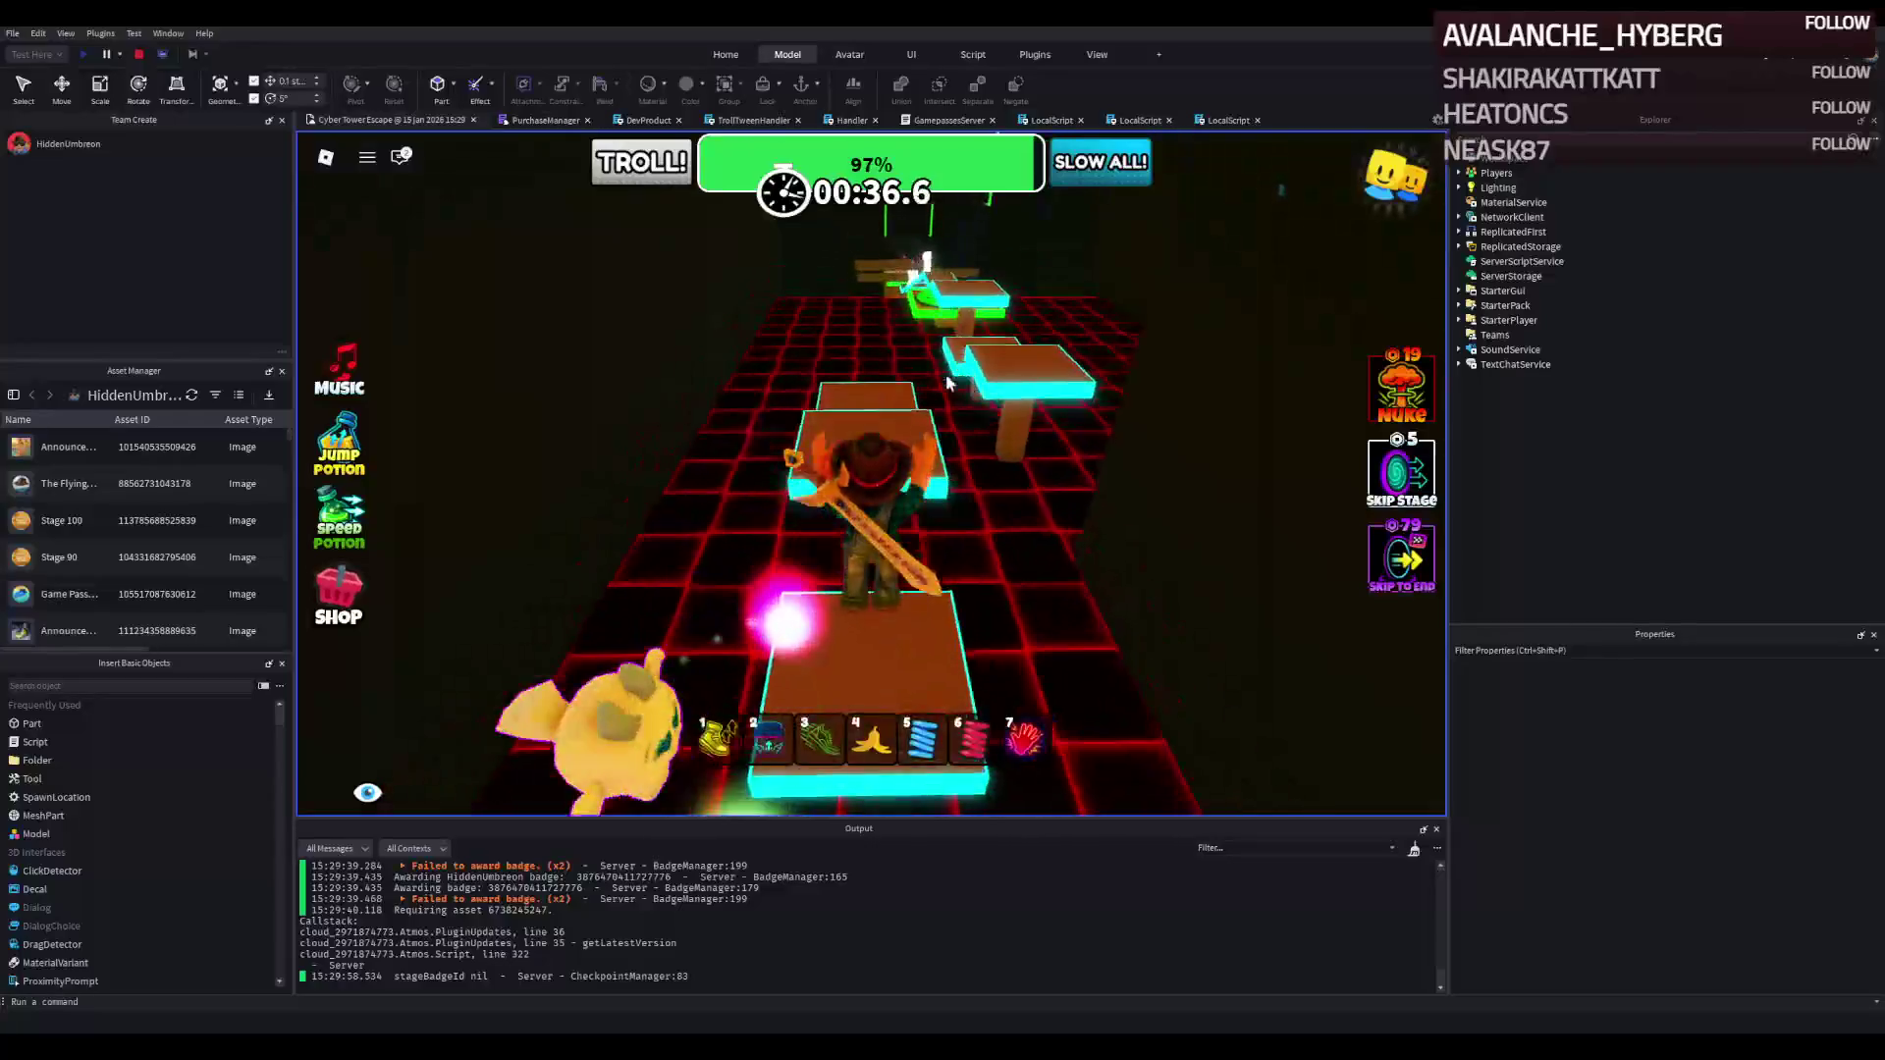
key(w)
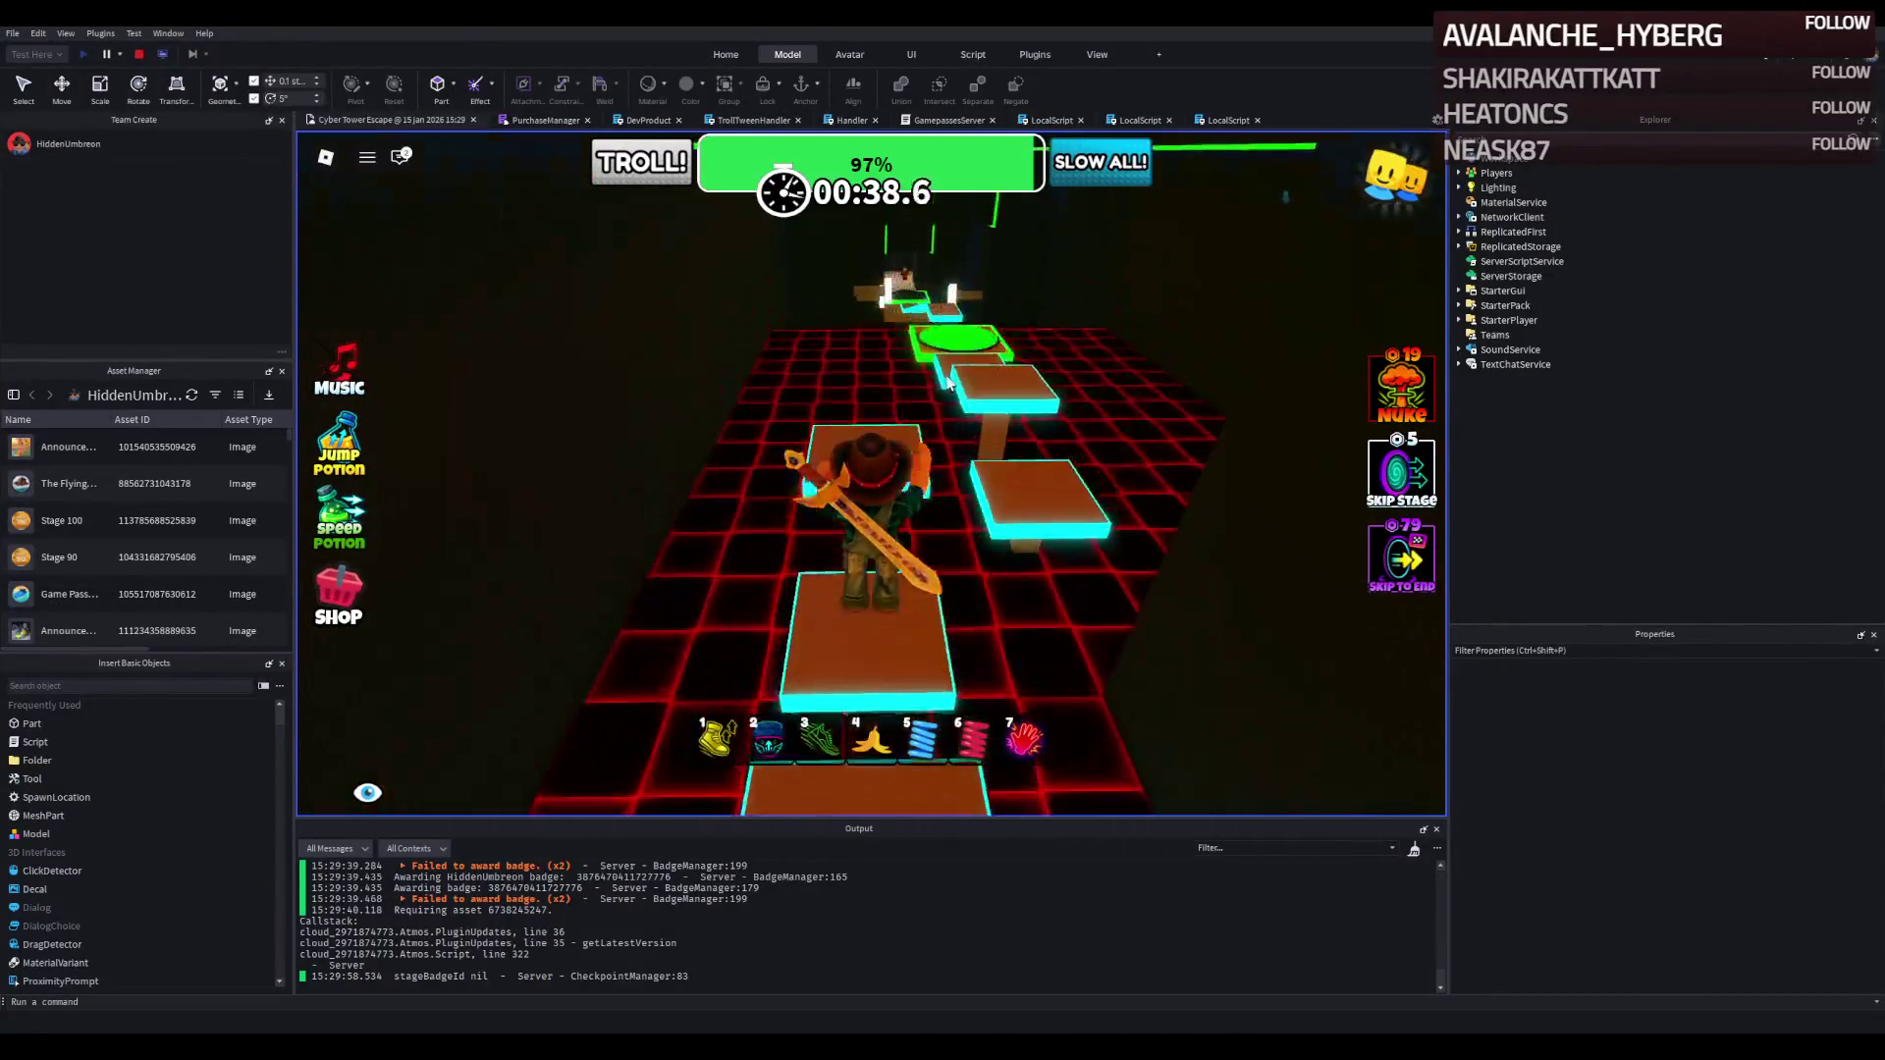
key(w)
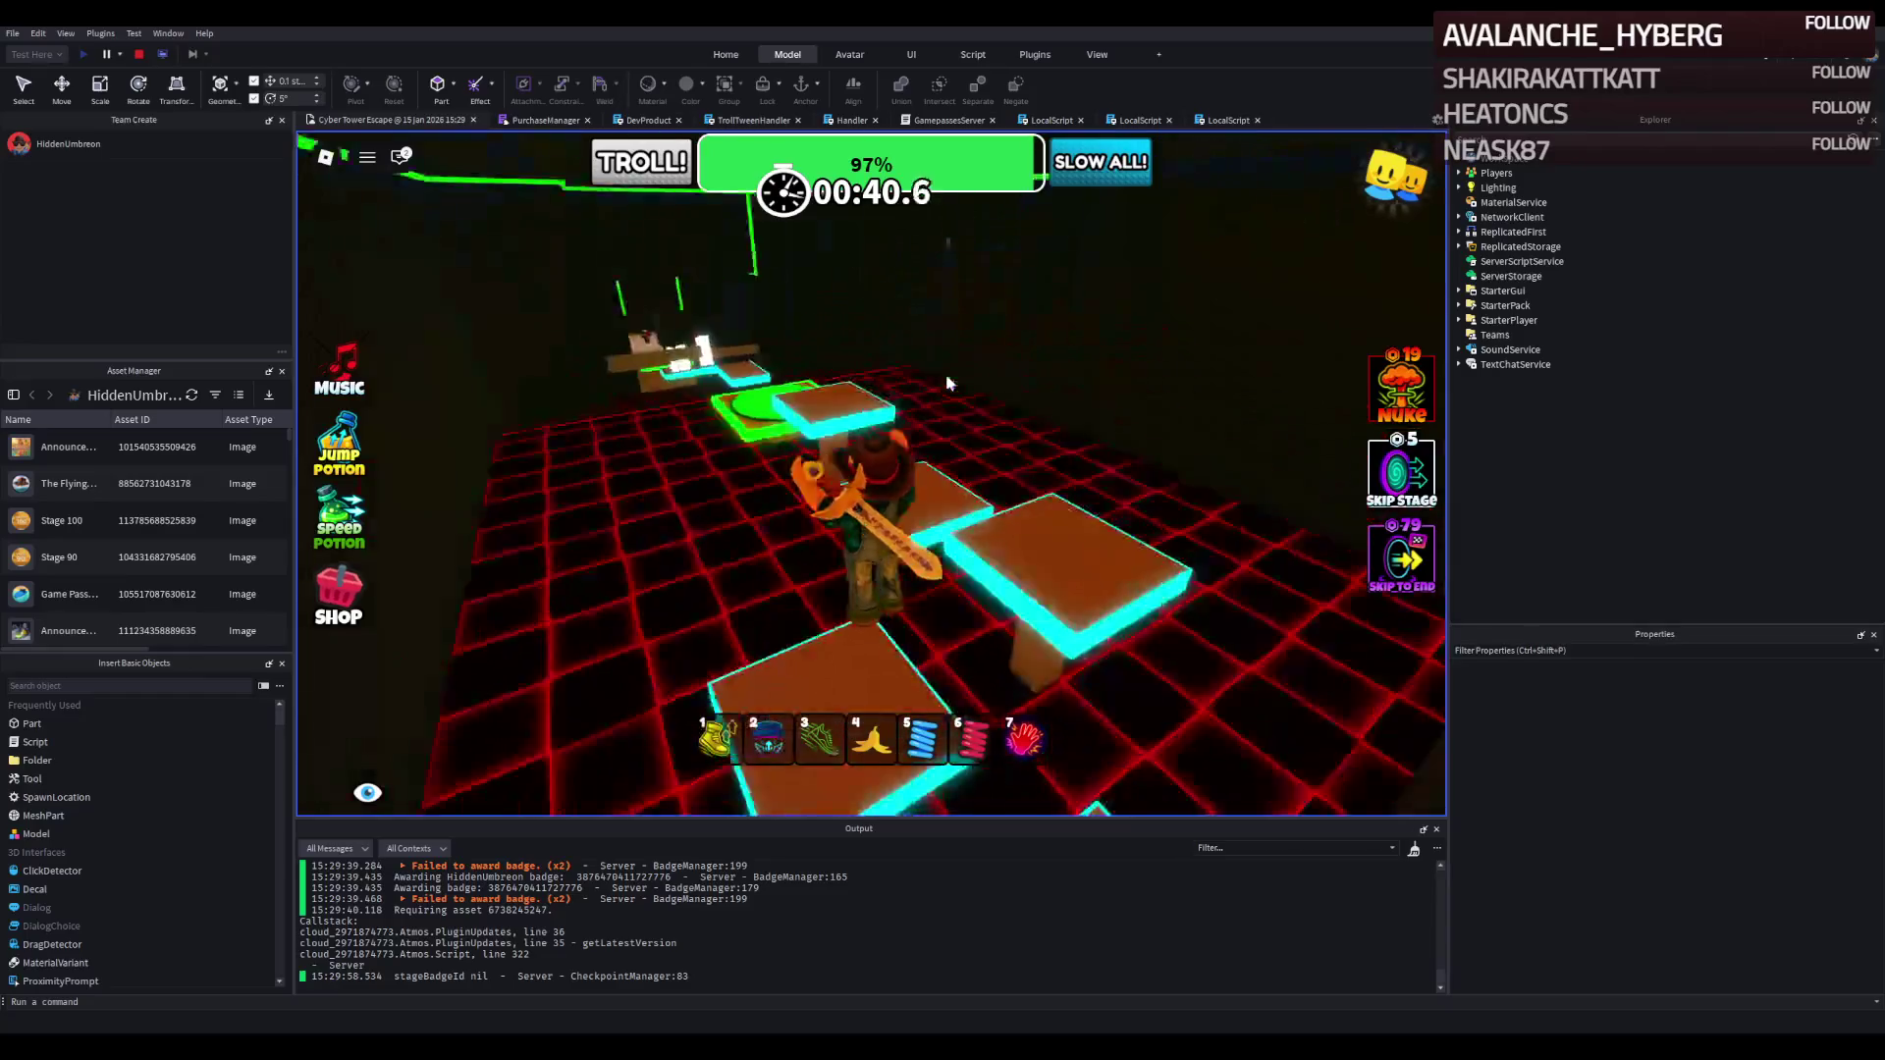
key(w)
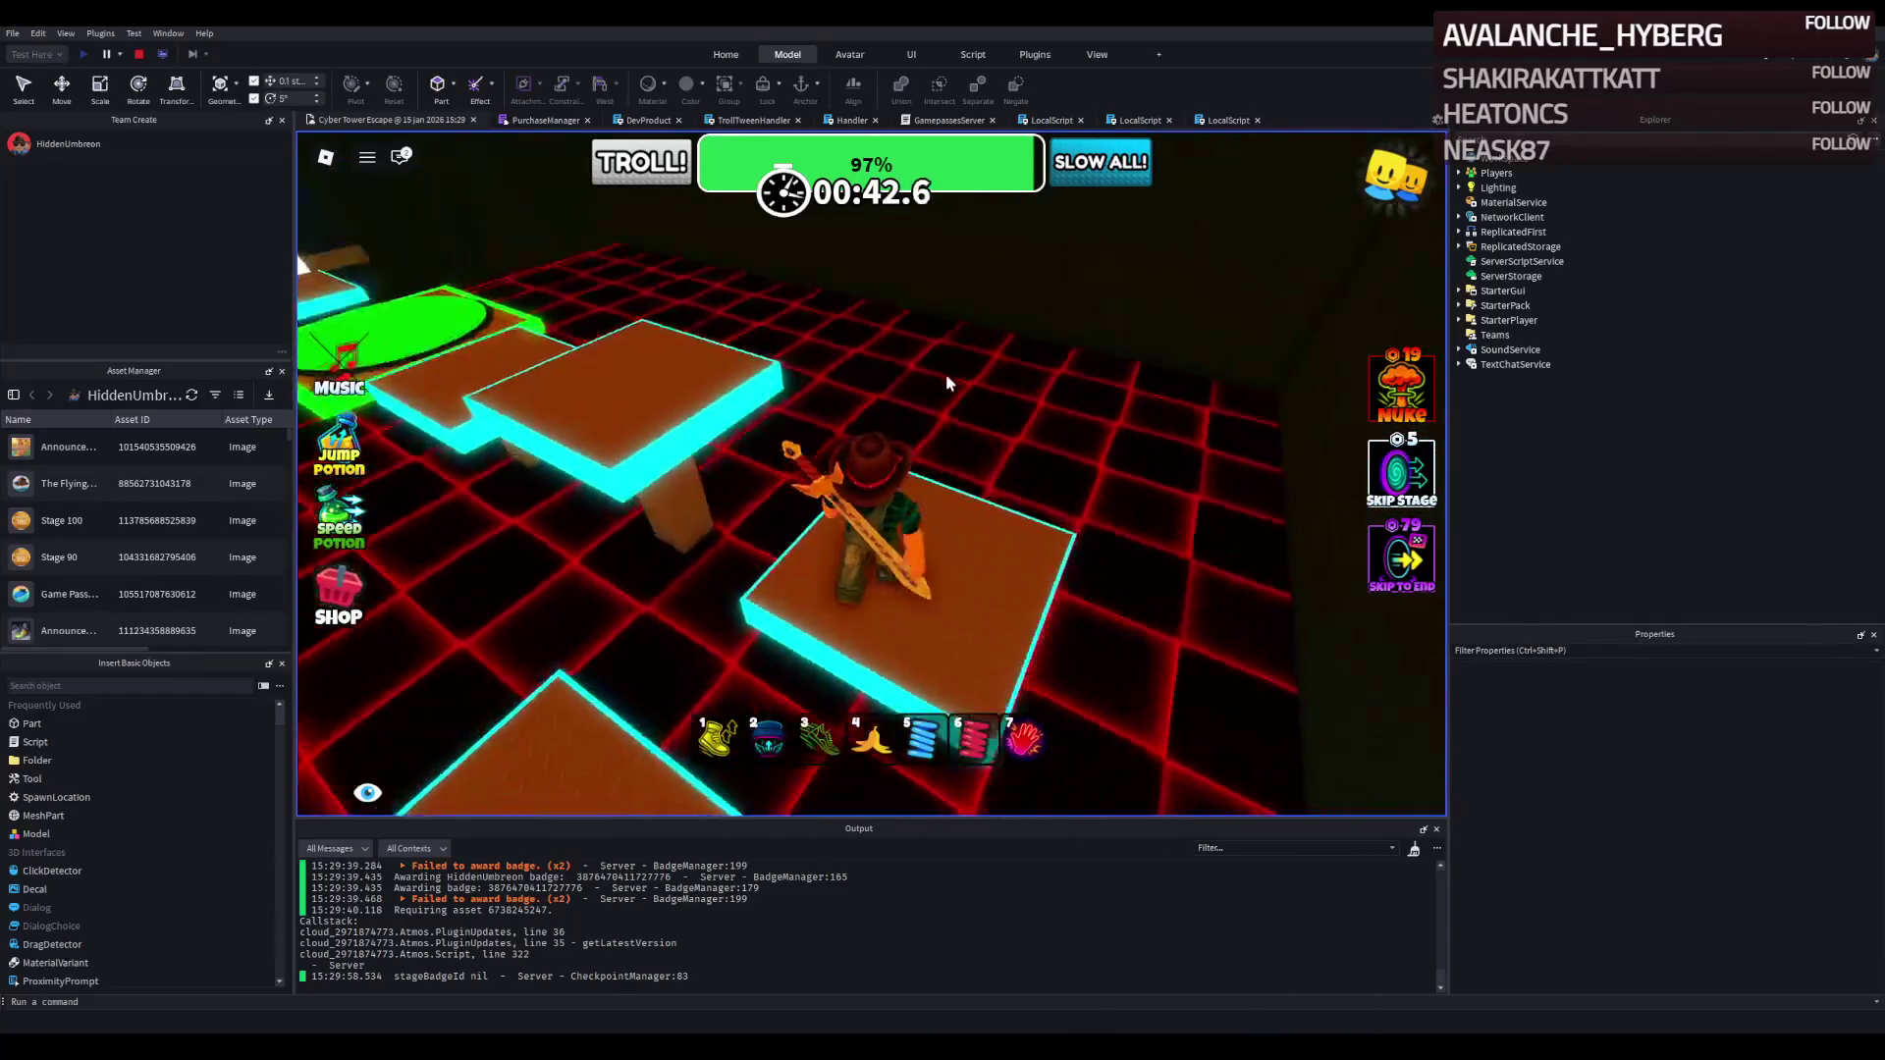
key(w)
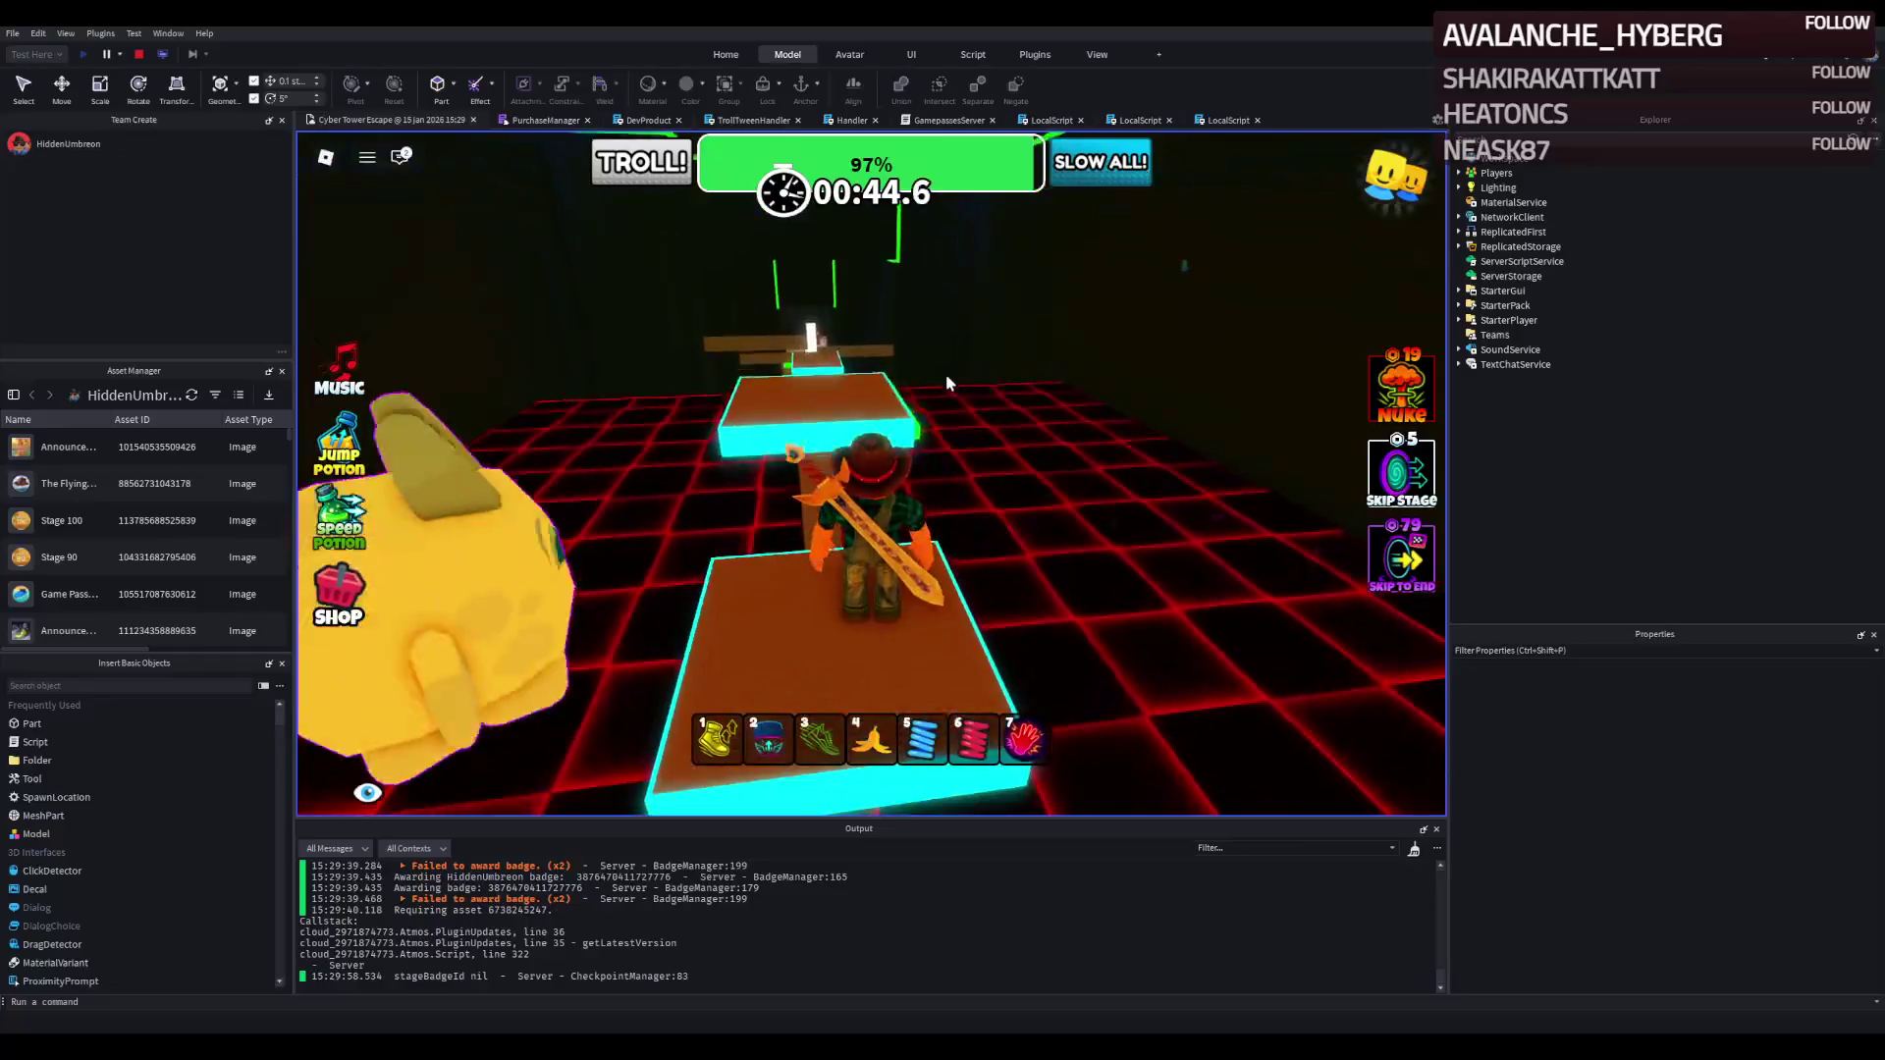
key(w)
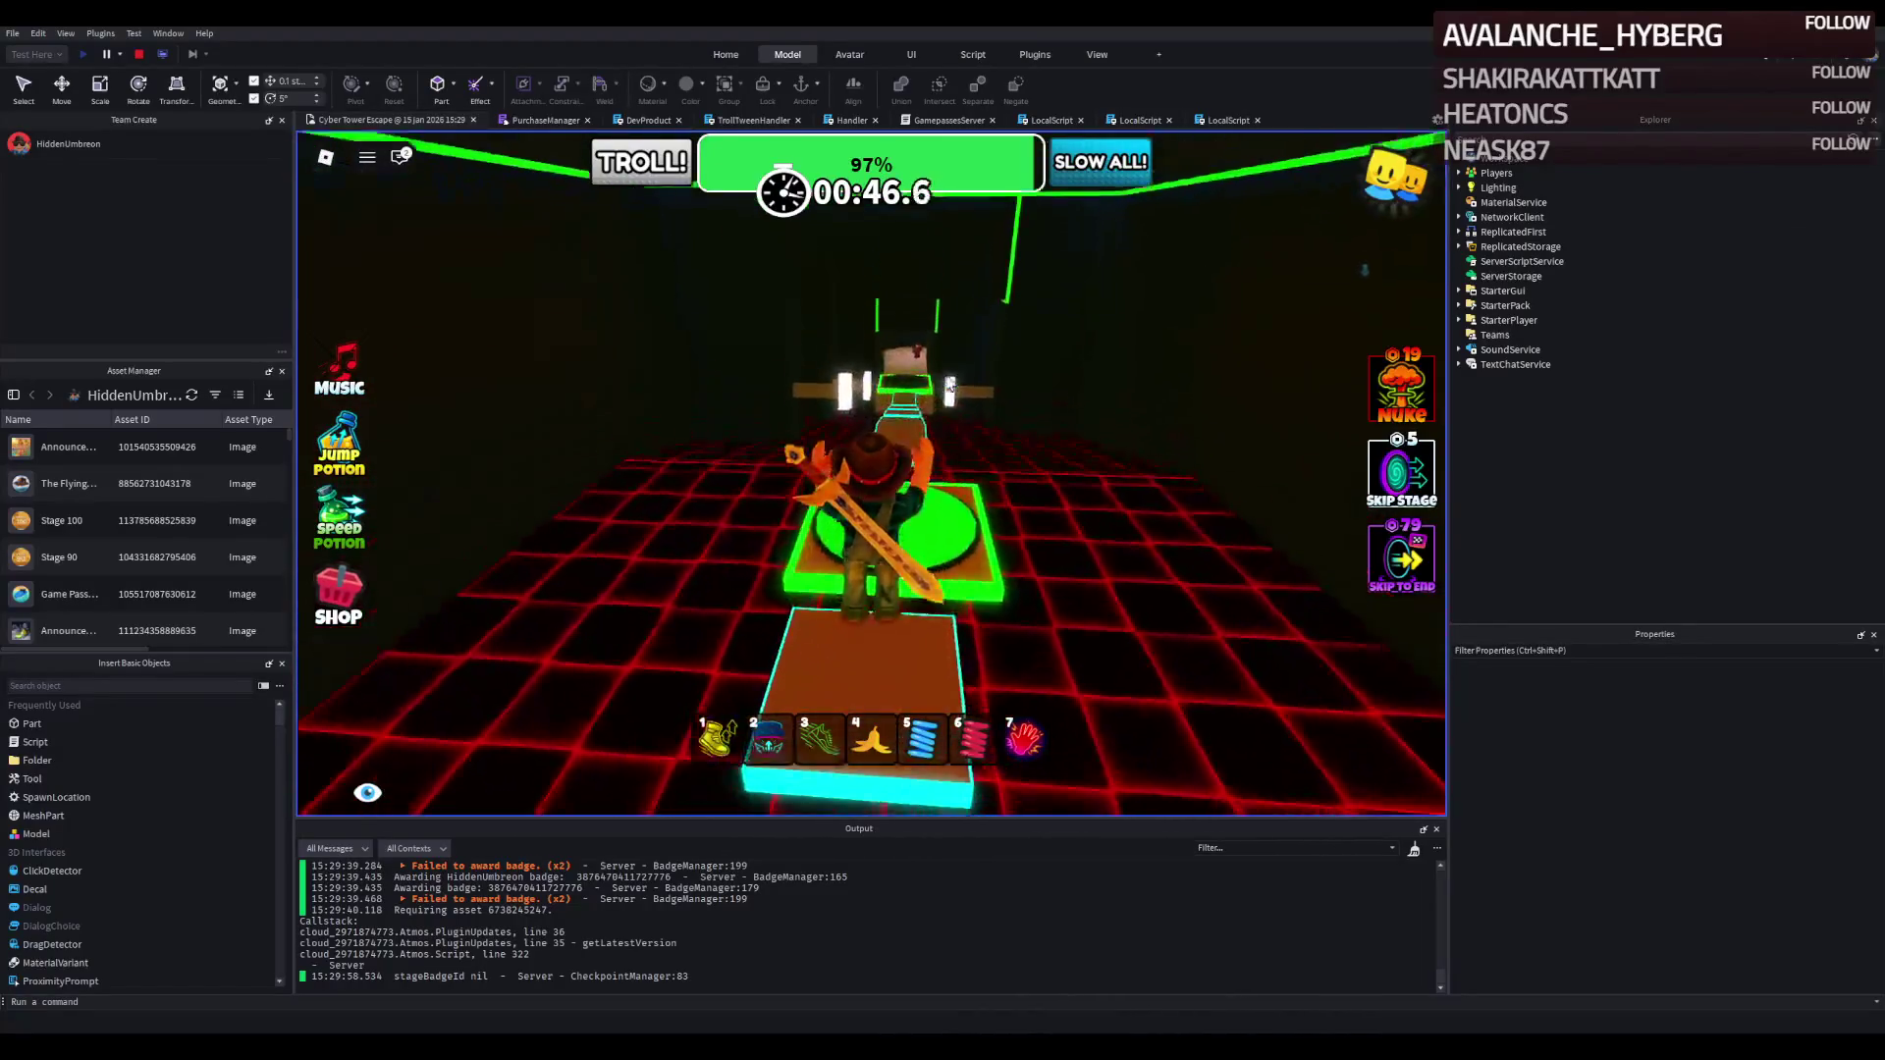
Walk the narrow cyan platforms to the final green checkpoint and onto the tan walkway.
key(w)
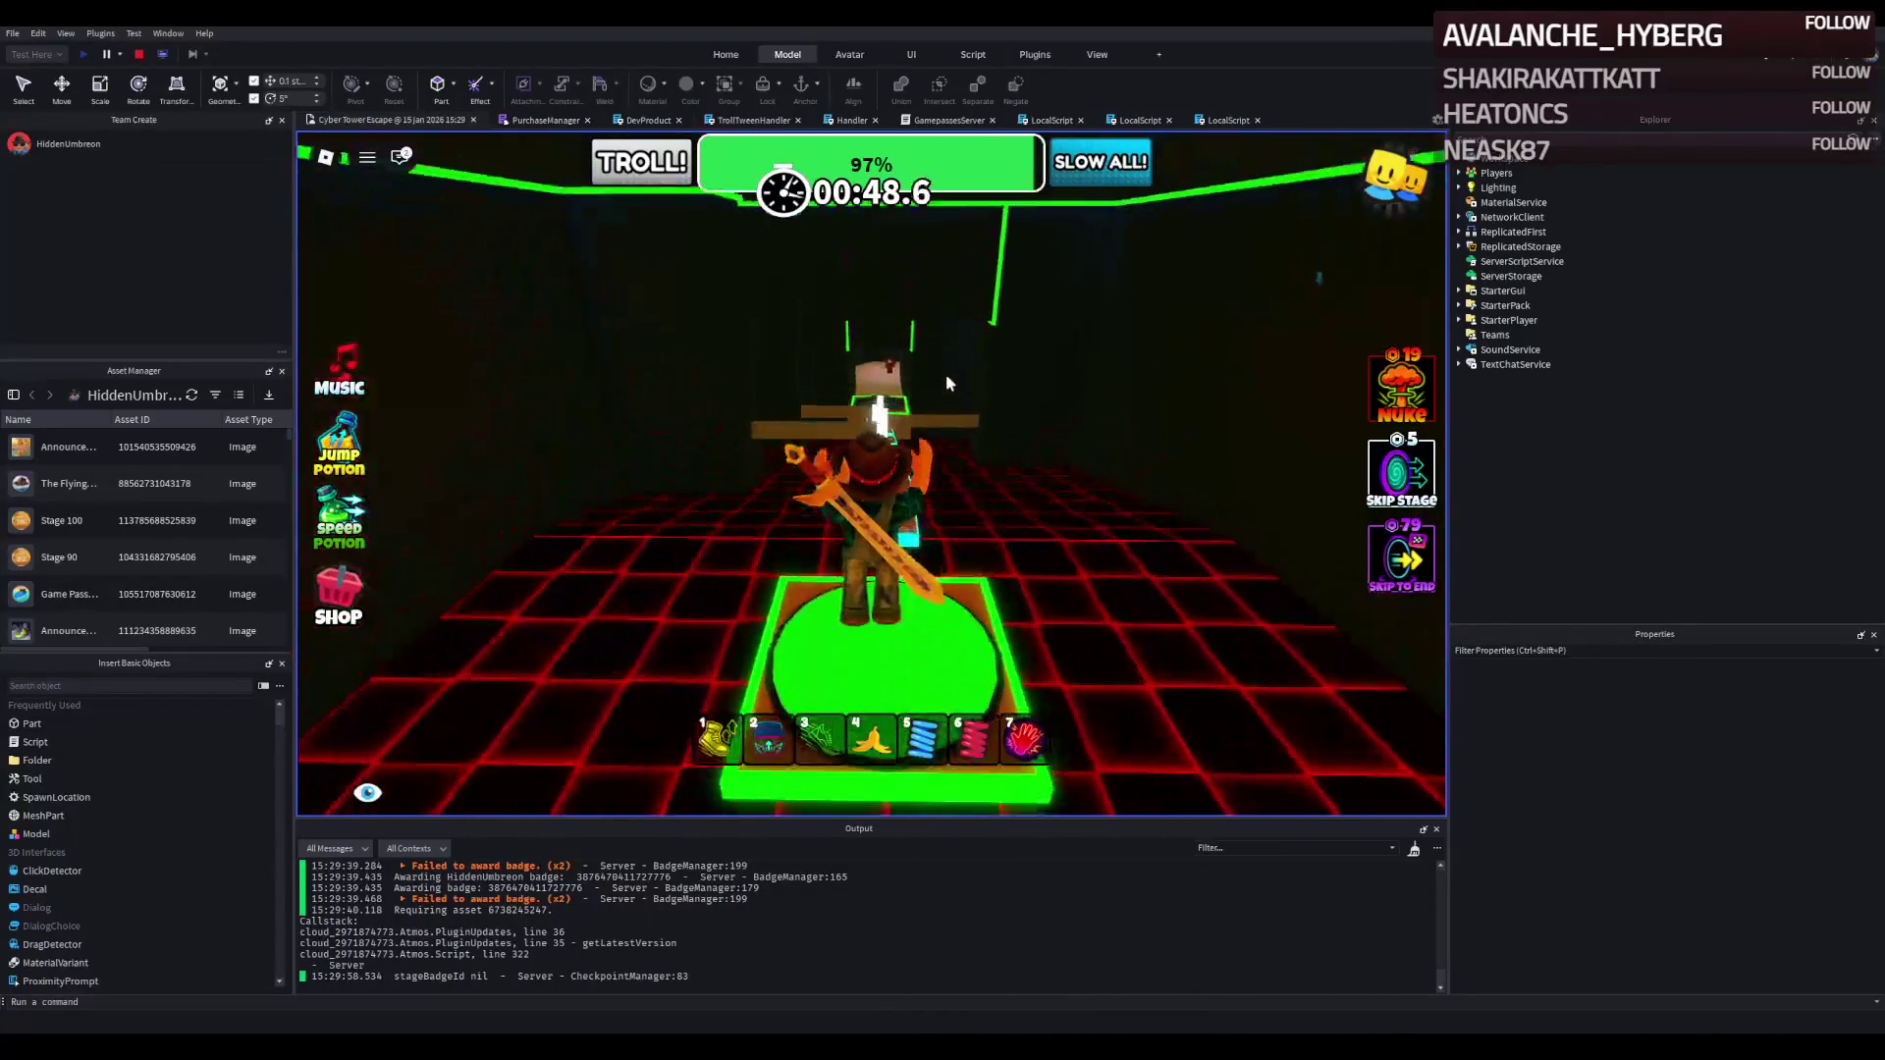
key(w)
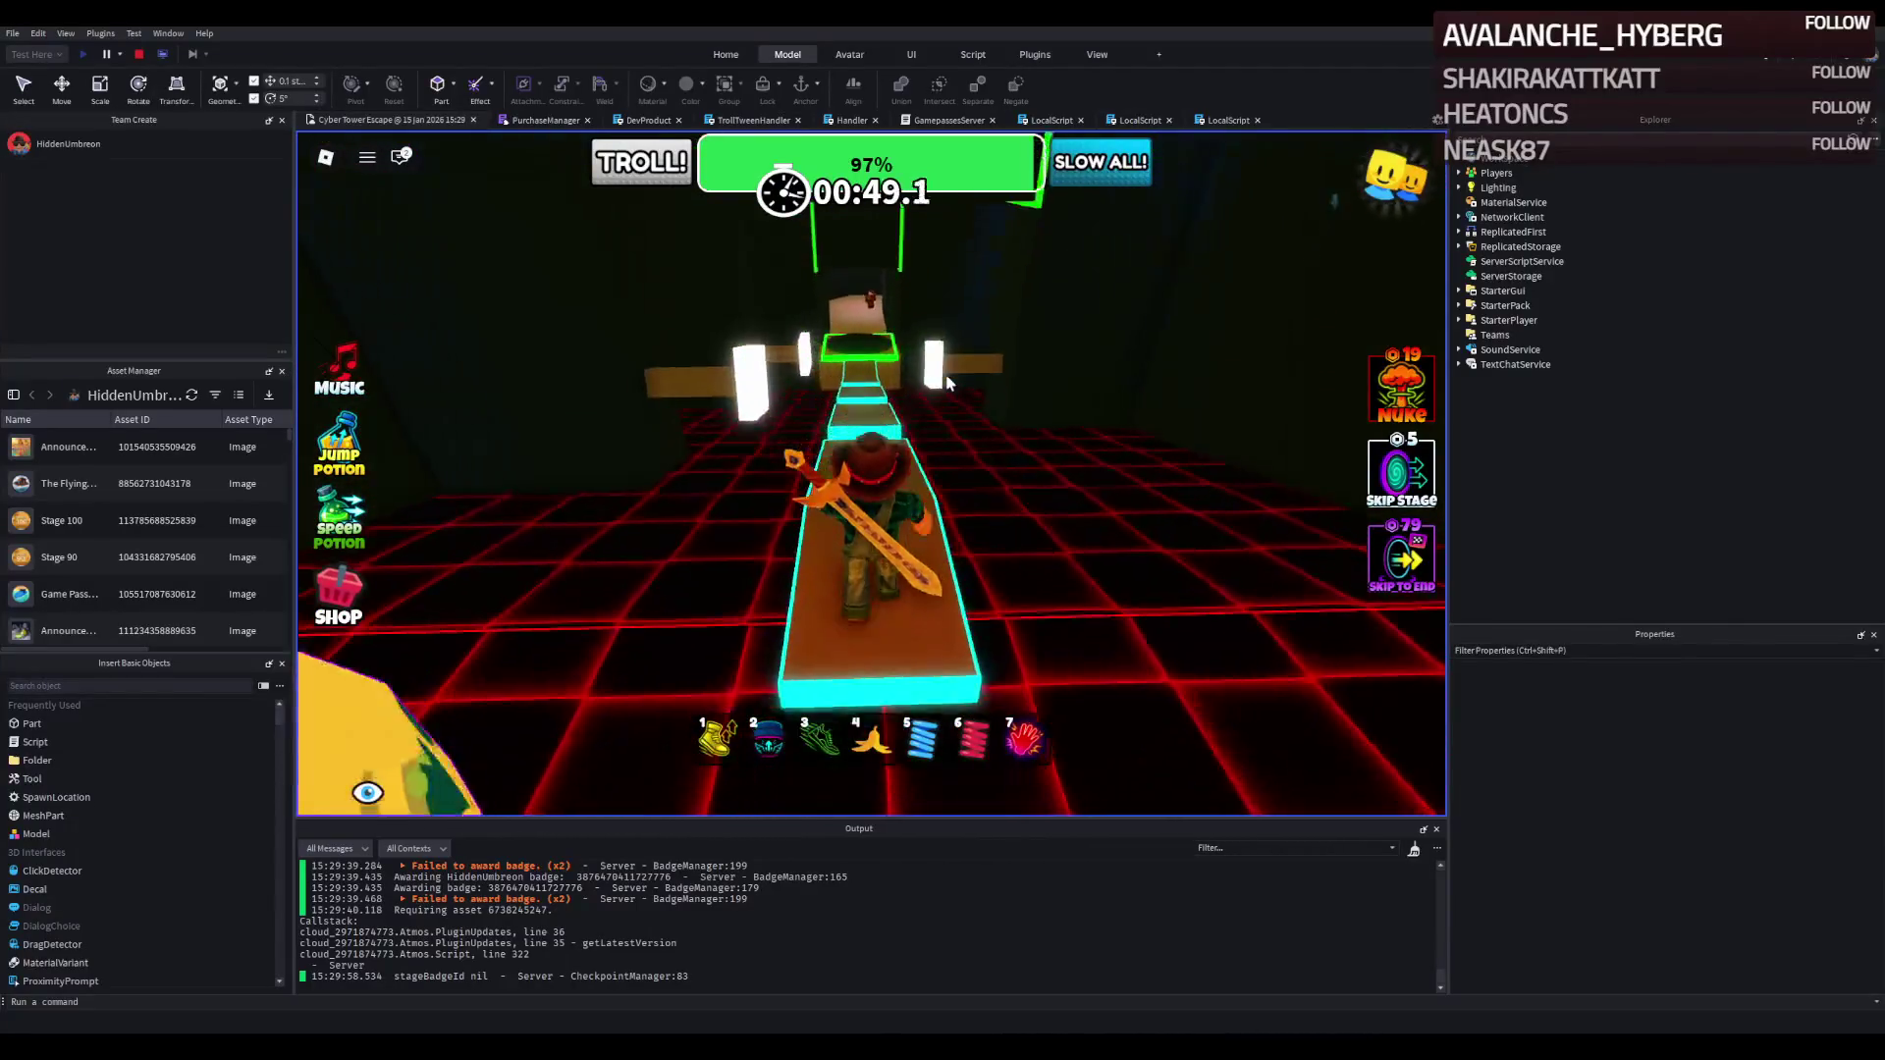
key(w)
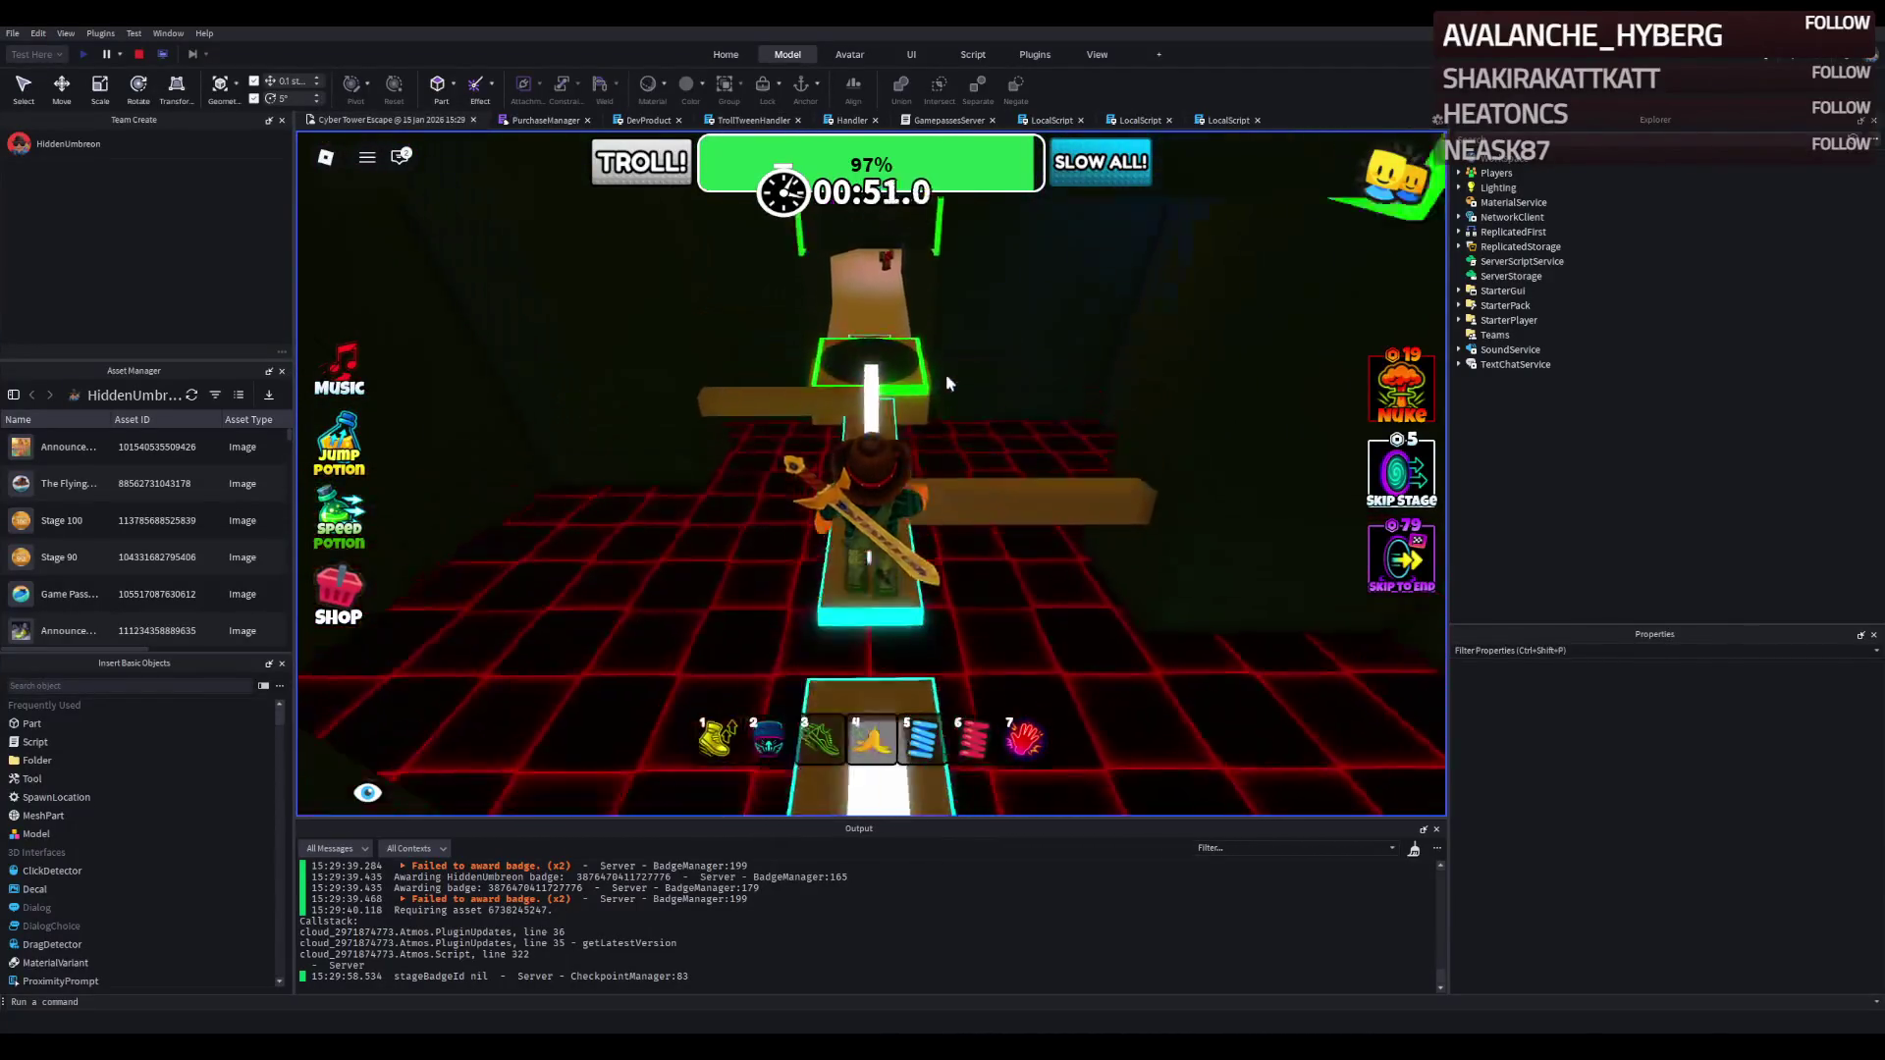
key(w)
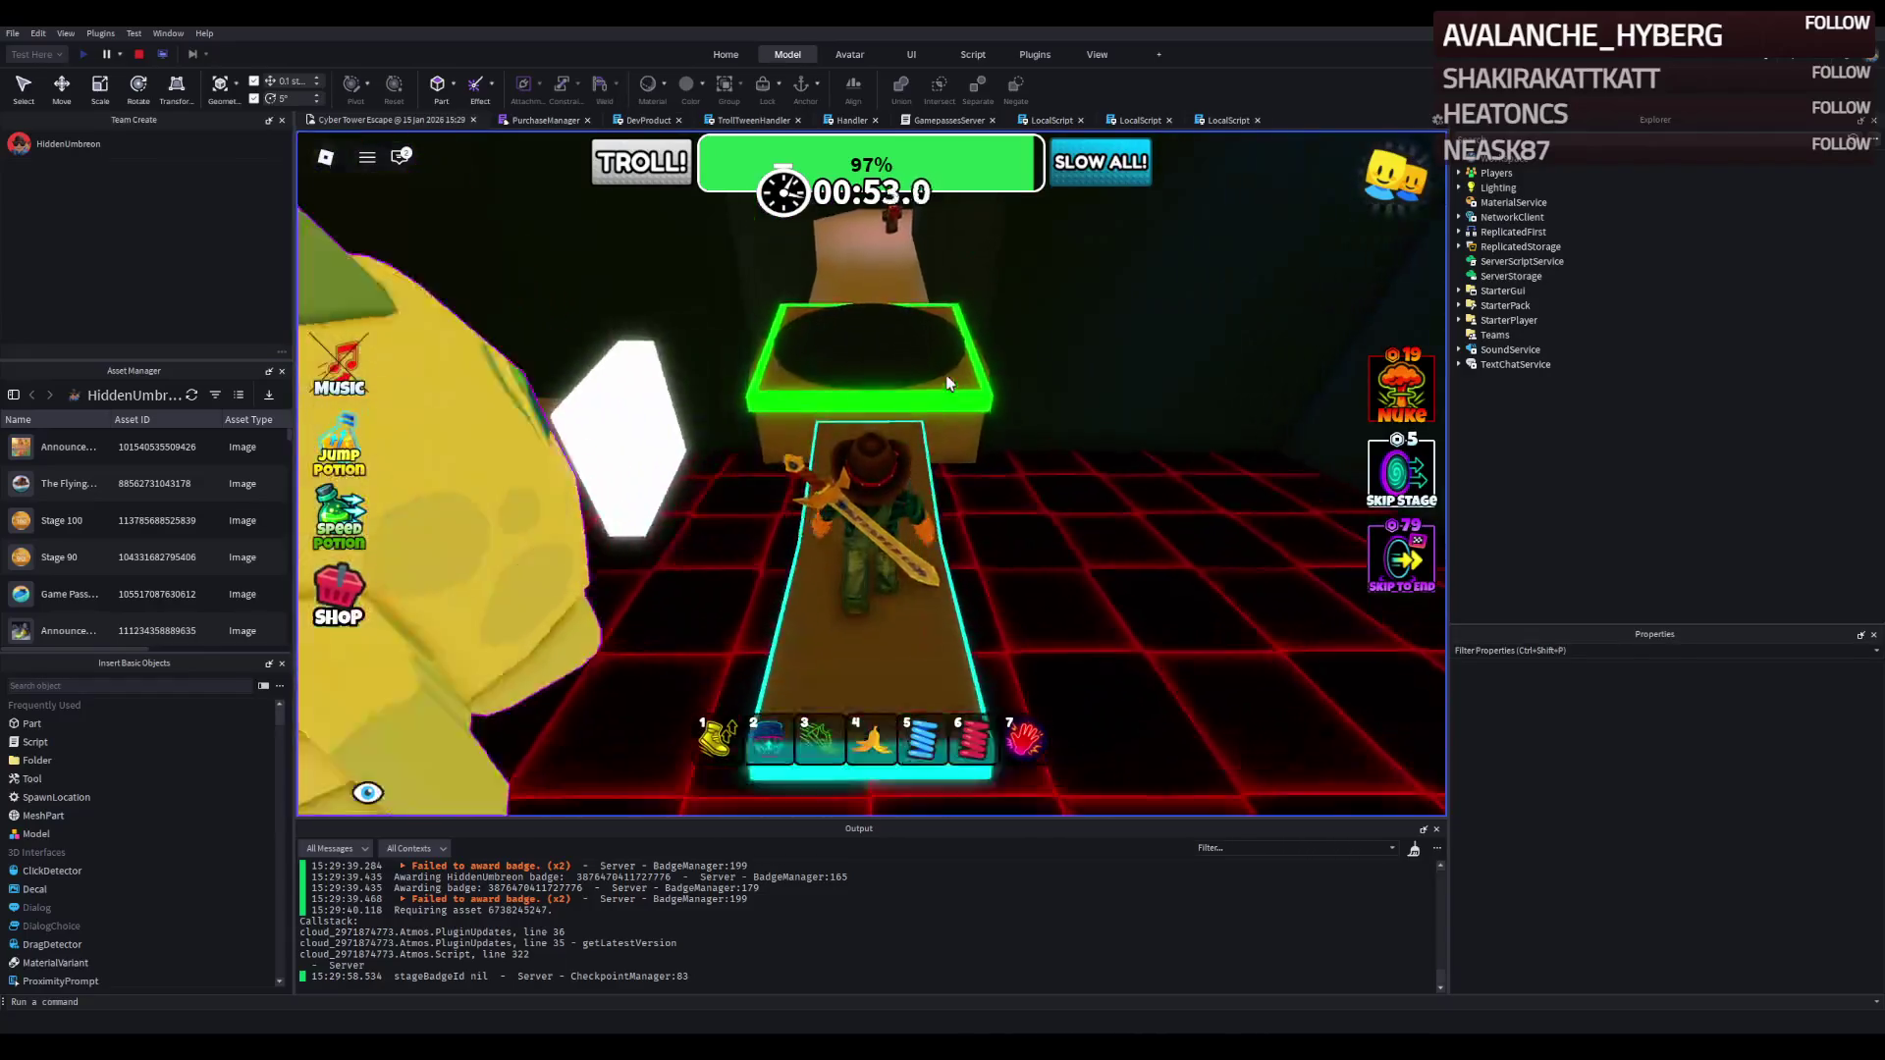
key(w)
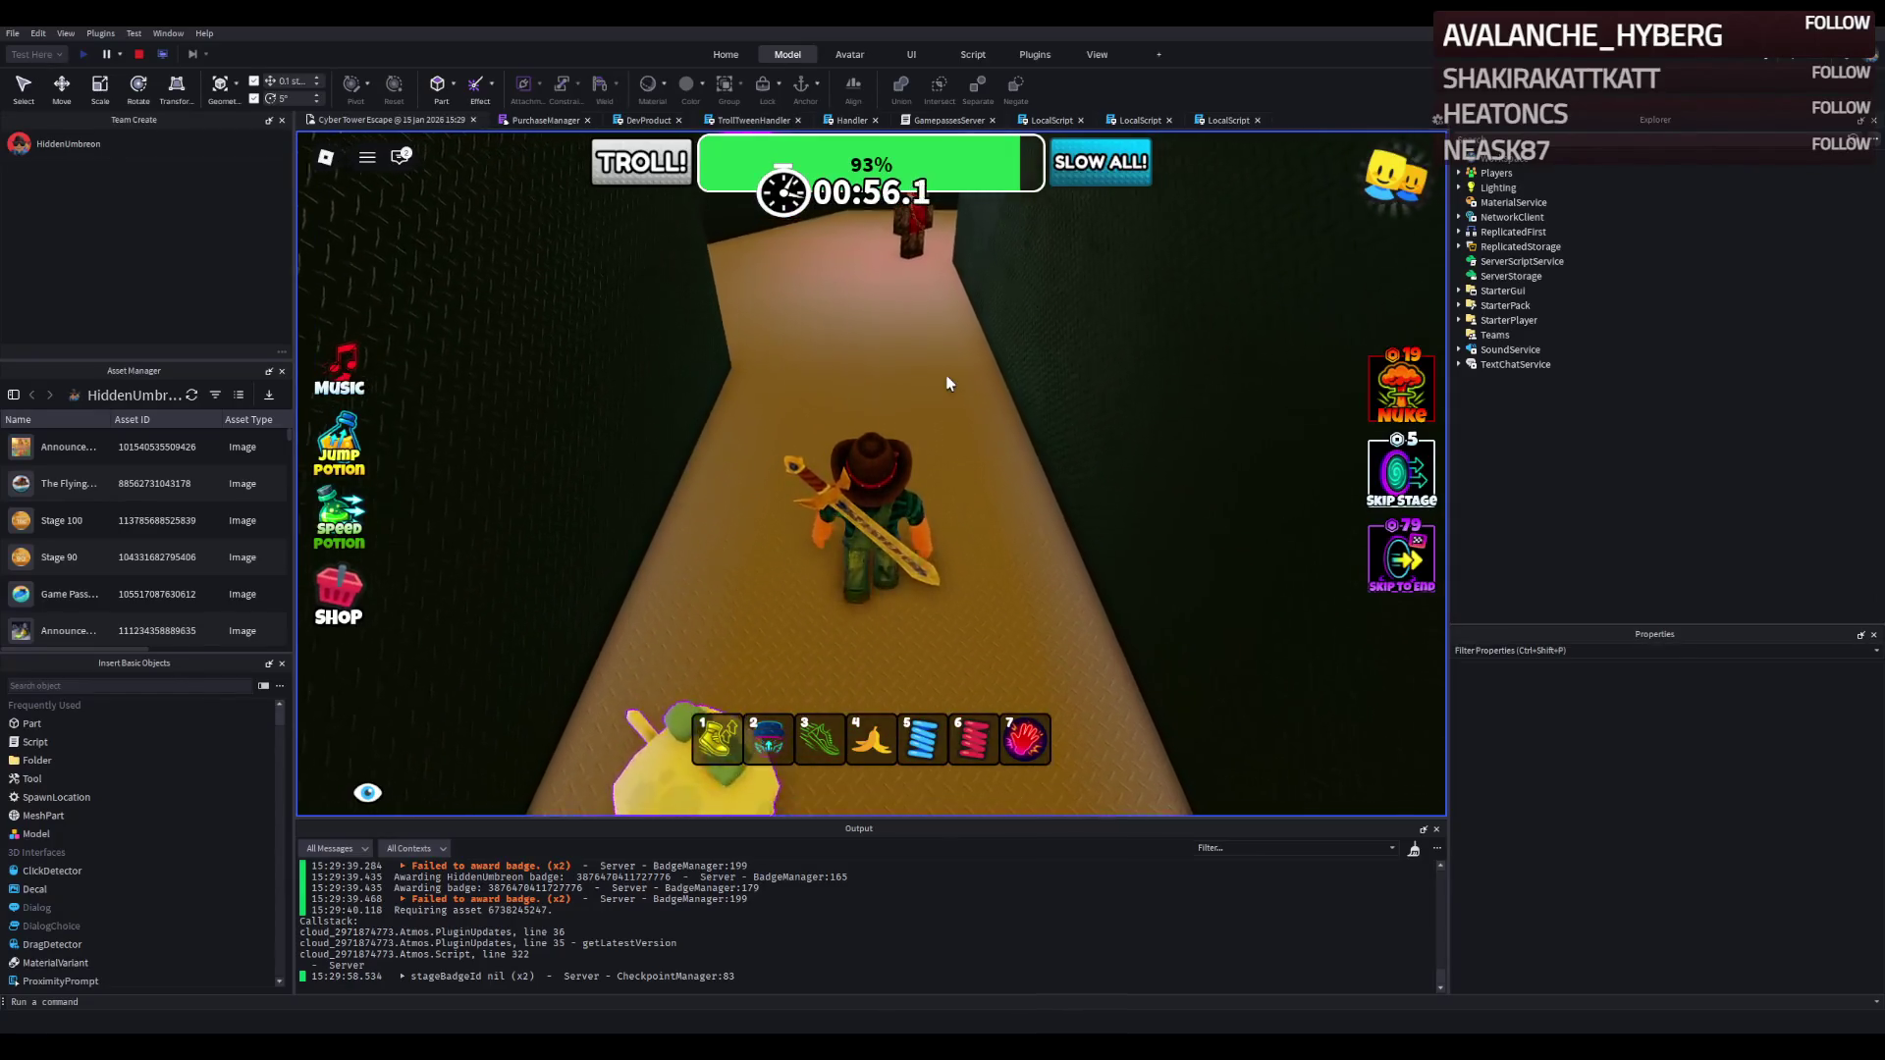
Walk down the tan walkway into the guard room until the Security Guard catches the character and it respawns.
key(w)
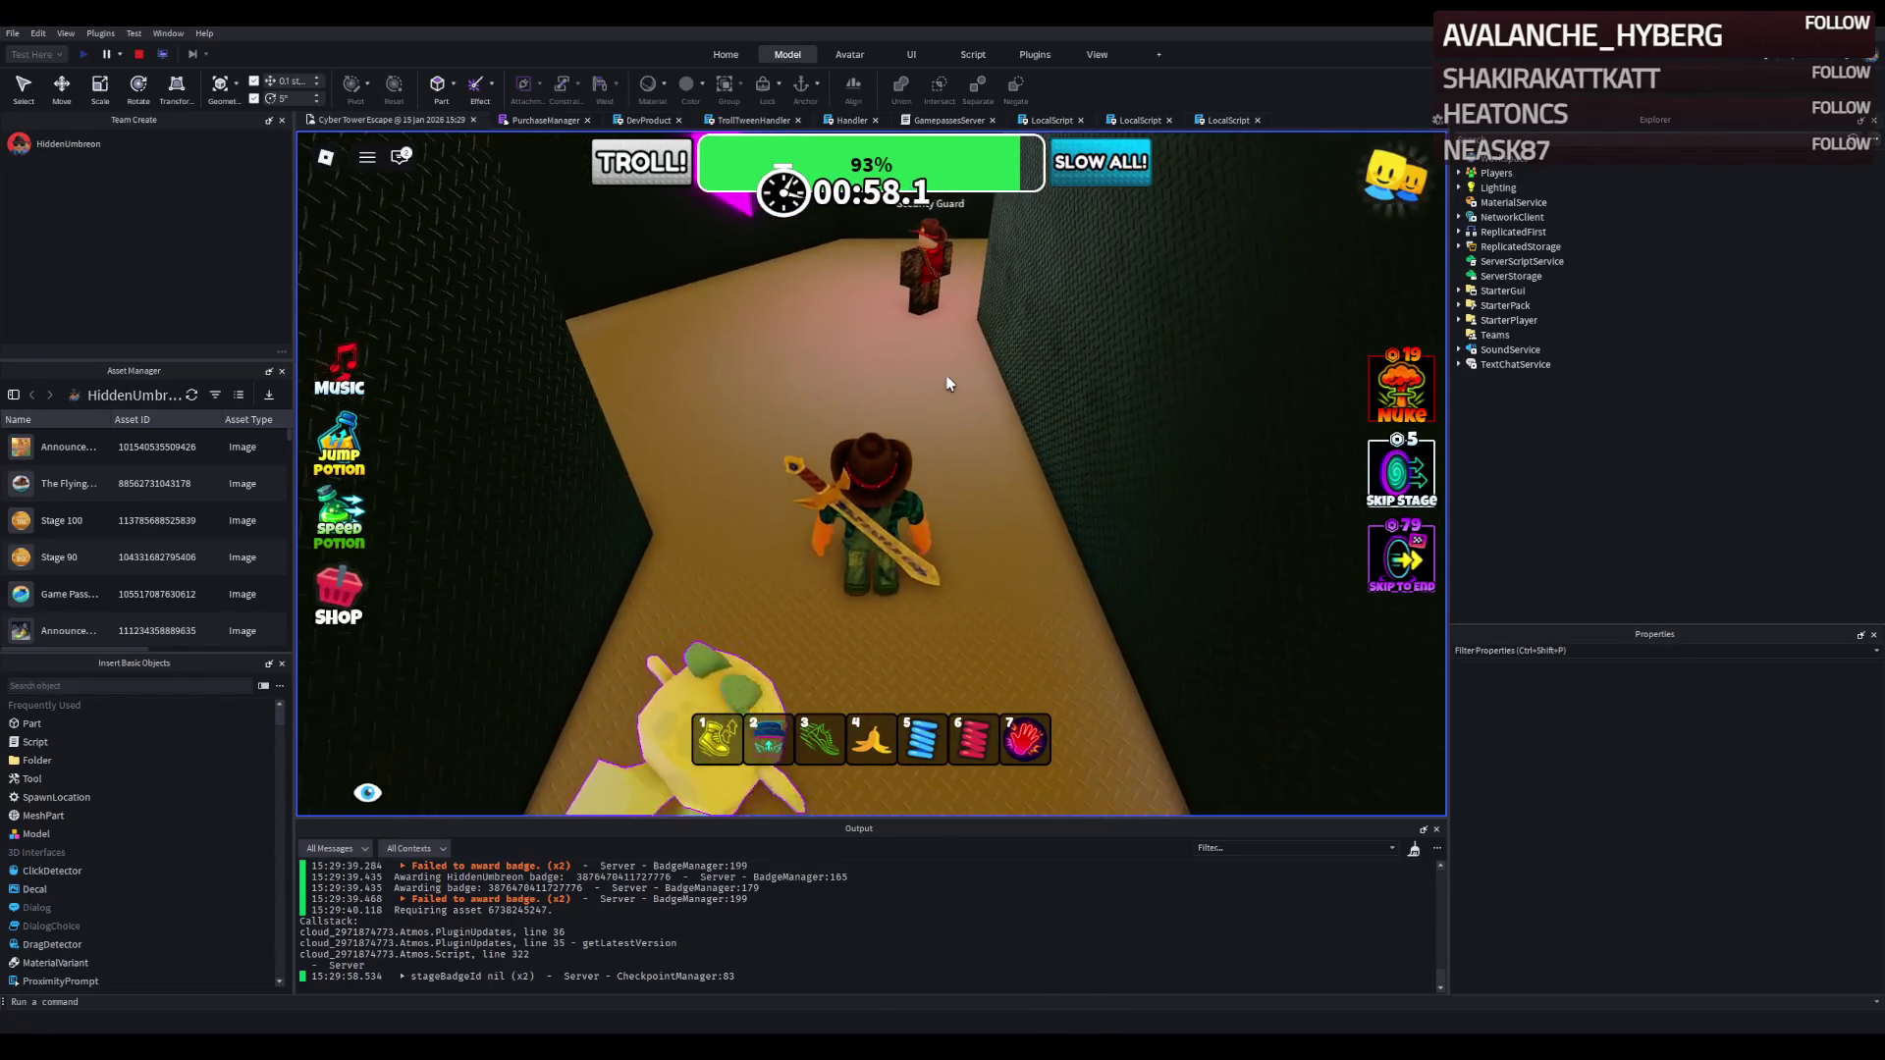
key(w)
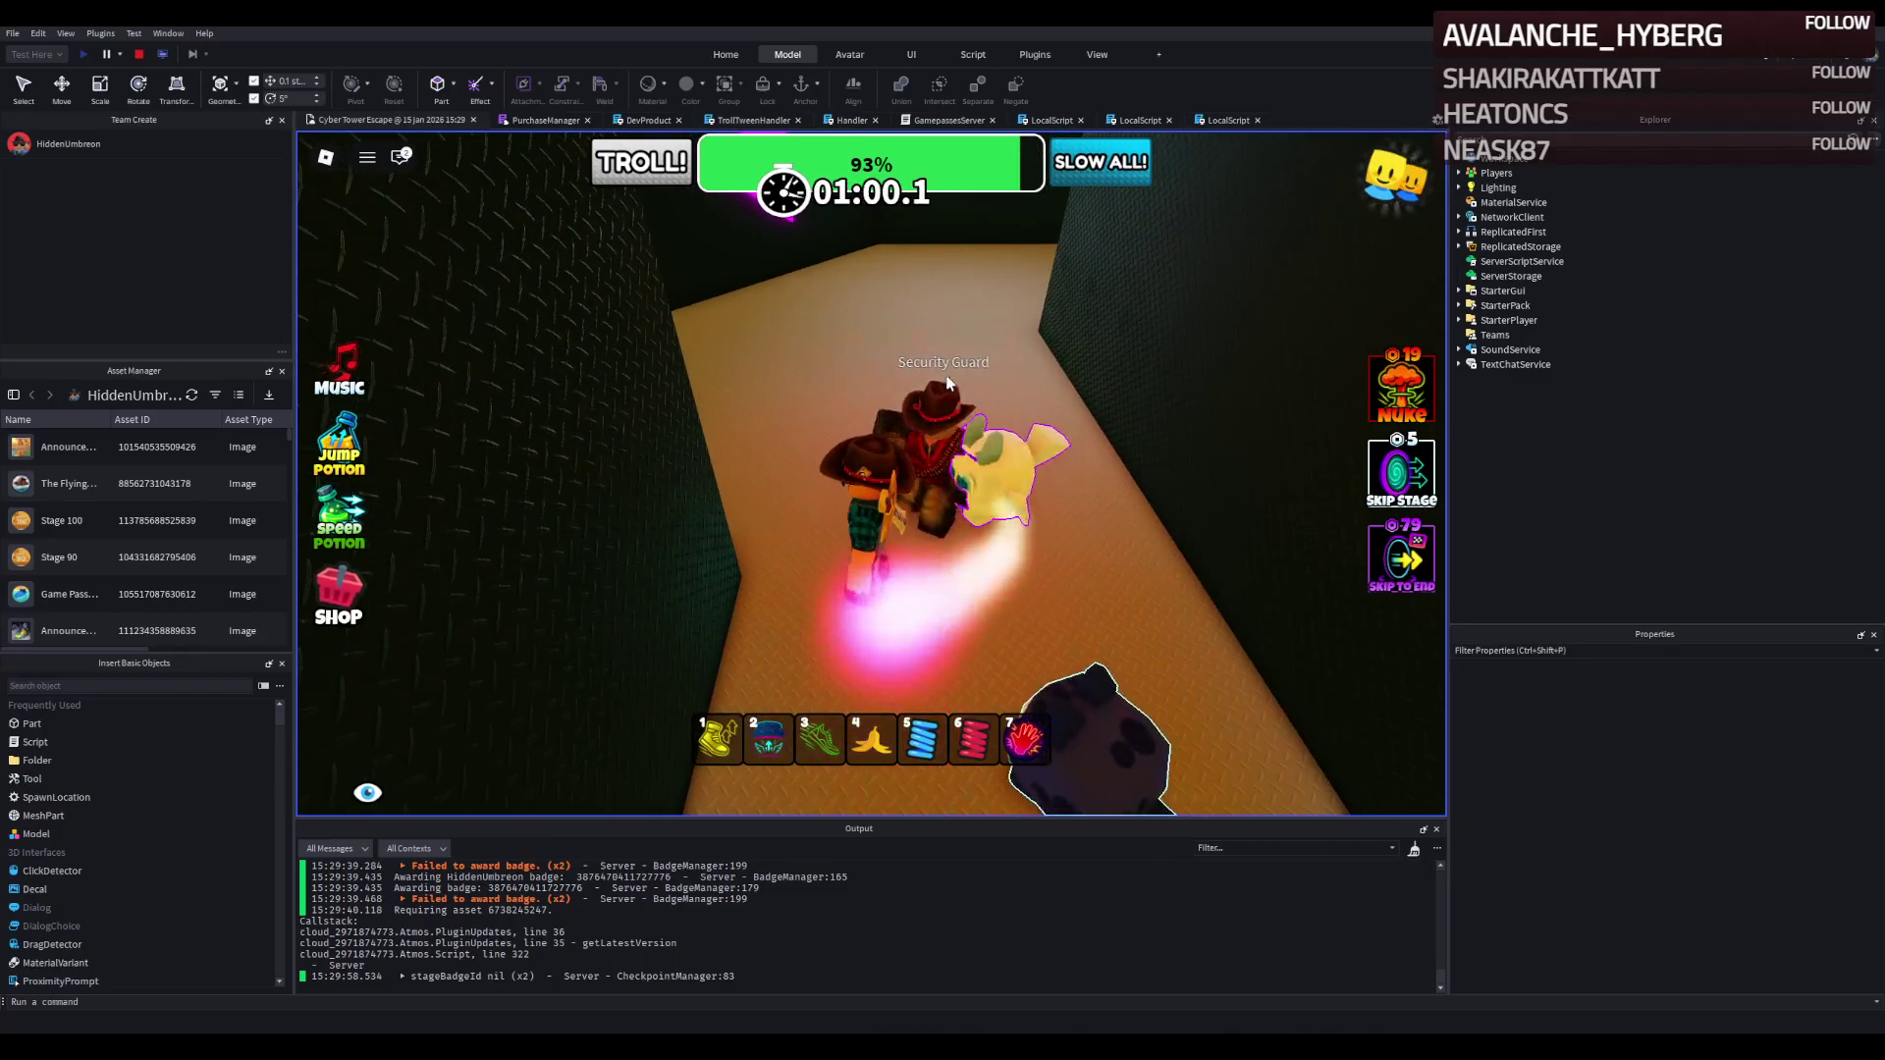
key(w)
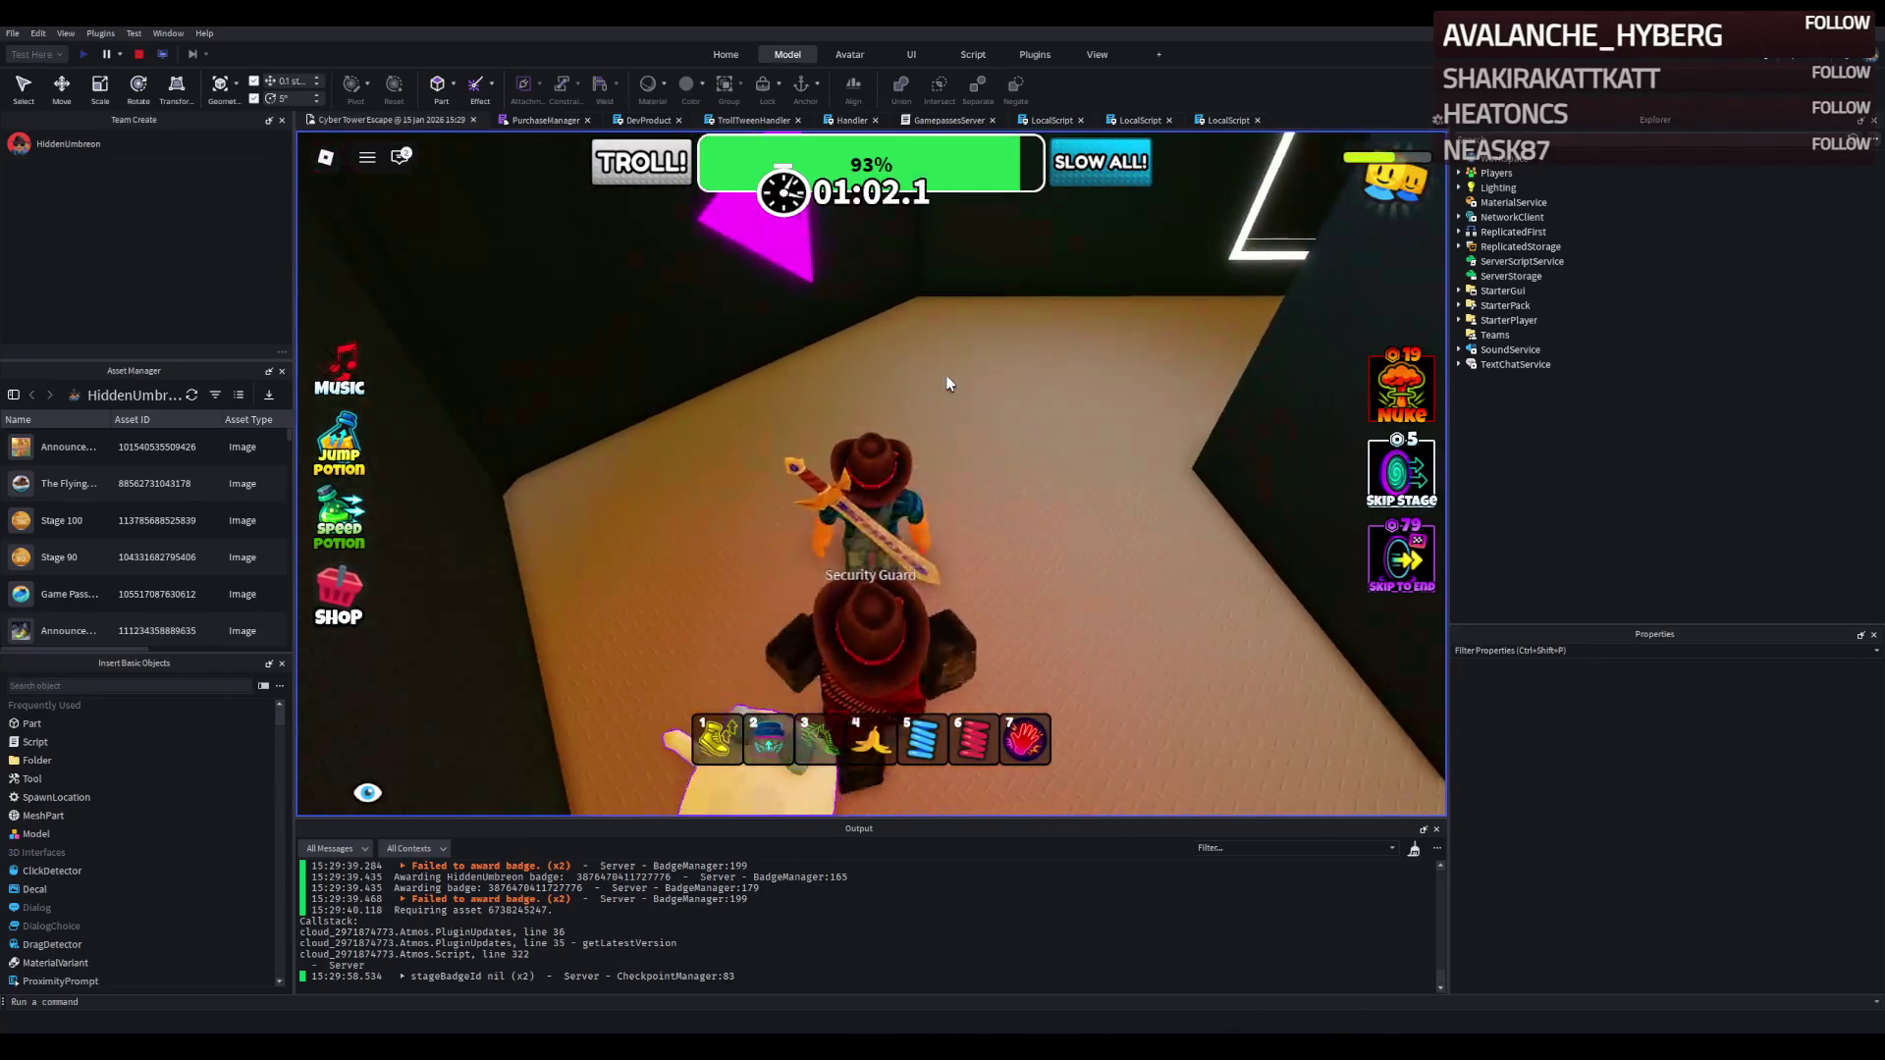
key(w)
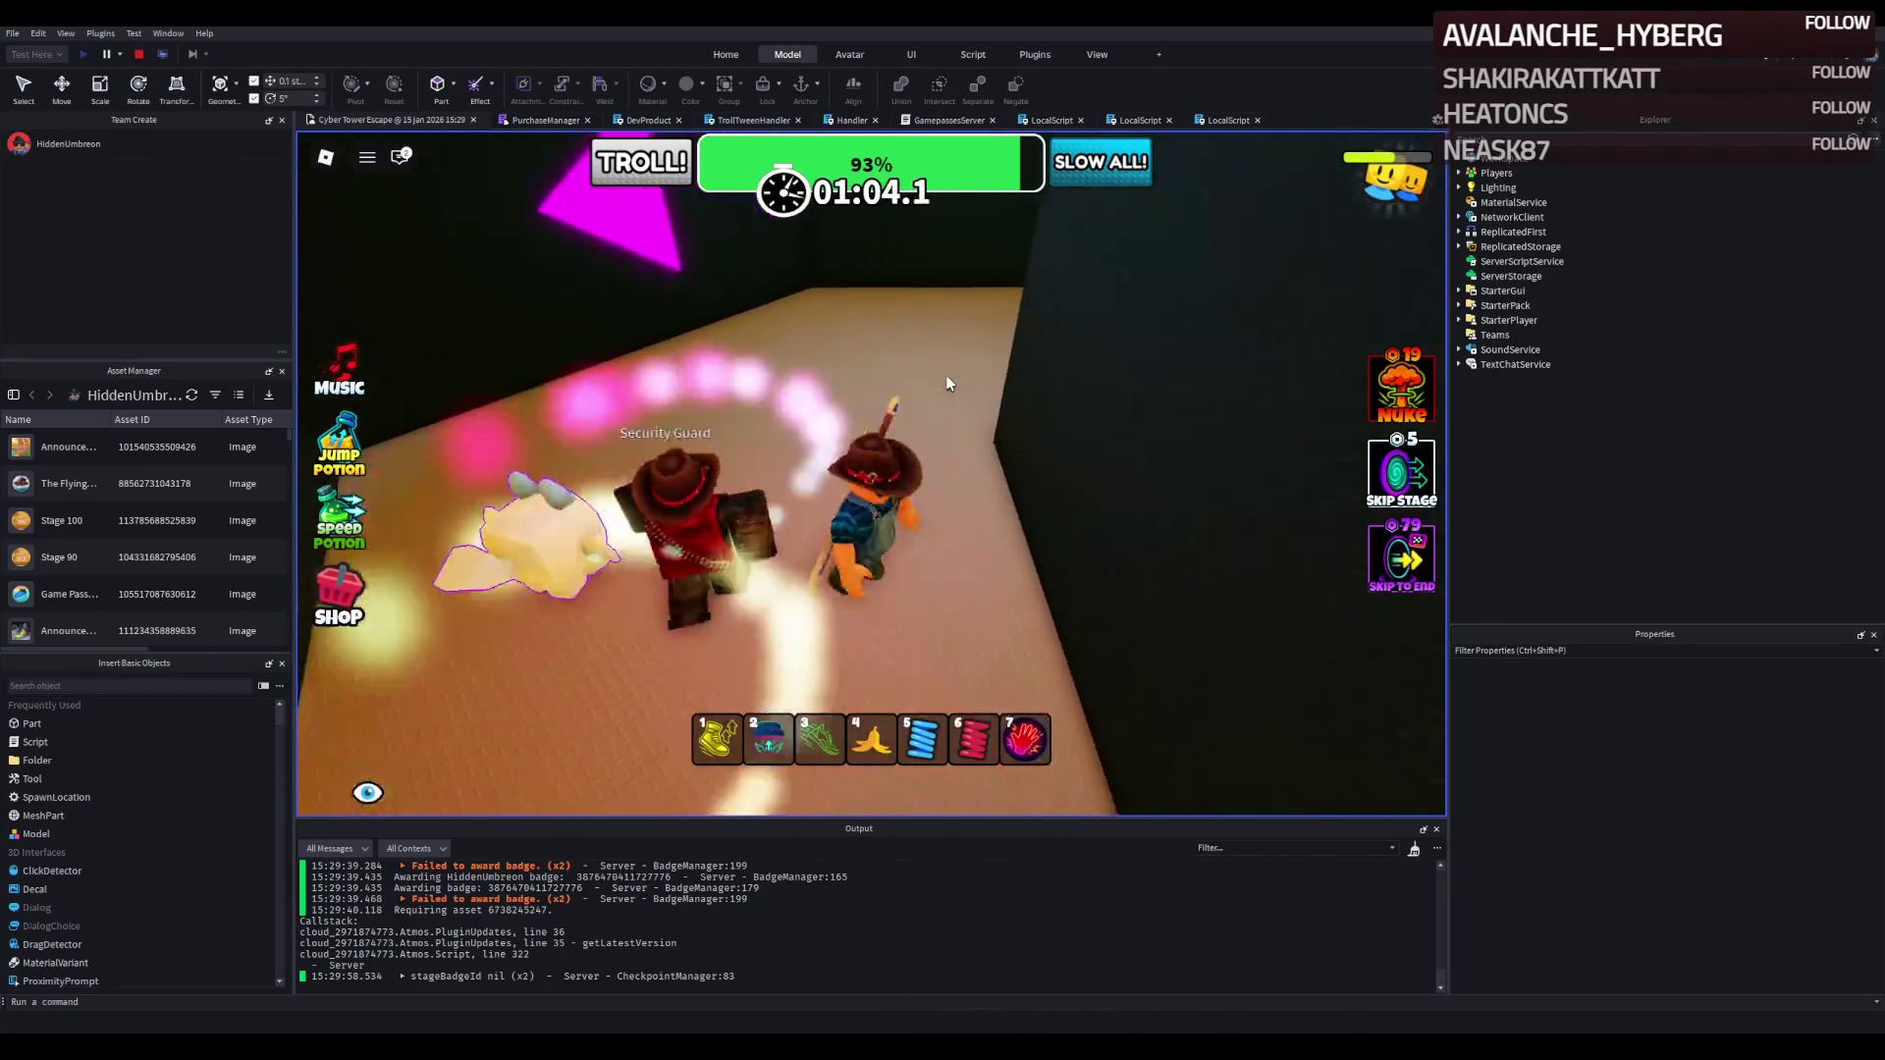
key(w)
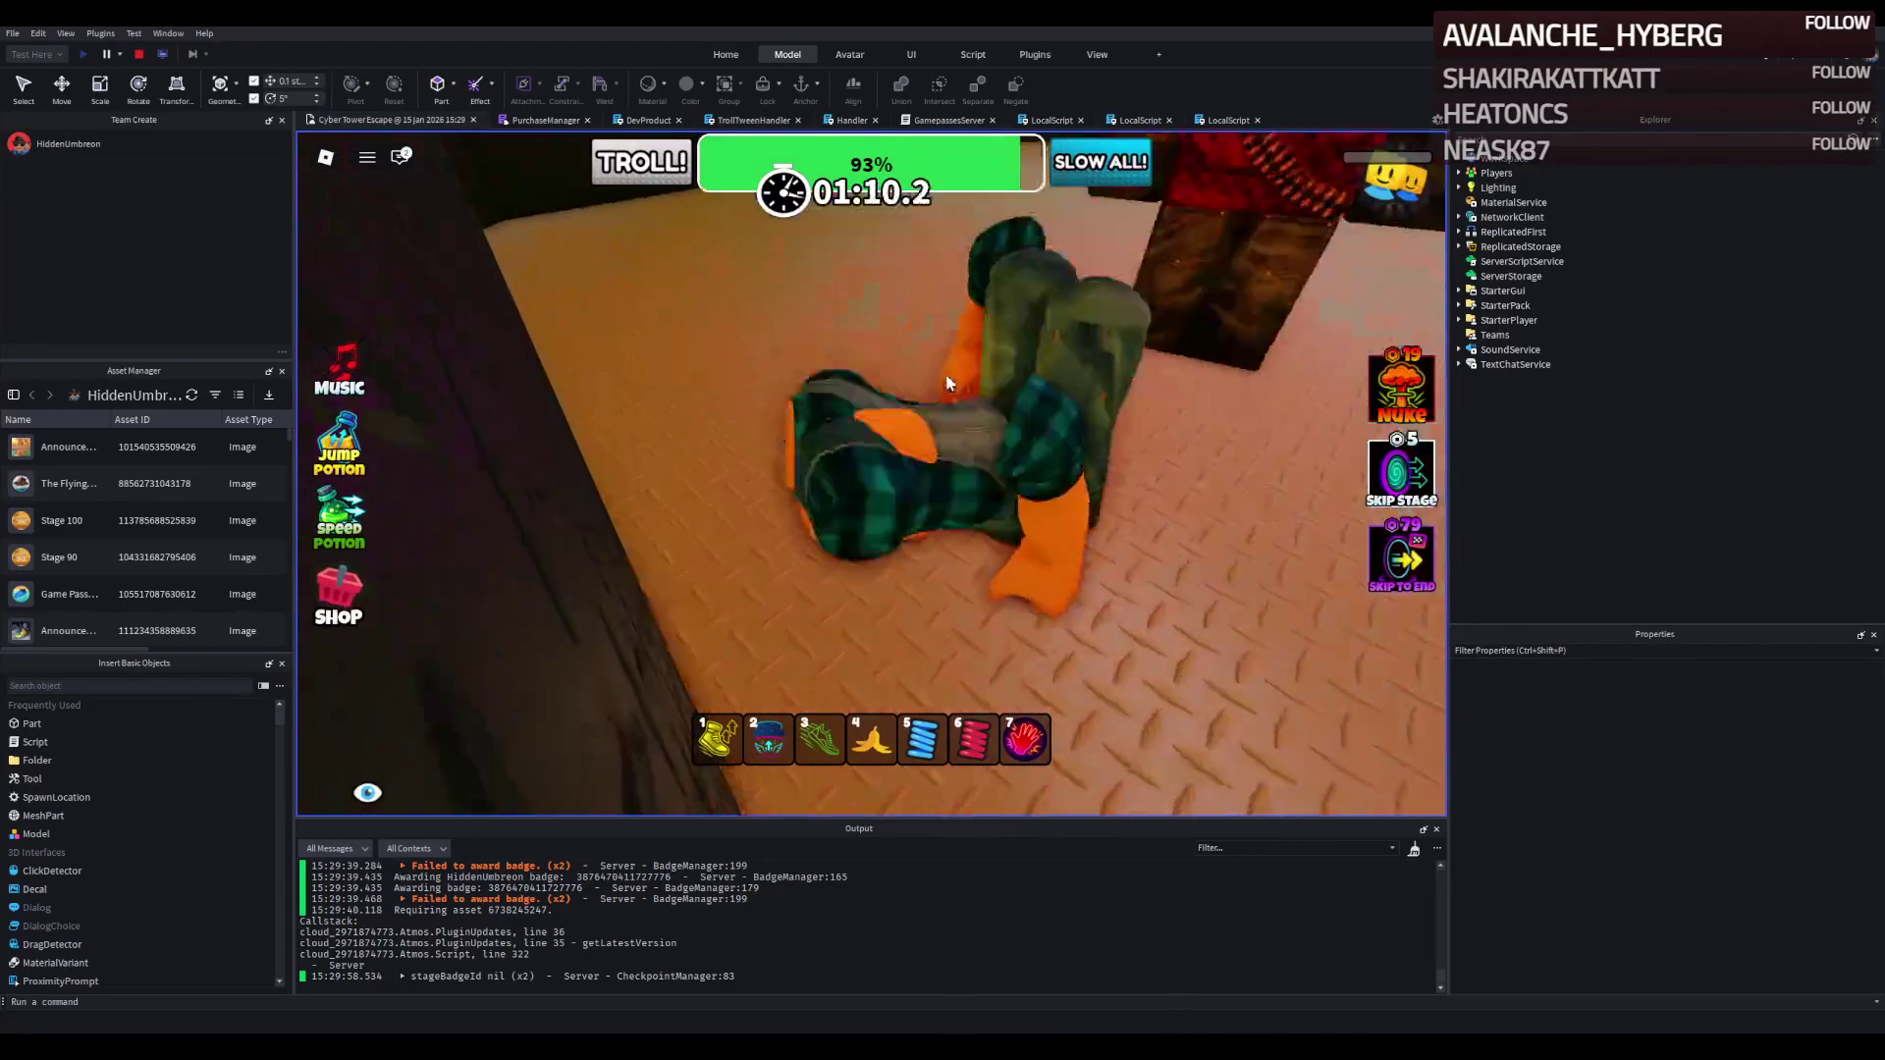
key(Left)
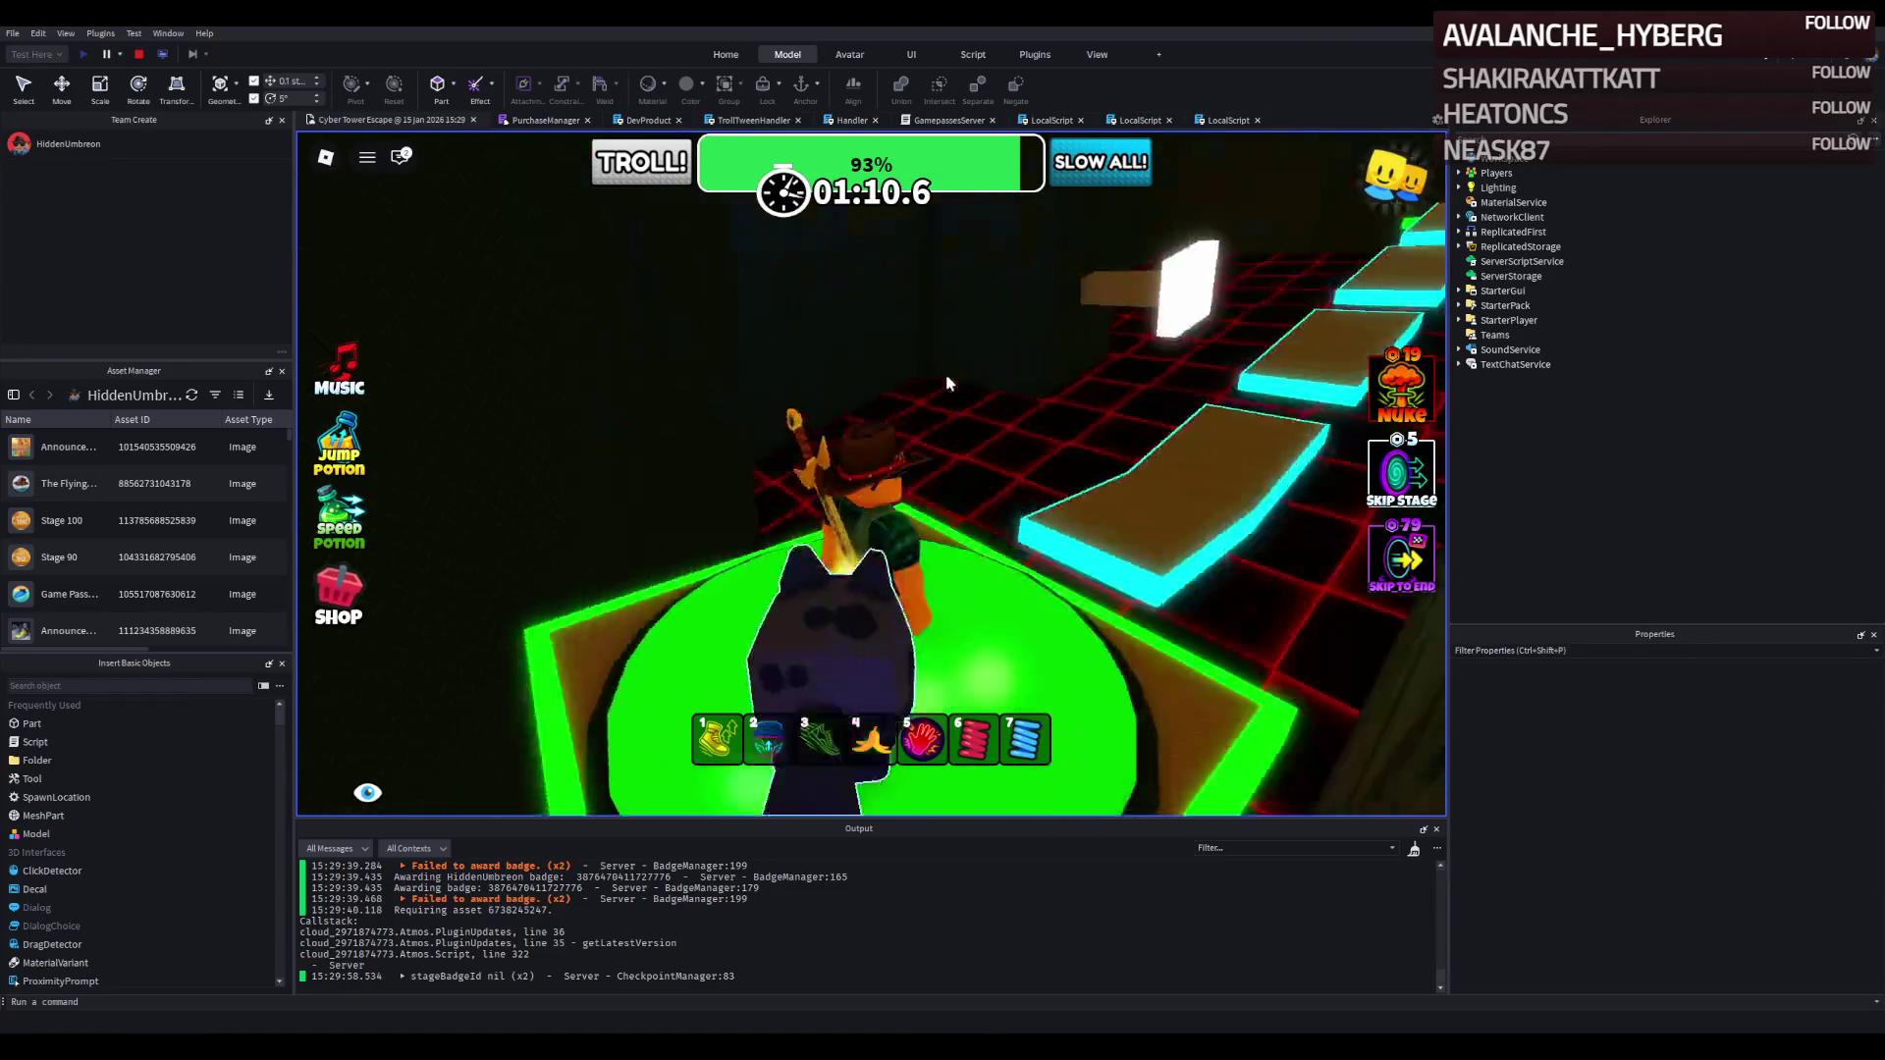
Walk from the checkpoint past the Security Guard's room toward the glowing doorframe.
key(w)
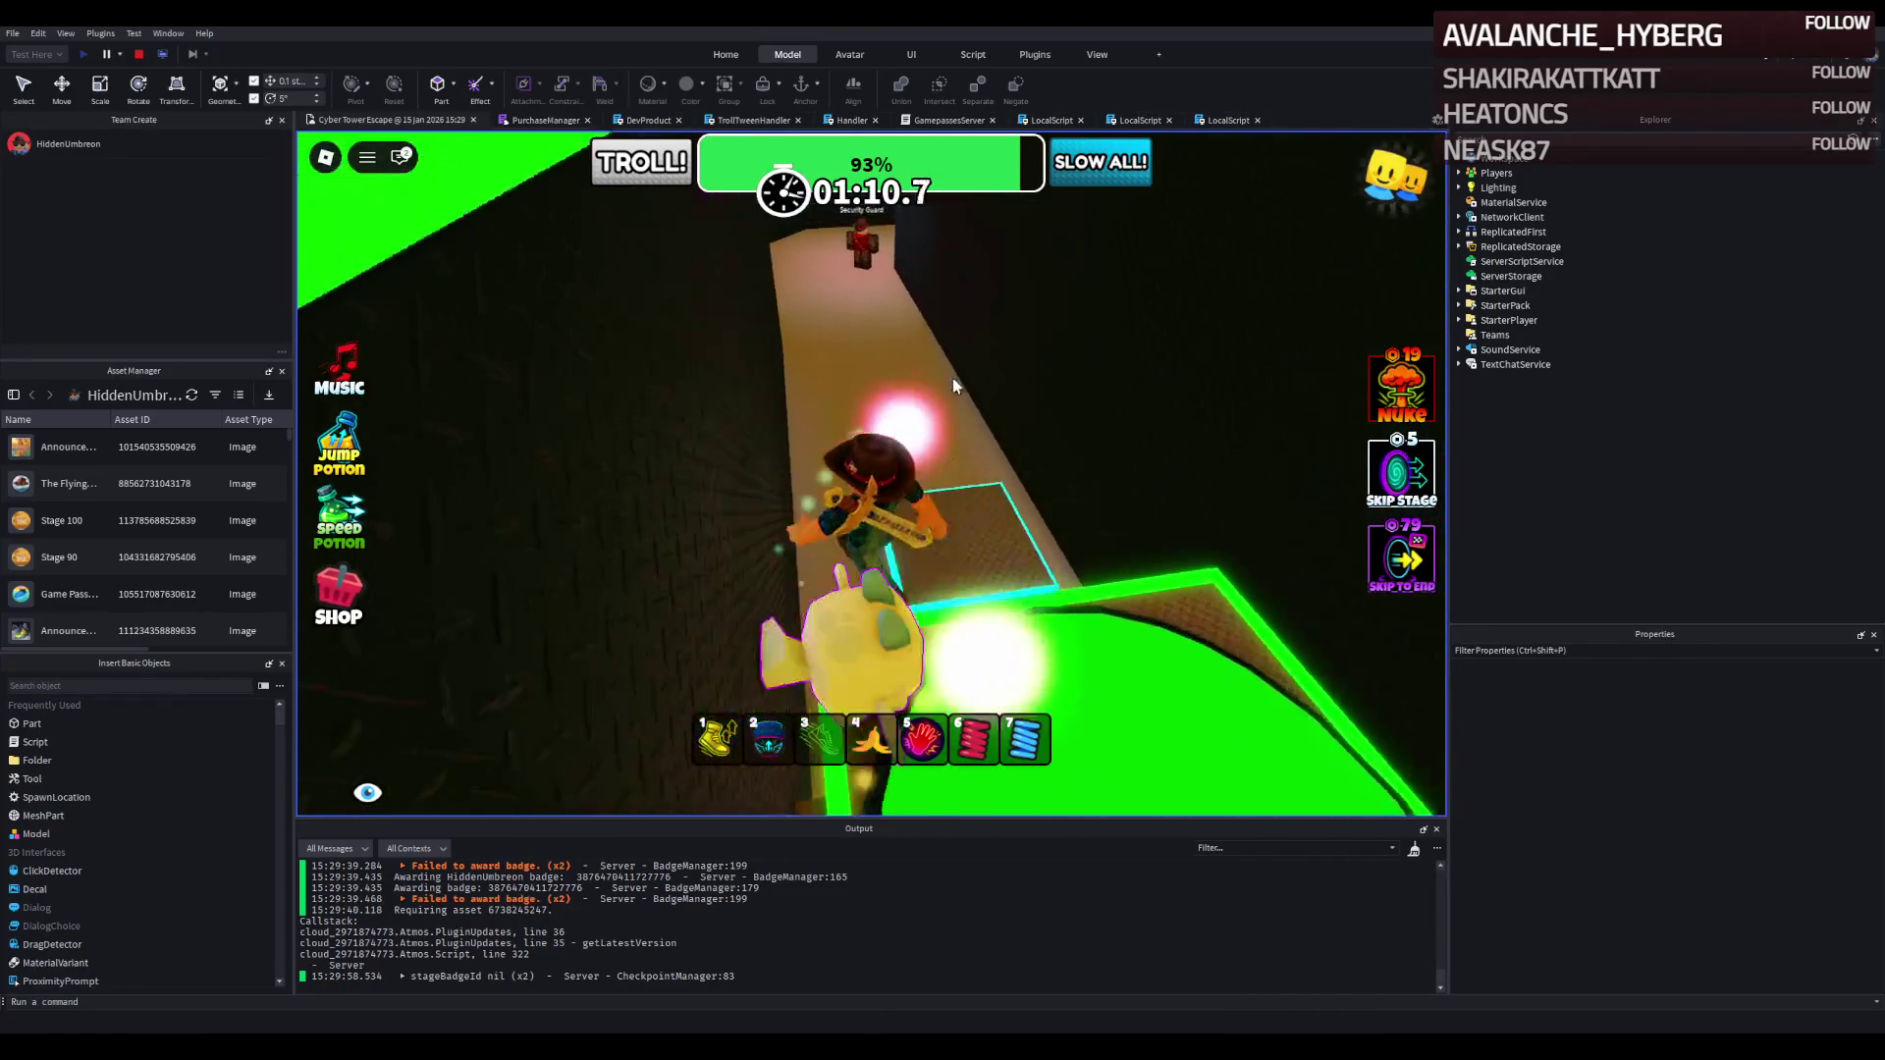
key(w)
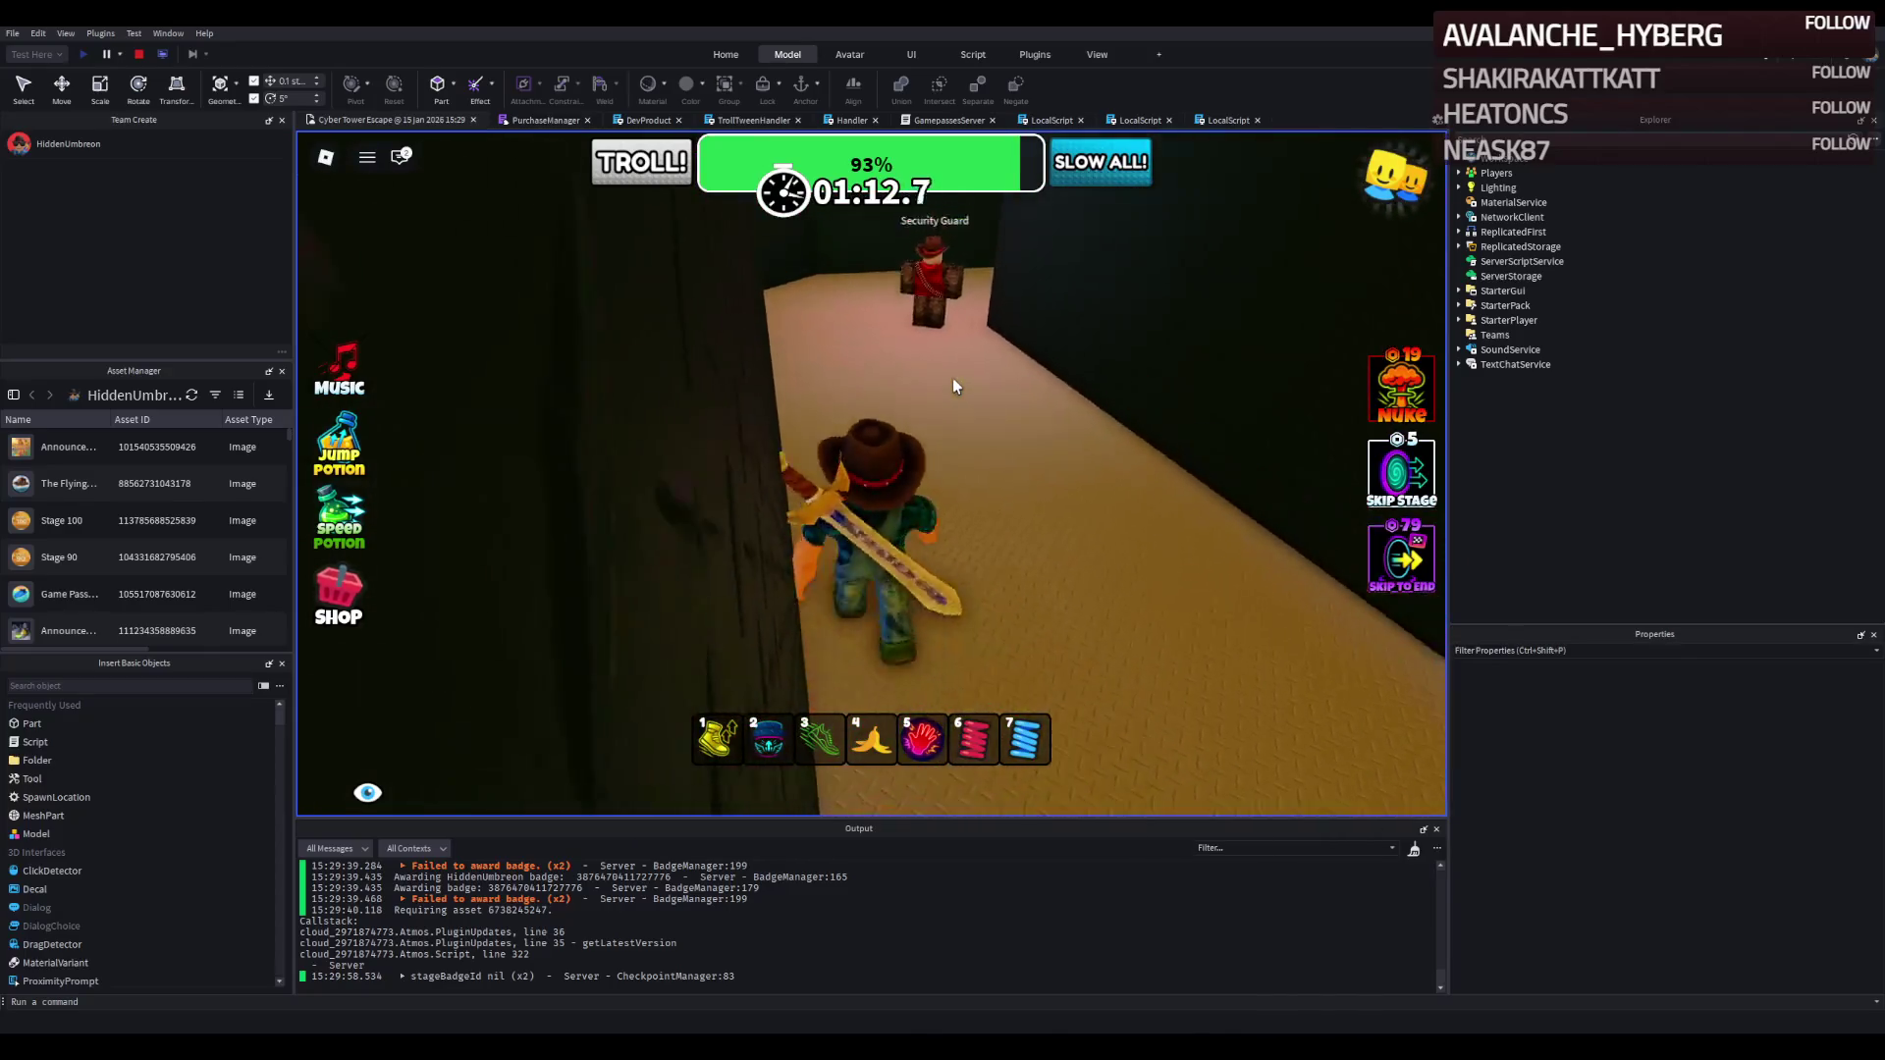
key(w)
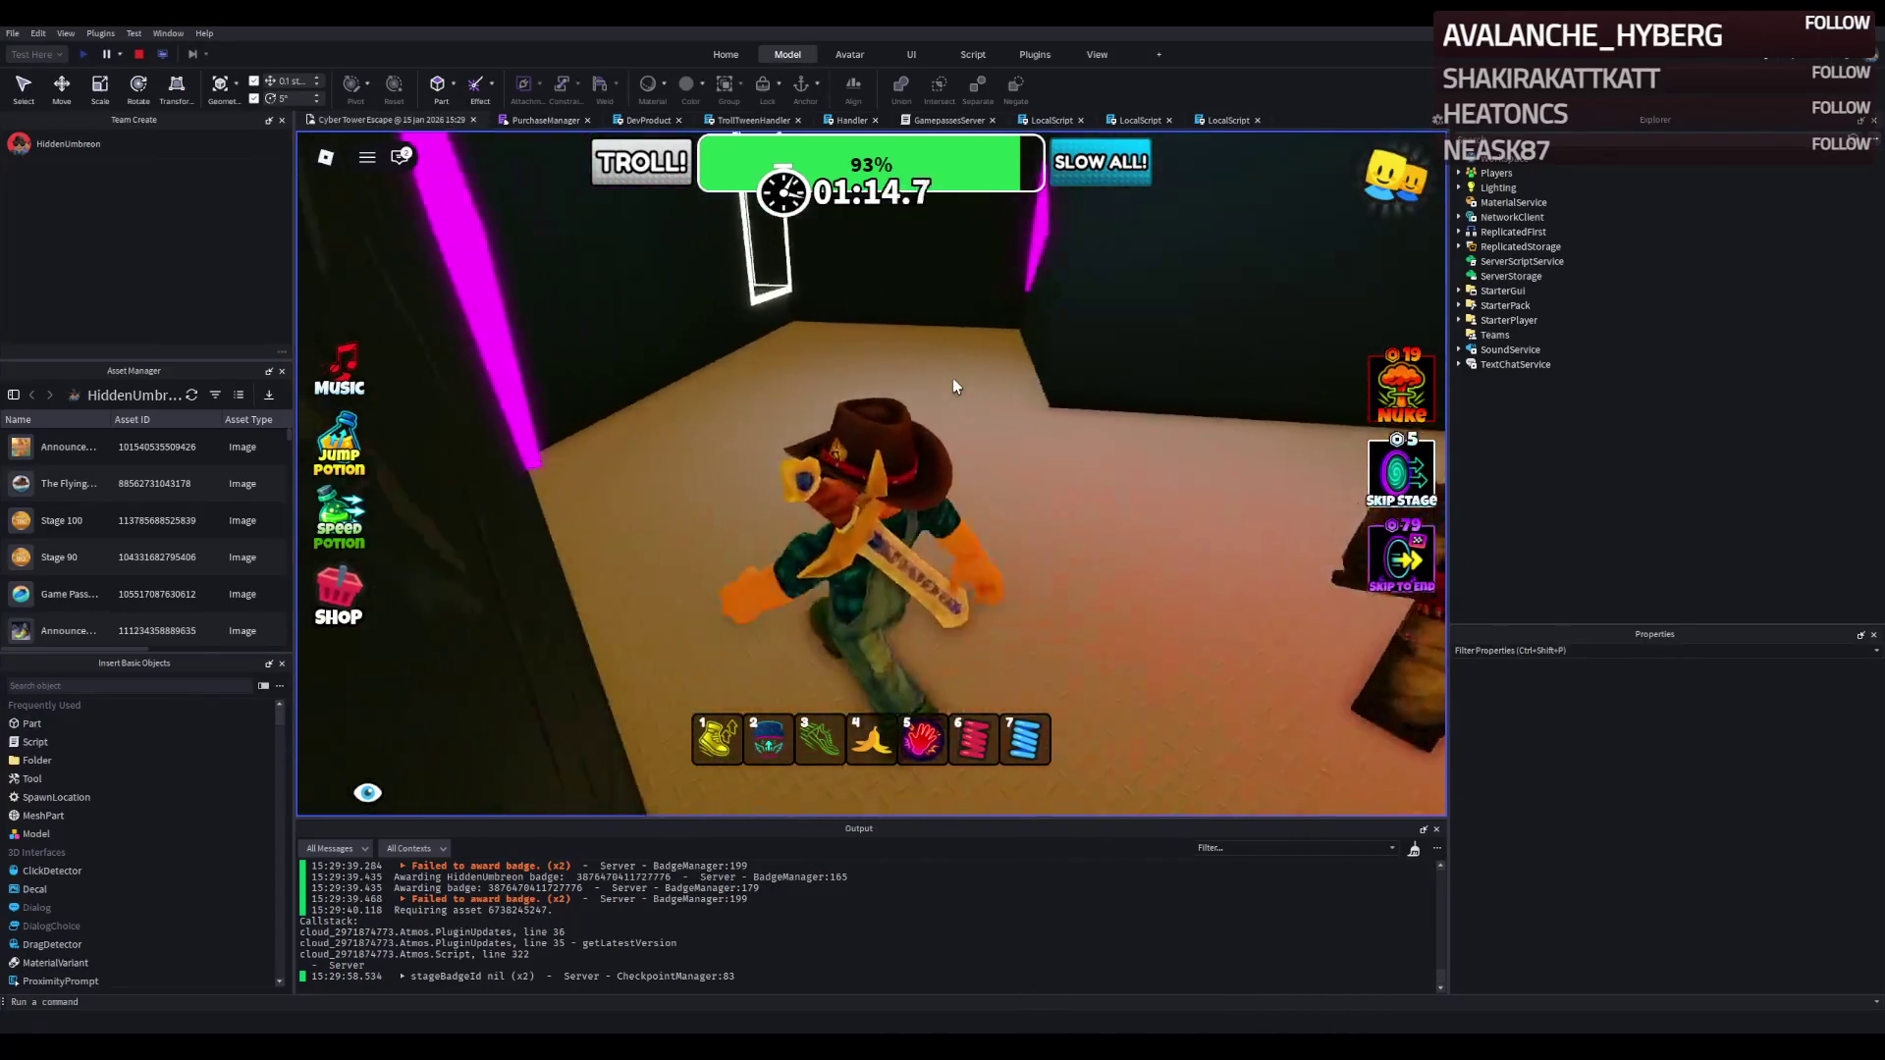
key(w)
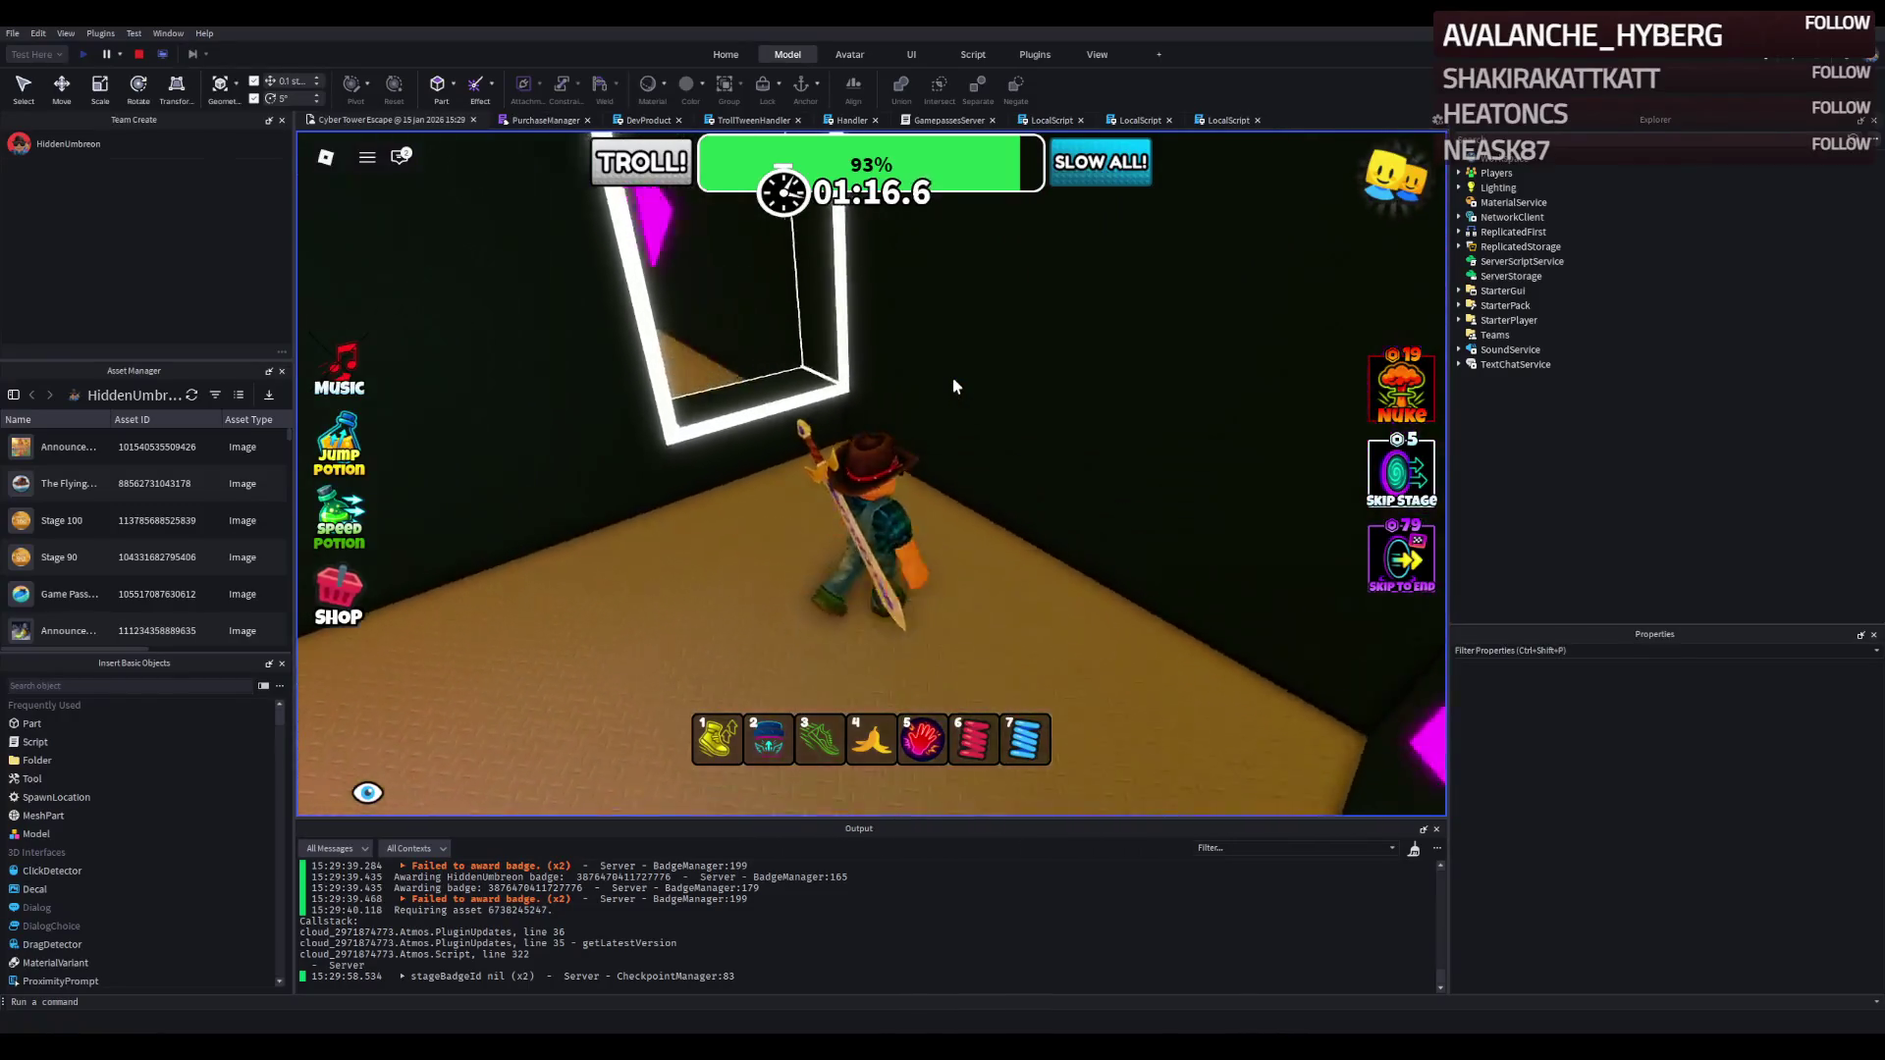
key(w)
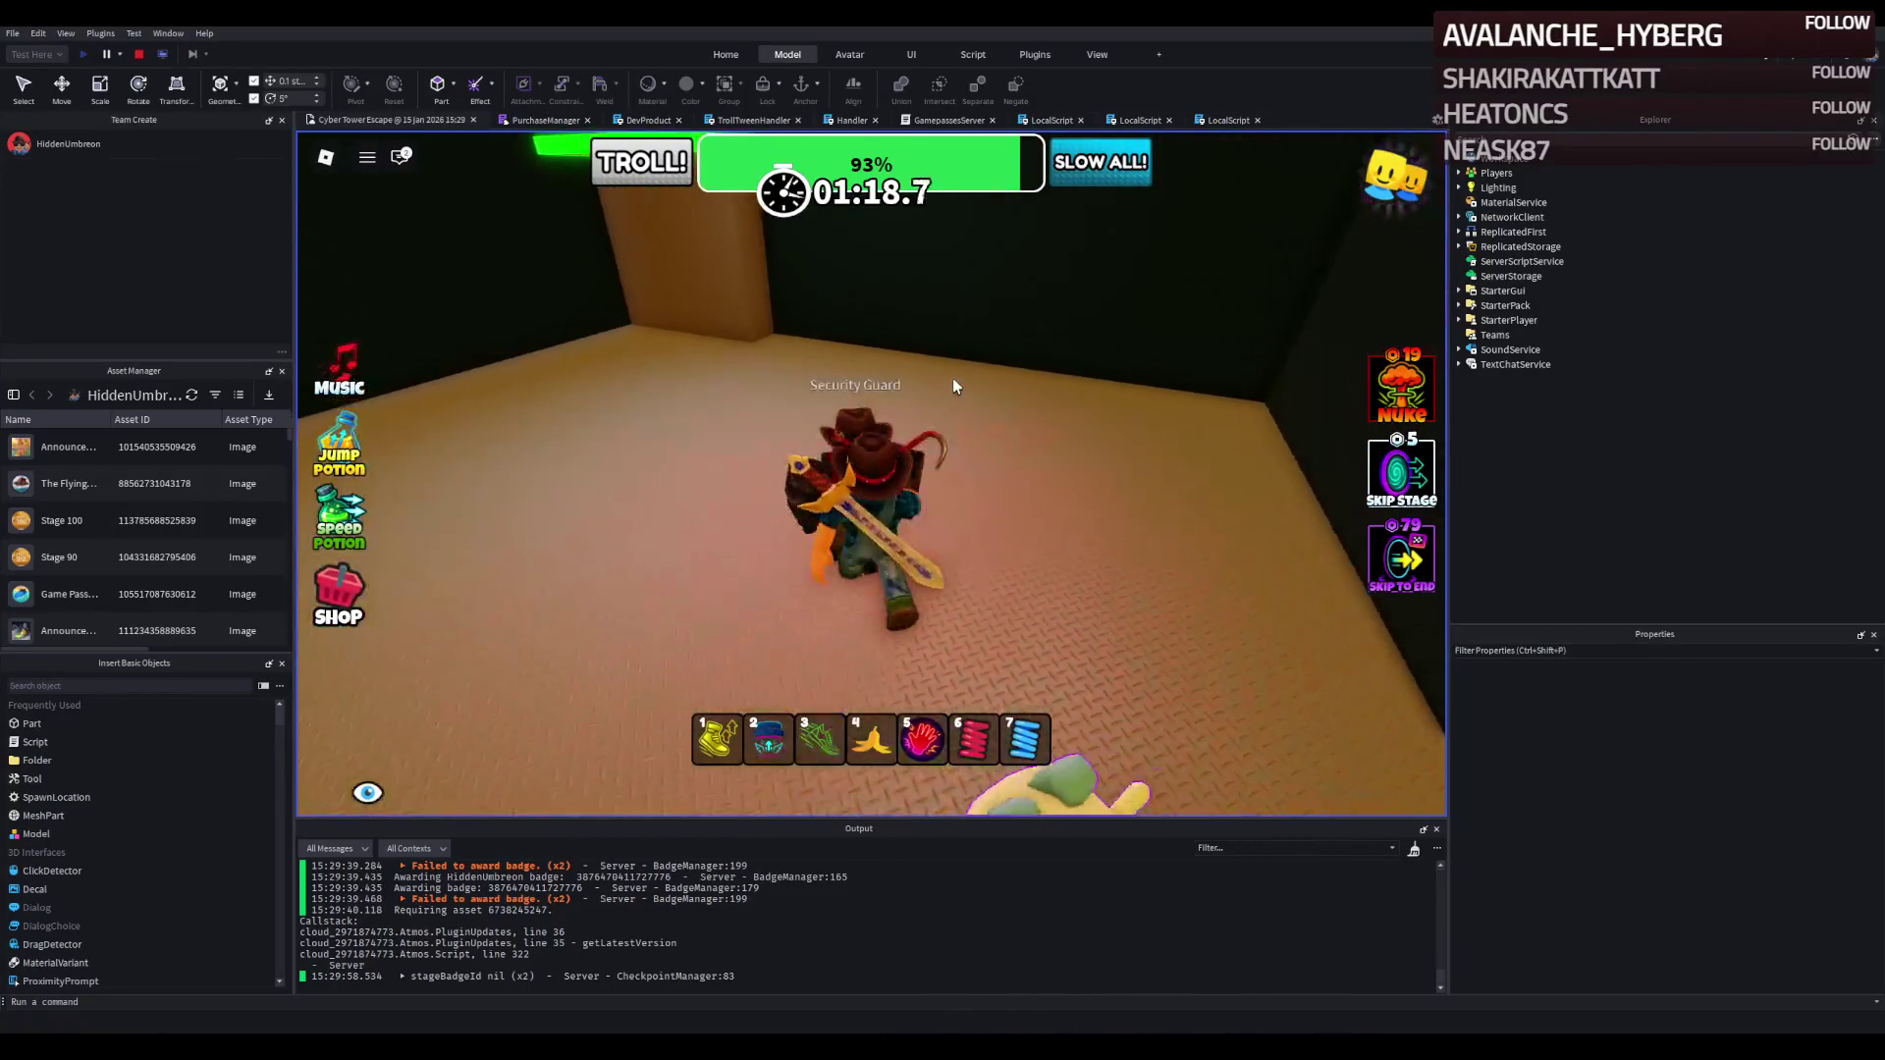
key(w)
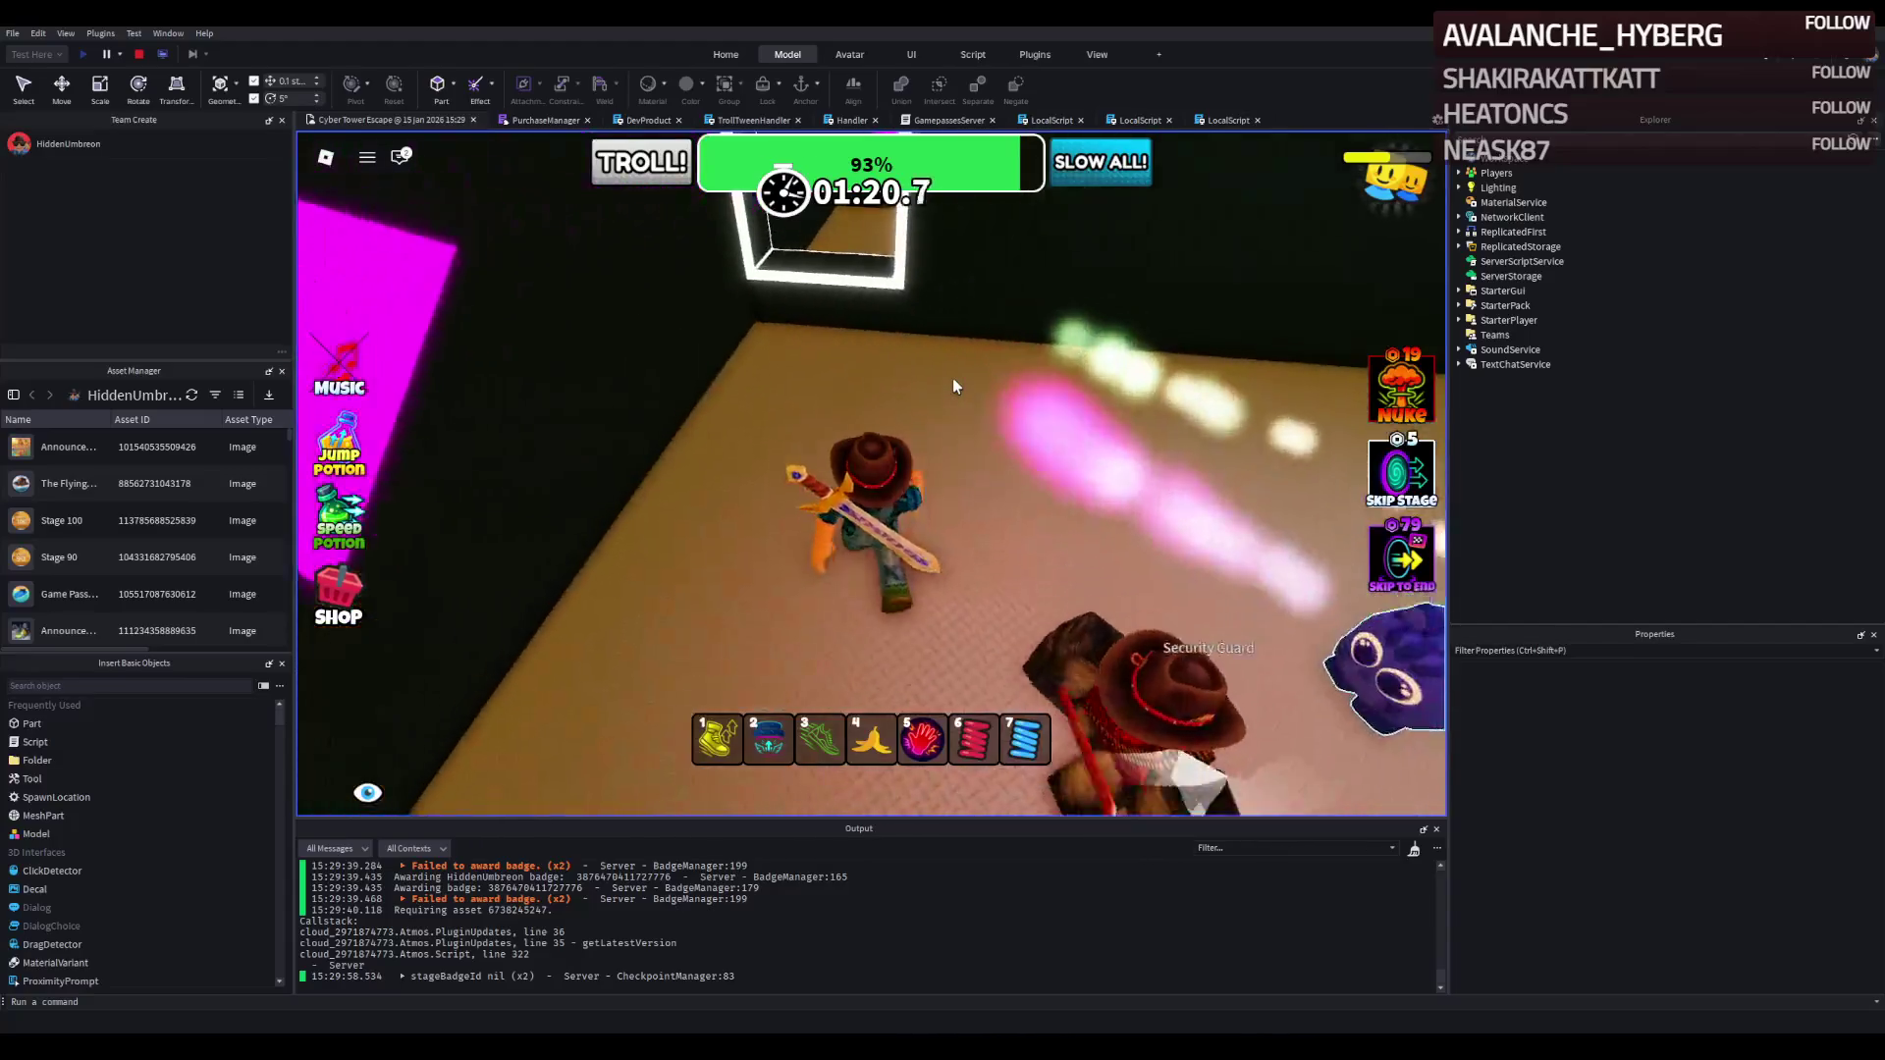
Pass through the doorframe and jump up the cyan blocks onto the green platform.
key(w)
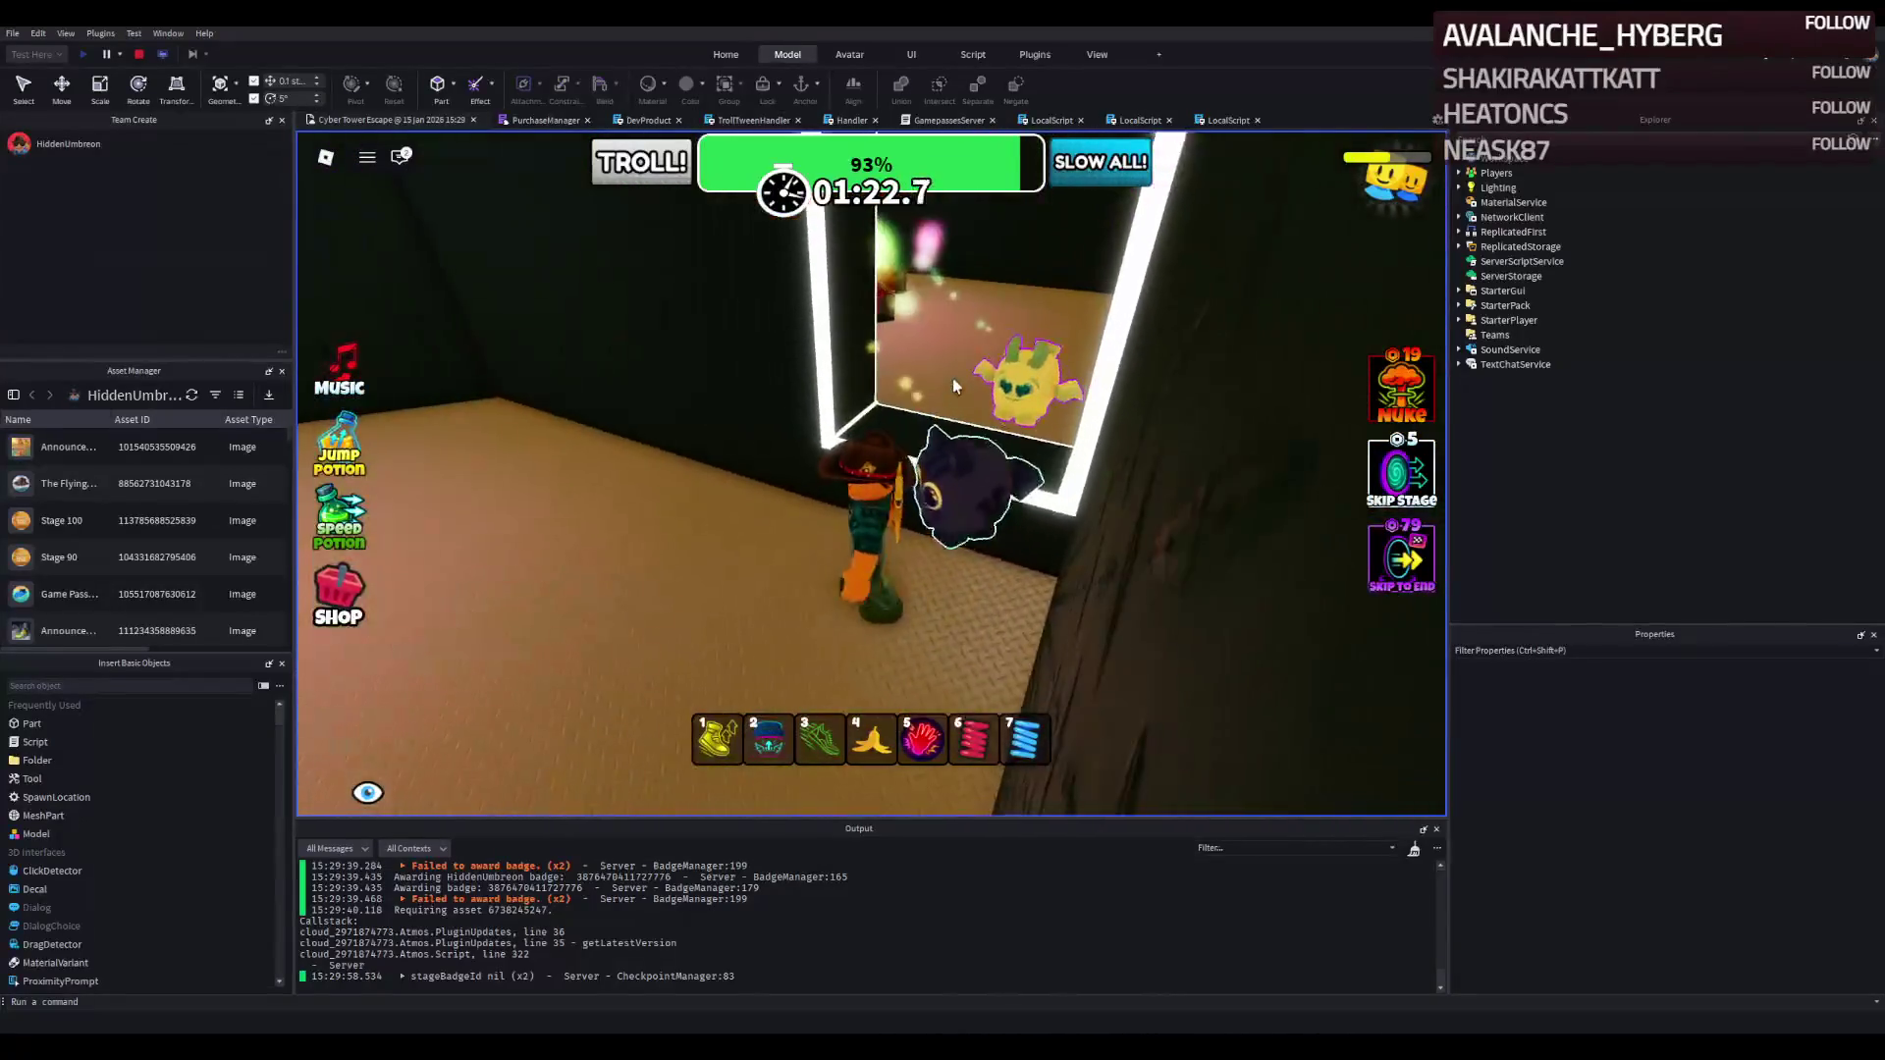
key(w)
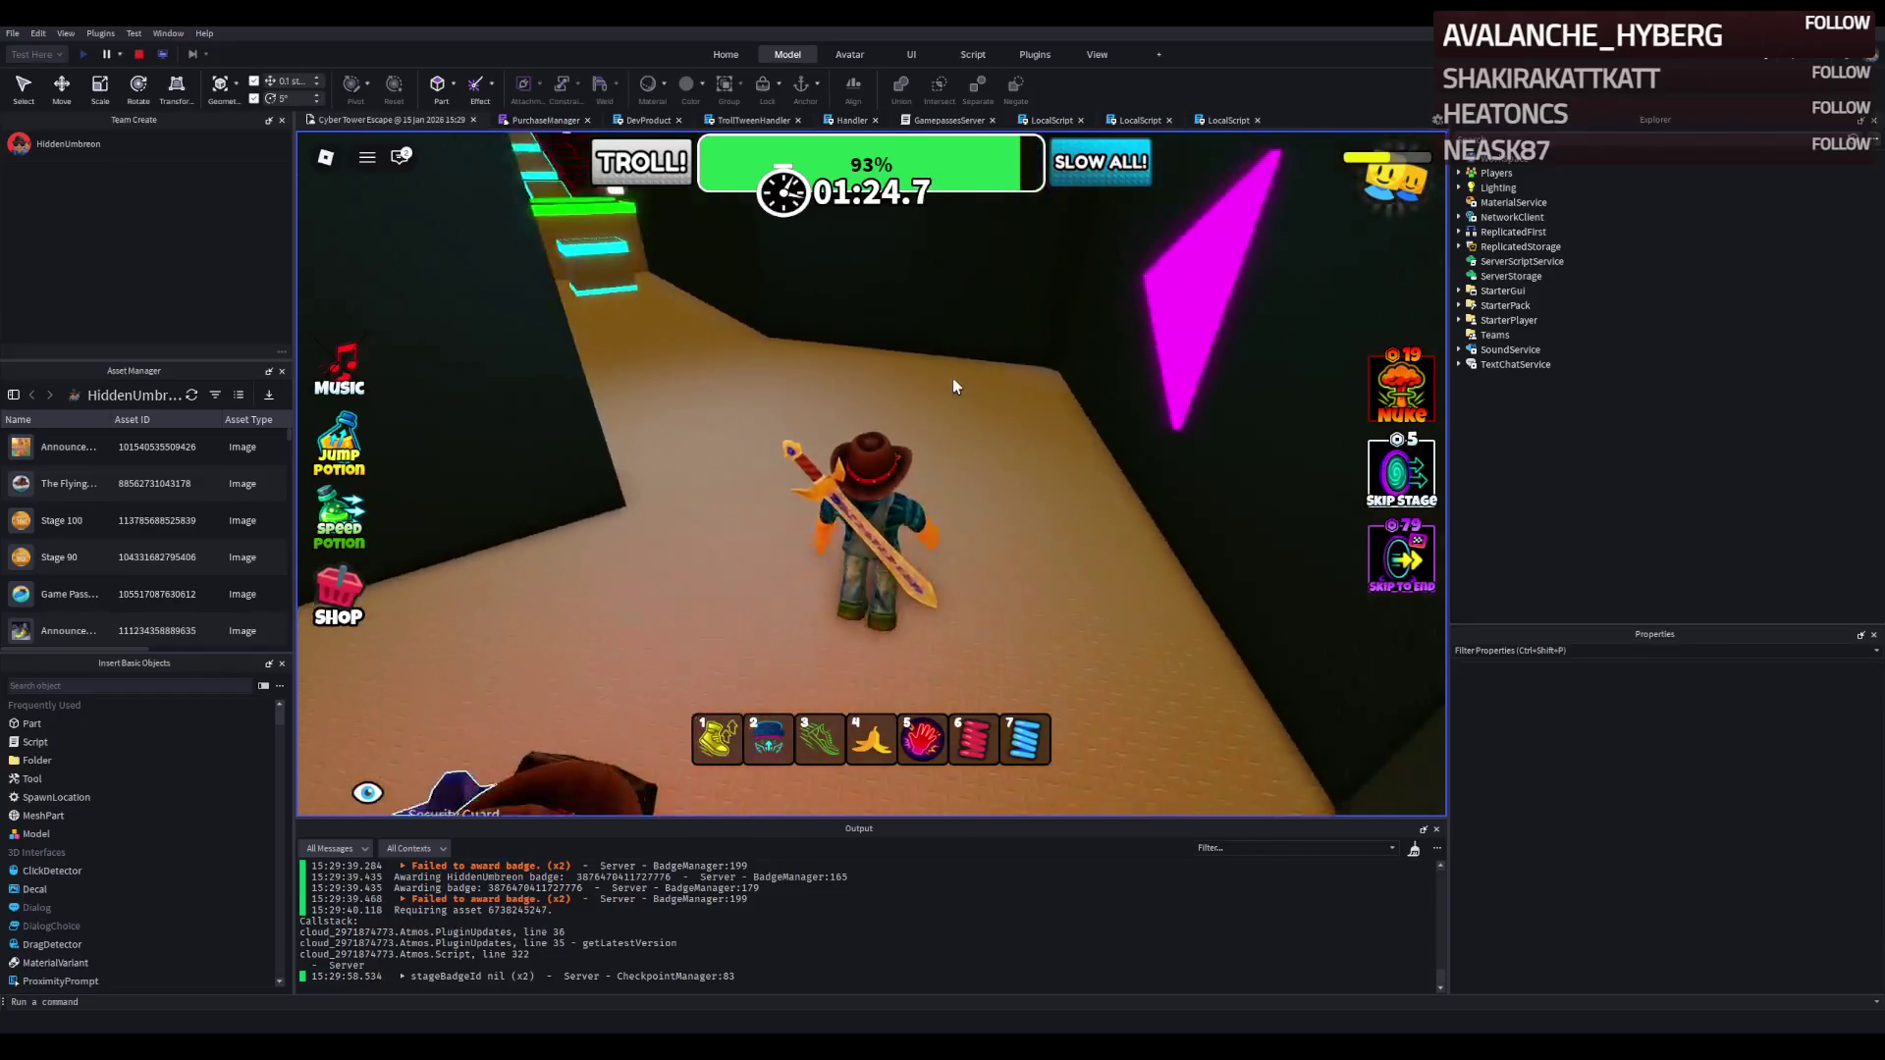
key(w)
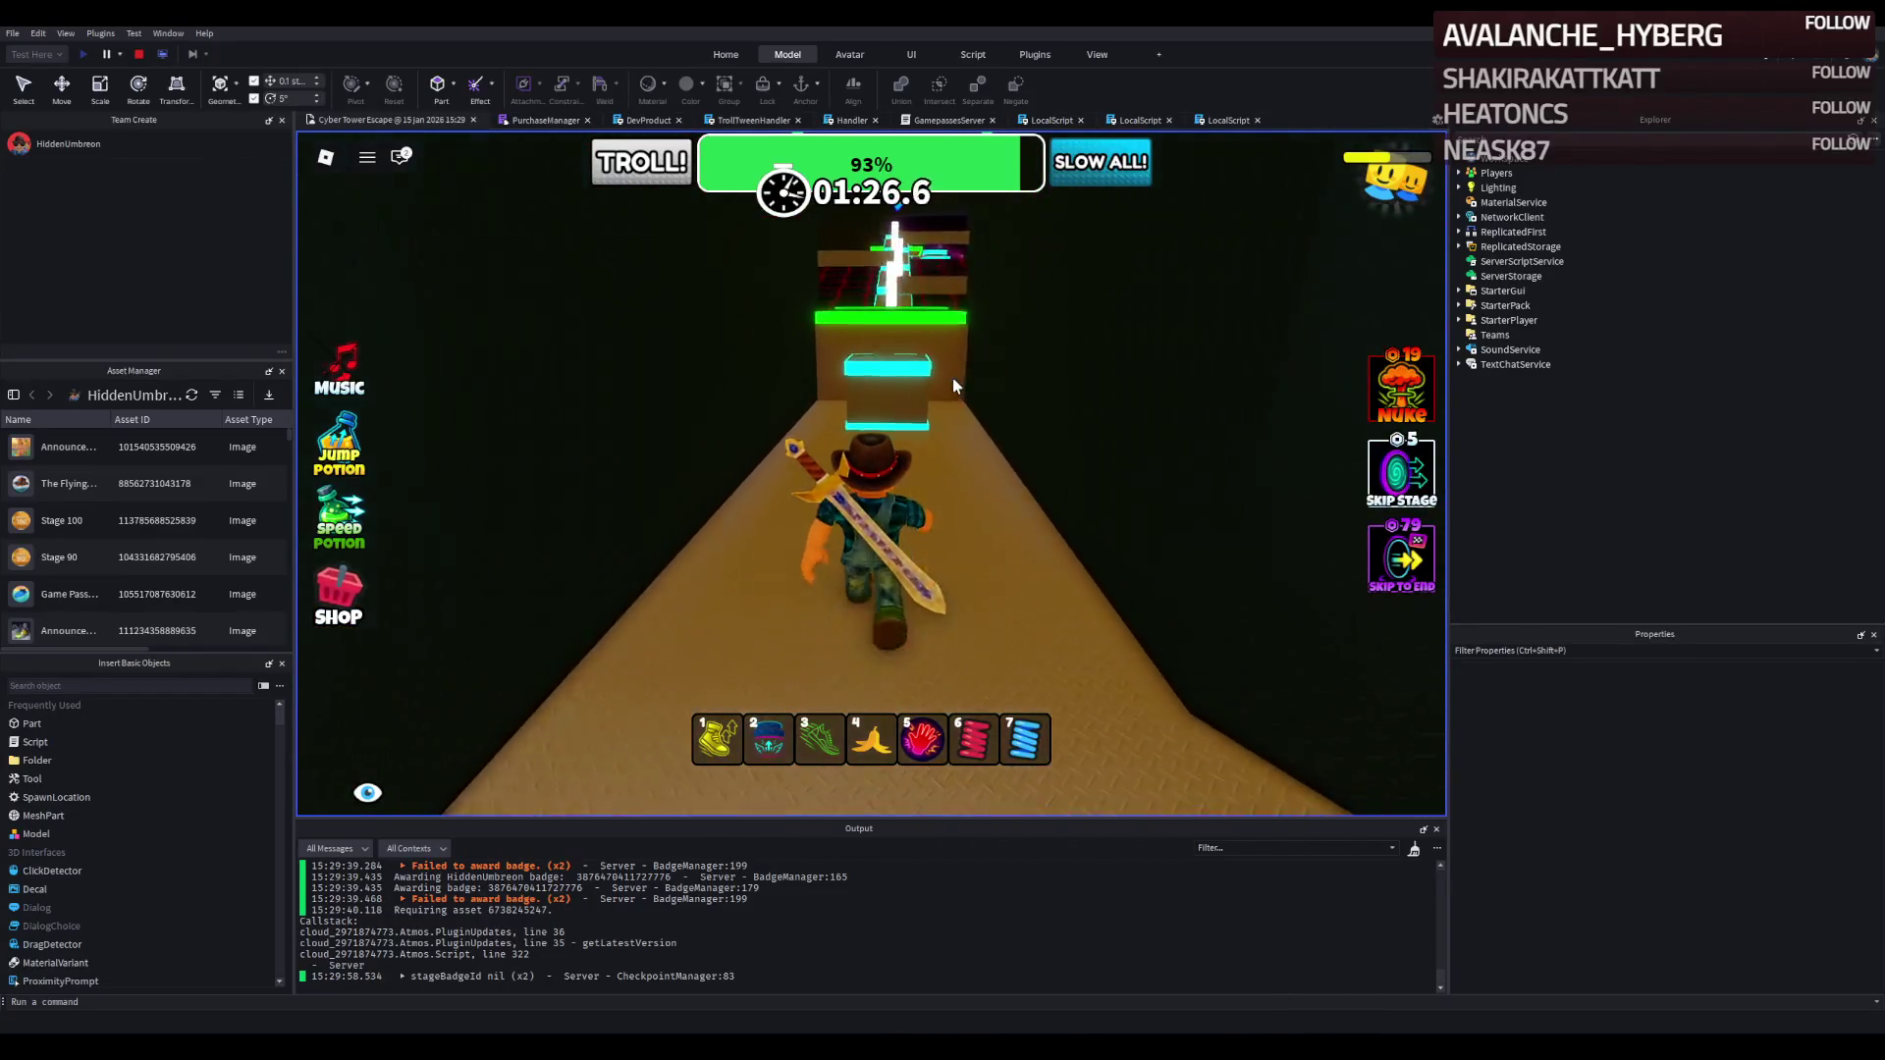
key(space)
key(w)
key(space)
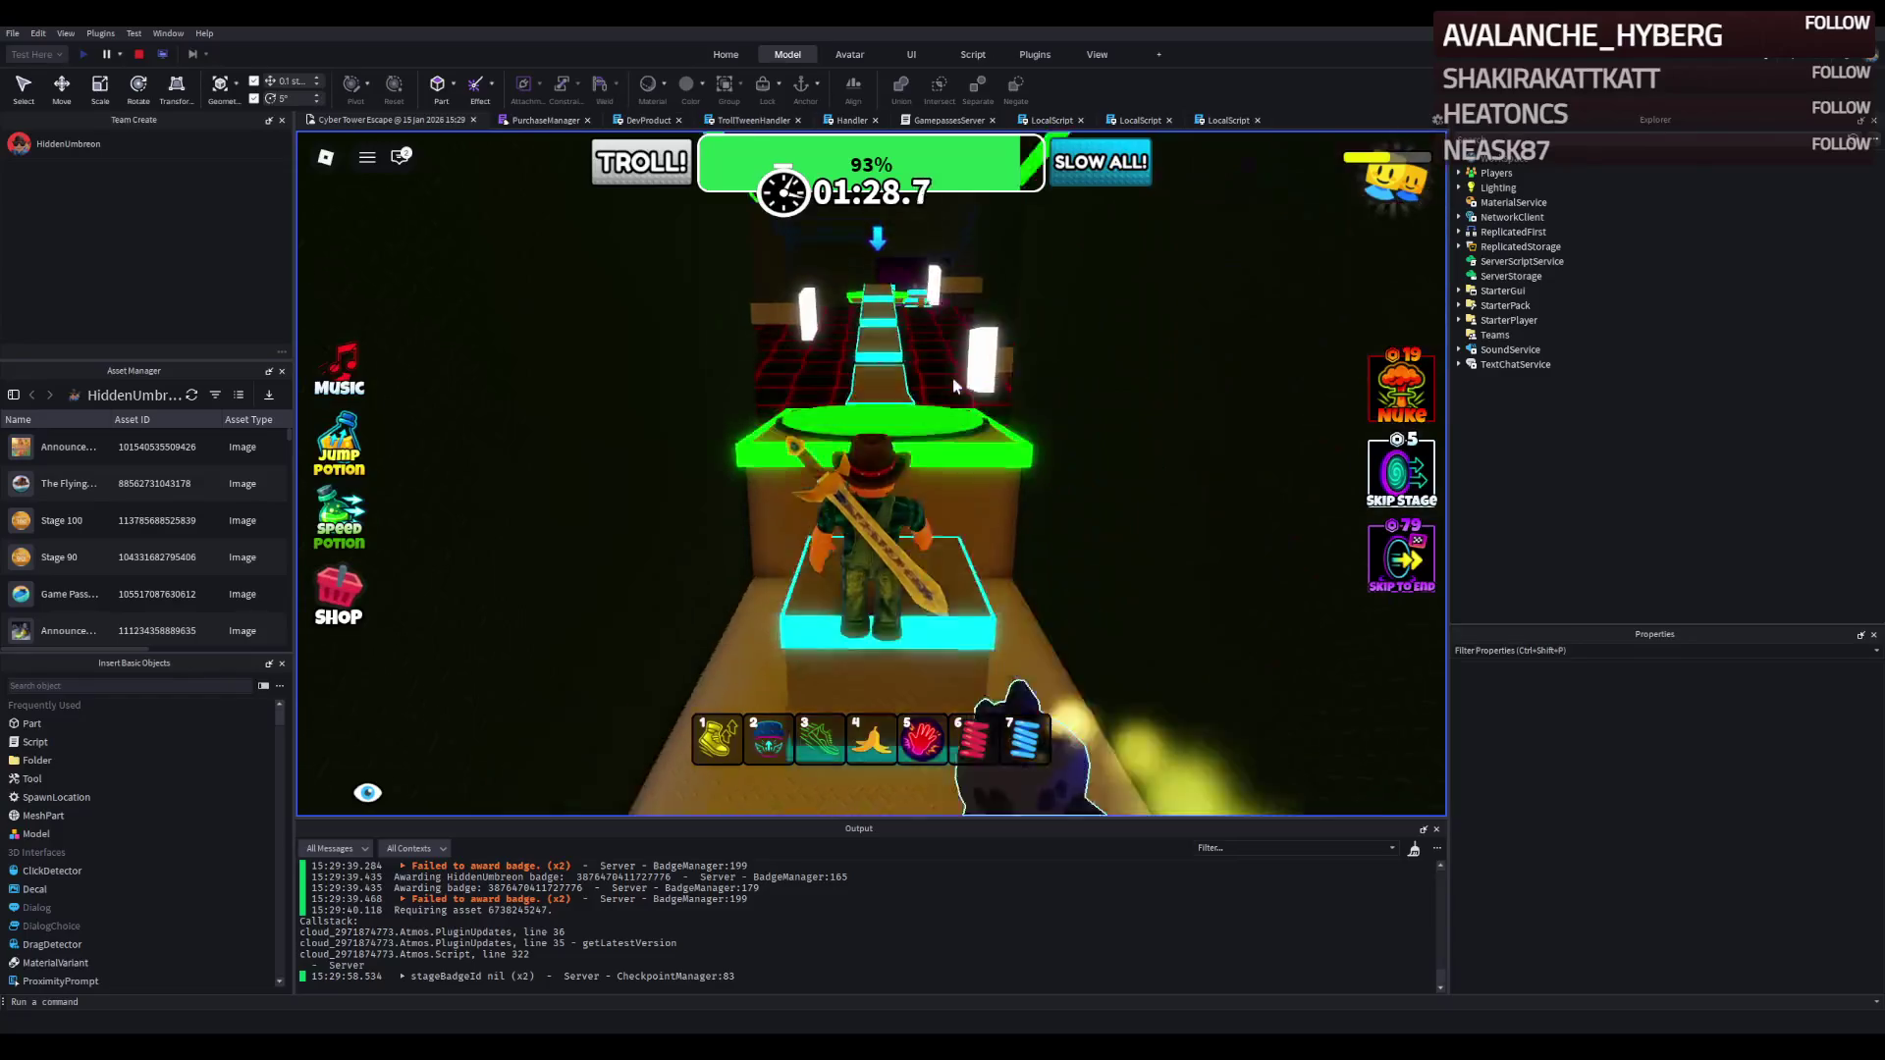
Follow the brown path over the cyan blocks, equip the banana (slot 4), and head toward the bars.
key(w)
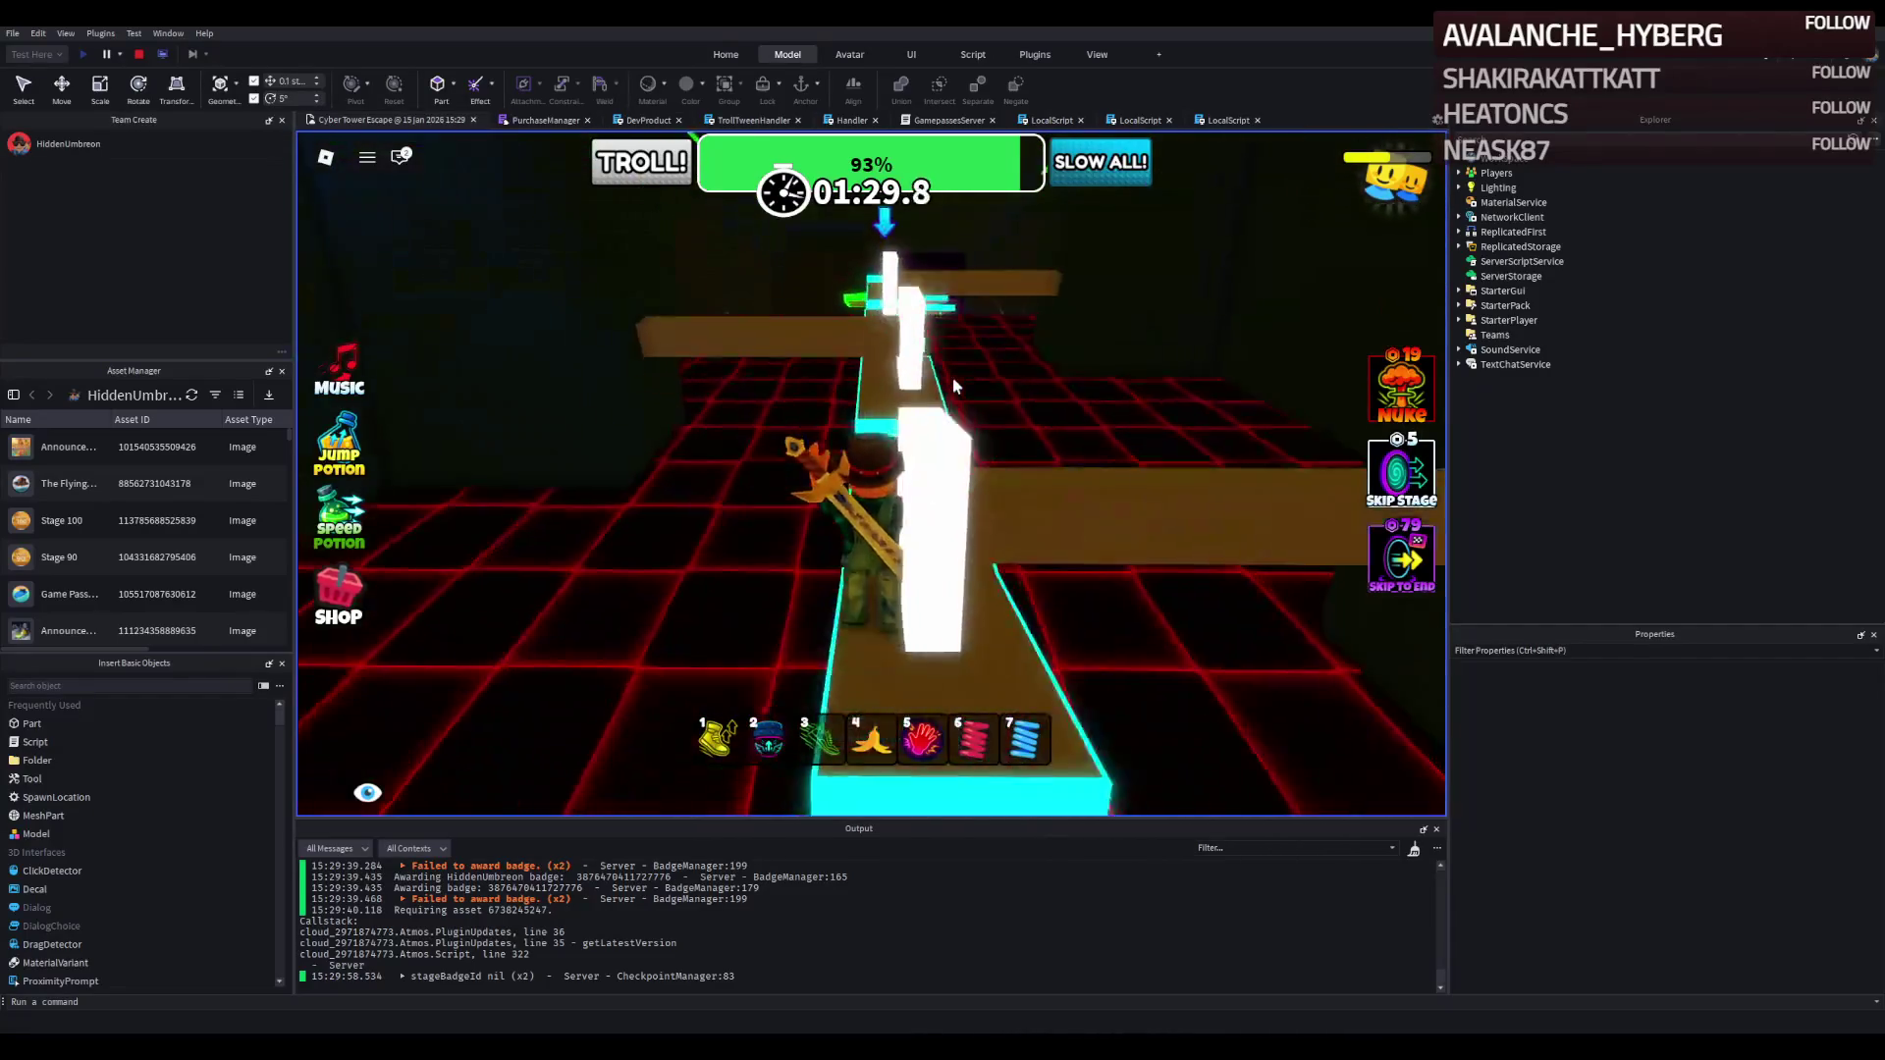
key(w)
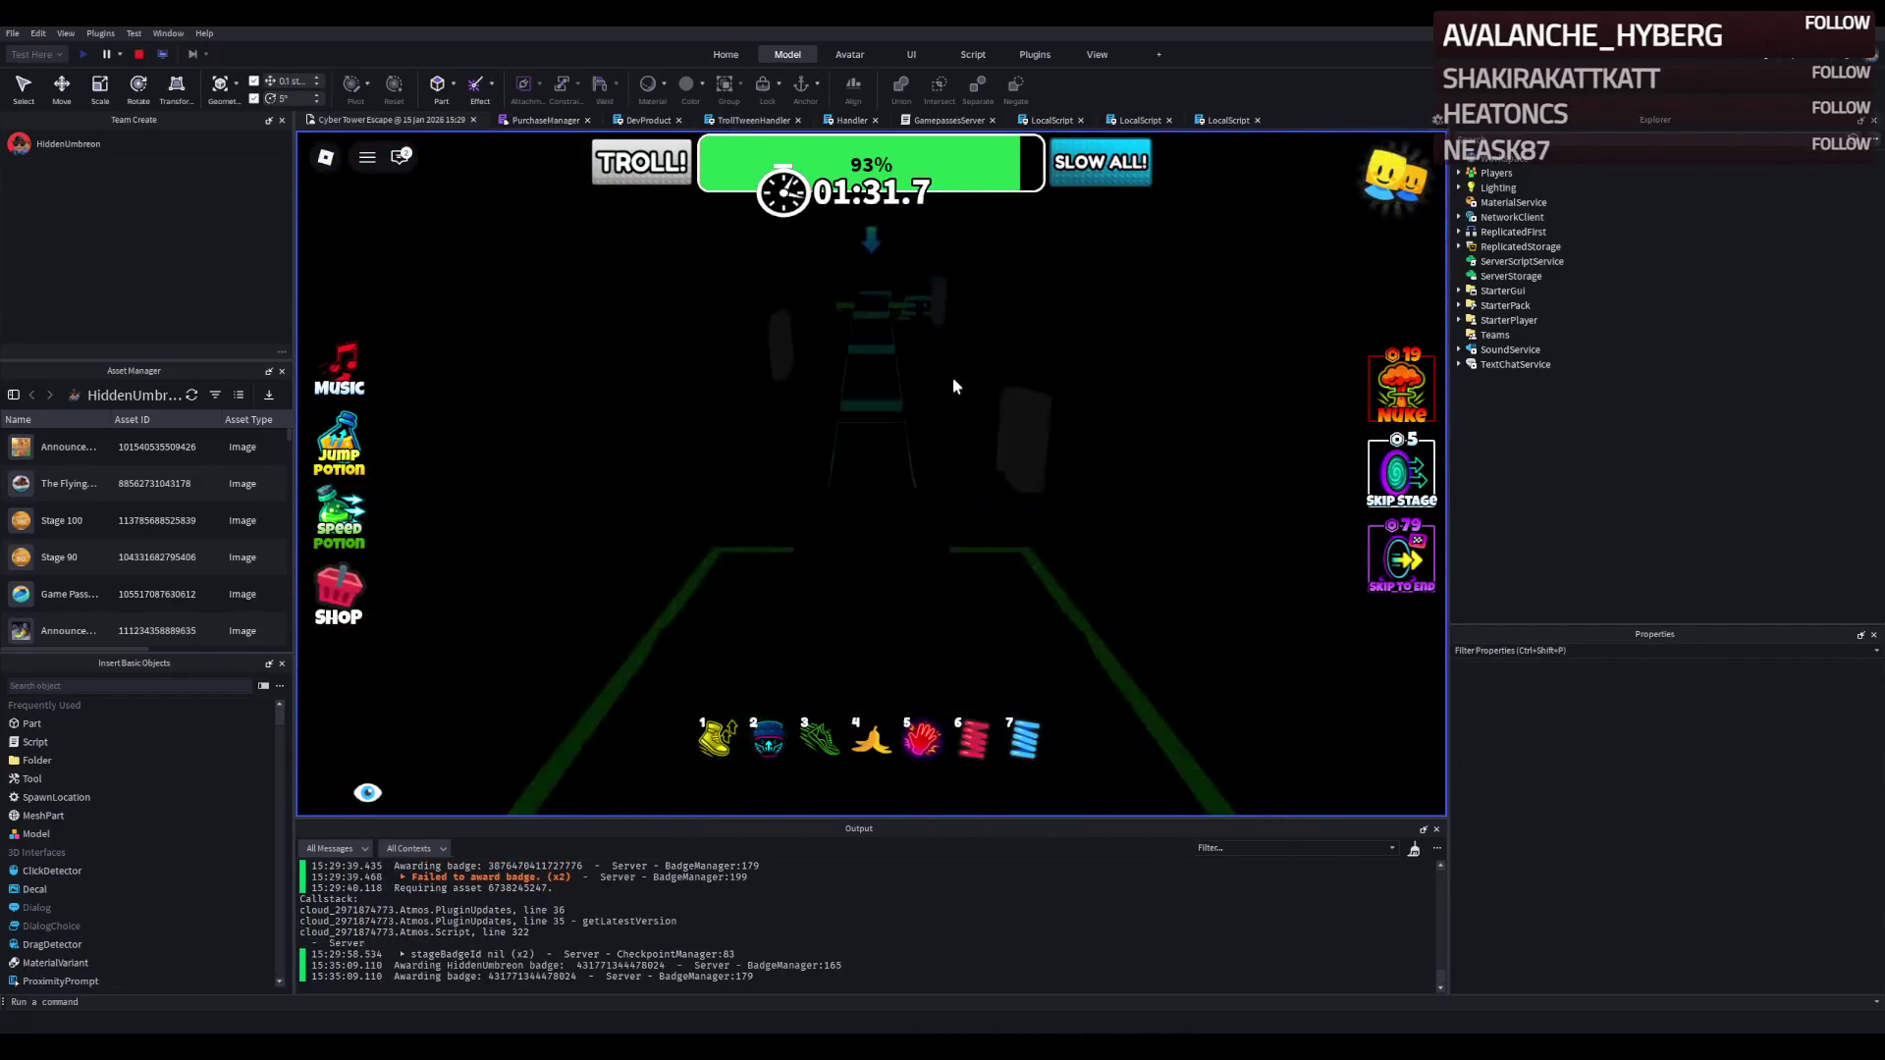
key(w)
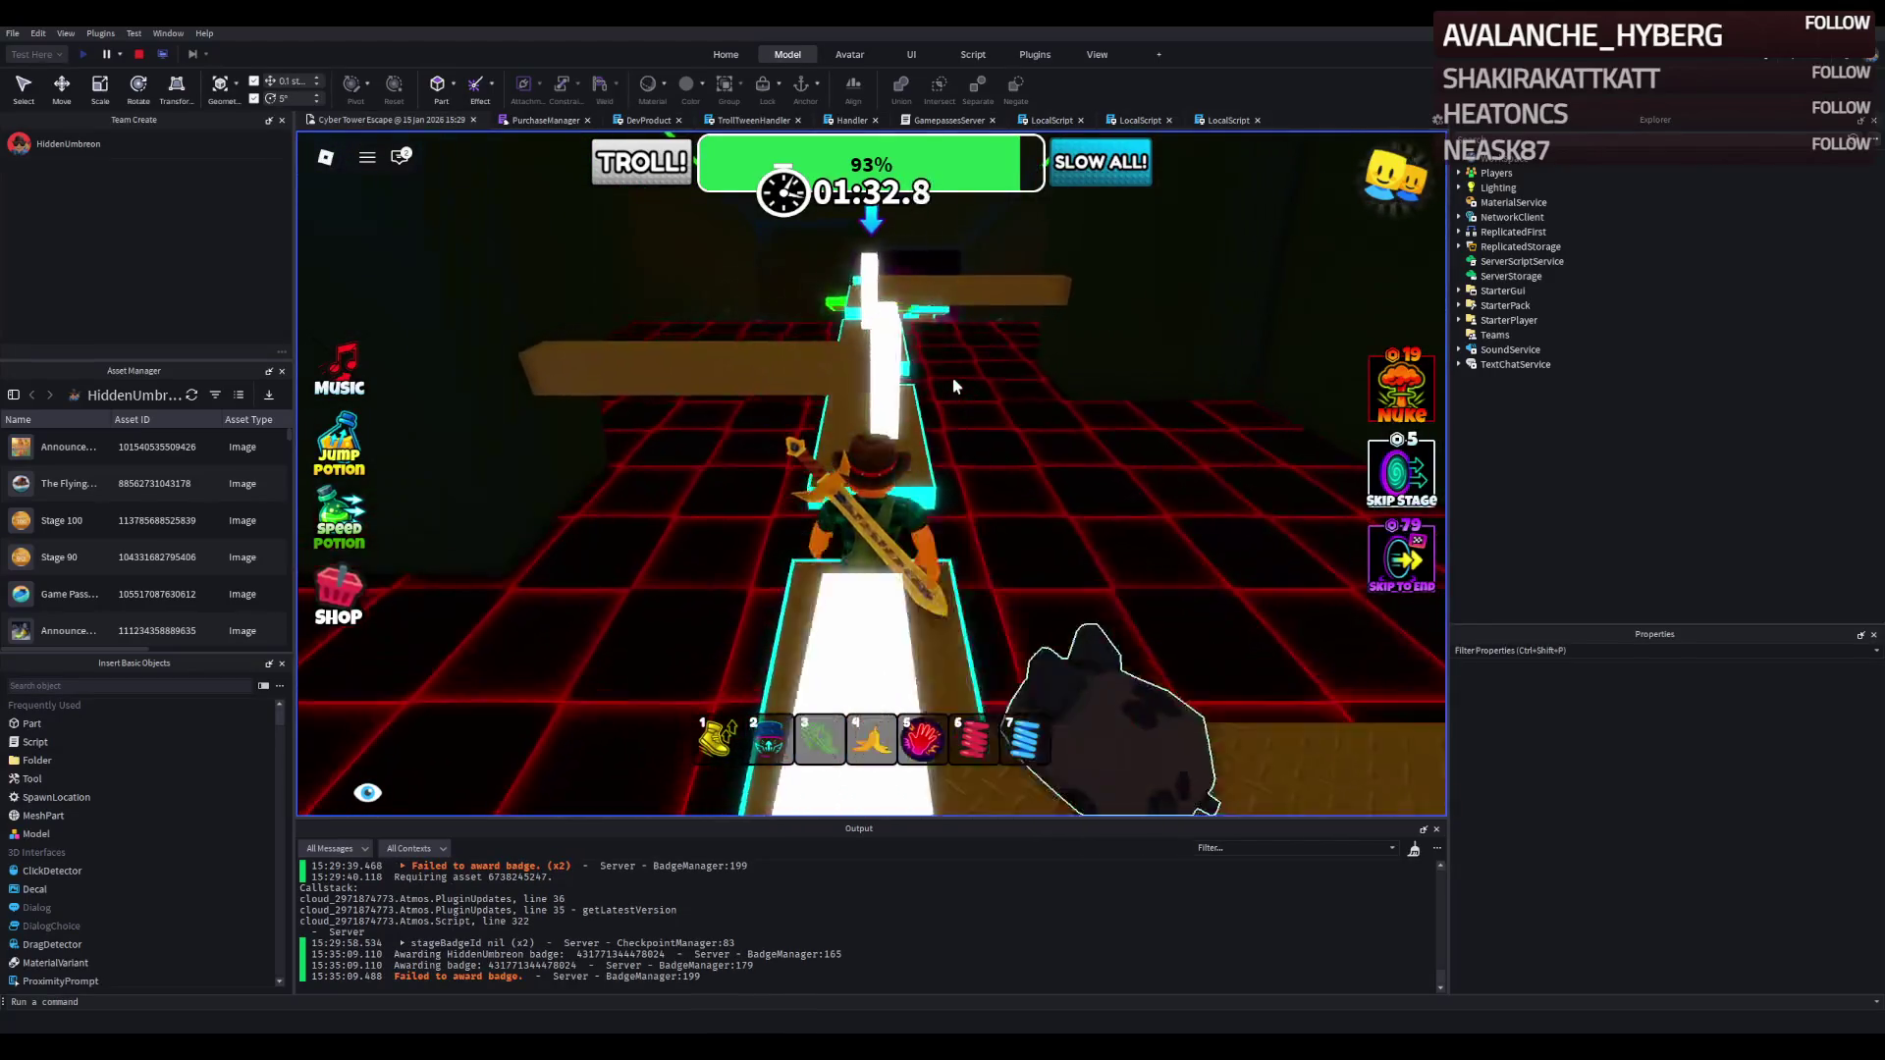
key(w)
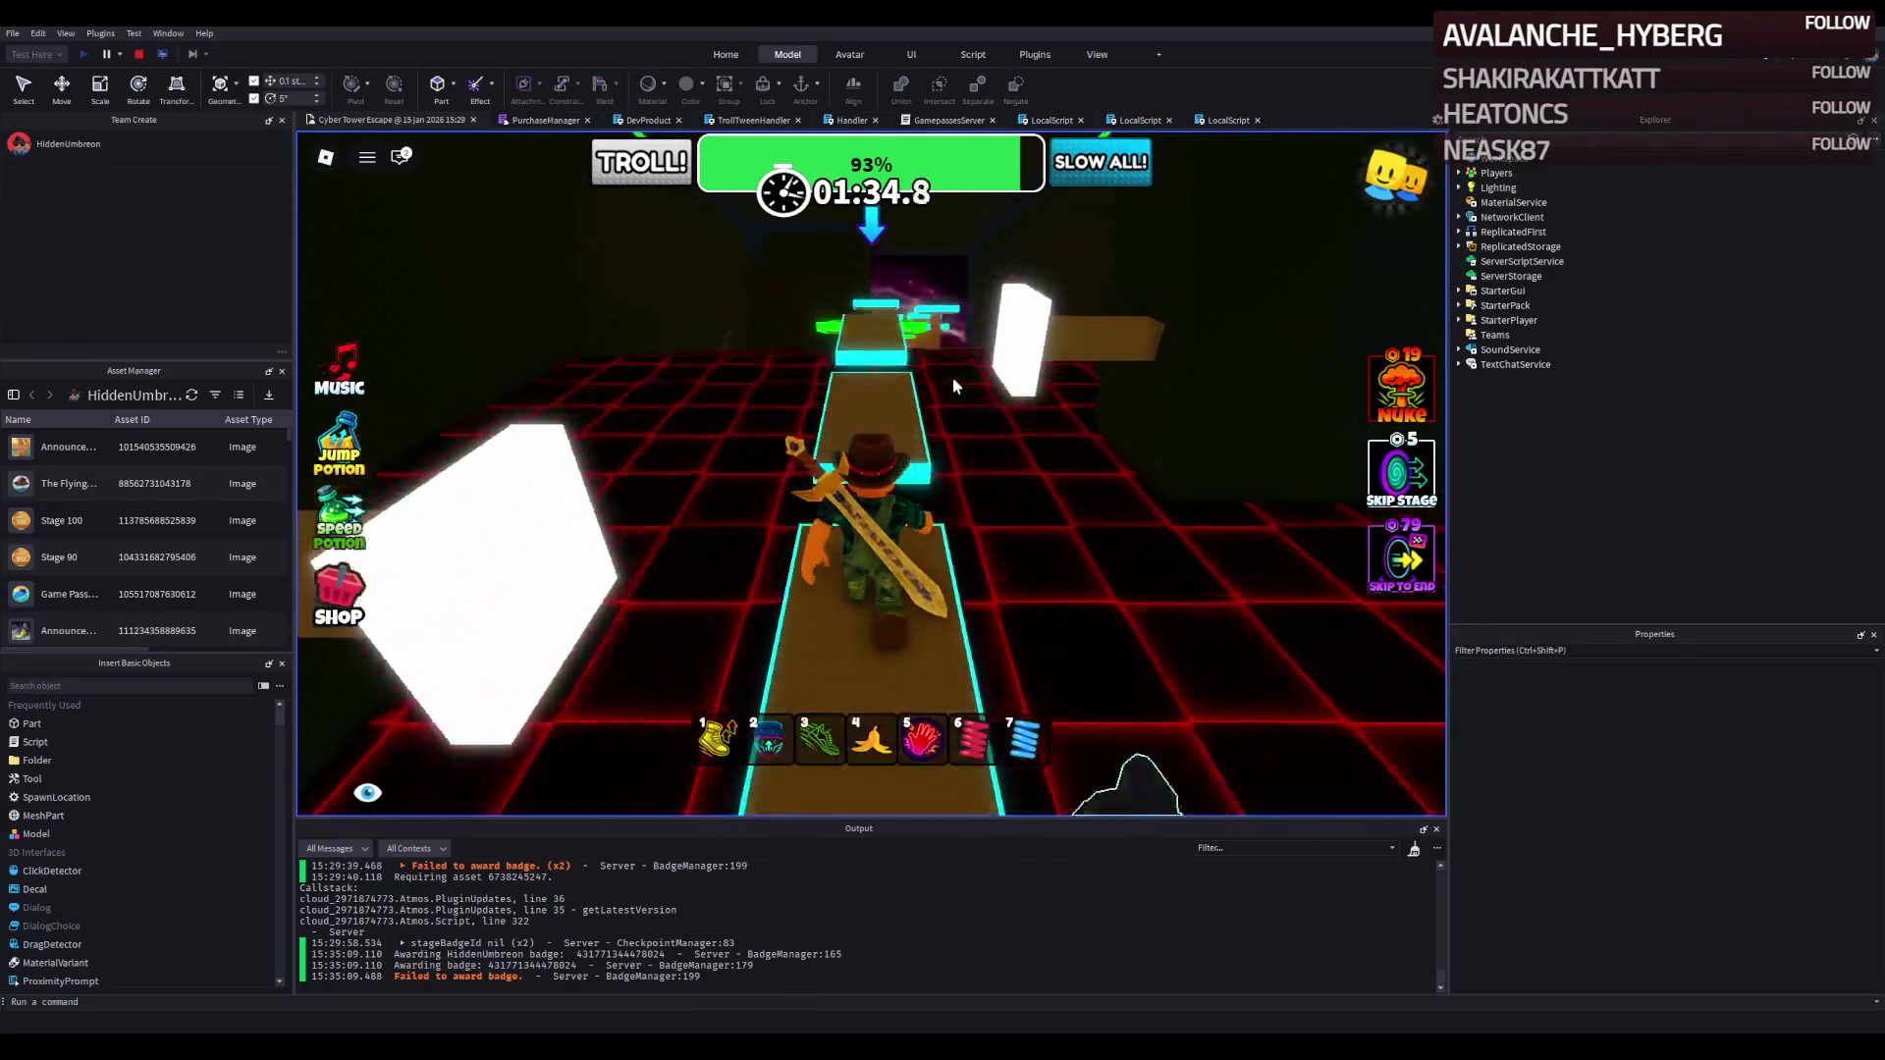
key(w)
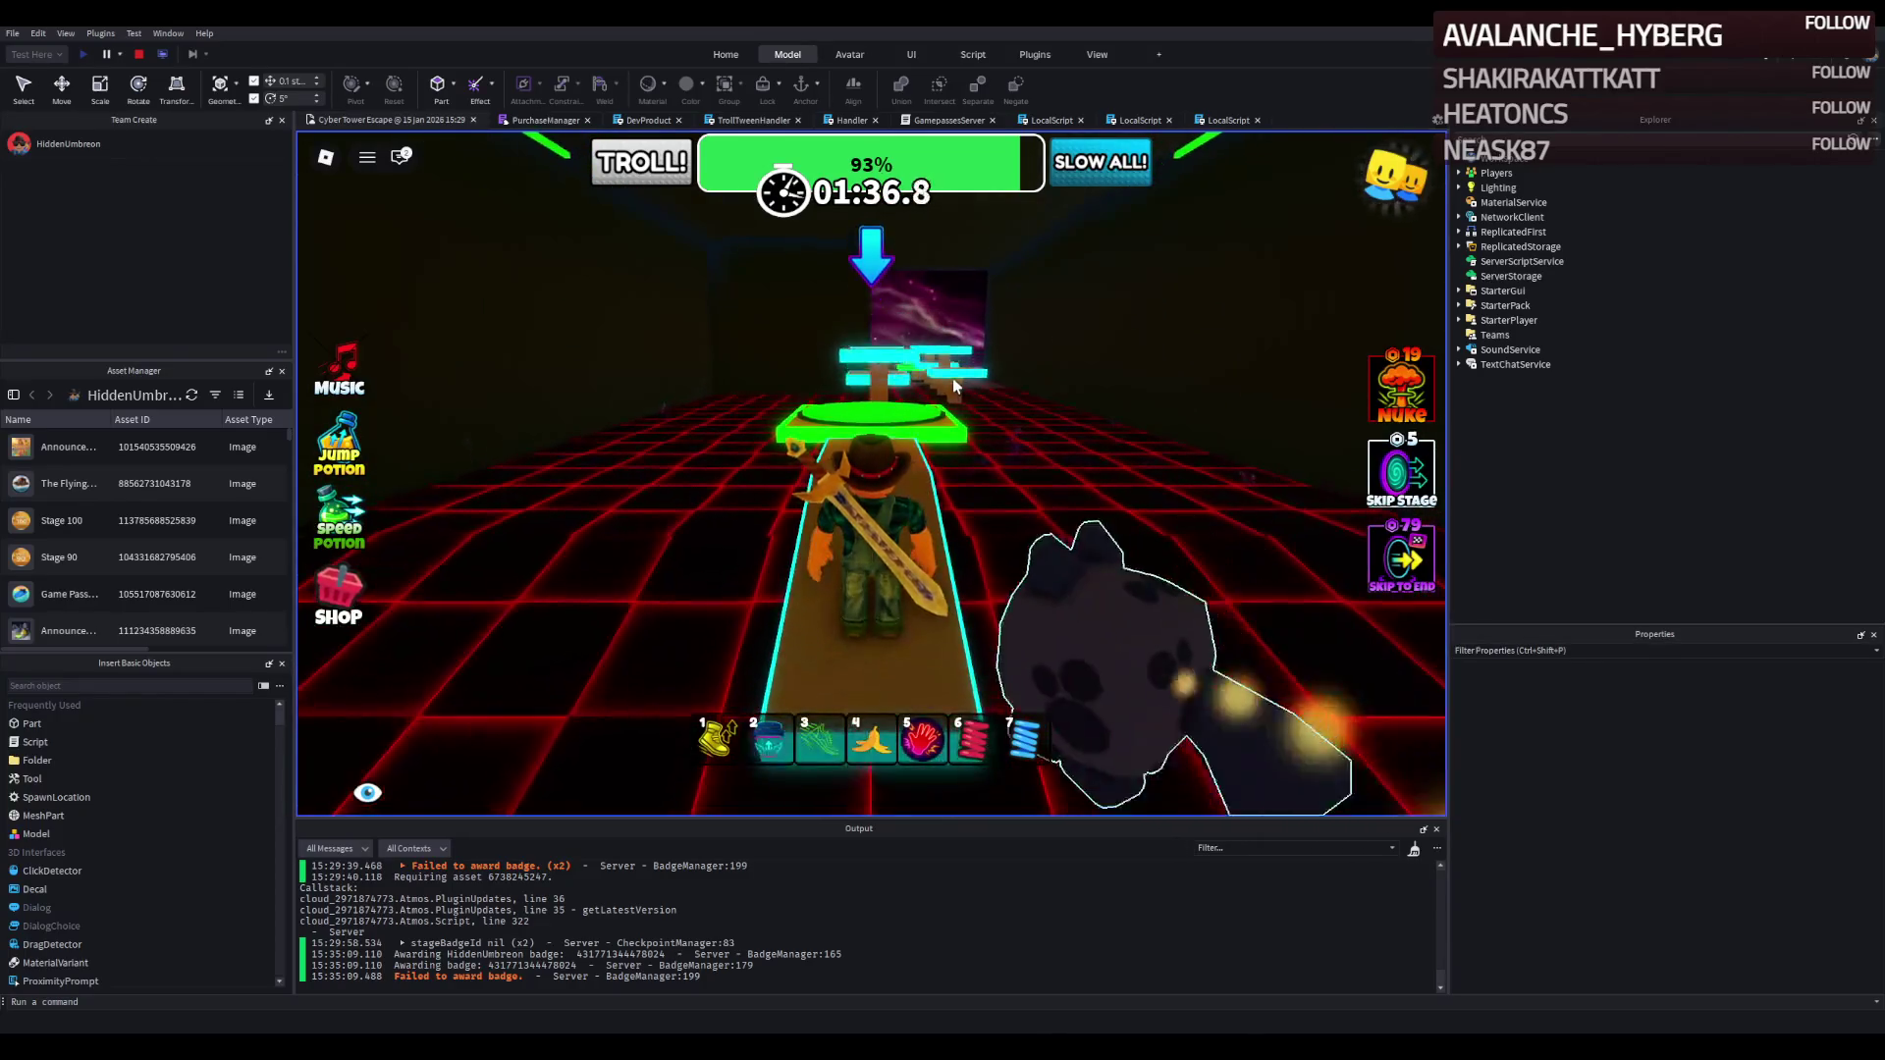
key(4)
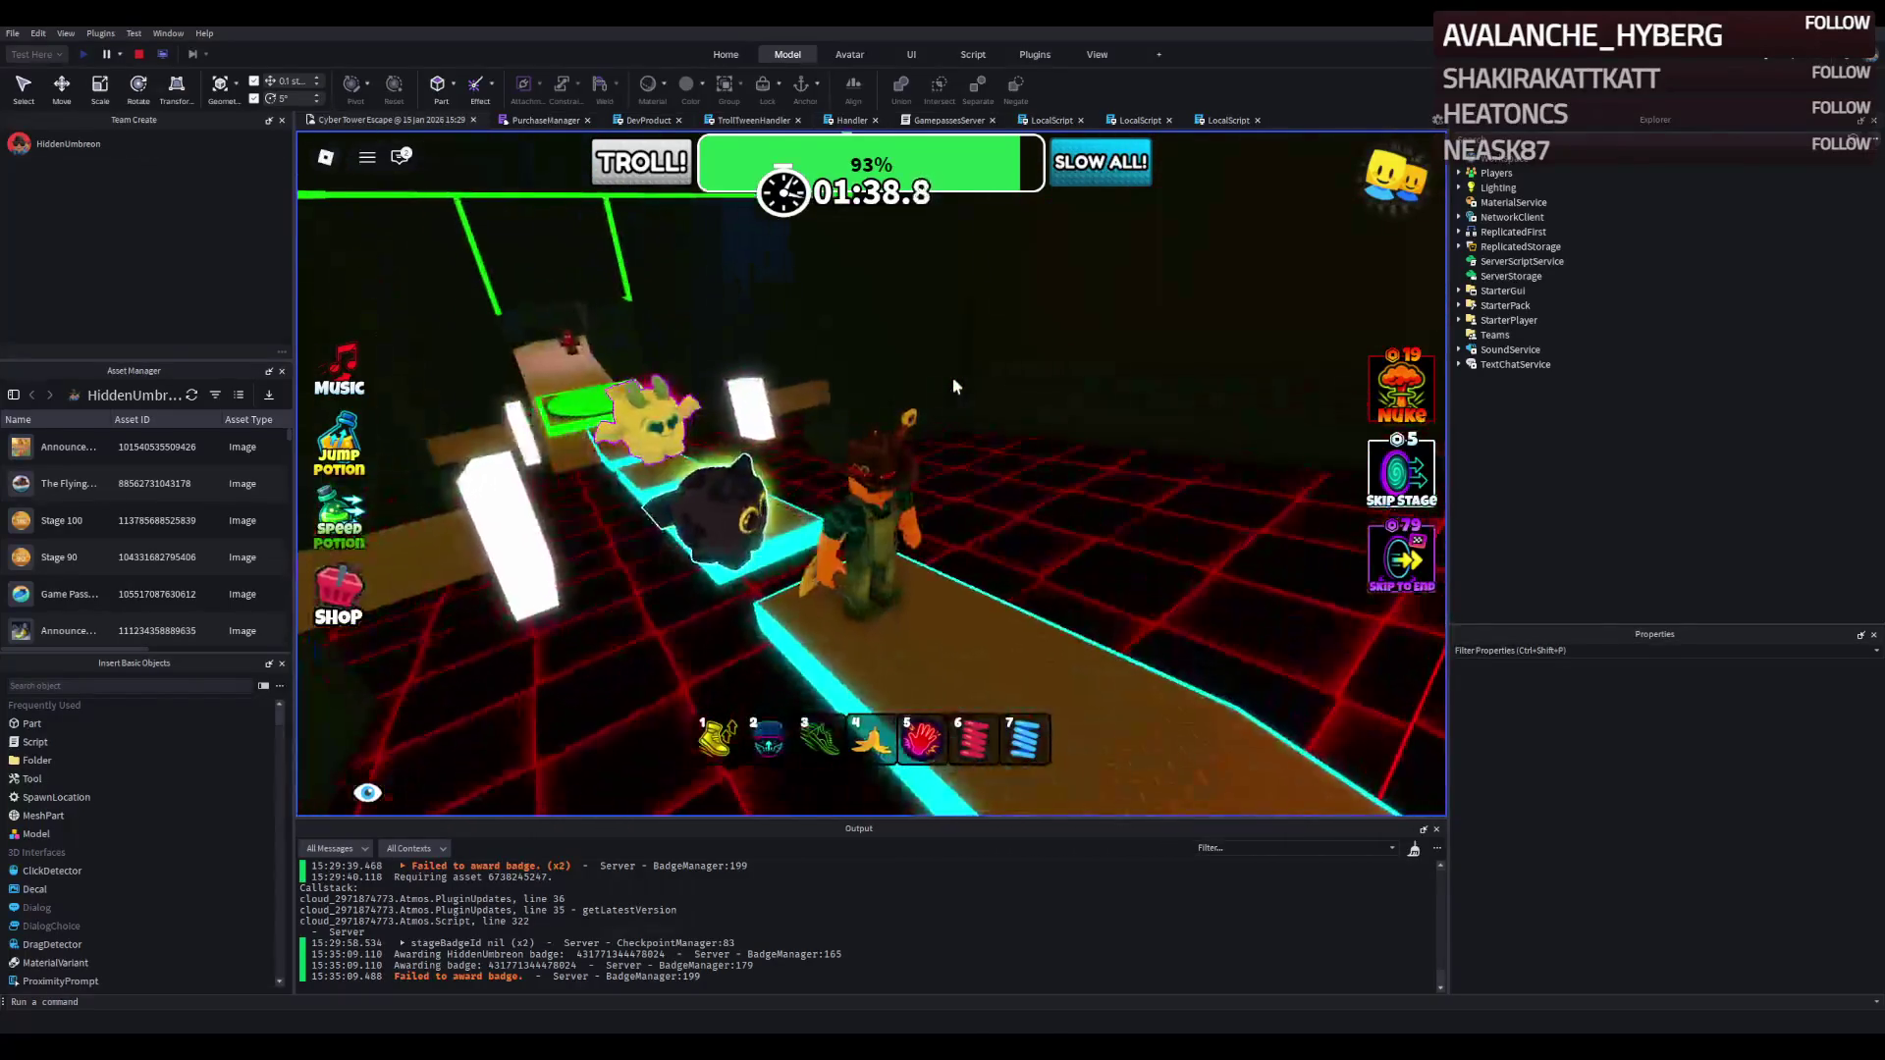
key(w)
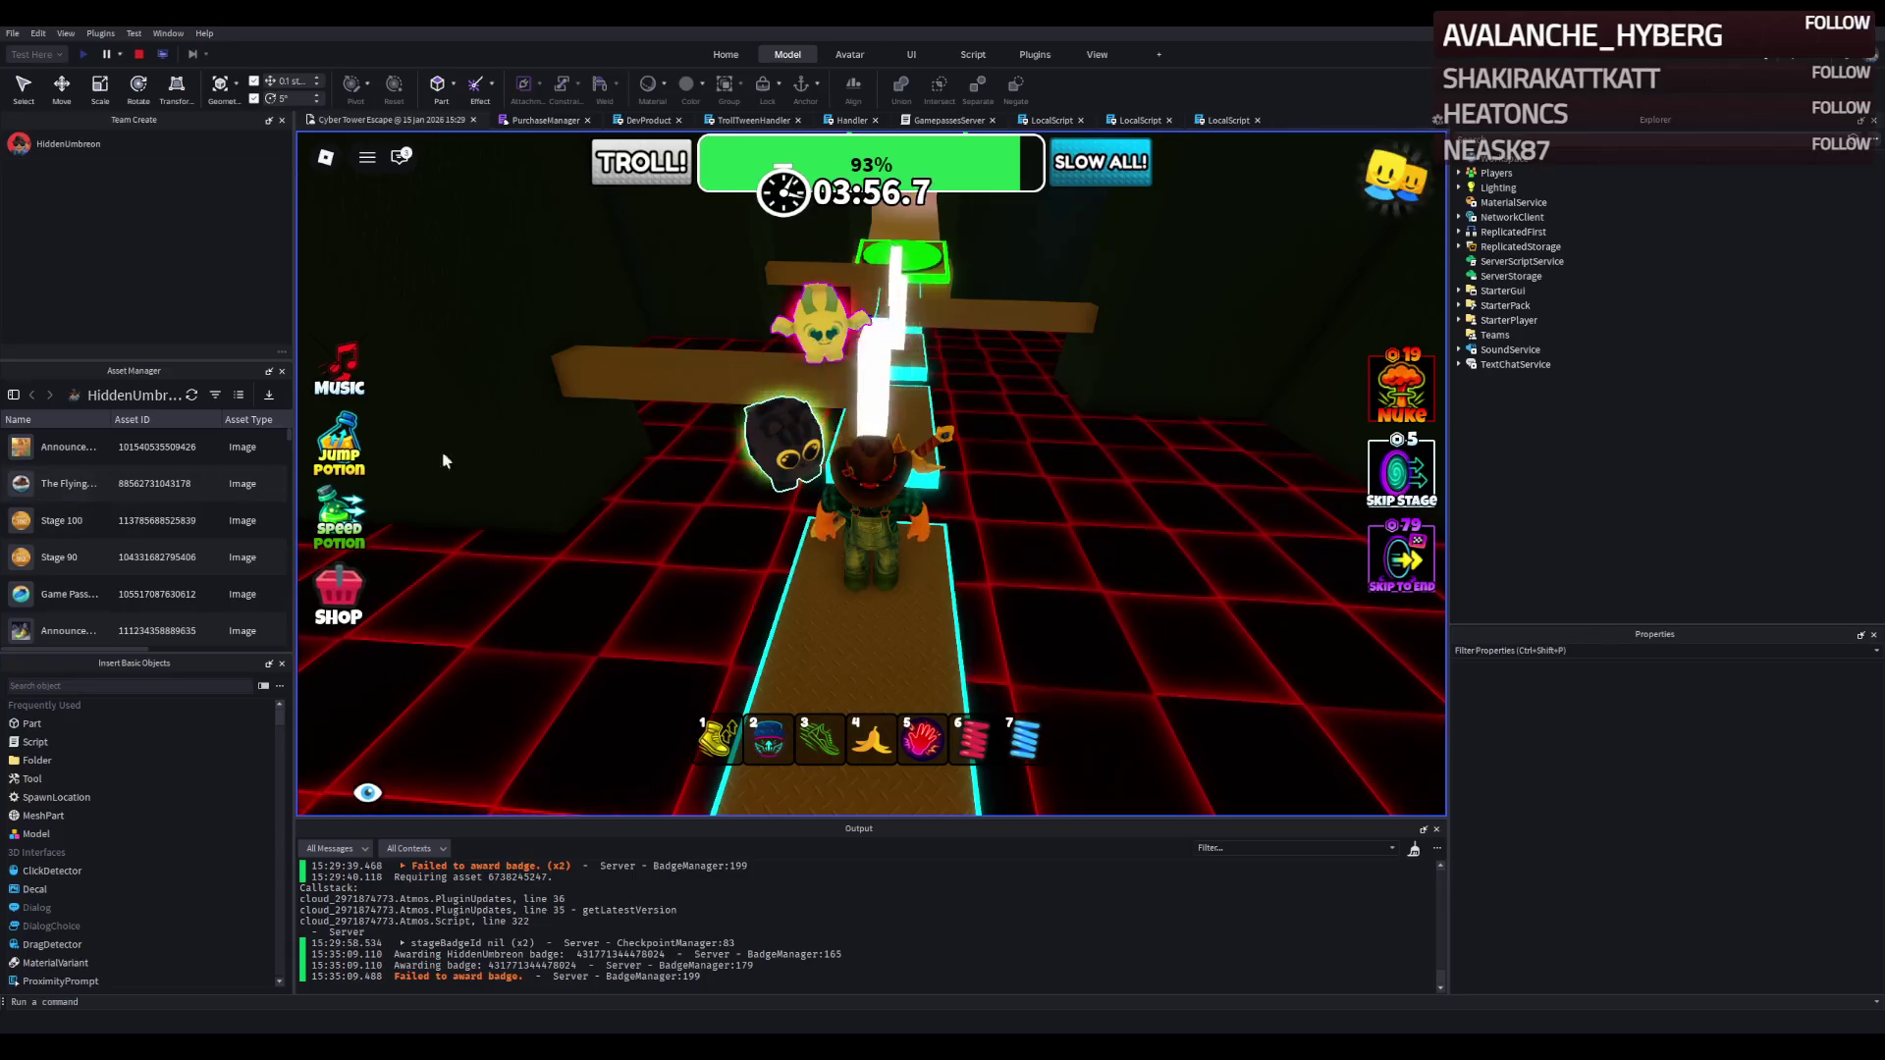
Step onto the green checkpoint and cross the first floating platforms.
key(w)
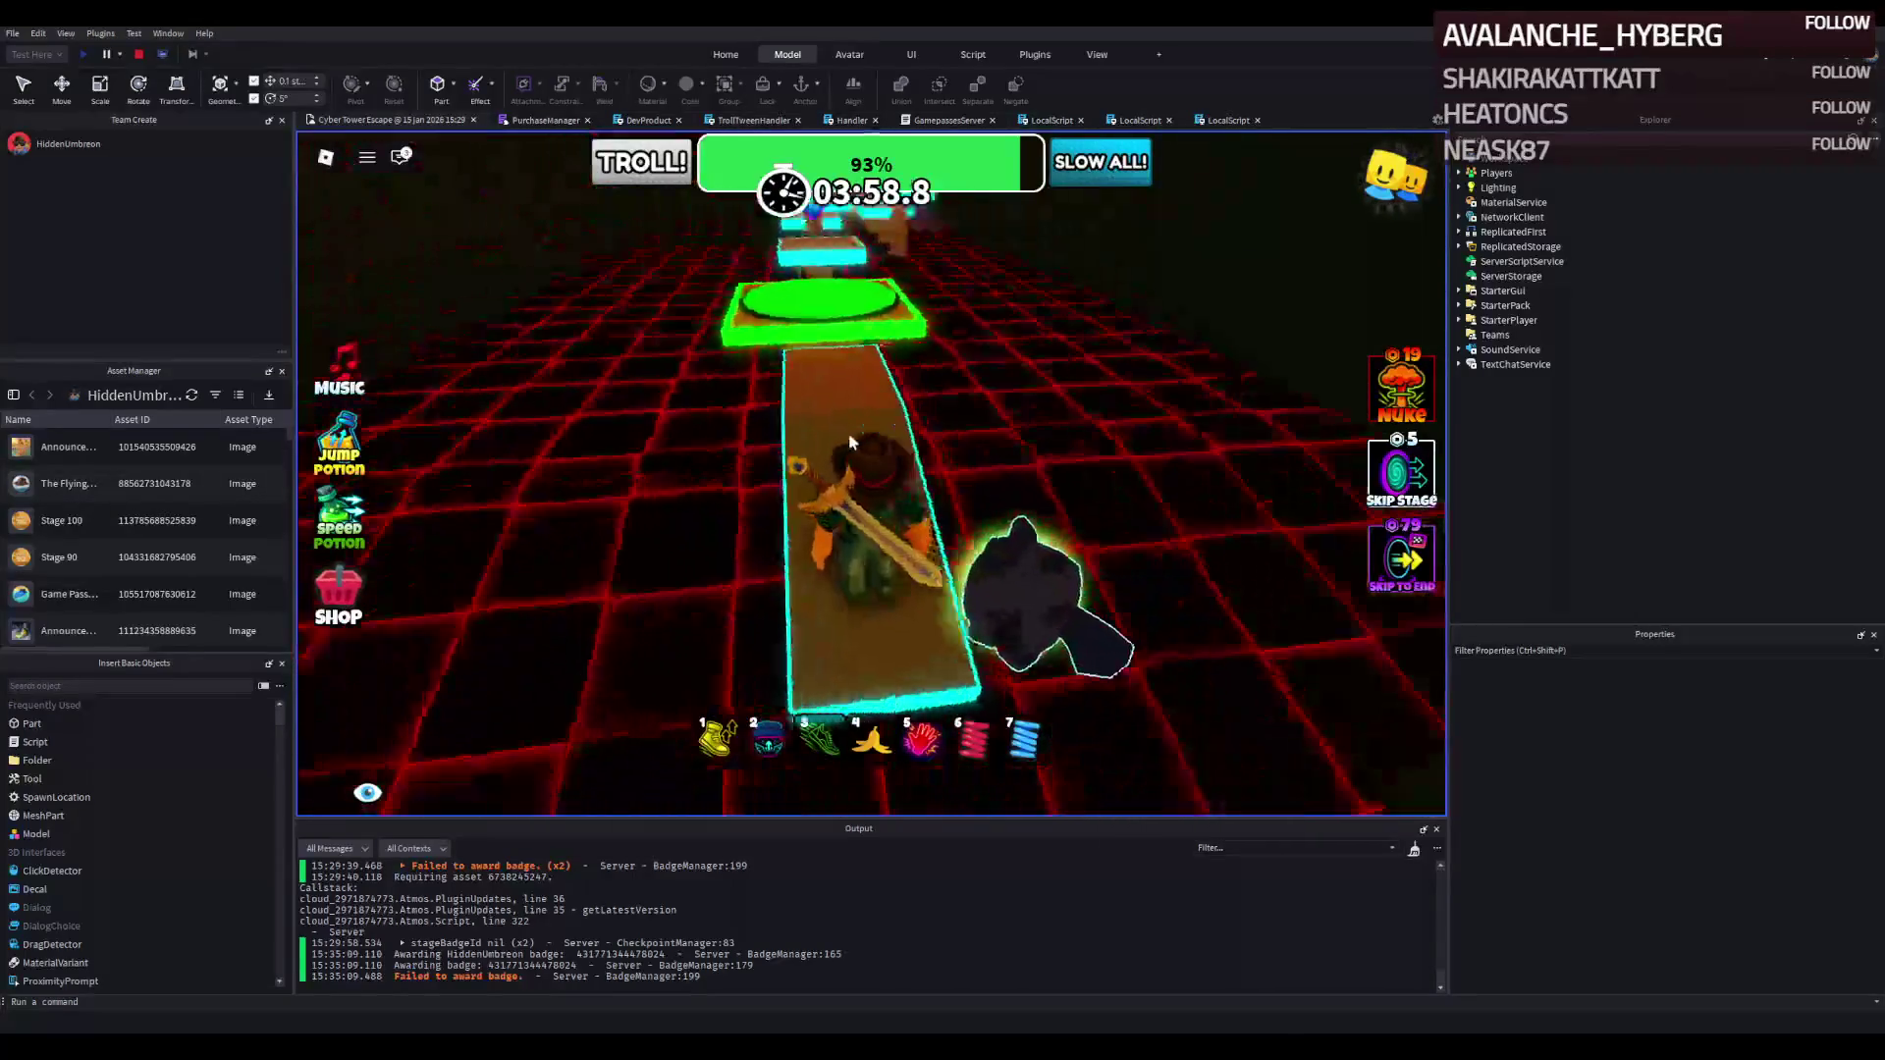
key(w)
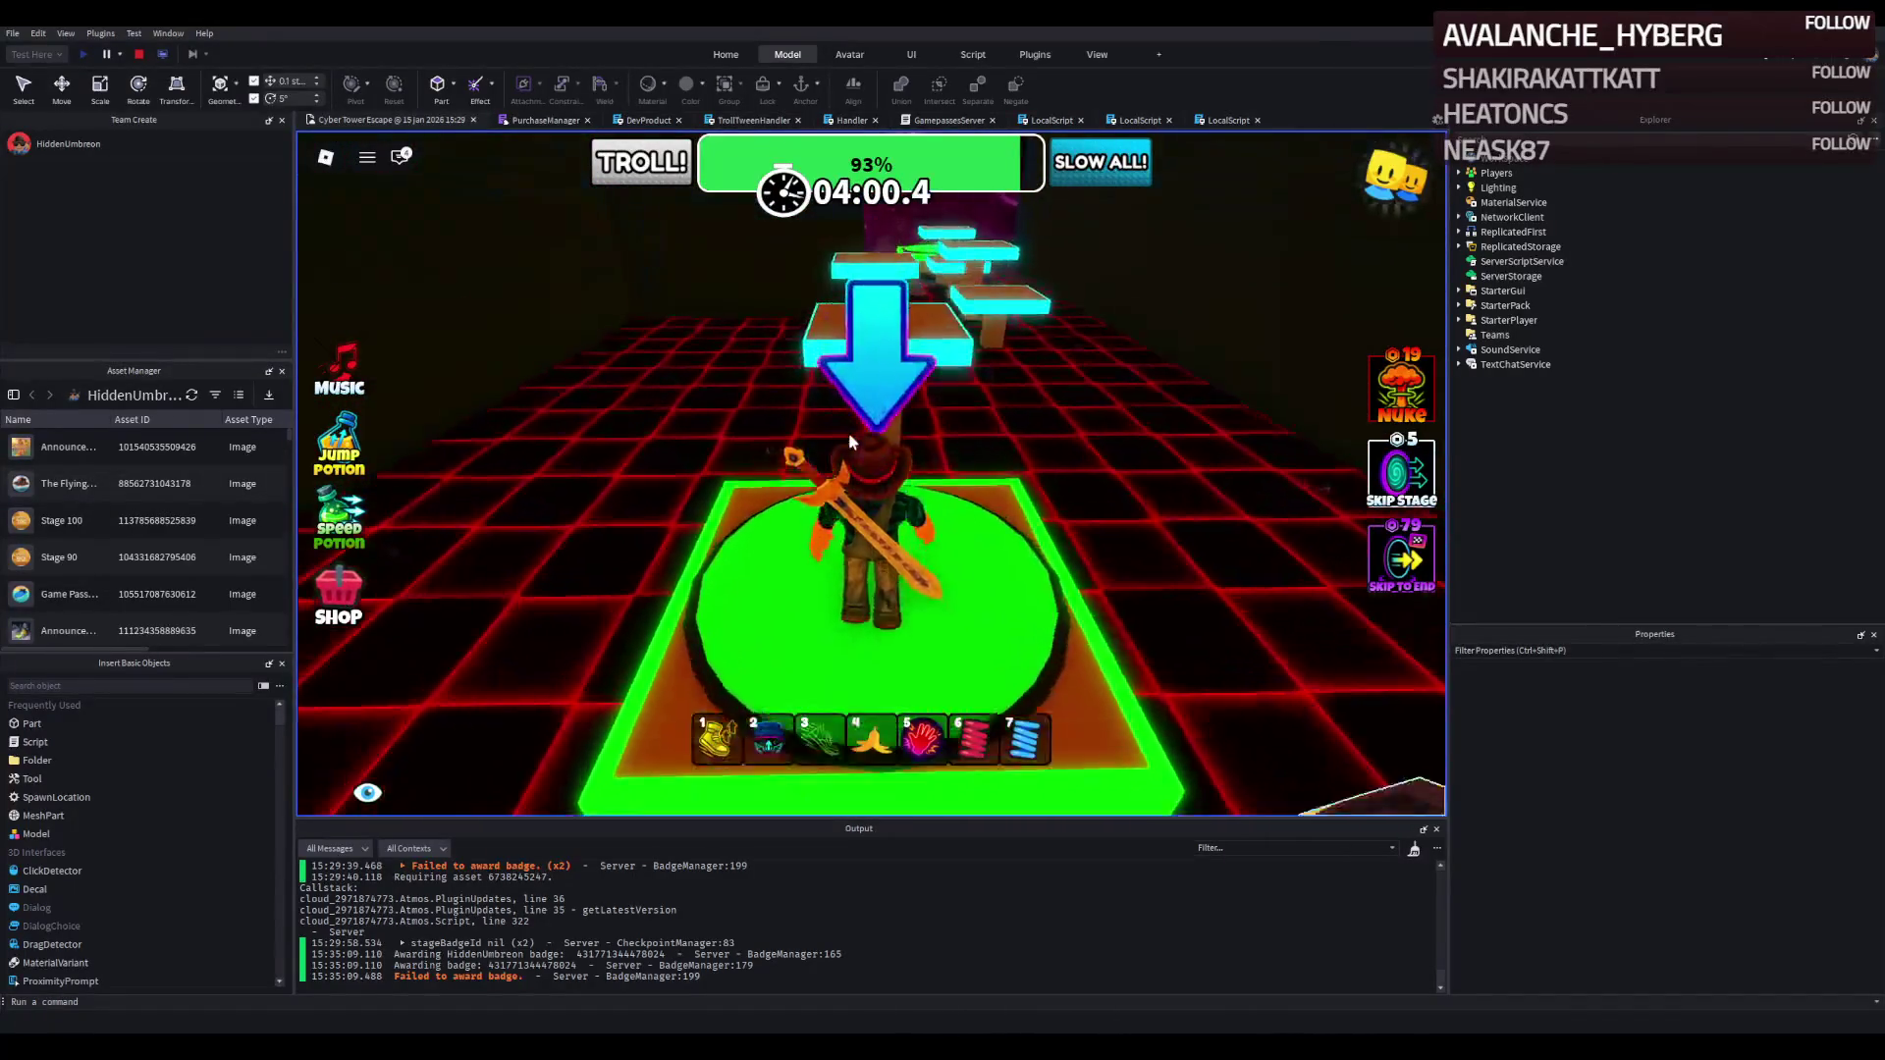
key(w)
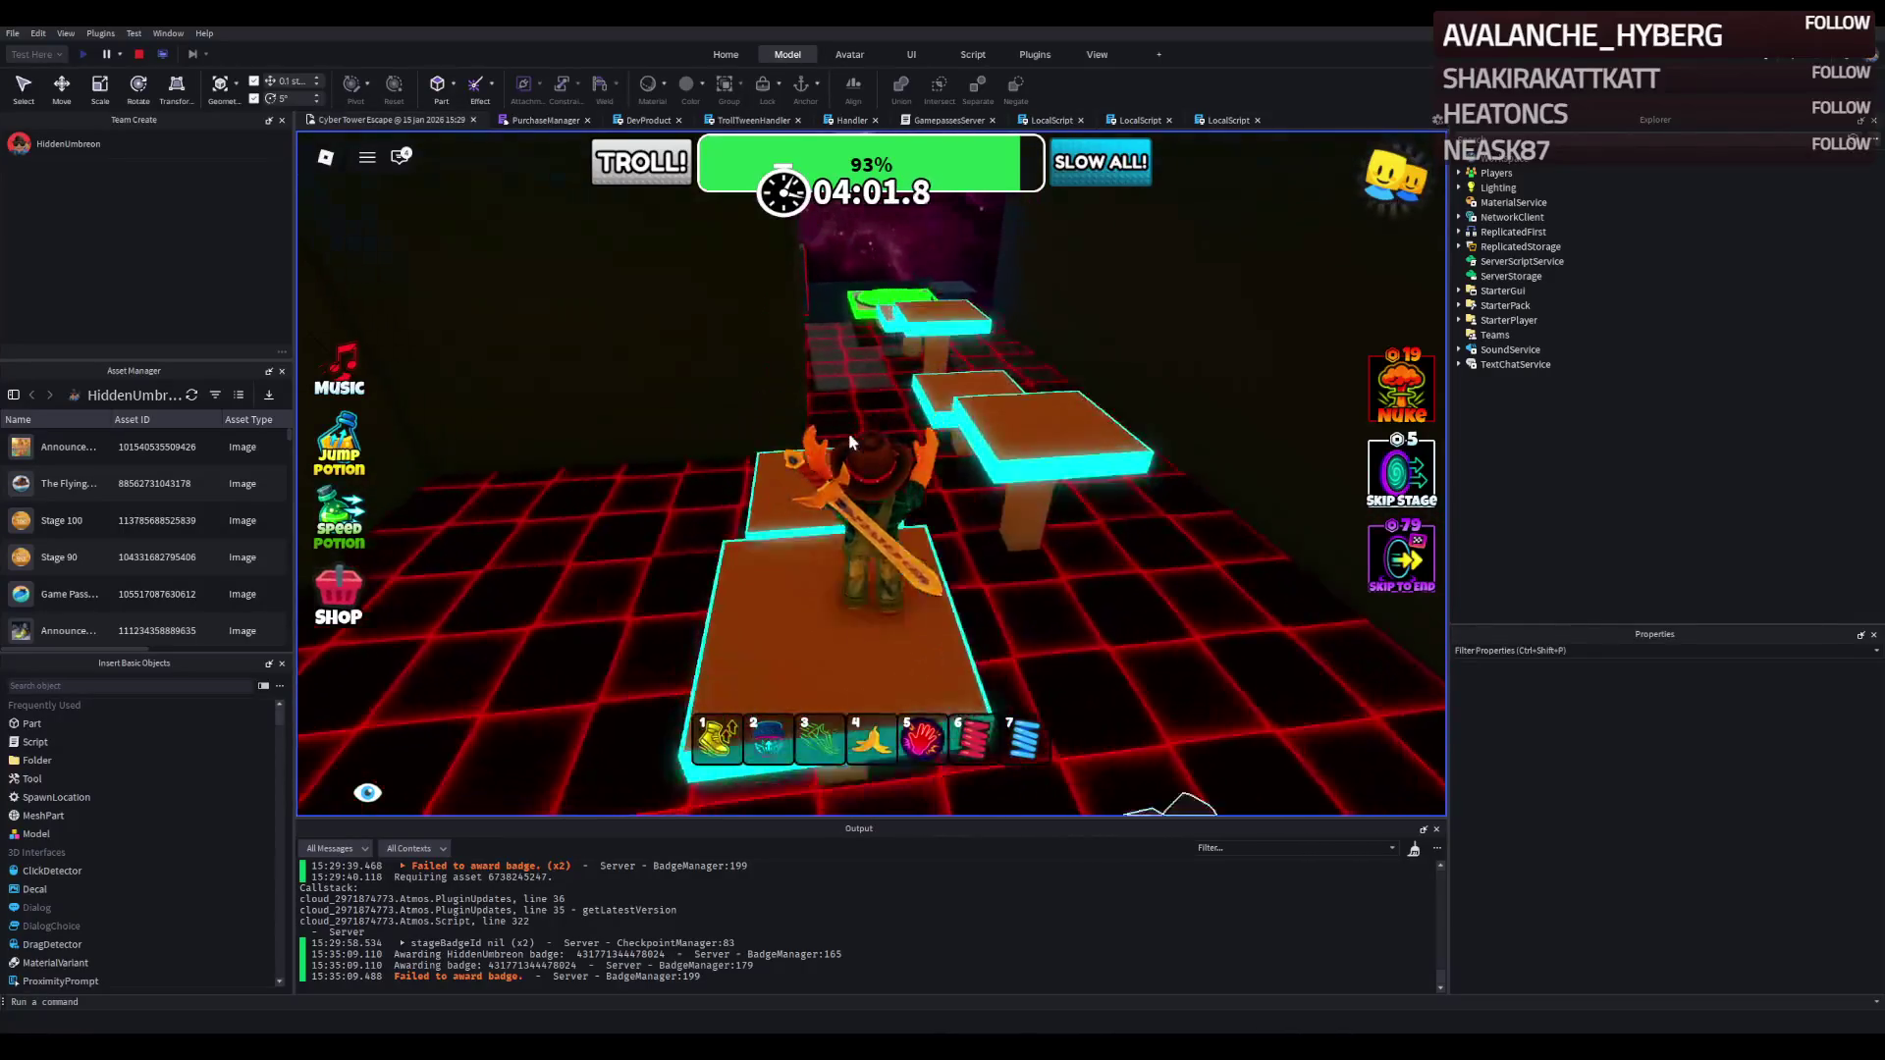
key(w)
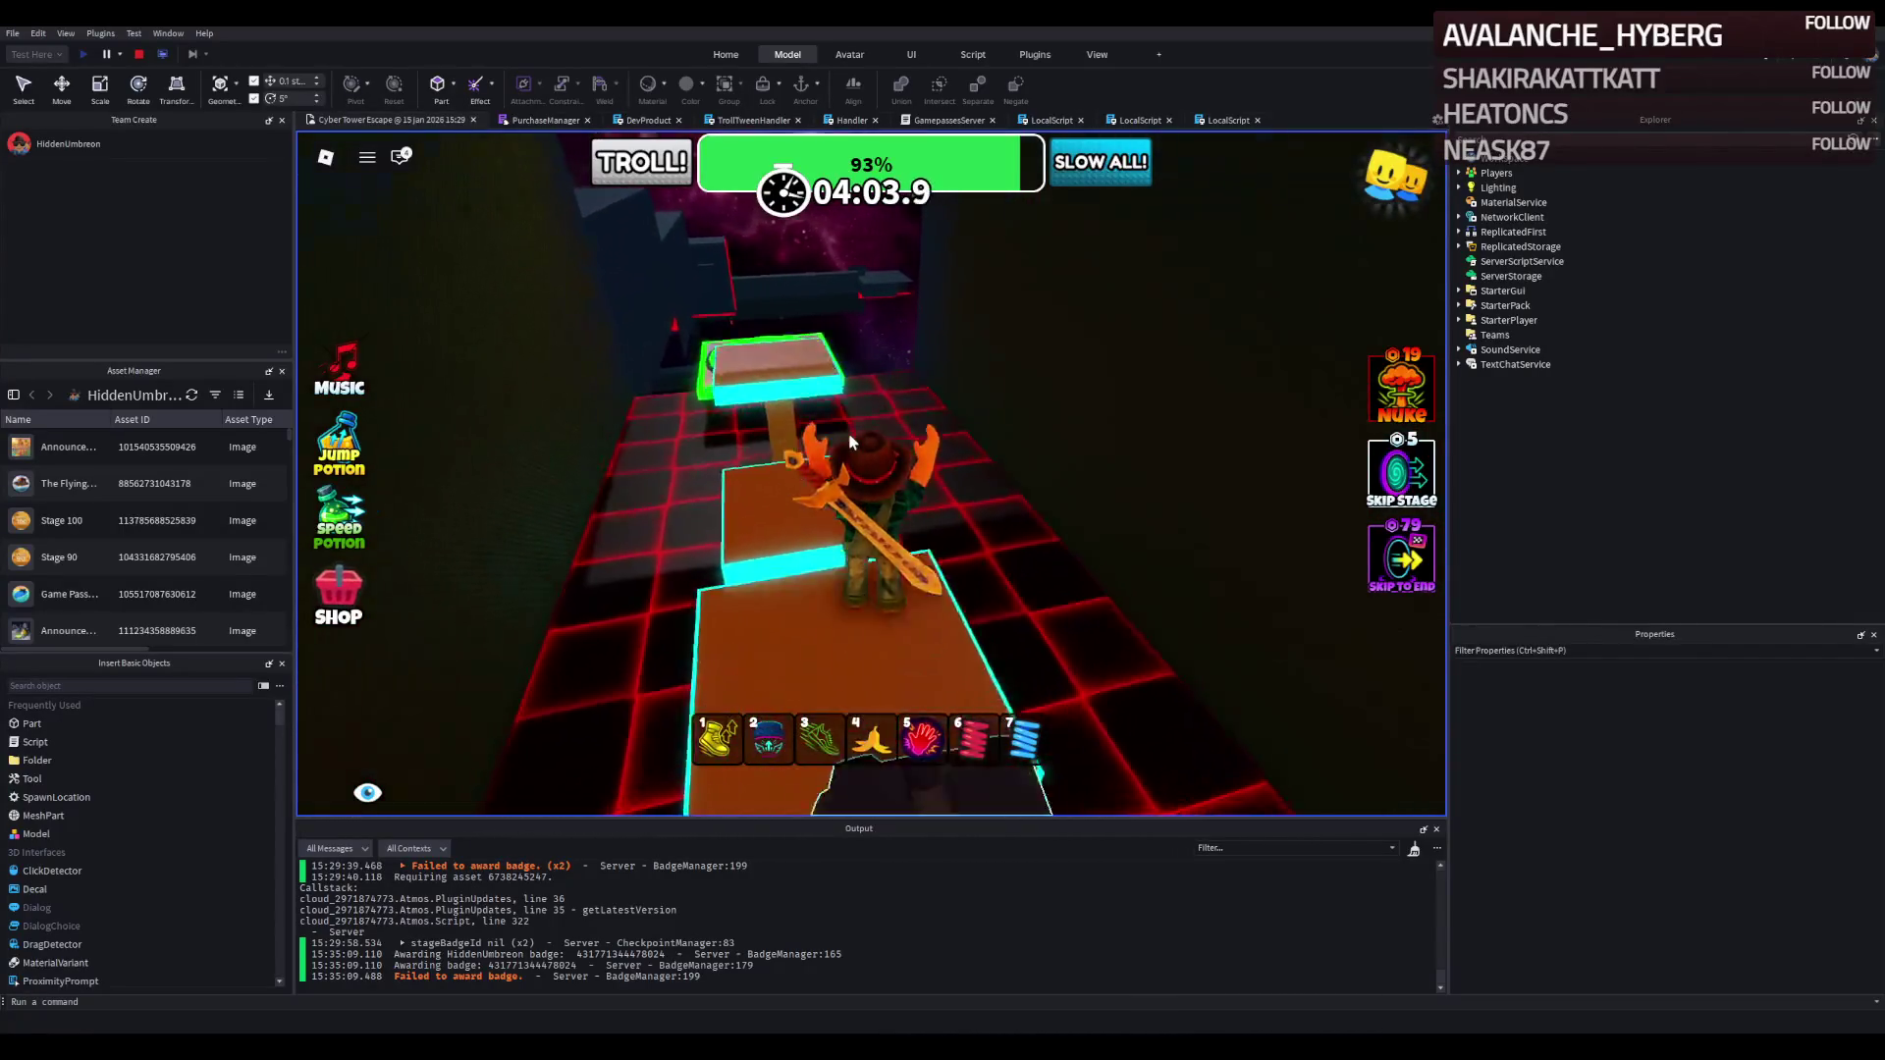
key(w)
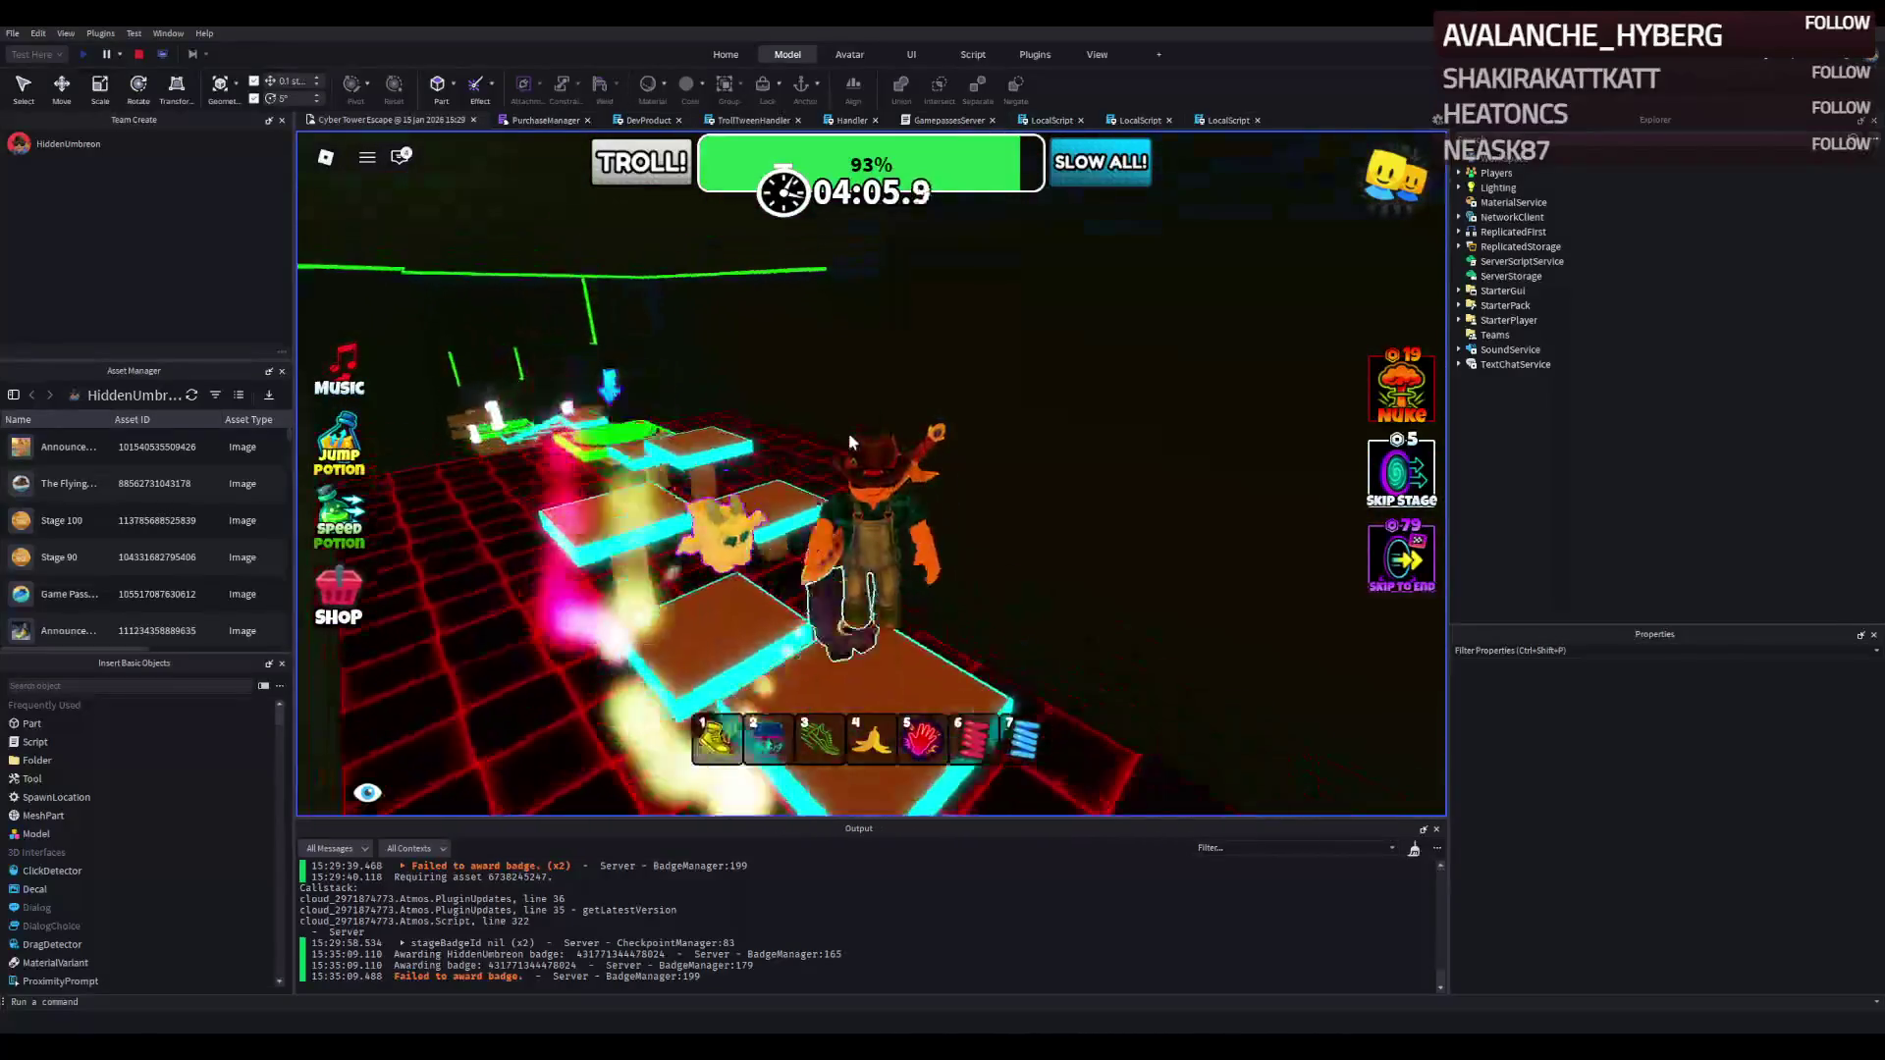
Jump to the smaller platforms, run up the beige path and equip the slap glove (slot 5).
key(w)
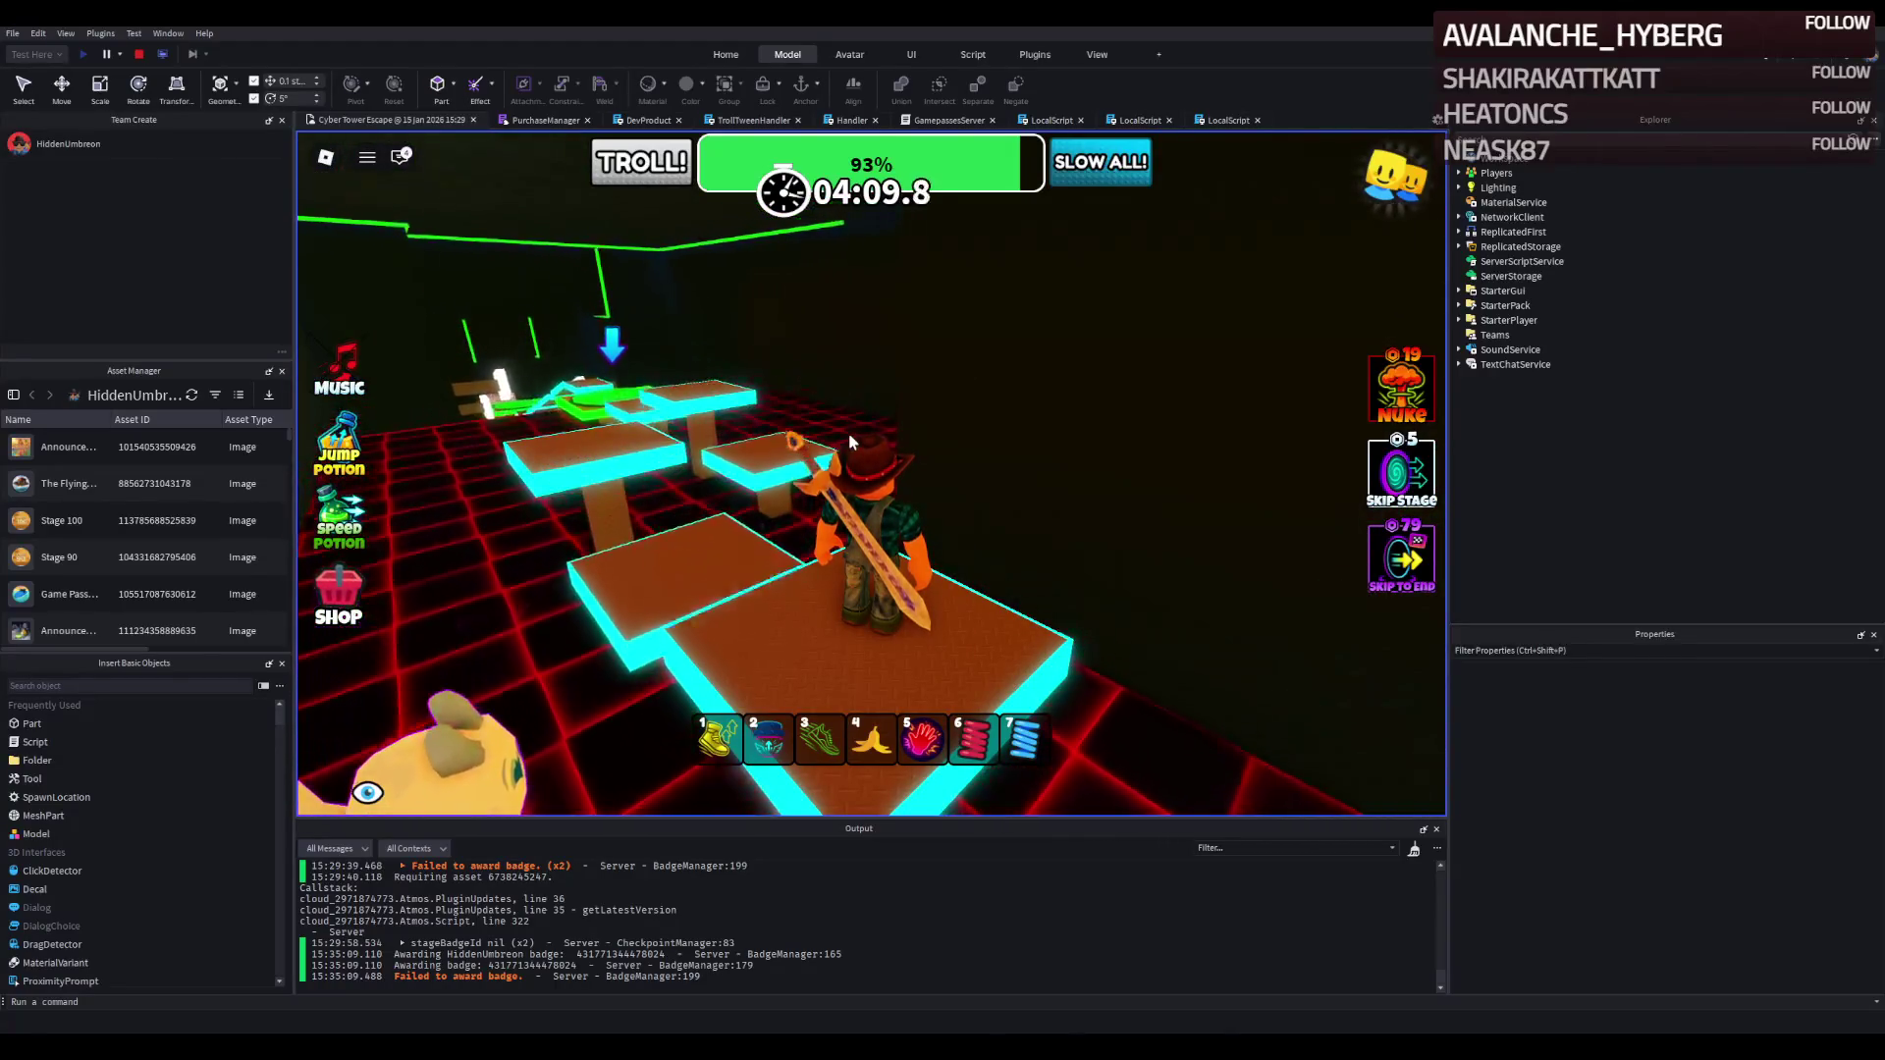
key(w)
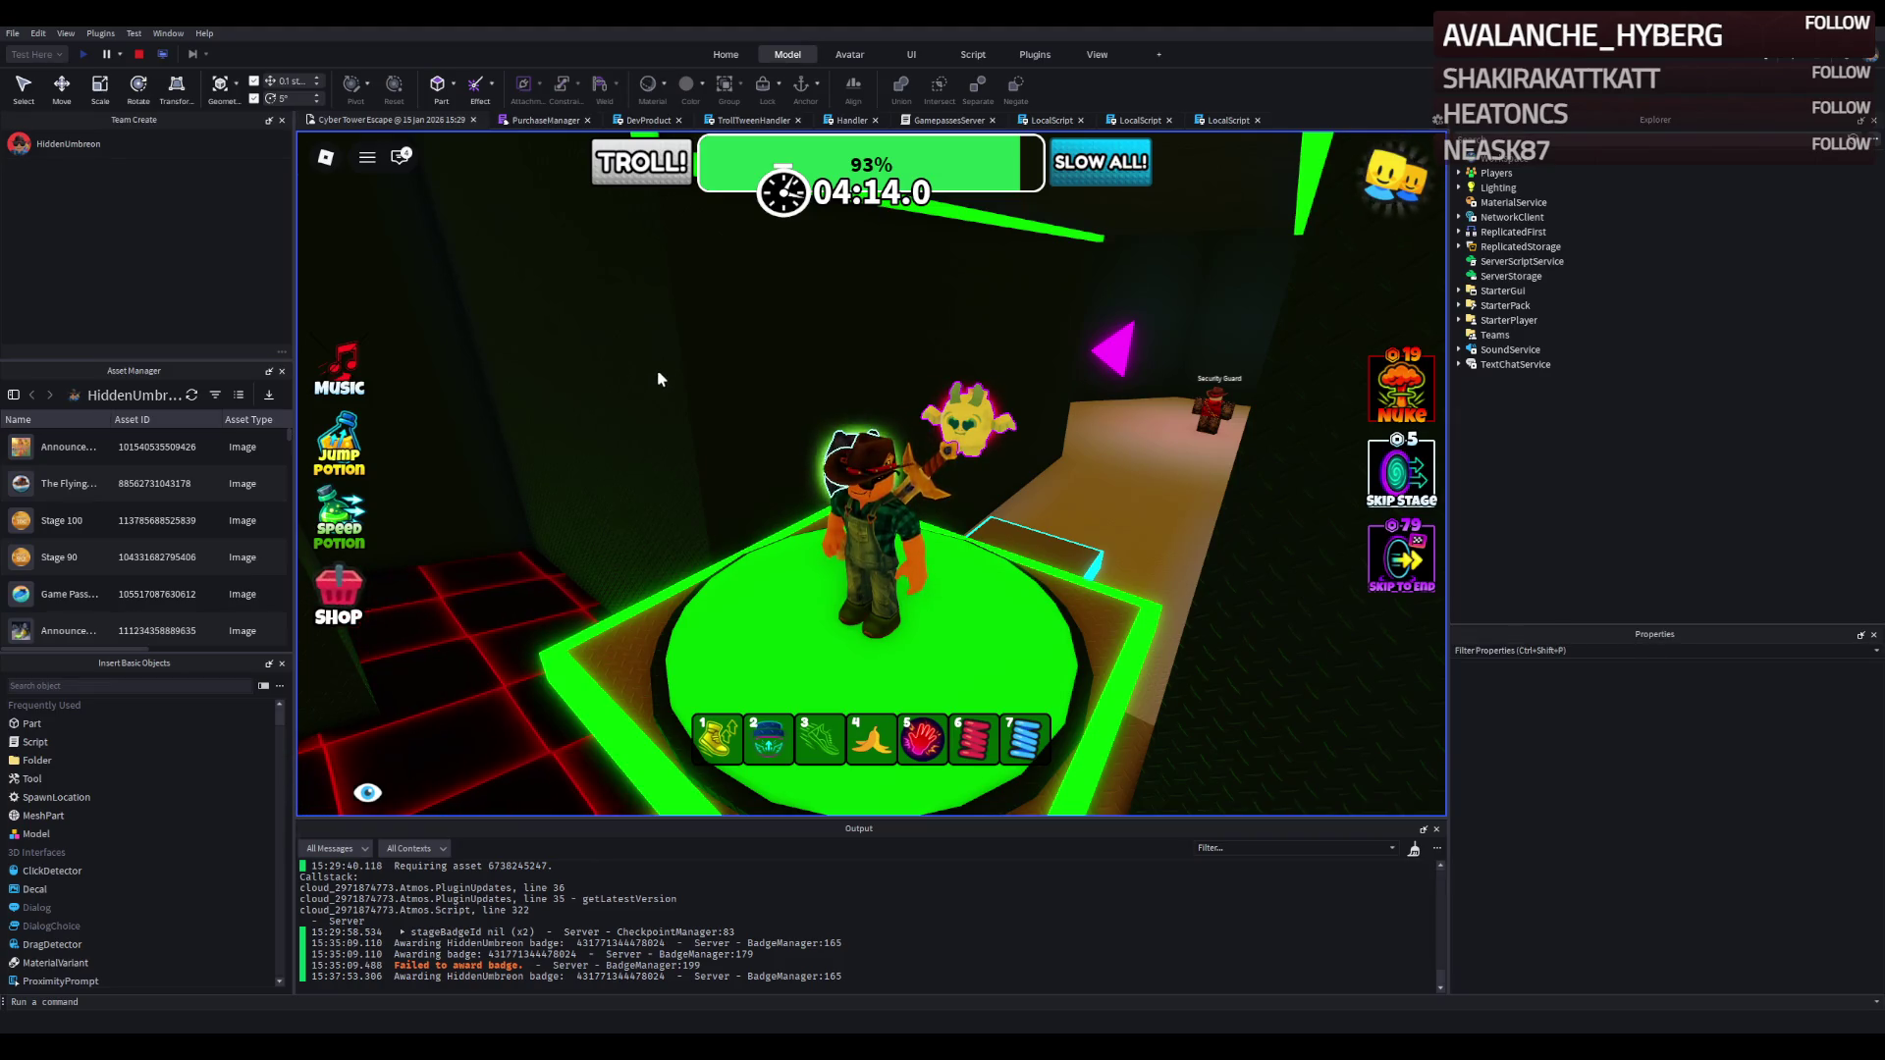
key(w)
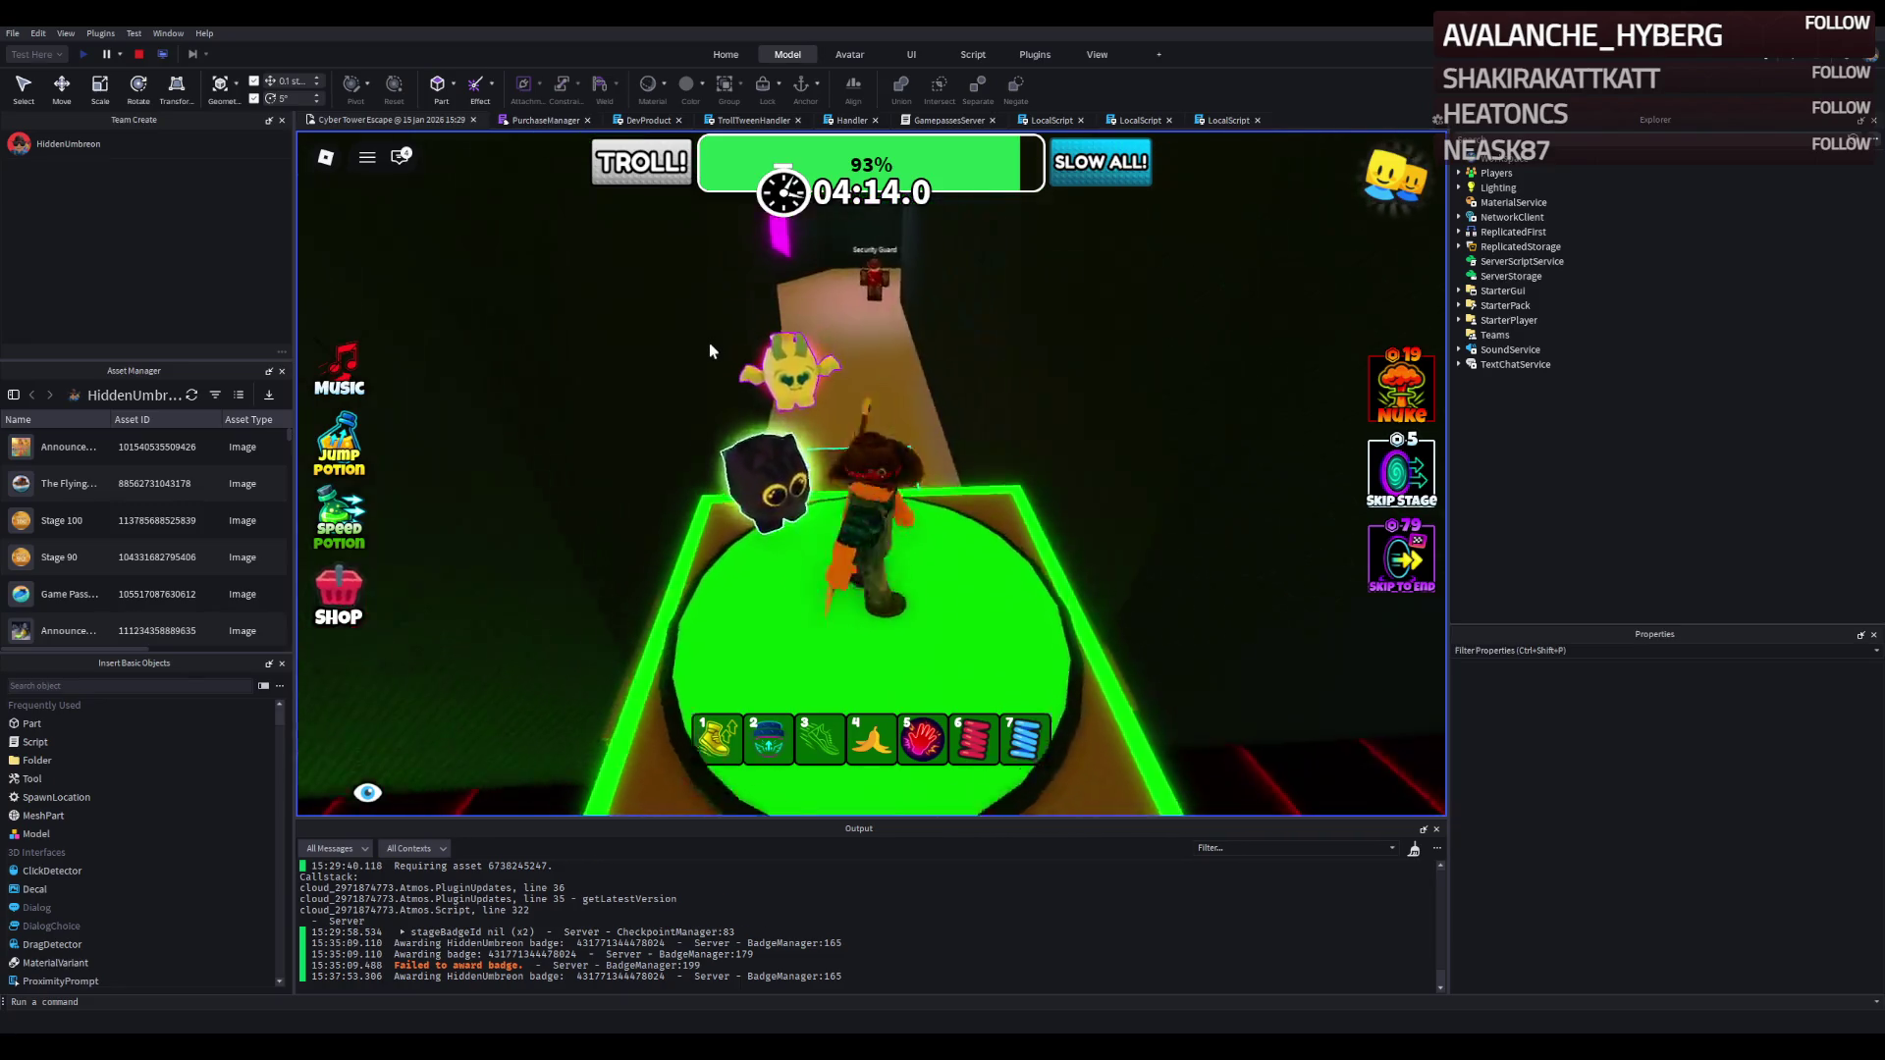
key(5)
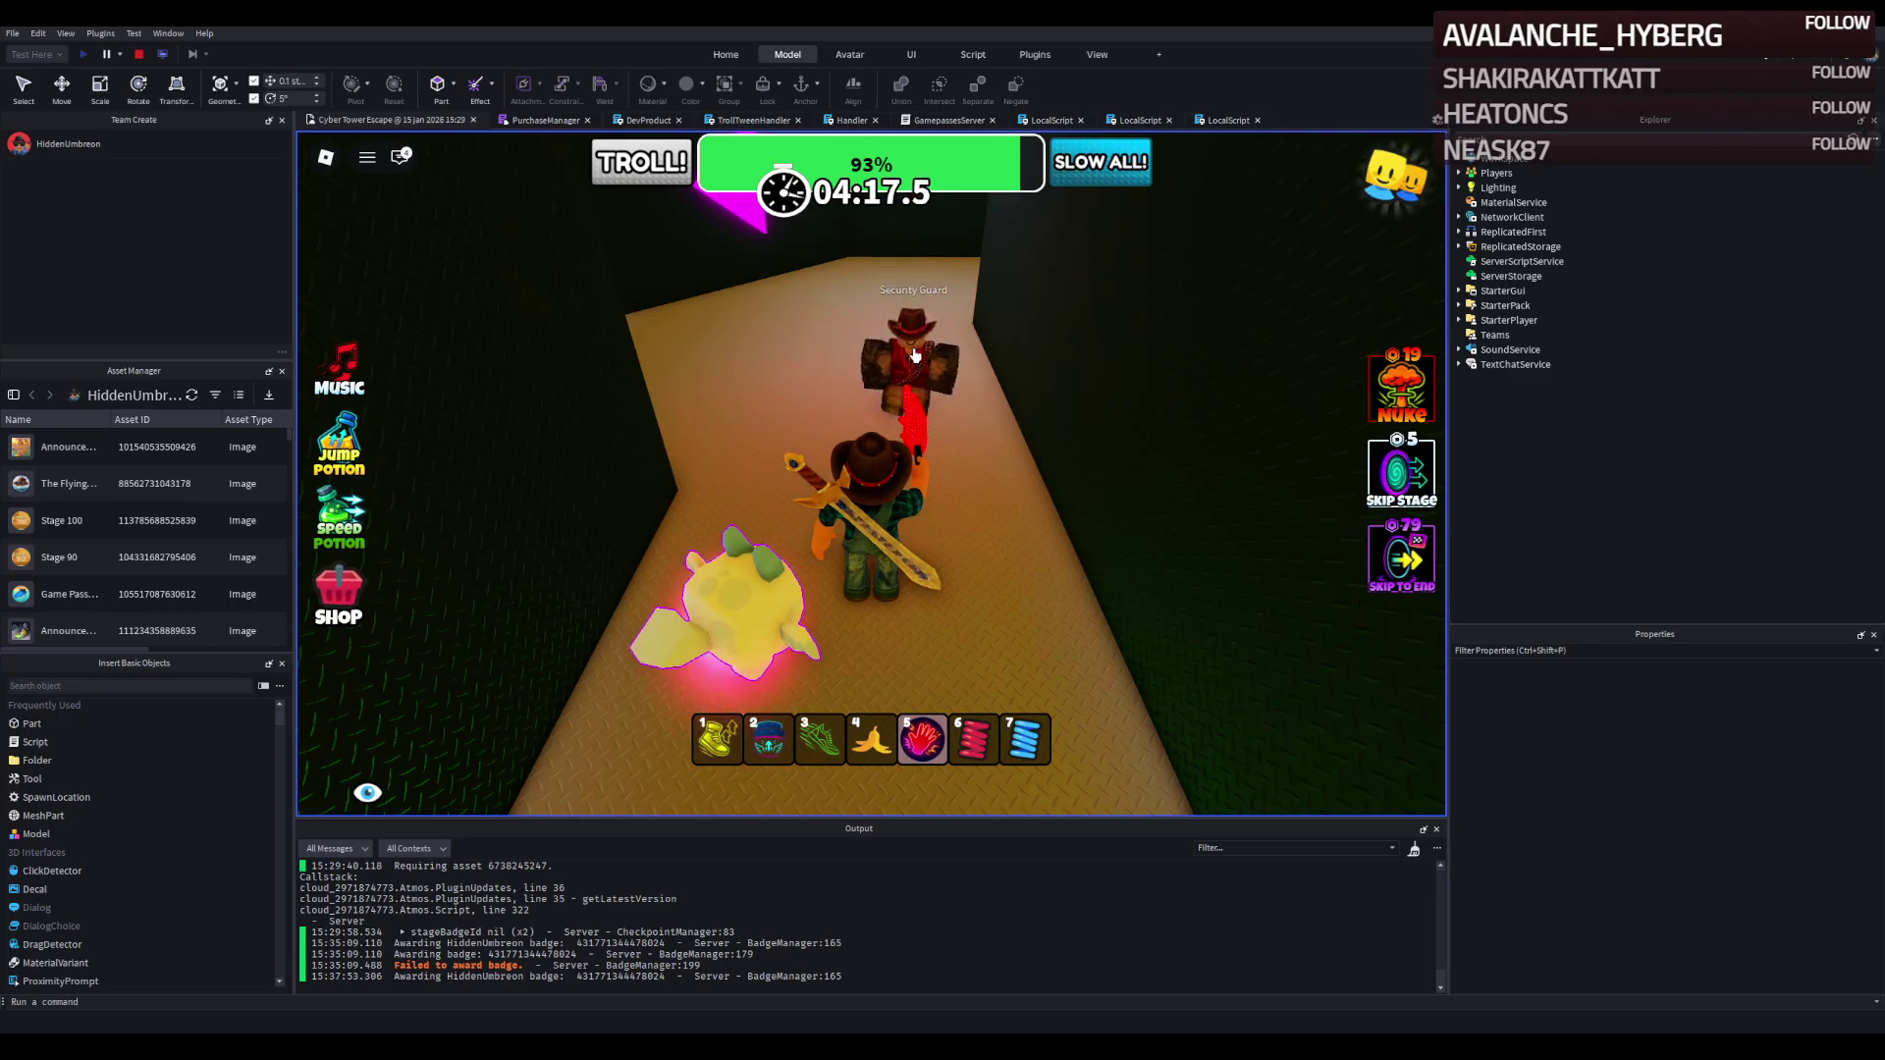
Slap the Security Guard back along the path into the next room.
click(914, 355)
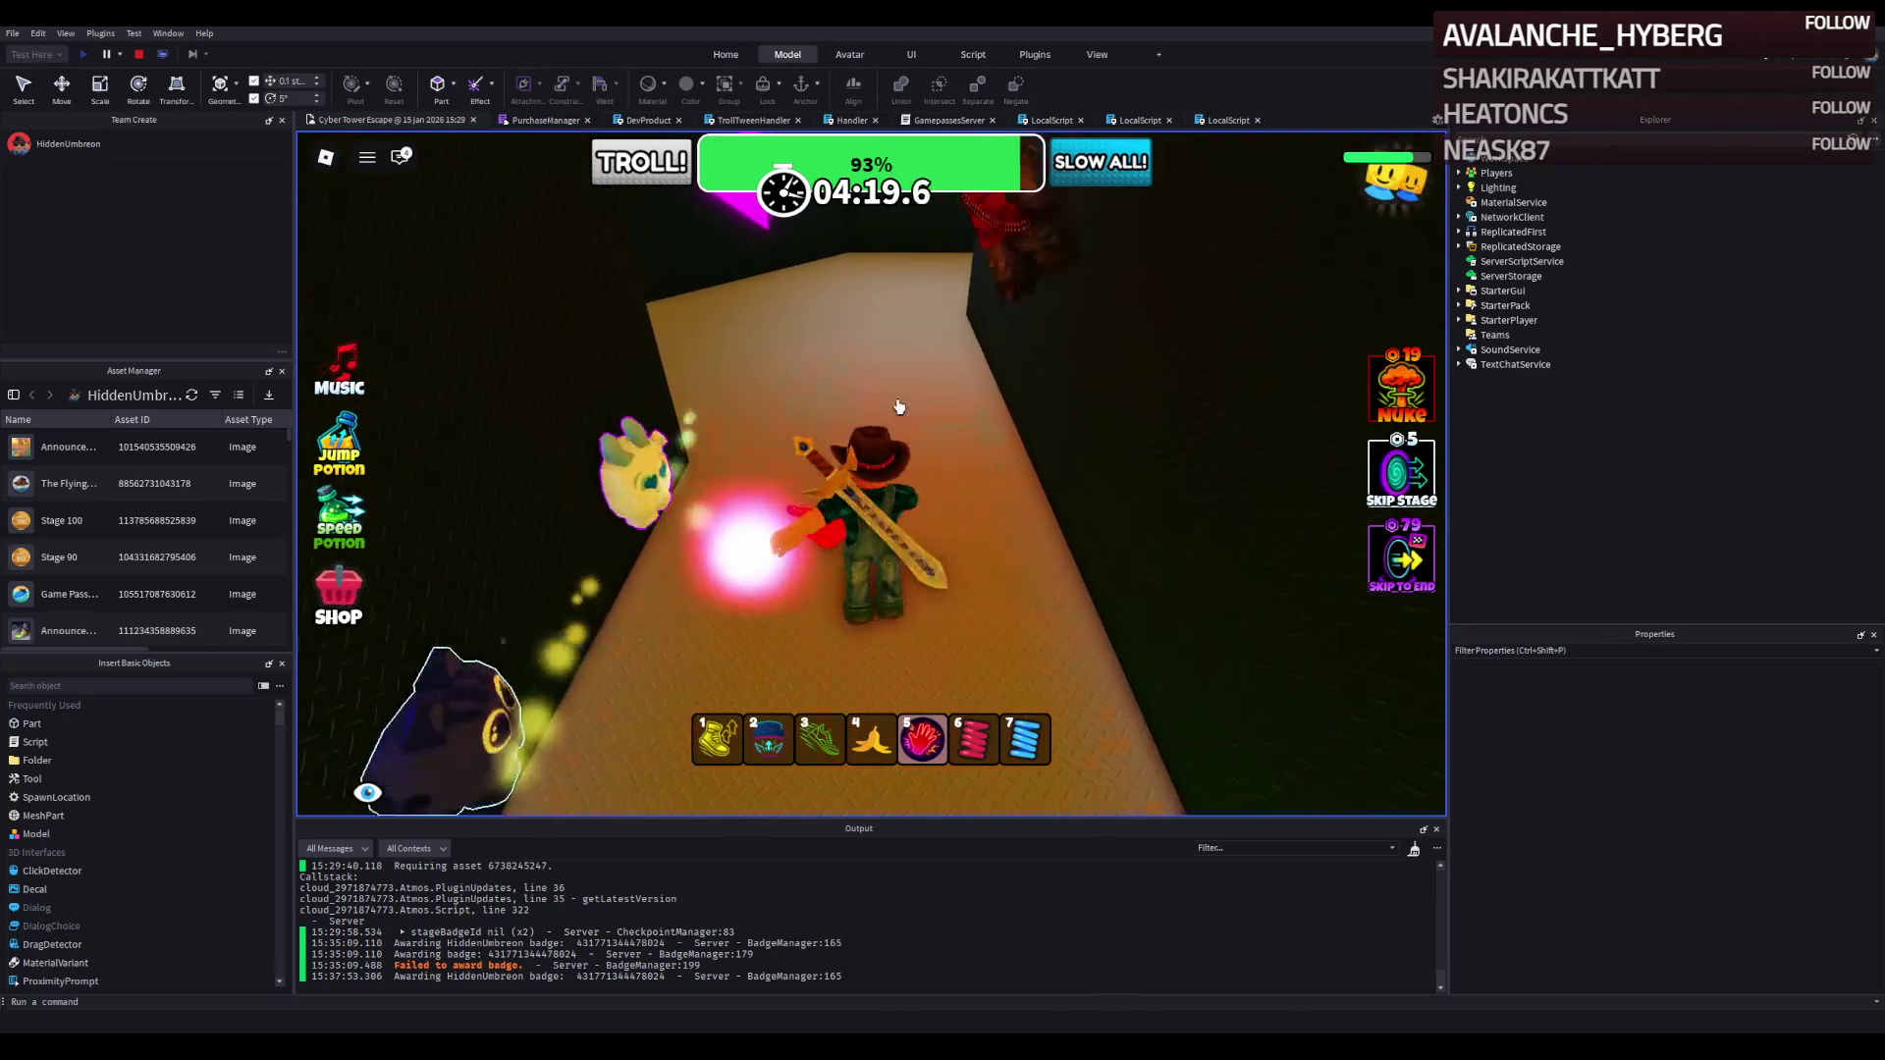
key(w)
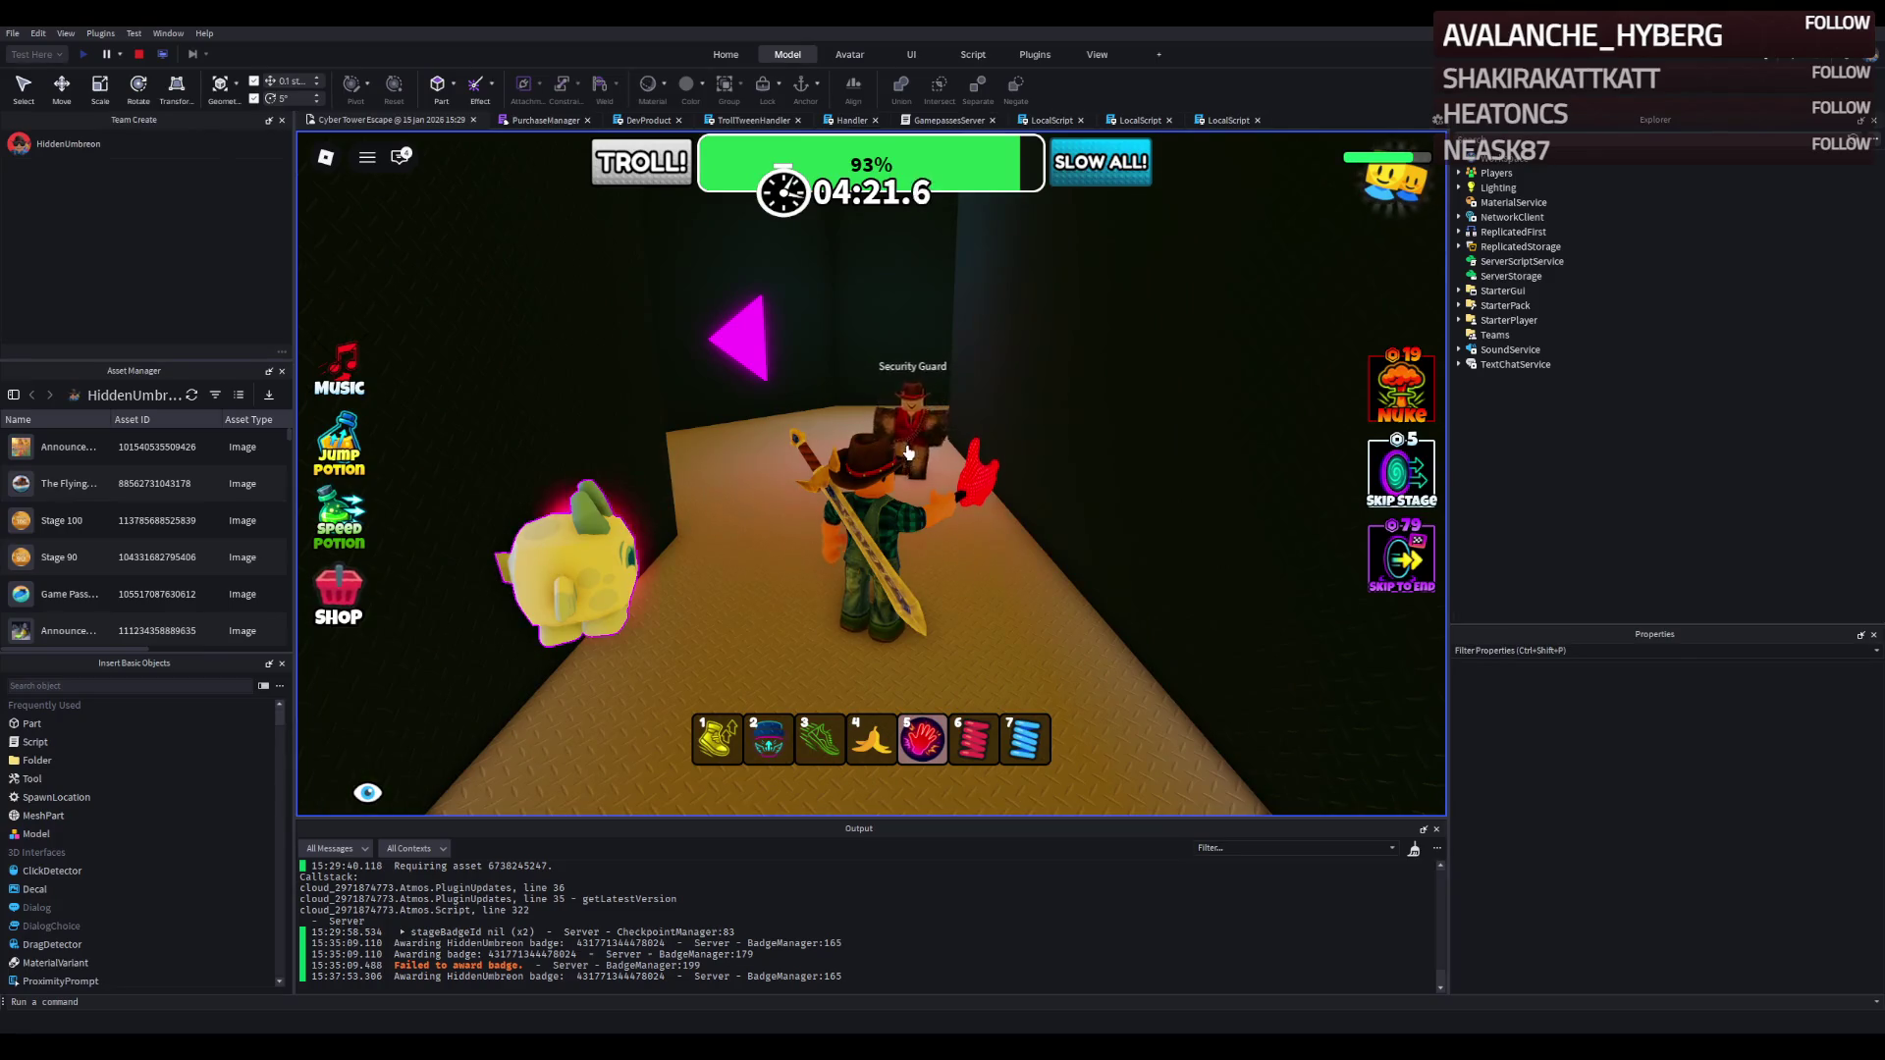
click(909, 452)
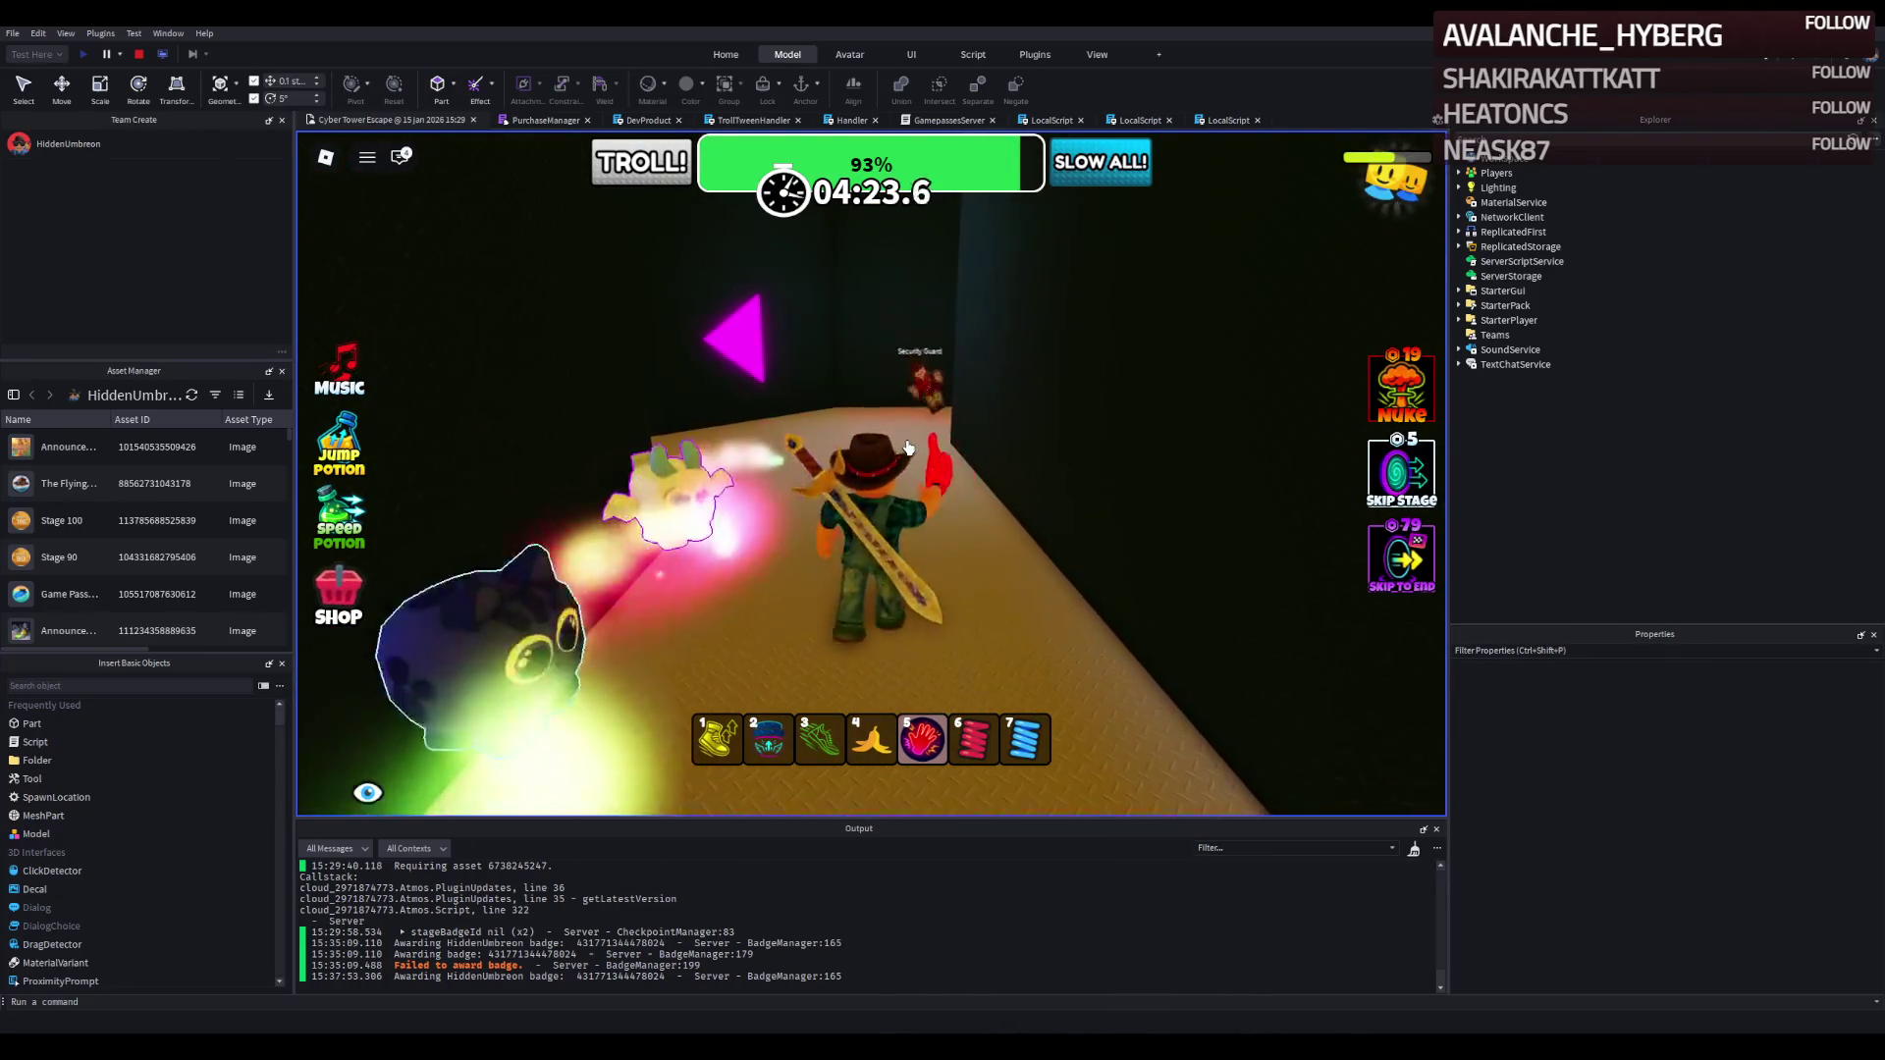
key(w)
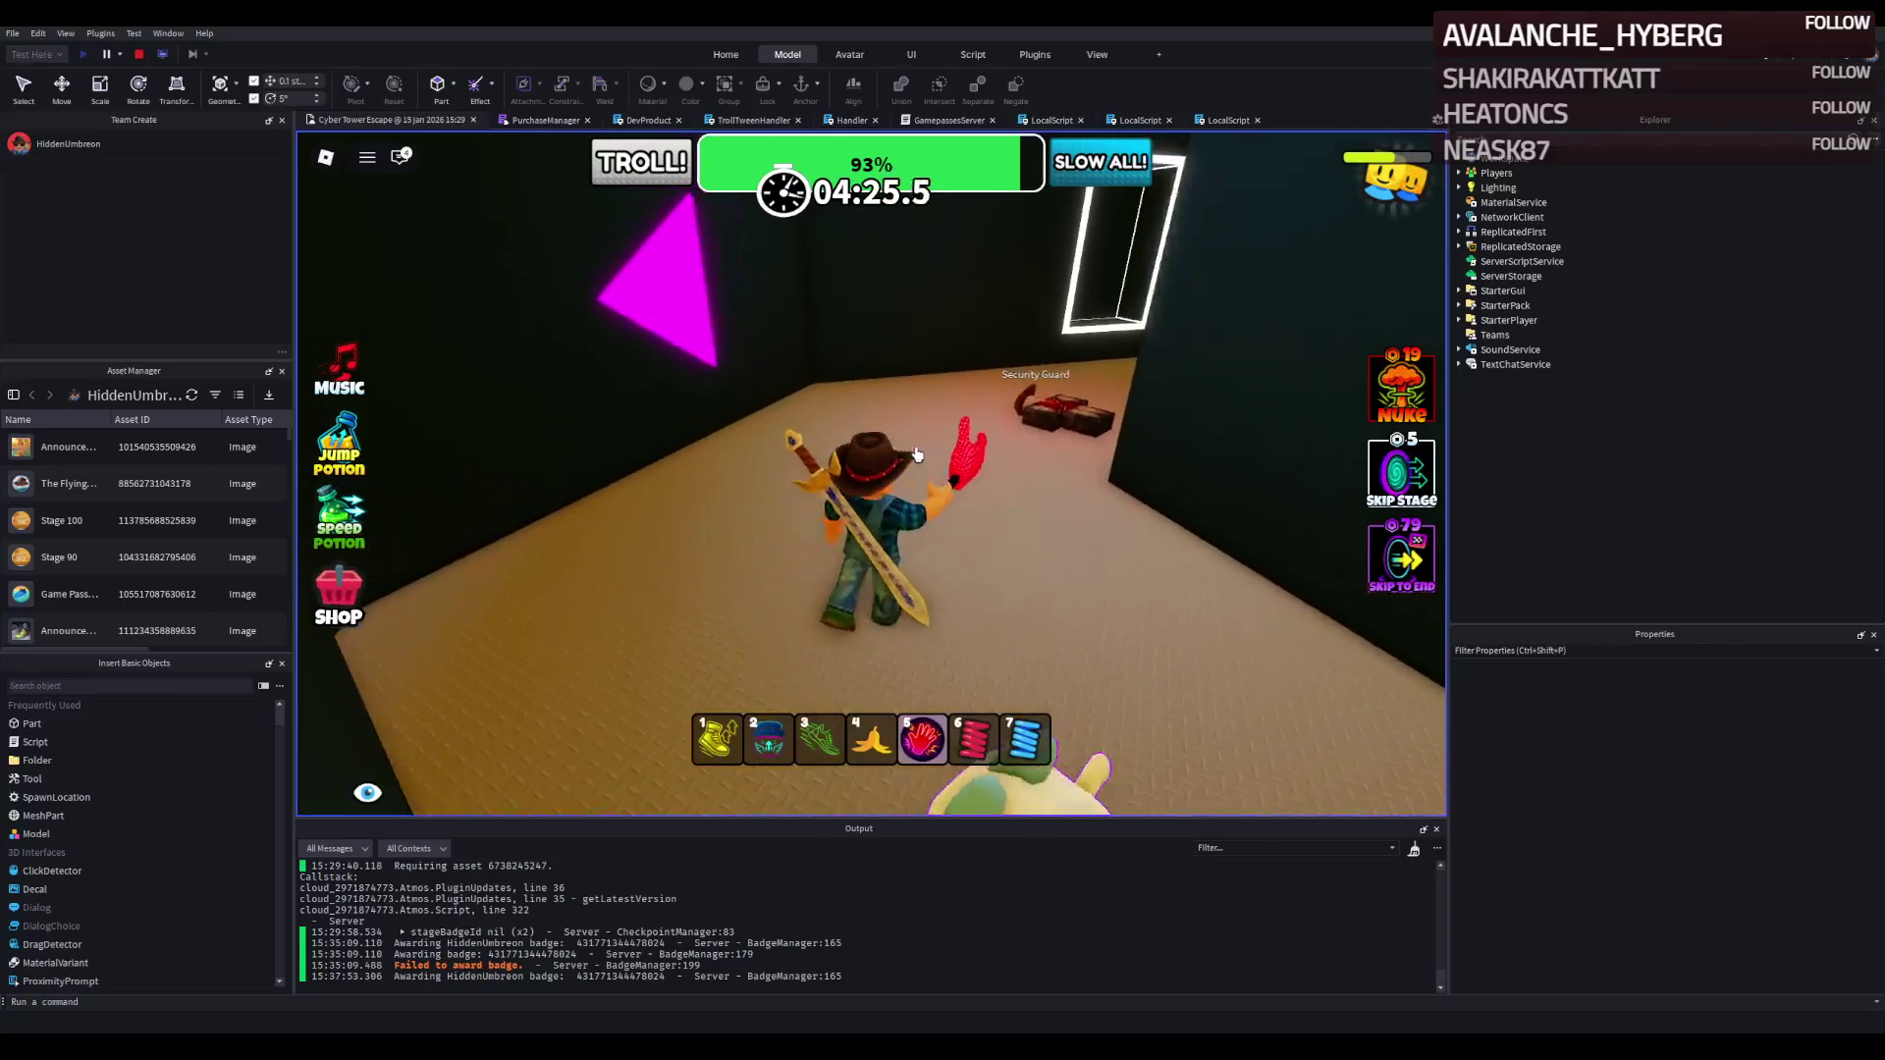
key(s)
click(997, 460)
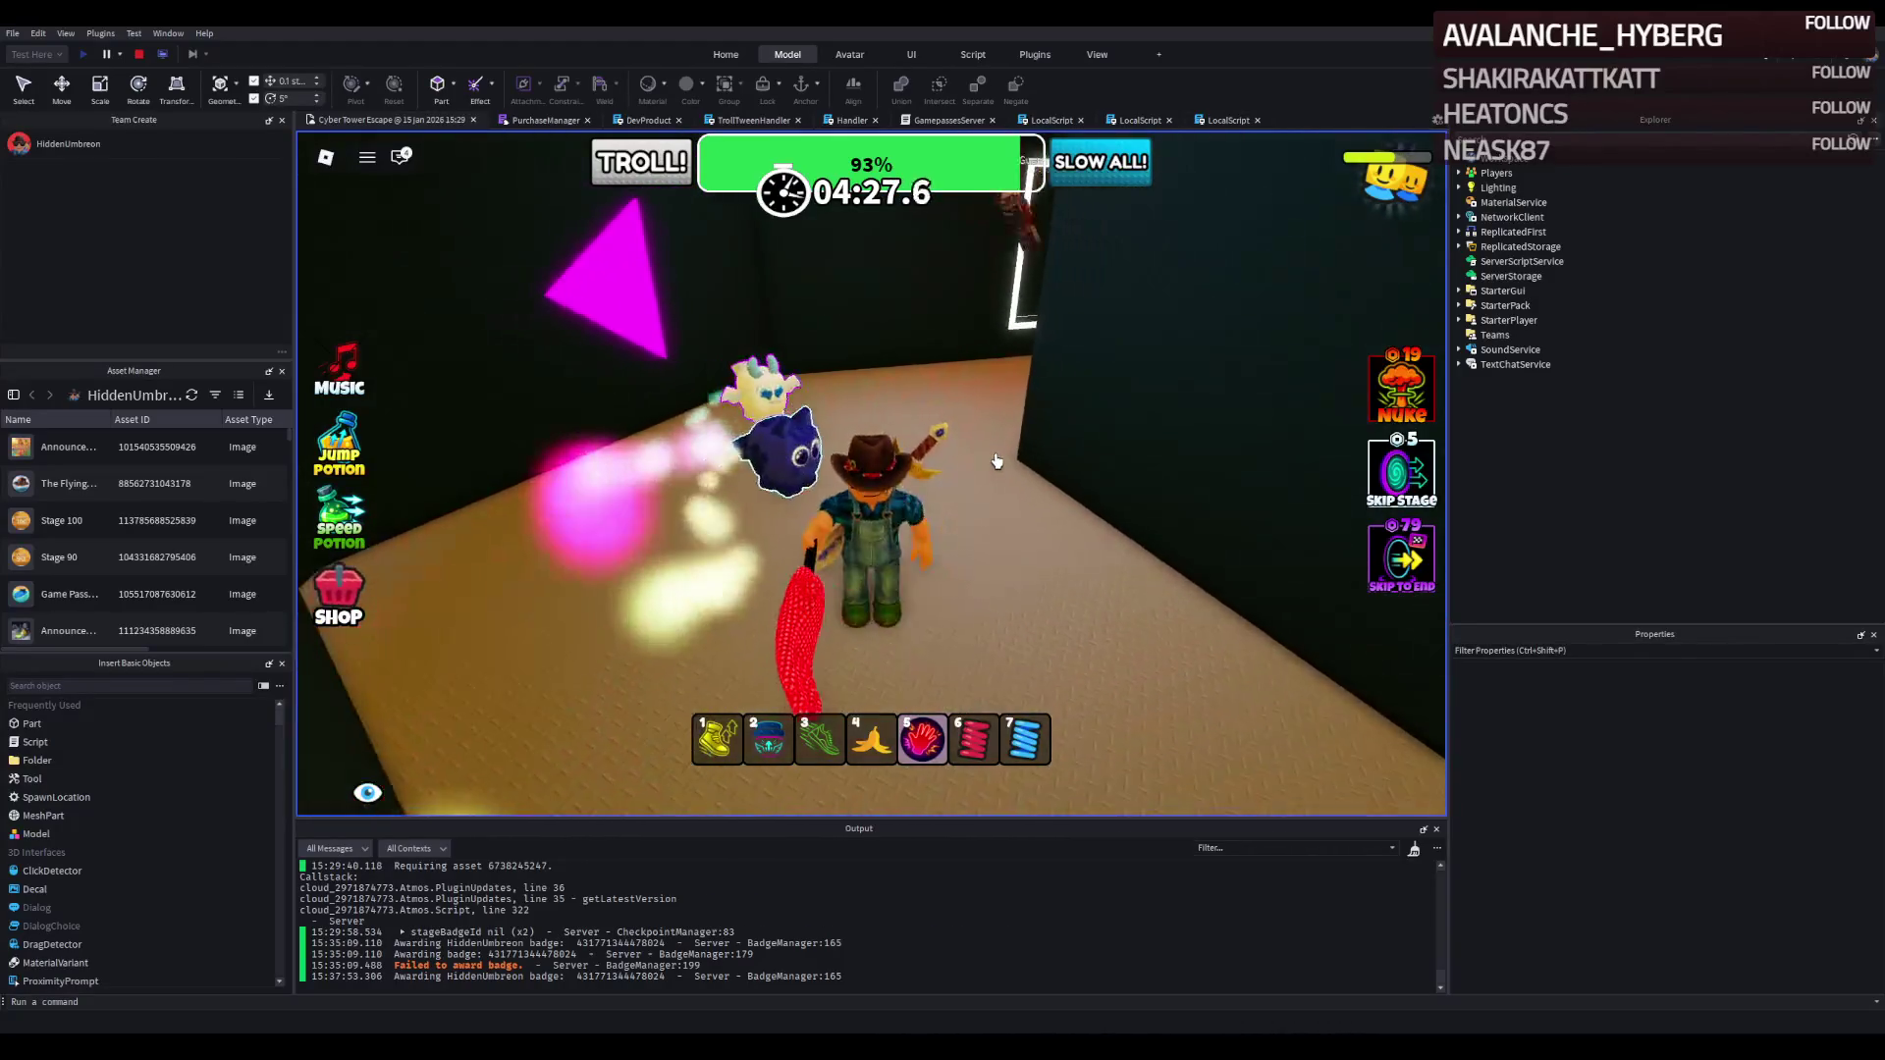
Turn around and slap the Security Guard down again in the guard room.
key(w)
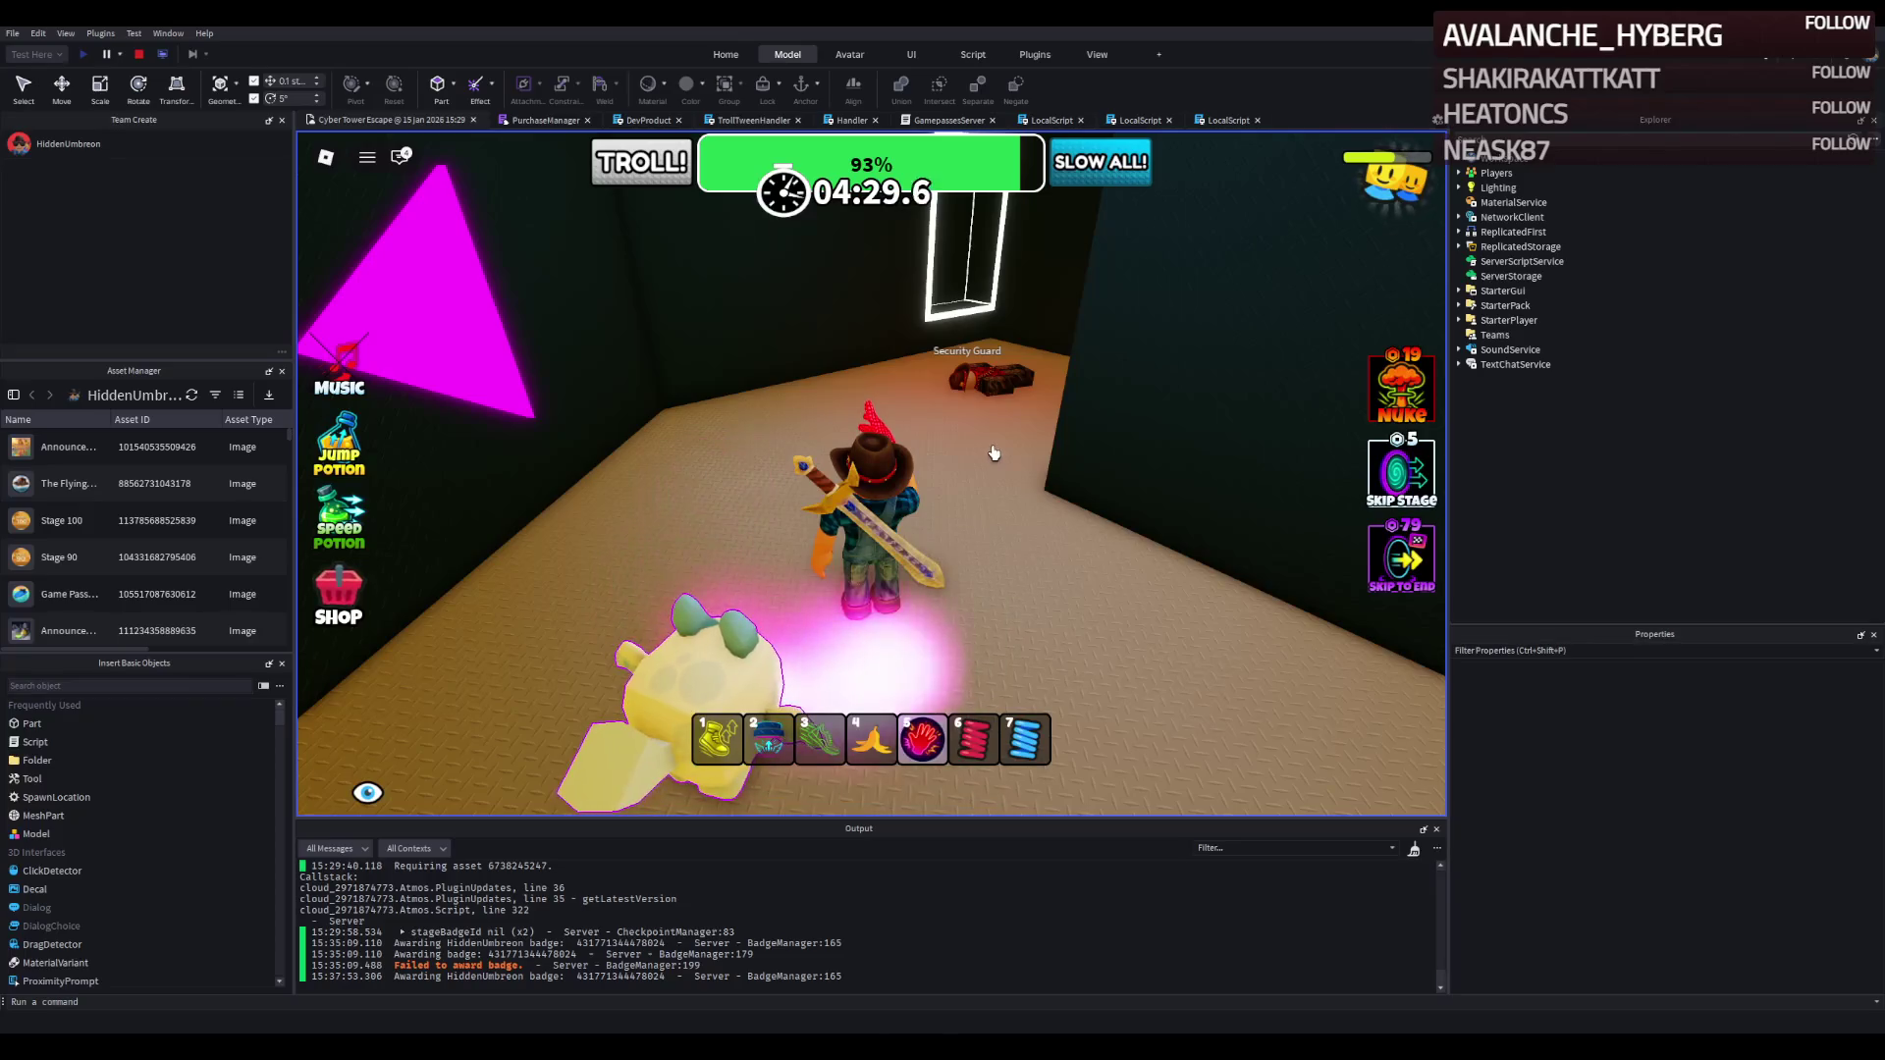
key(w)
click(982, 436)
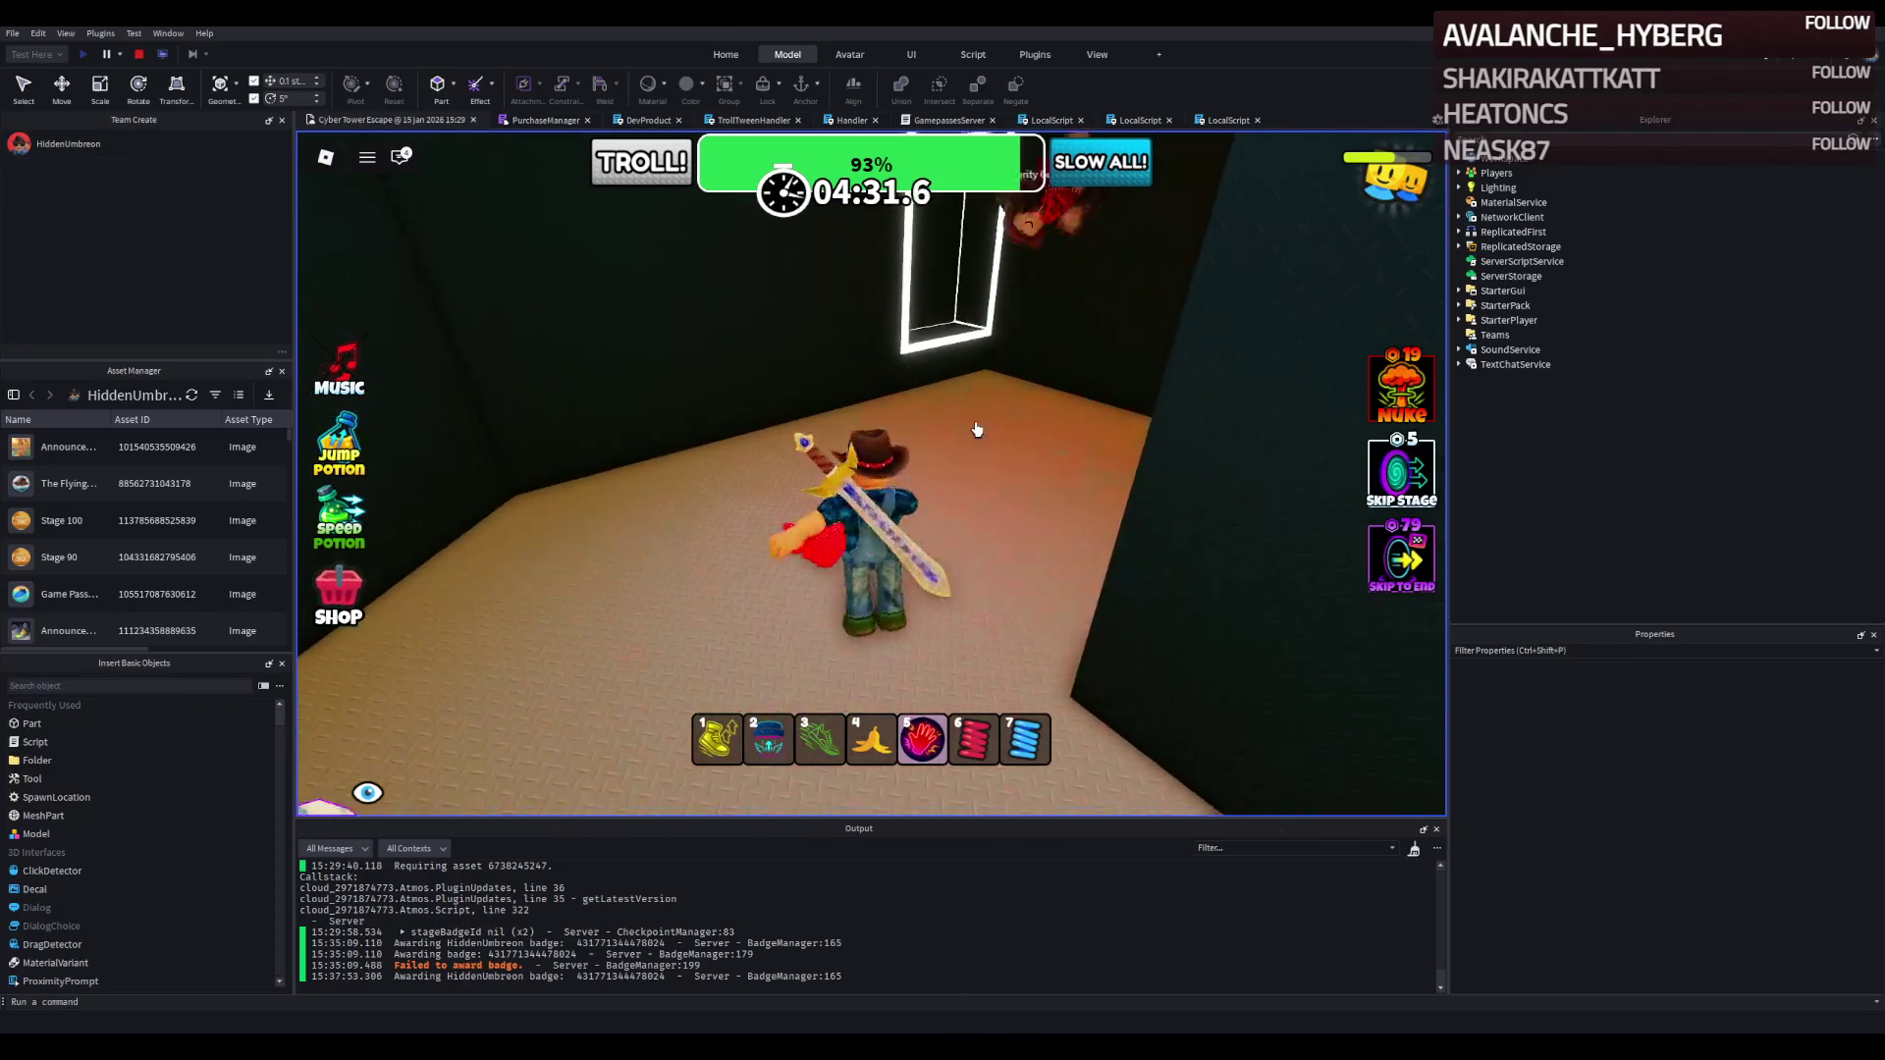
key(s)
key(w)
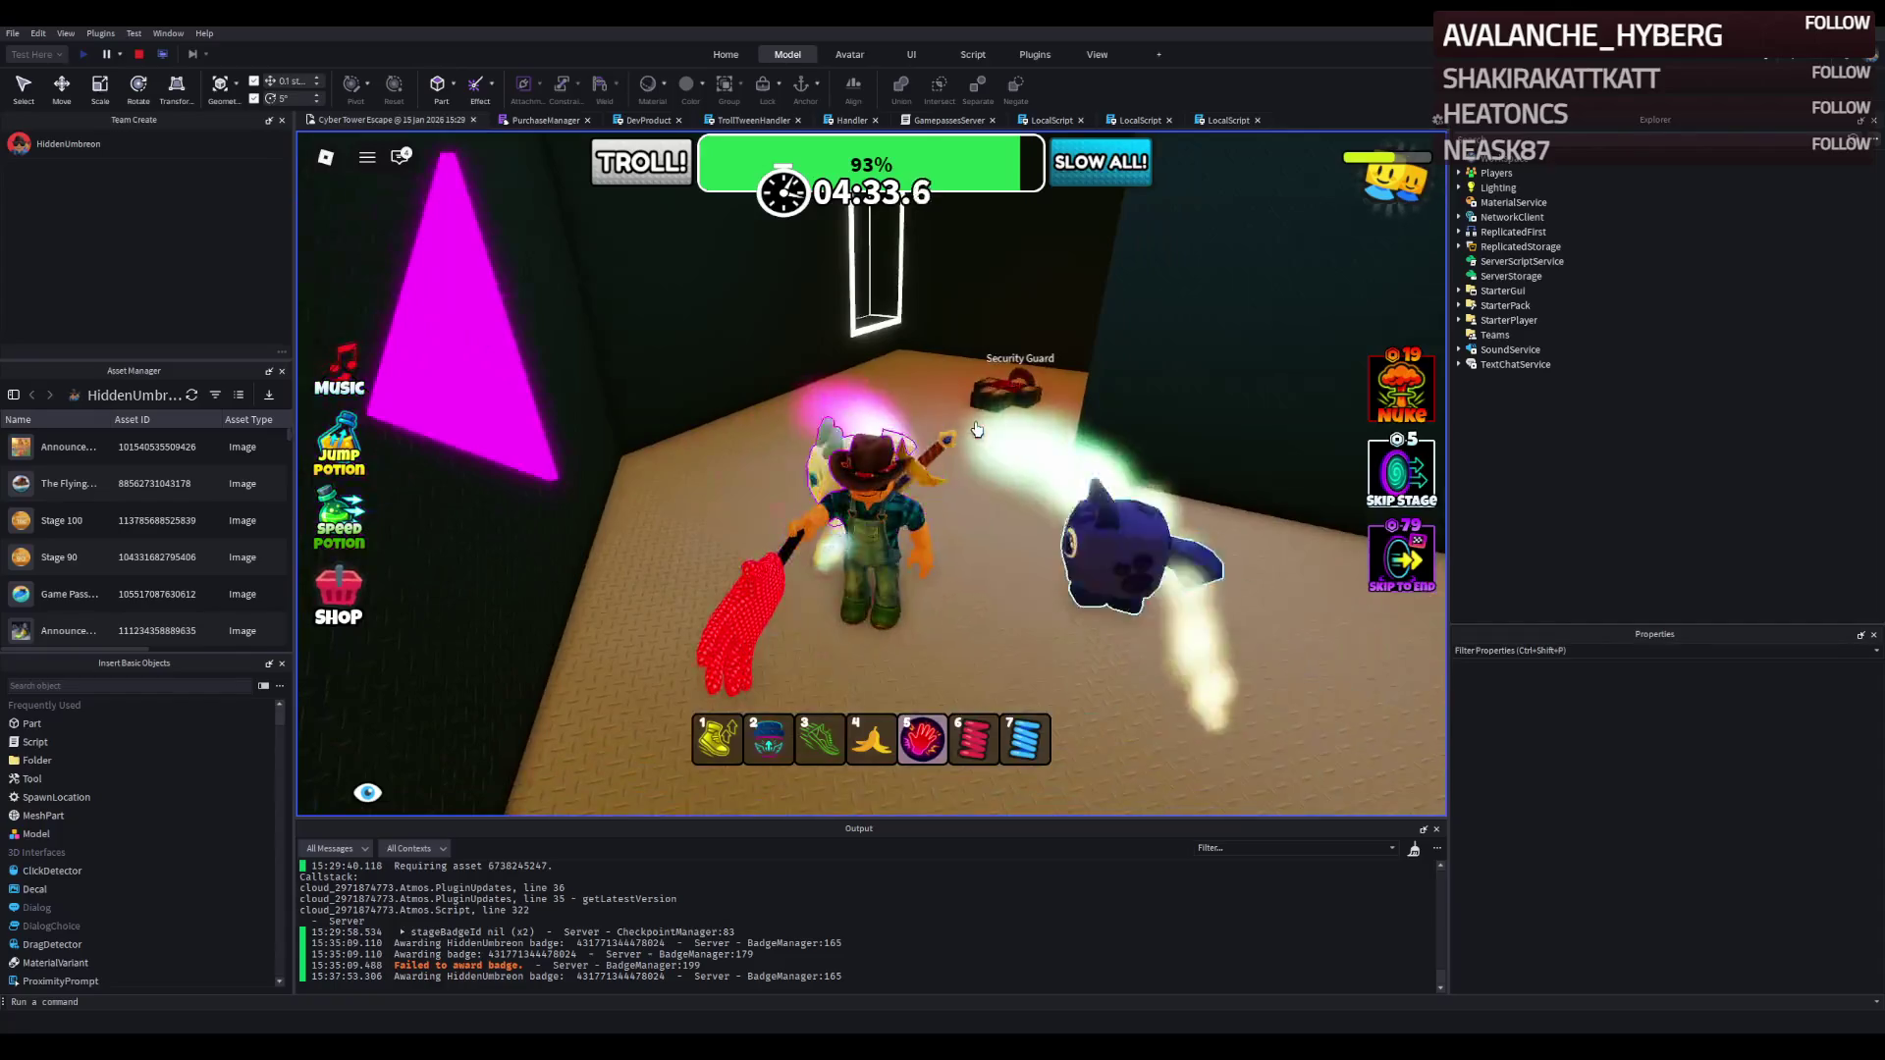
key(w)
click(977, 429)
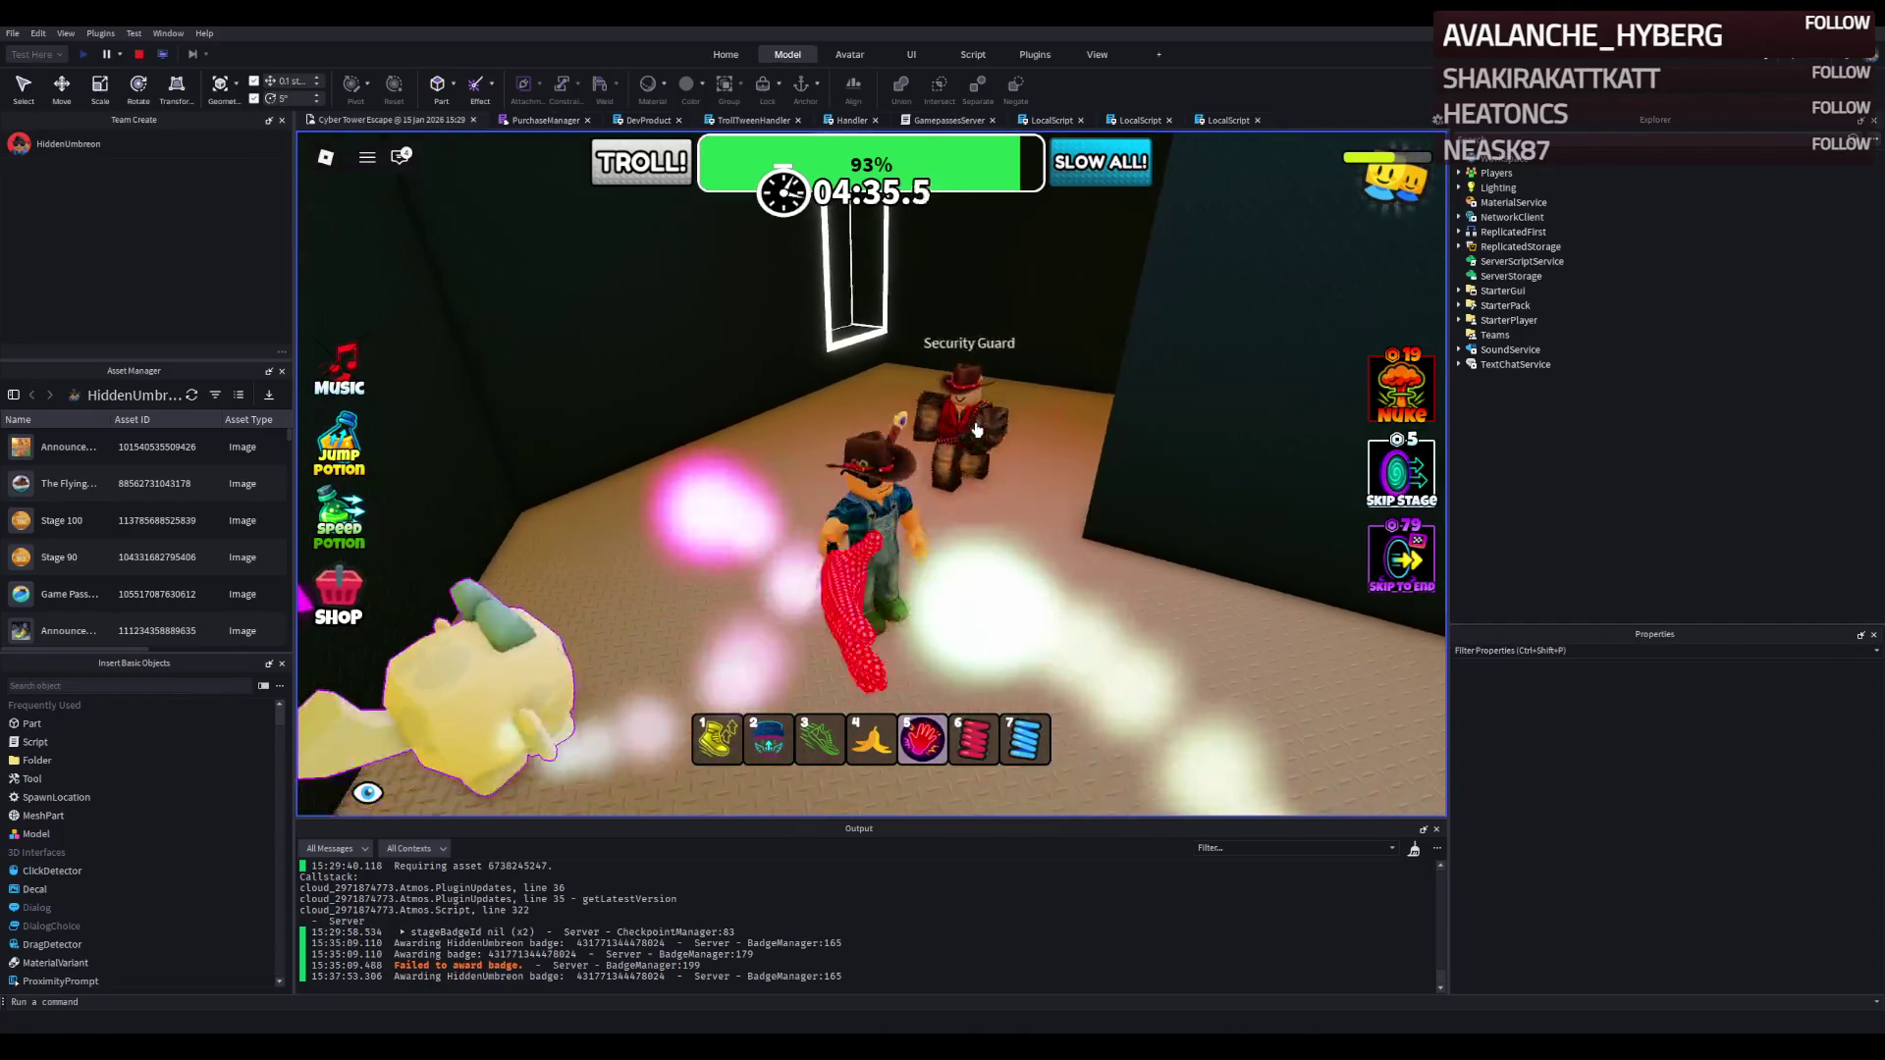
key(w)
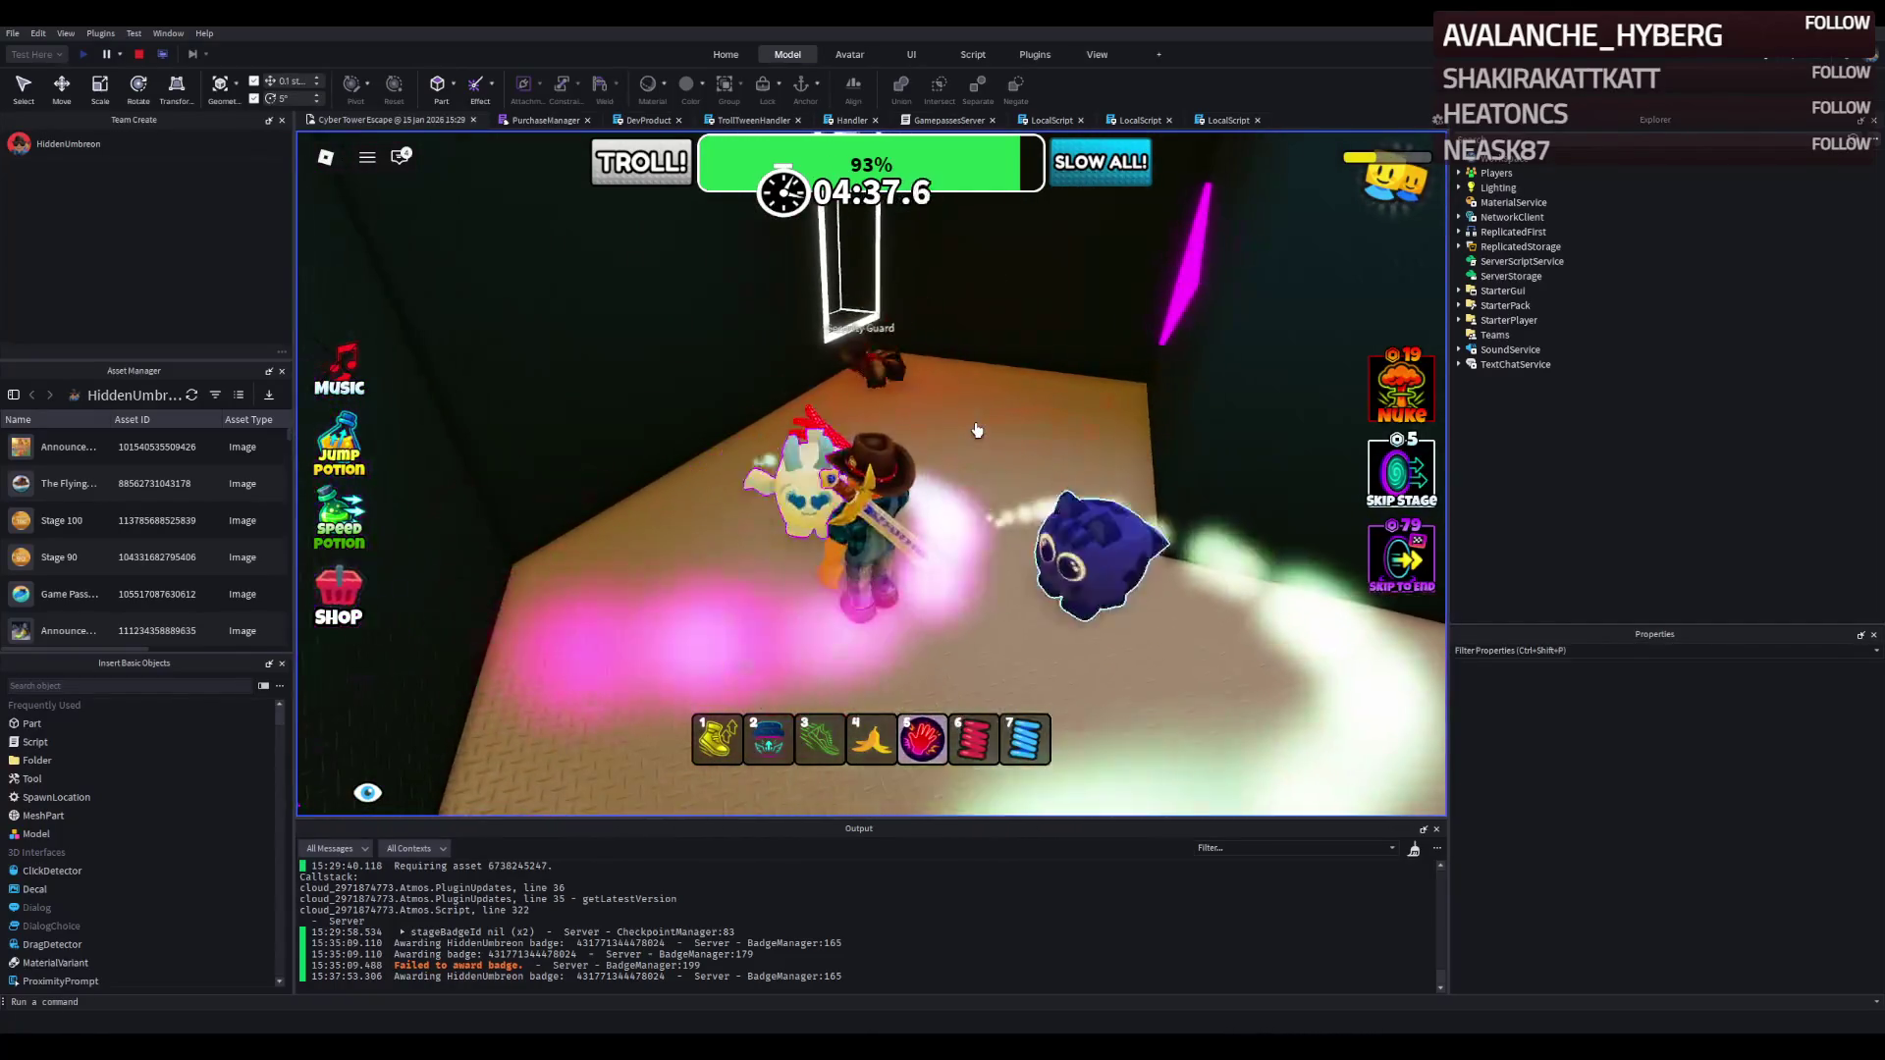
key(w)
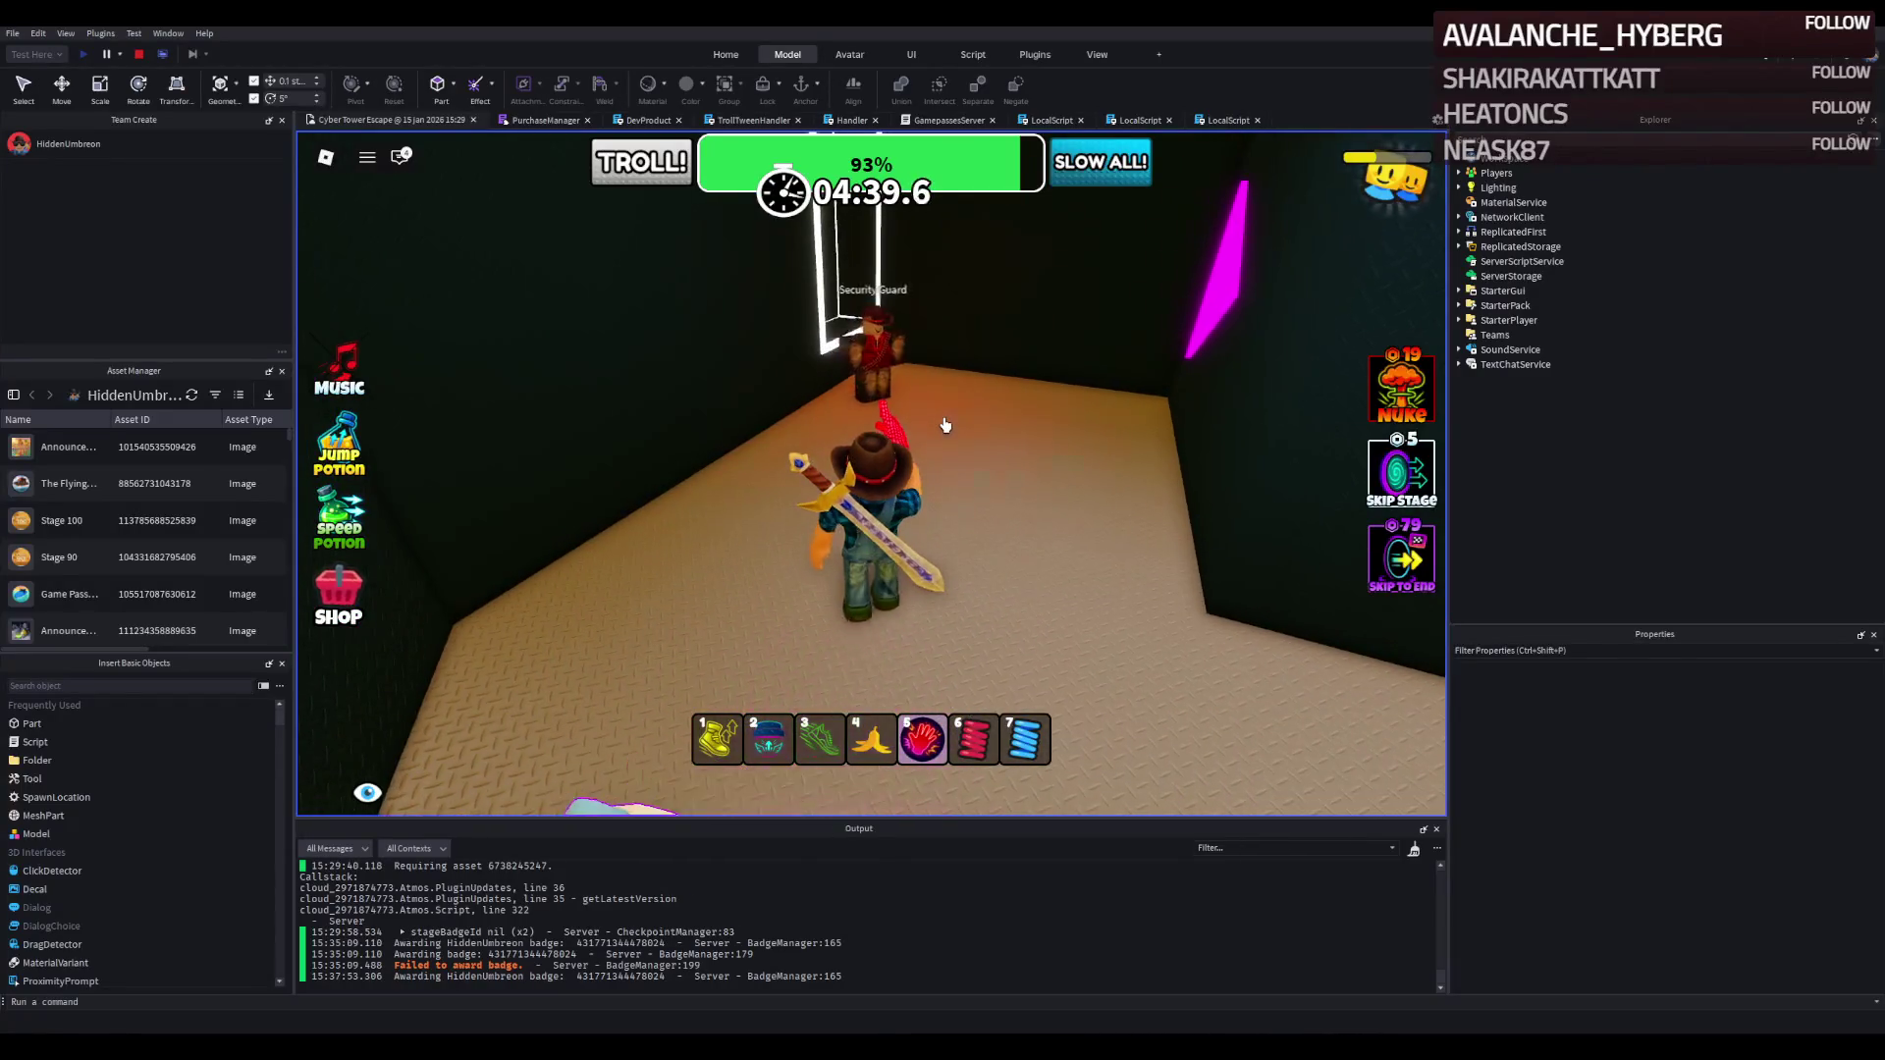
Keep slapping the guard down, then walk back toward the glowing platforms and green pad.
click(959, 422)
key(w)
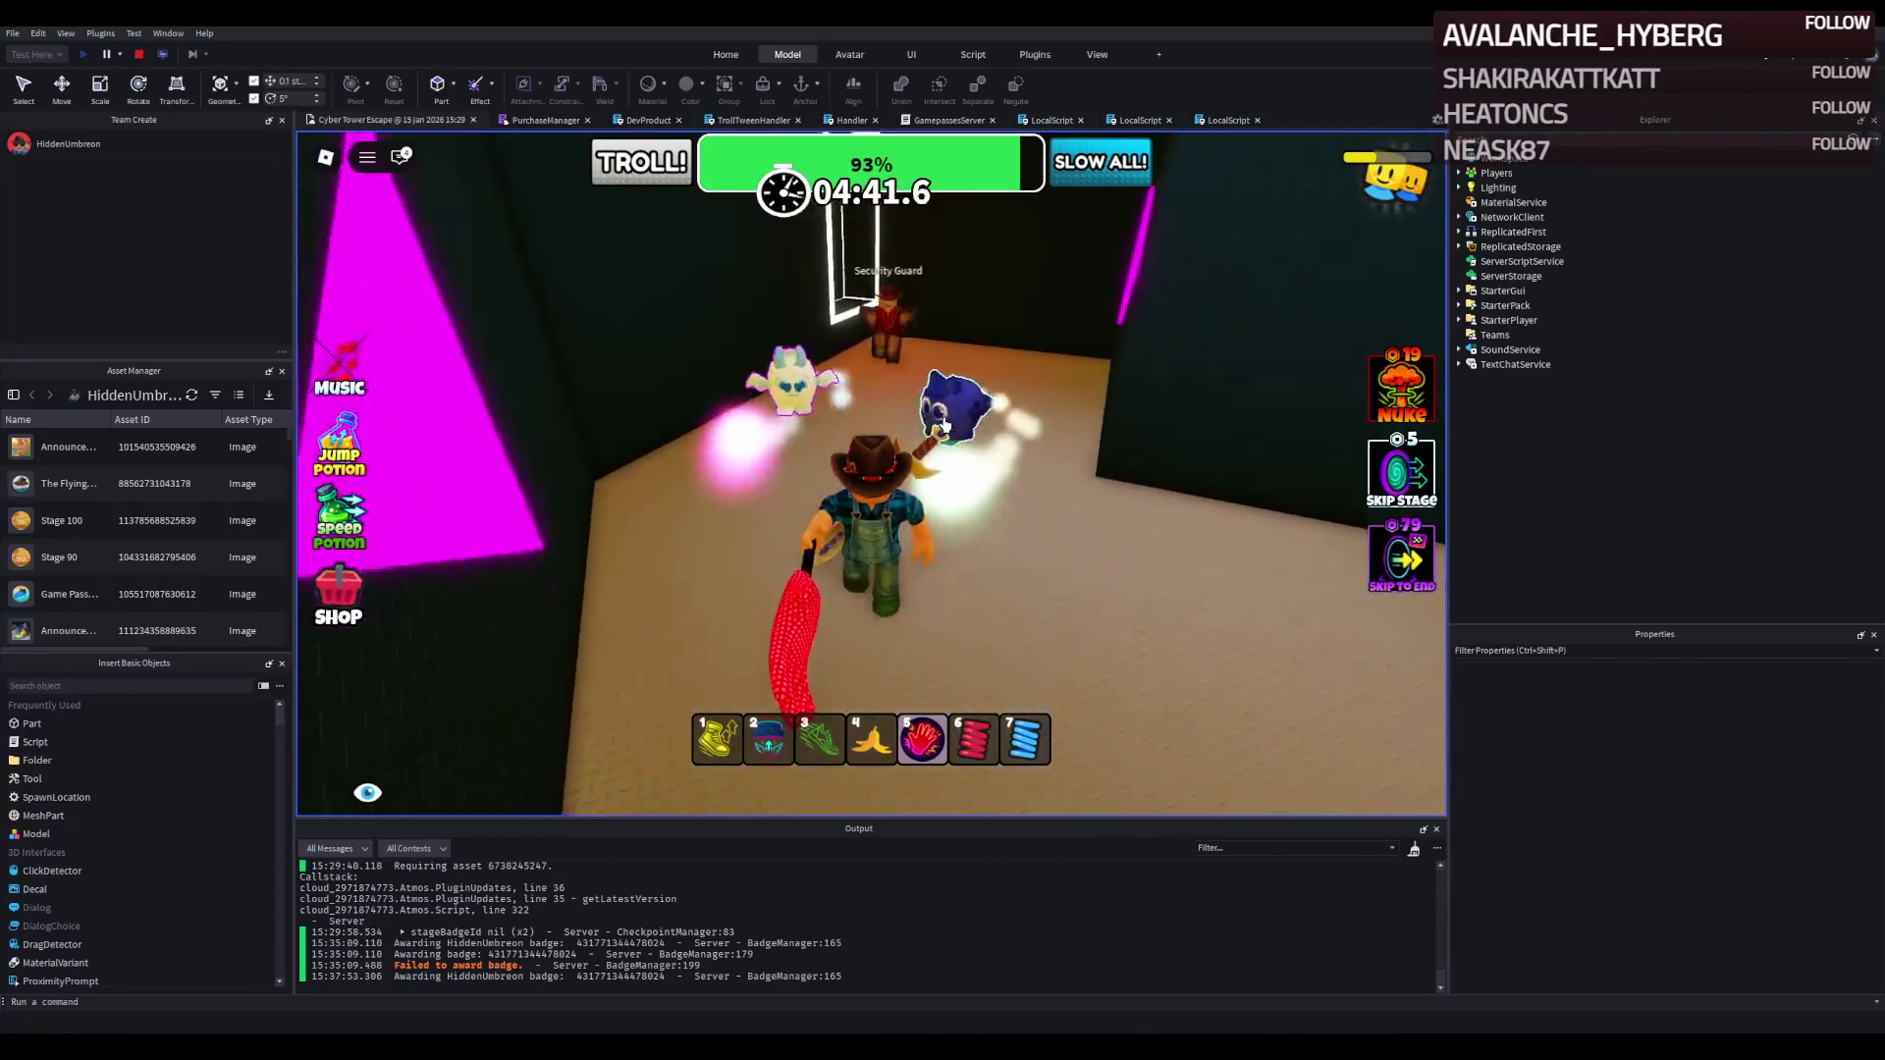
click(942, 424)
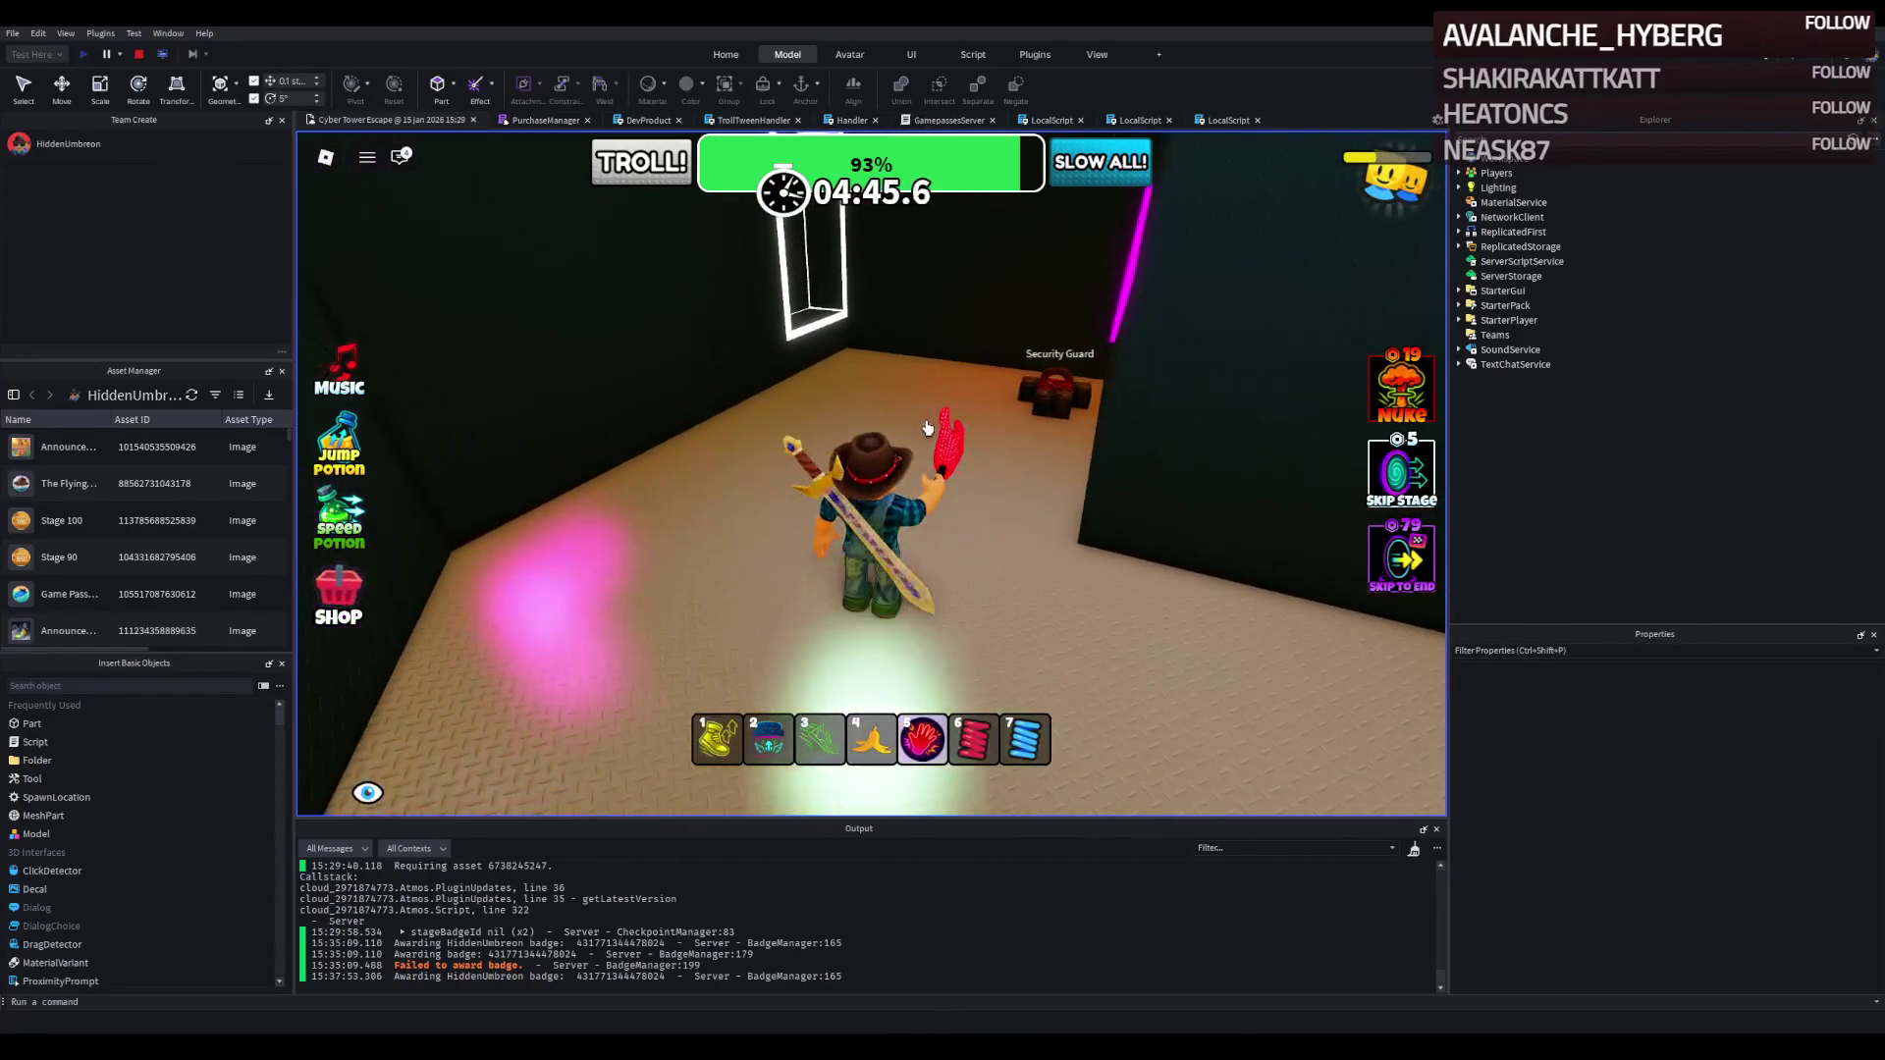
click(935, 430)
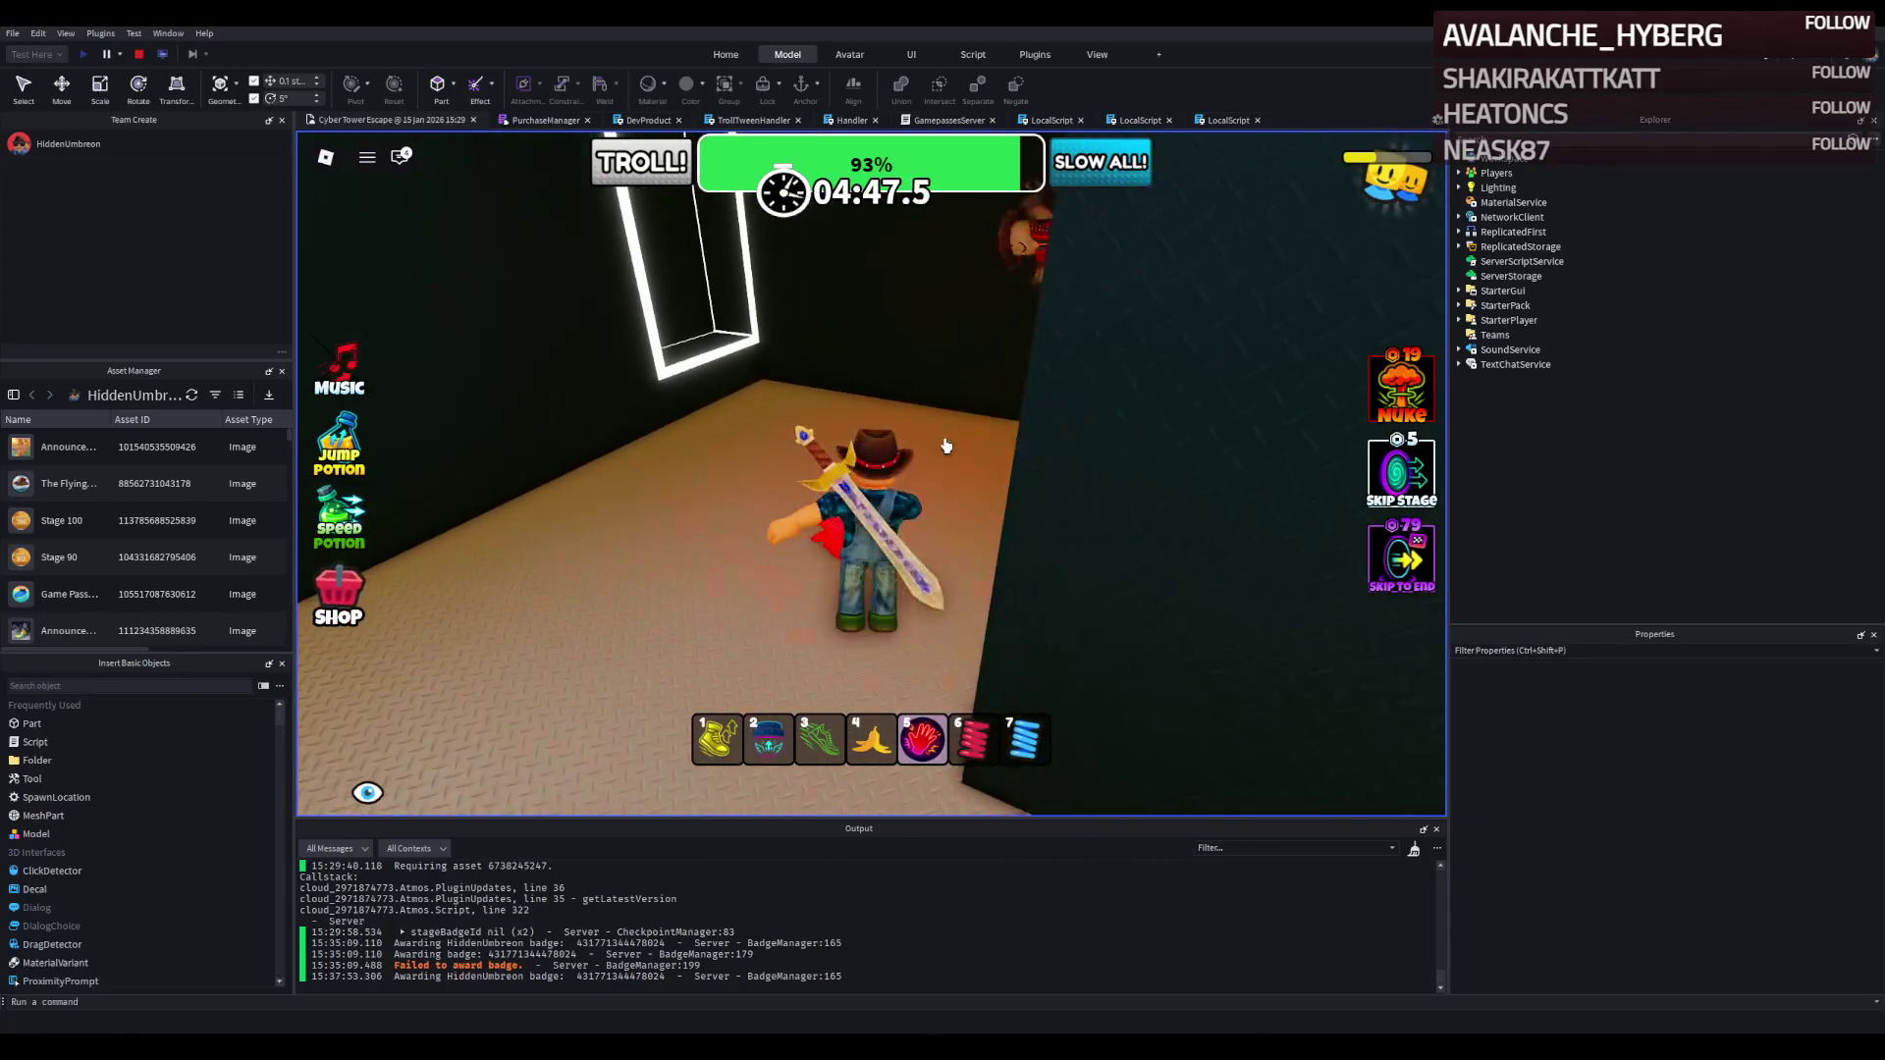
click(945, 446)
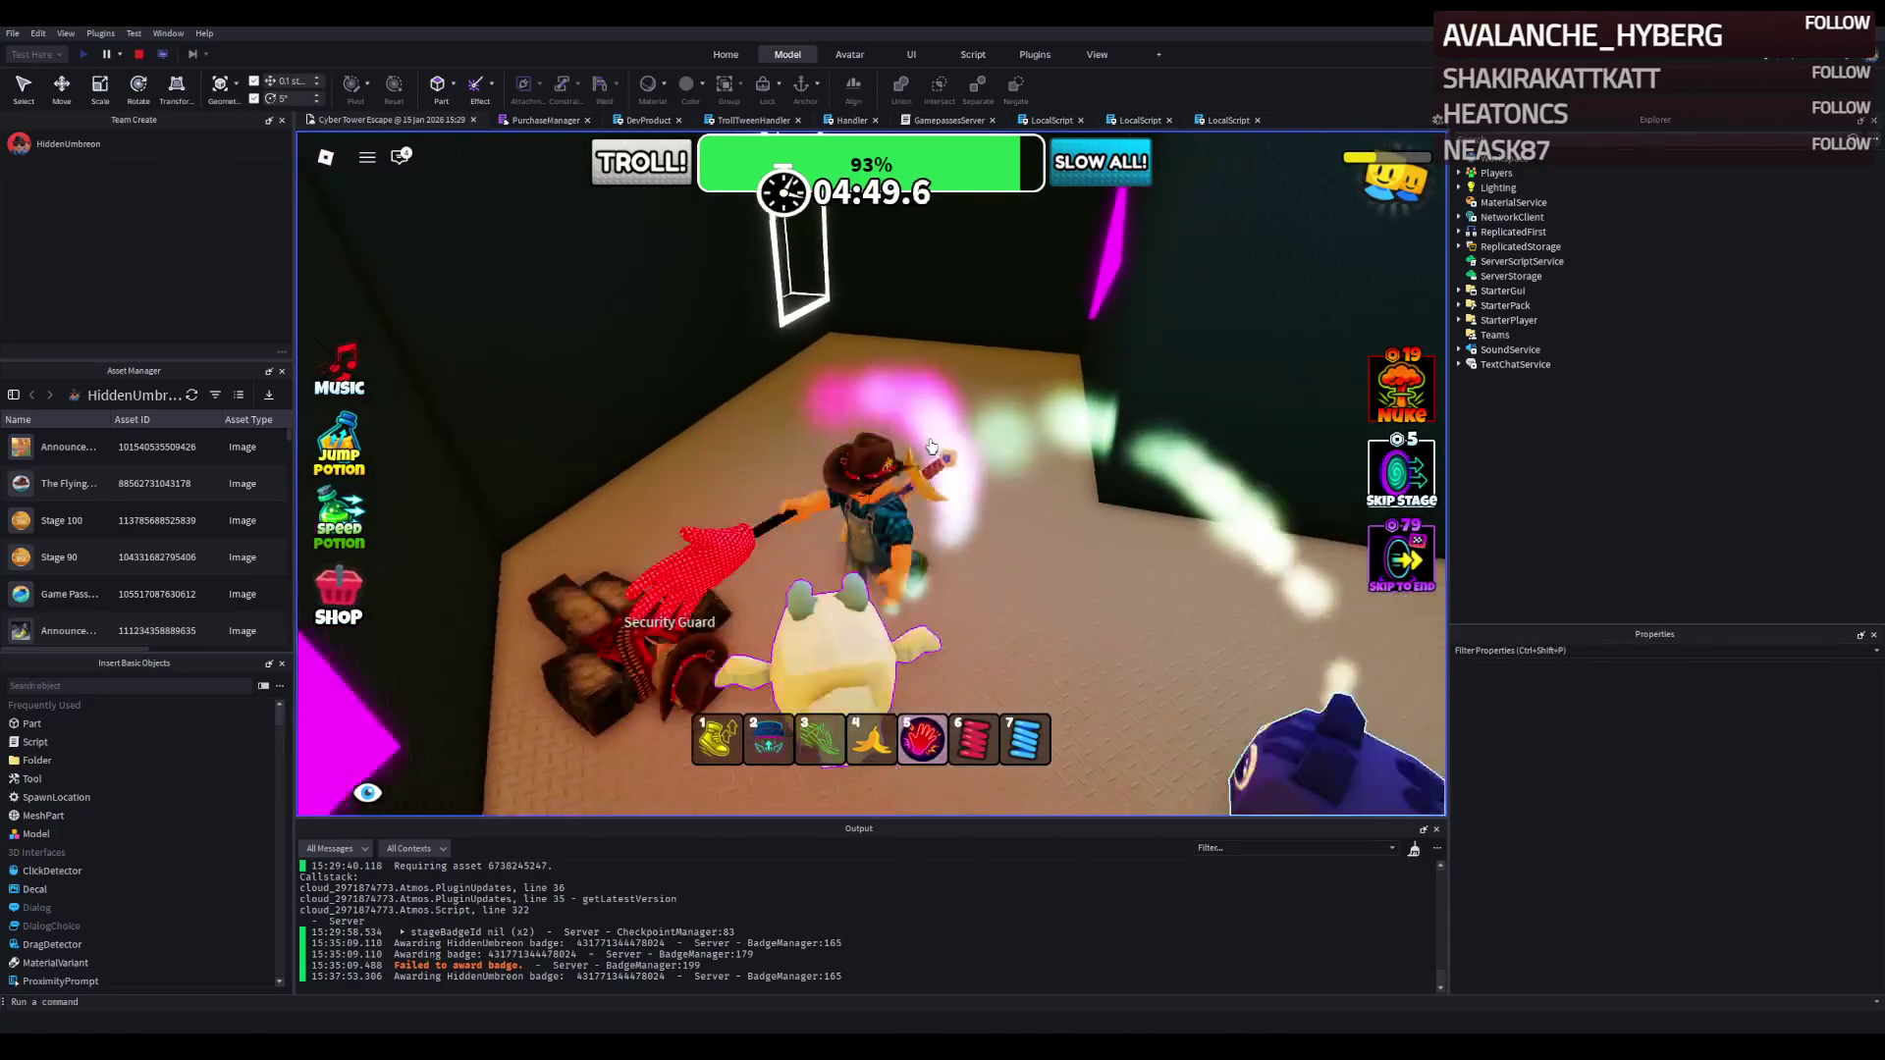
click(890, 477)
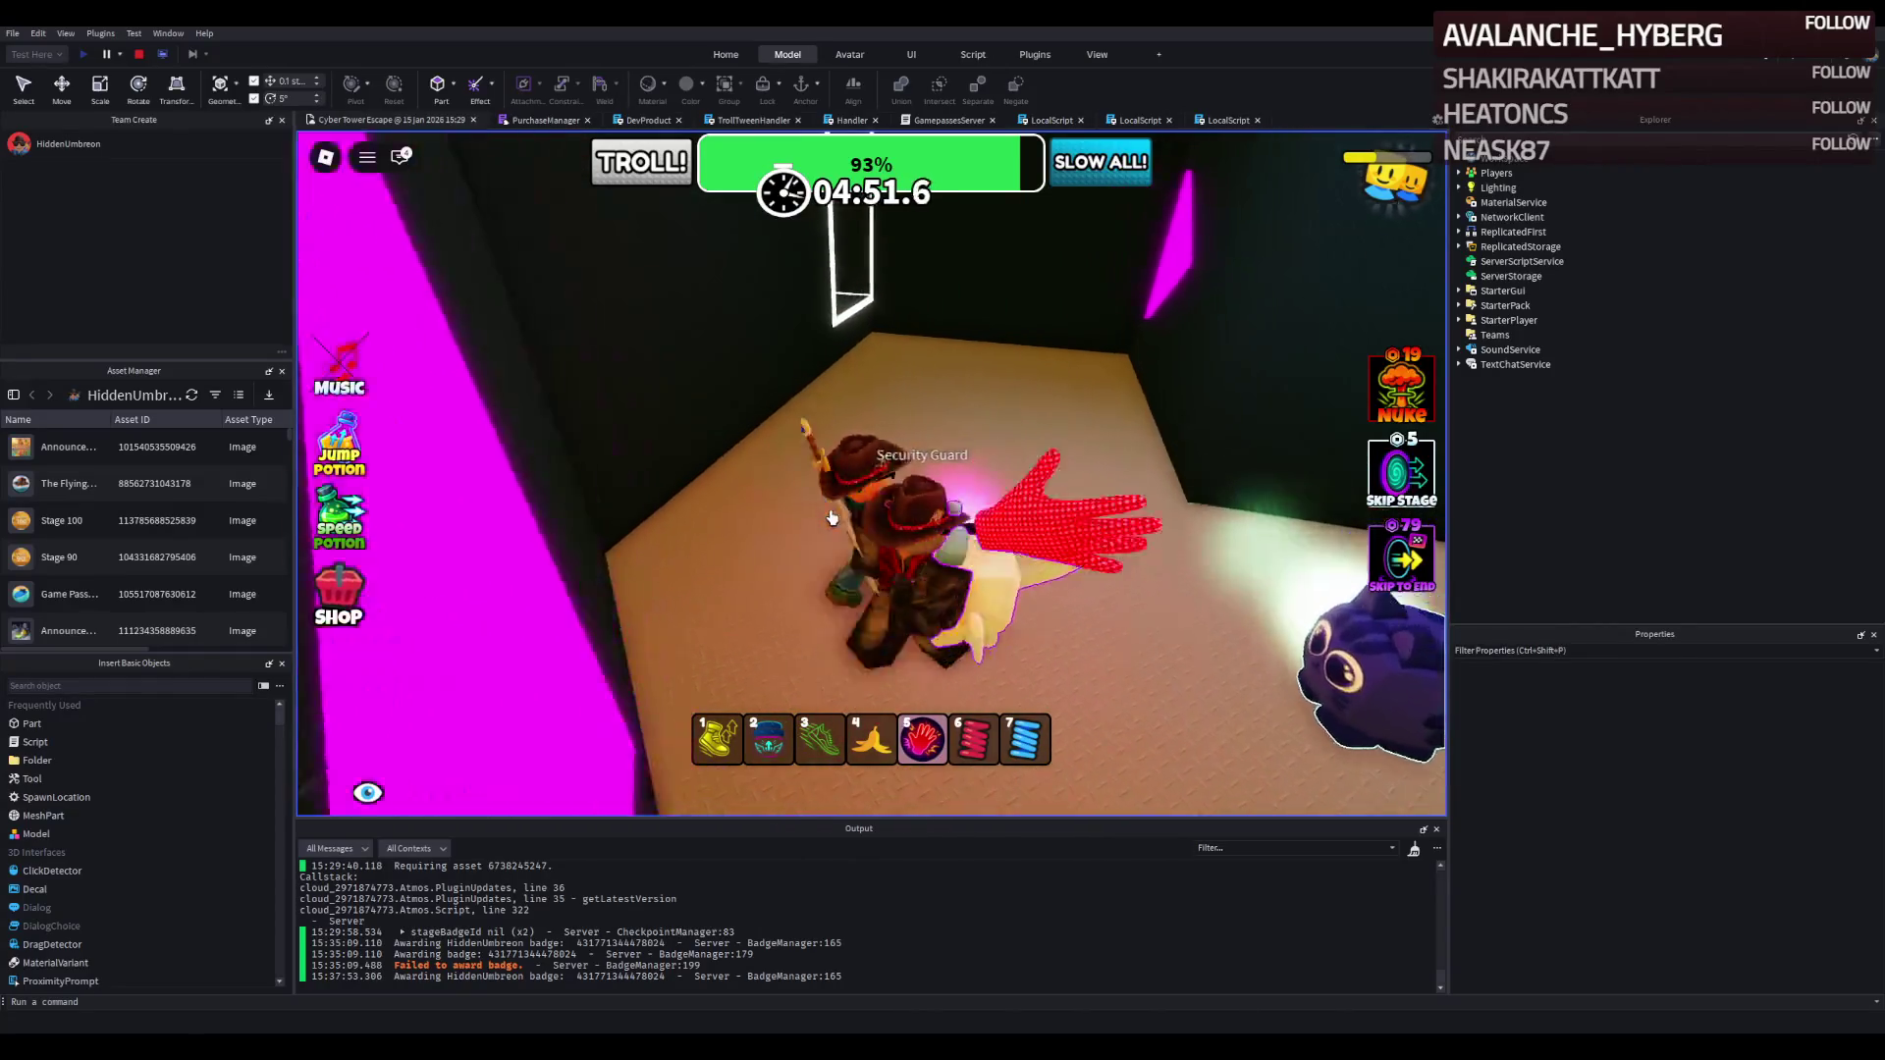
click(832, 518)
key(w)
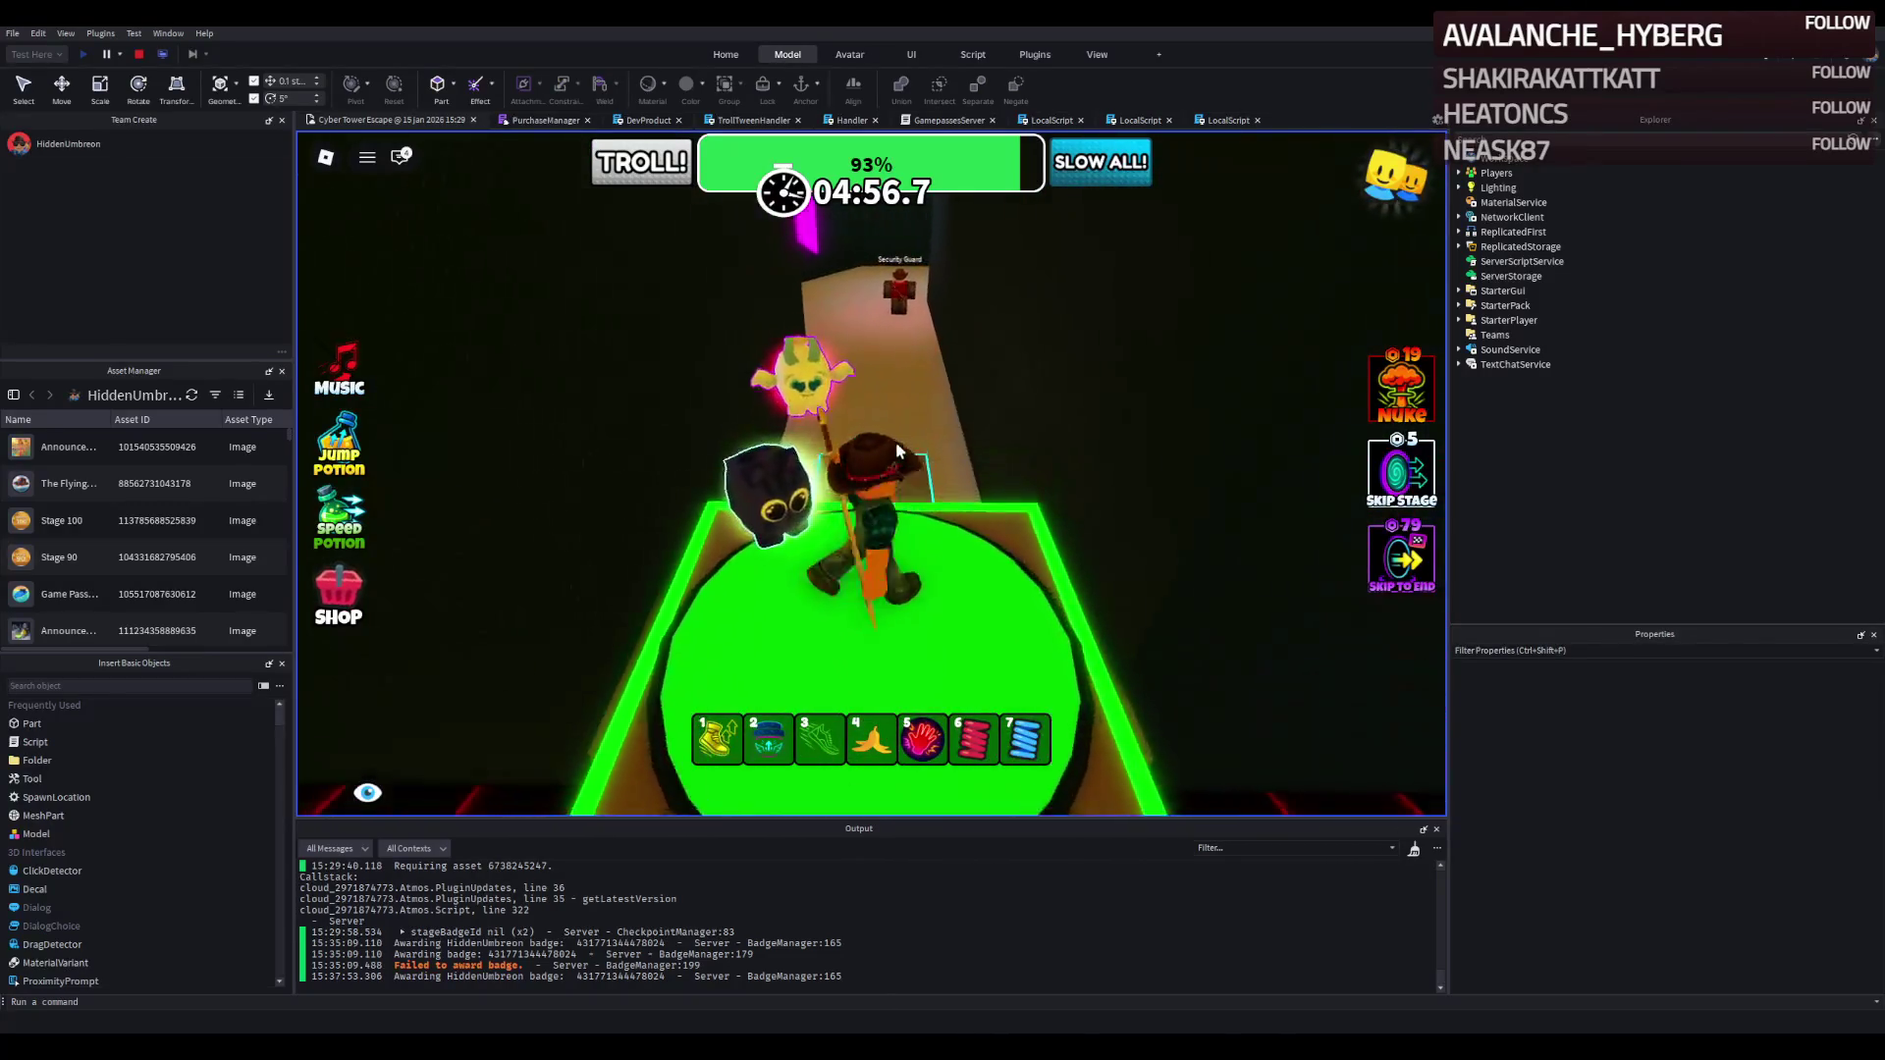
Walk the avatar up the tan path onto the green pad before the cyan platforms.
key(w)
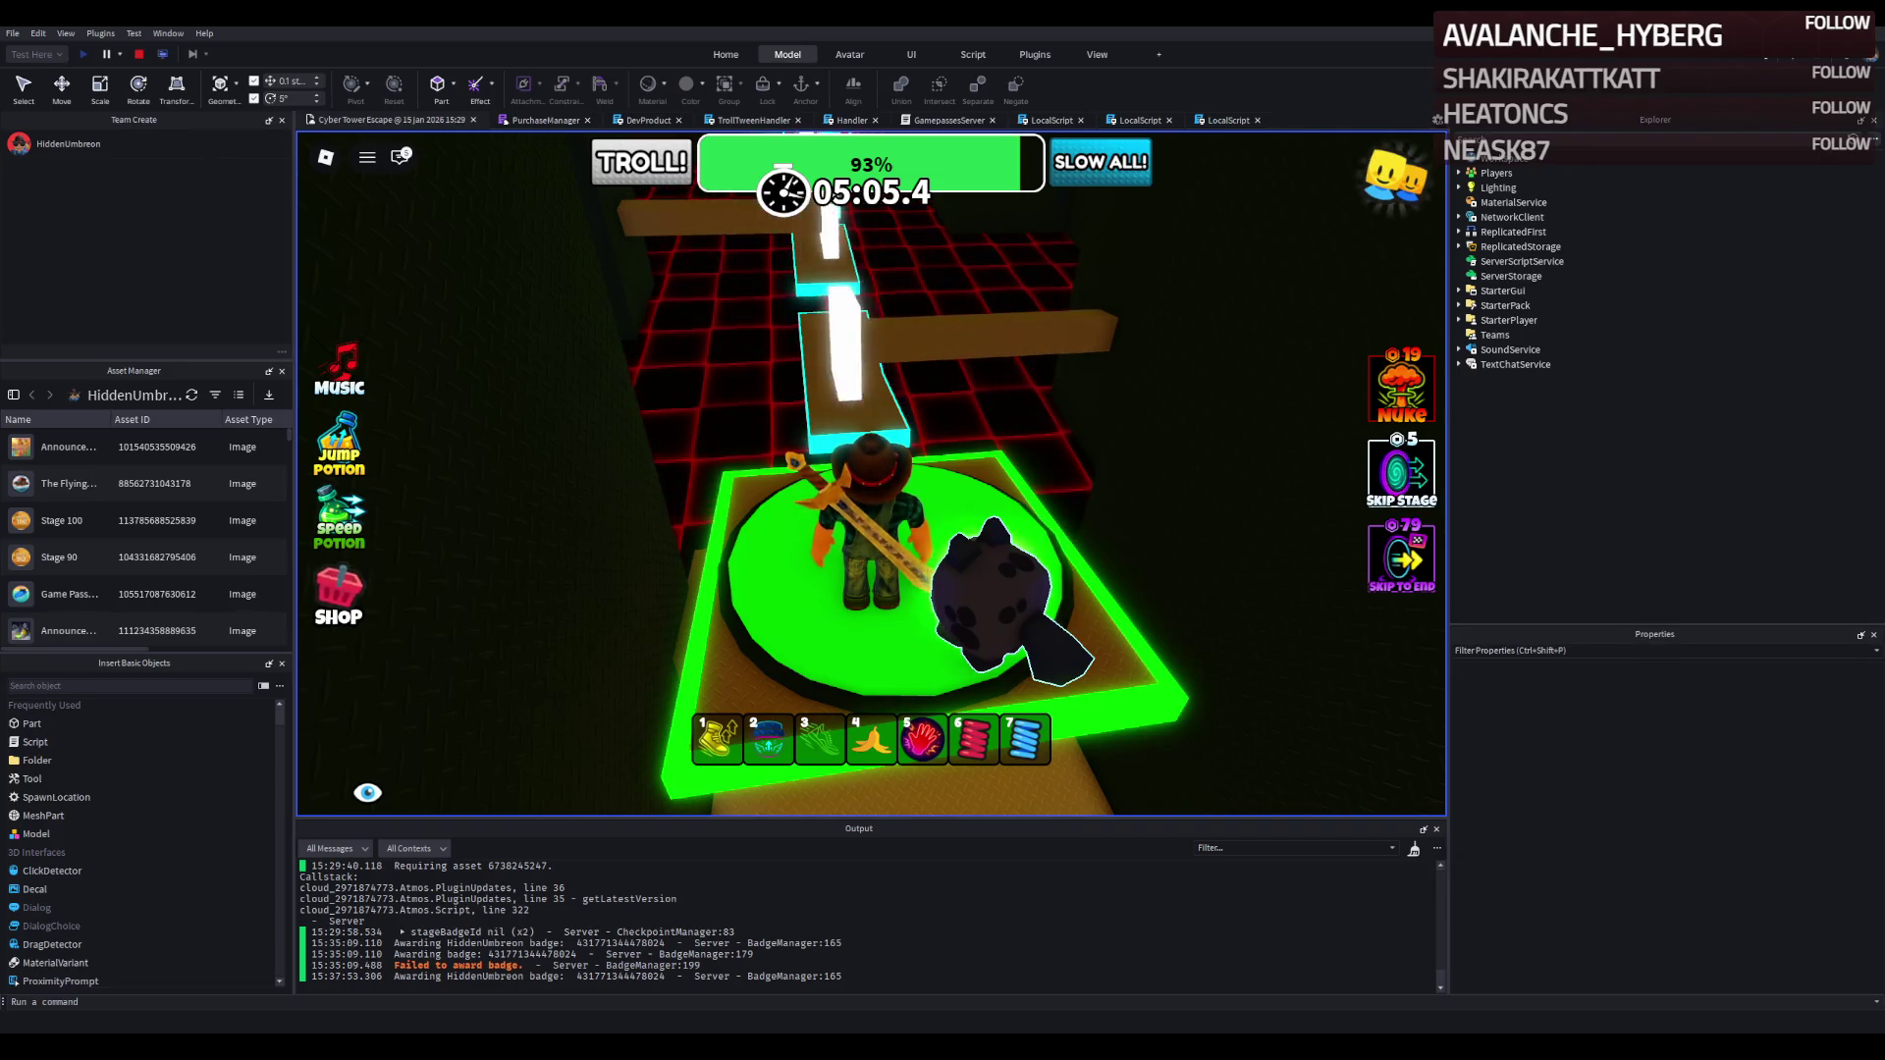
Stop the playtest and zoom the edit-mode camera in and out over the course.
click(140, 55)
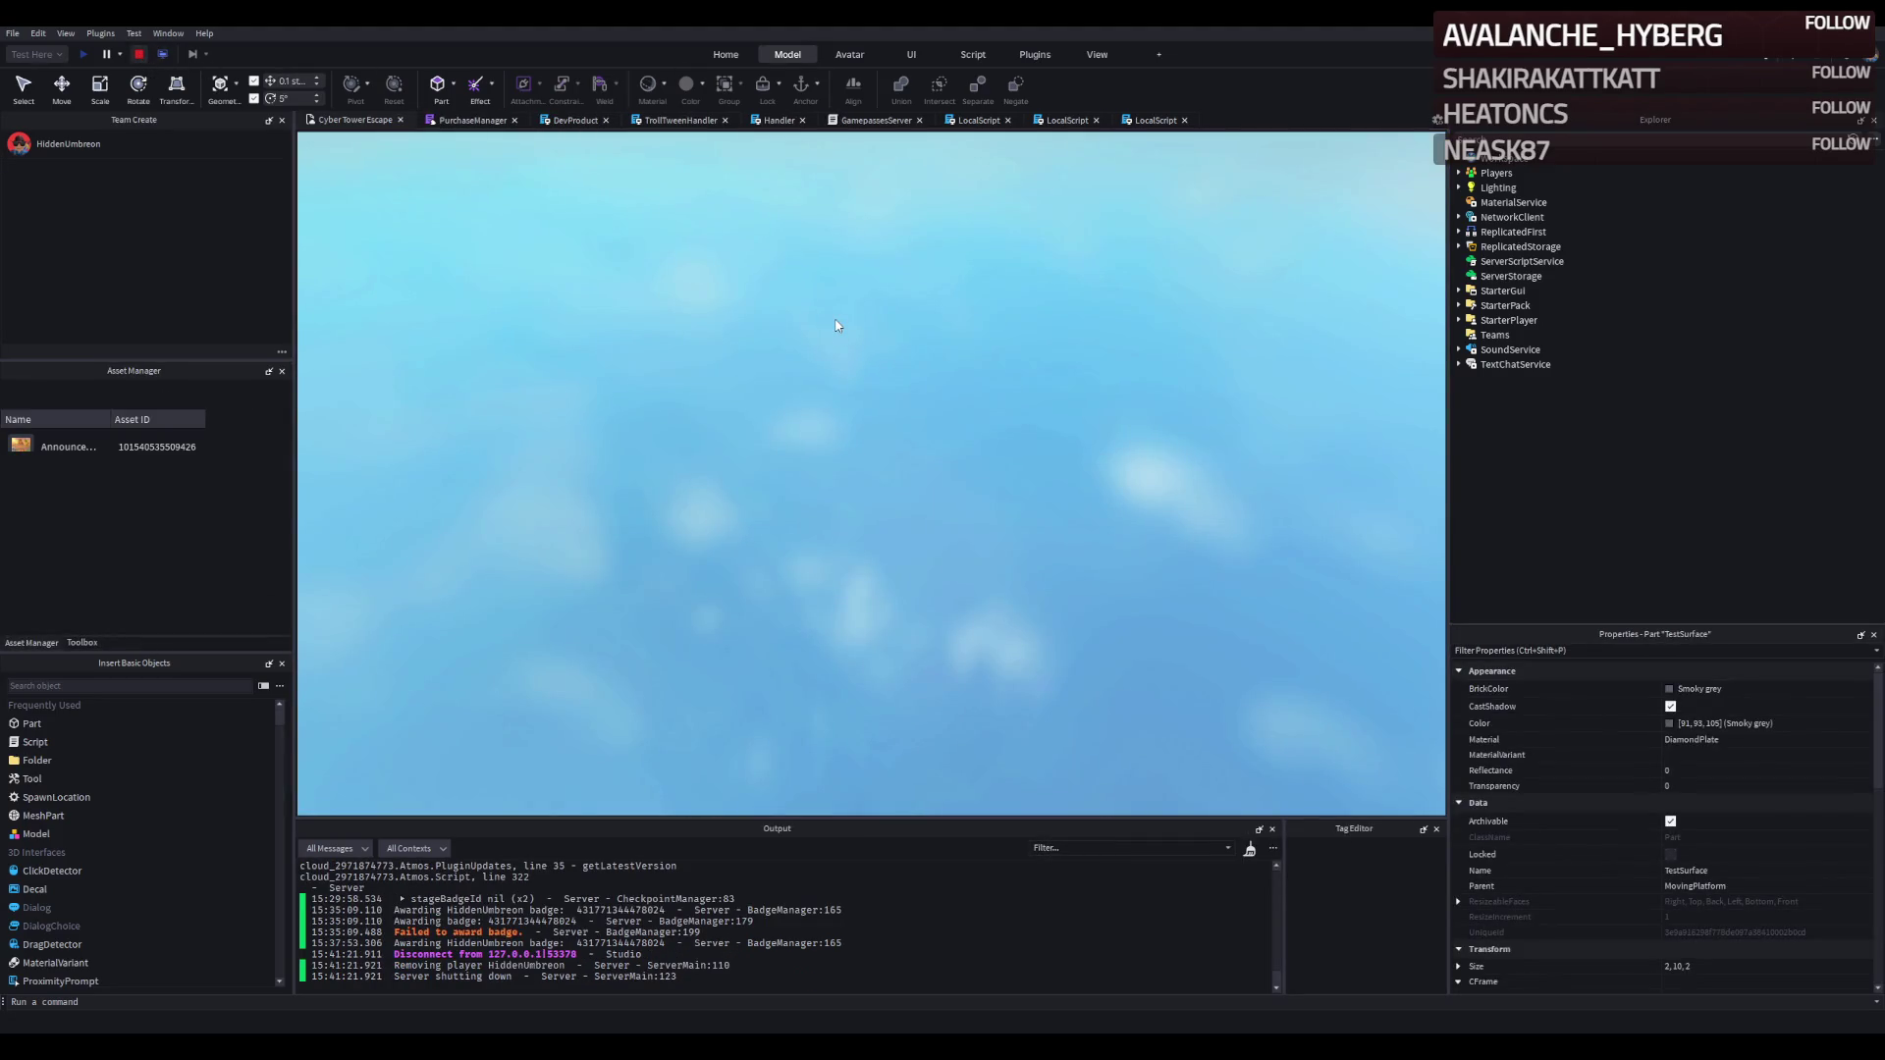
scroll(825, 428, up, 10)
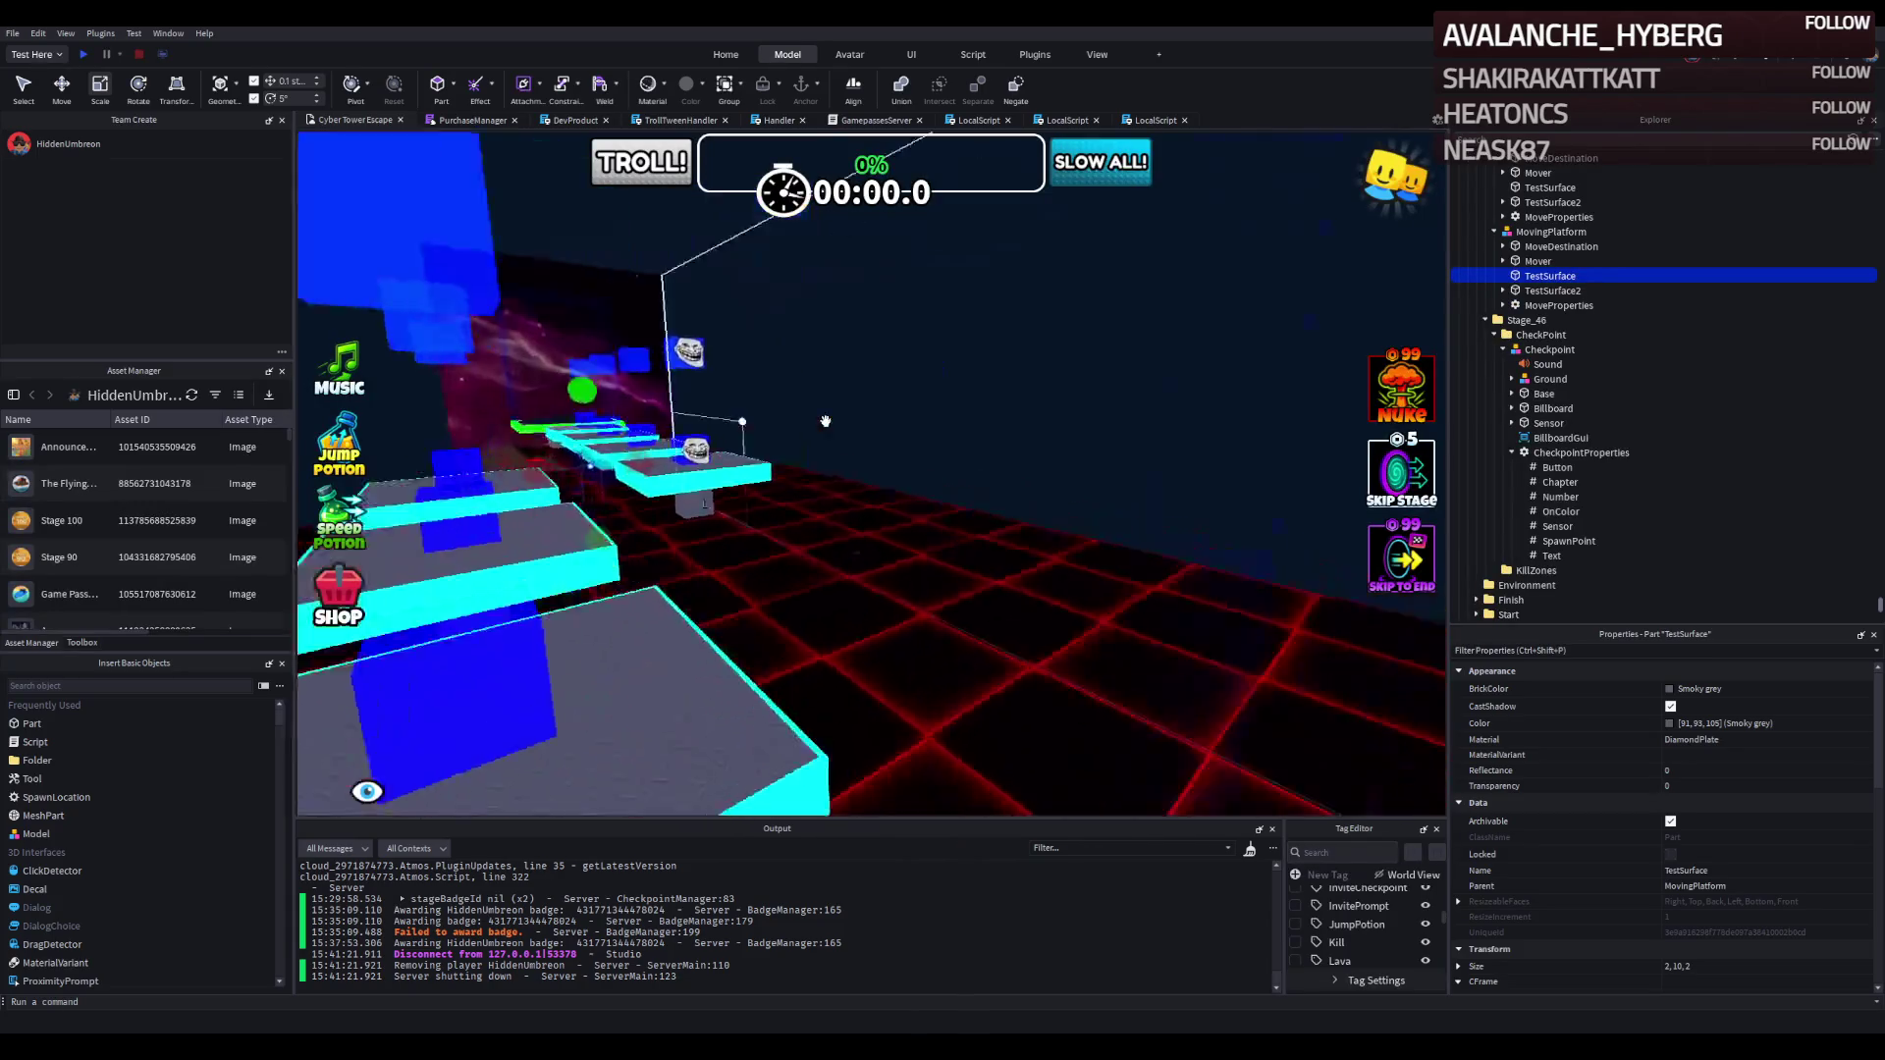
scroll(857, 416, up, 8)
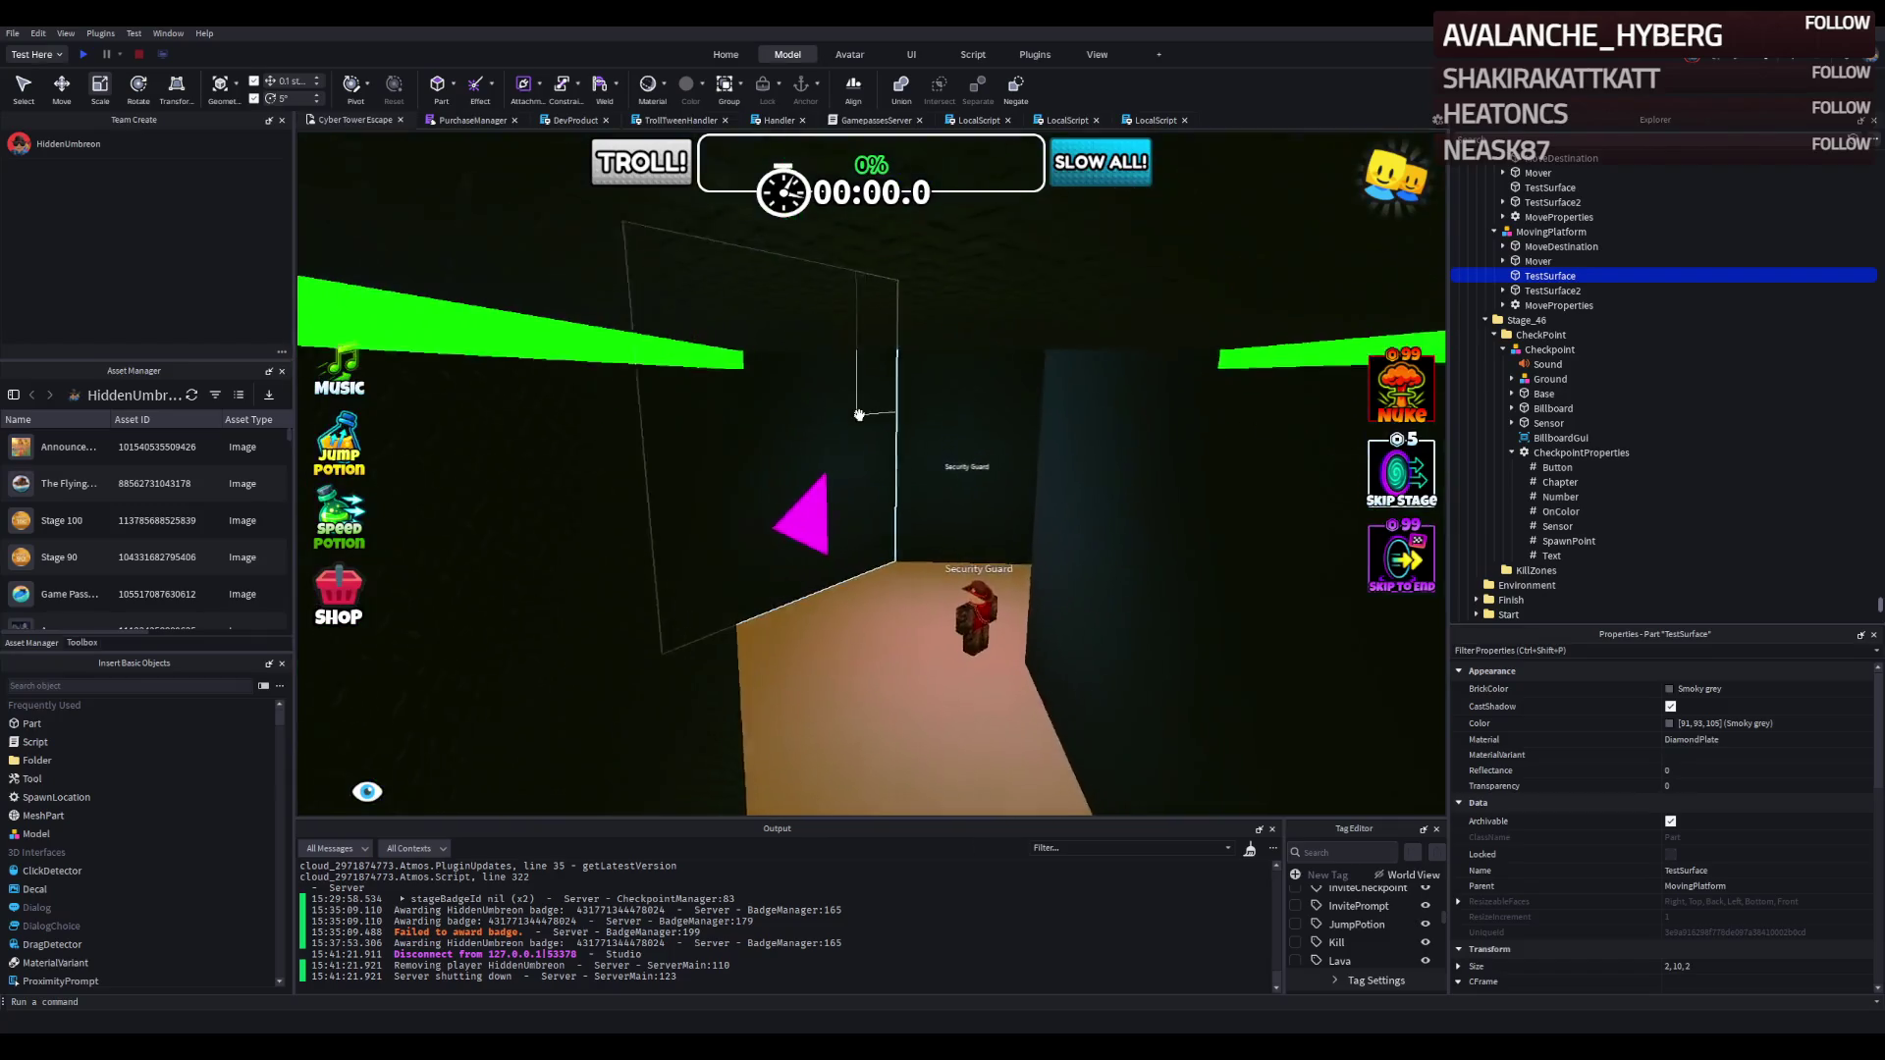
scroll(859, 415, up, 6)
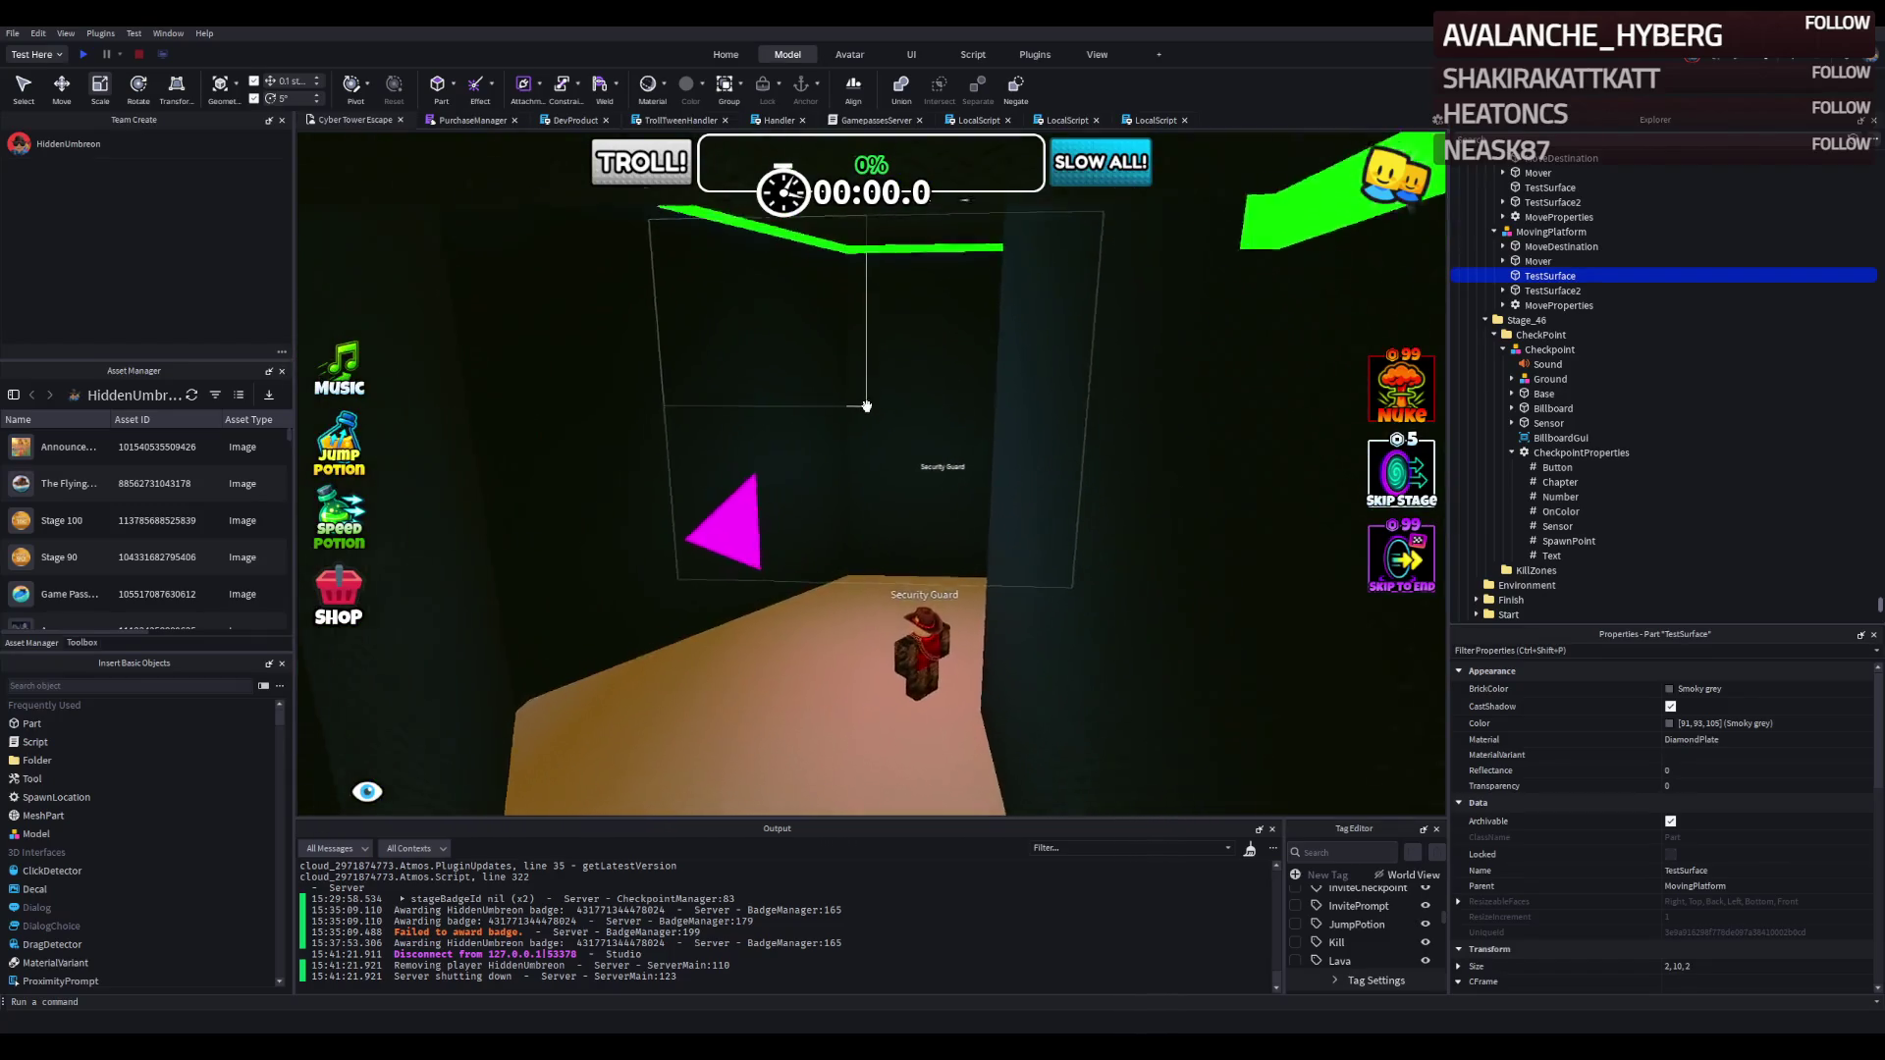
scroll(857, 417, up, 8)
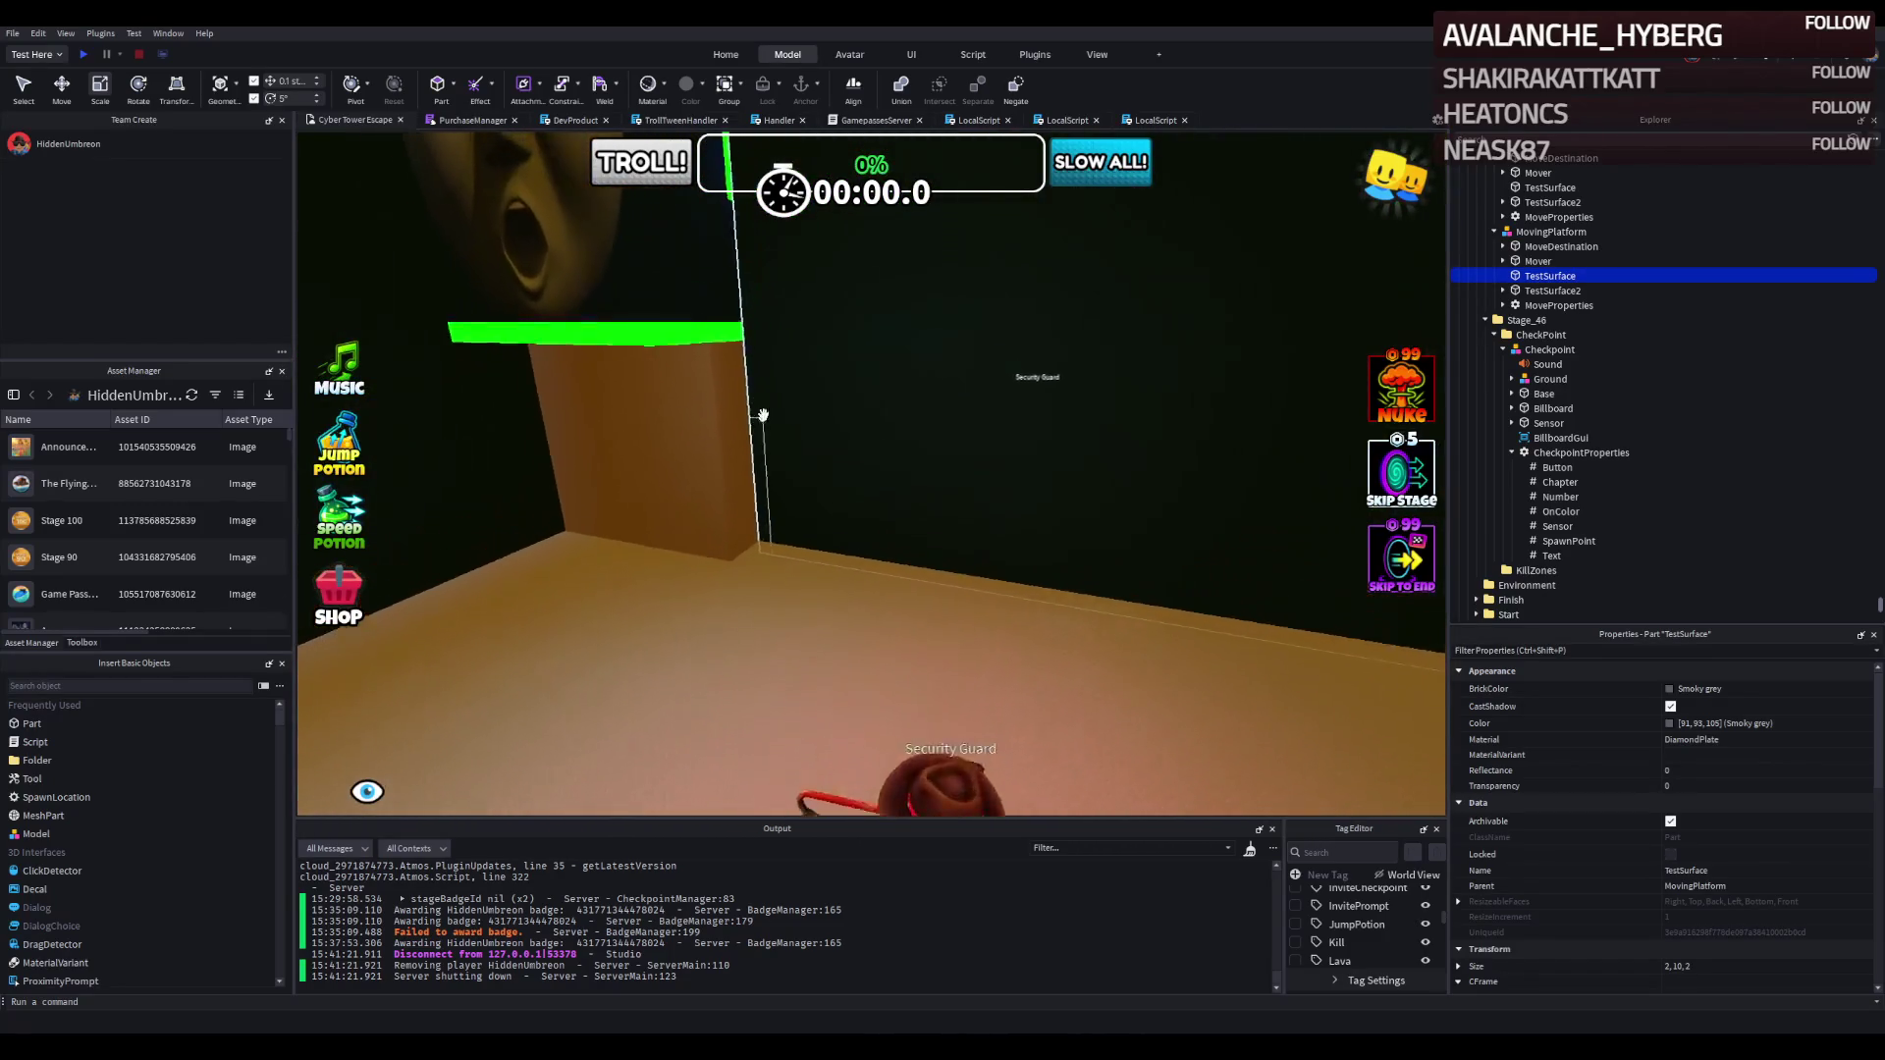
scroll(674, 403, down, 5)
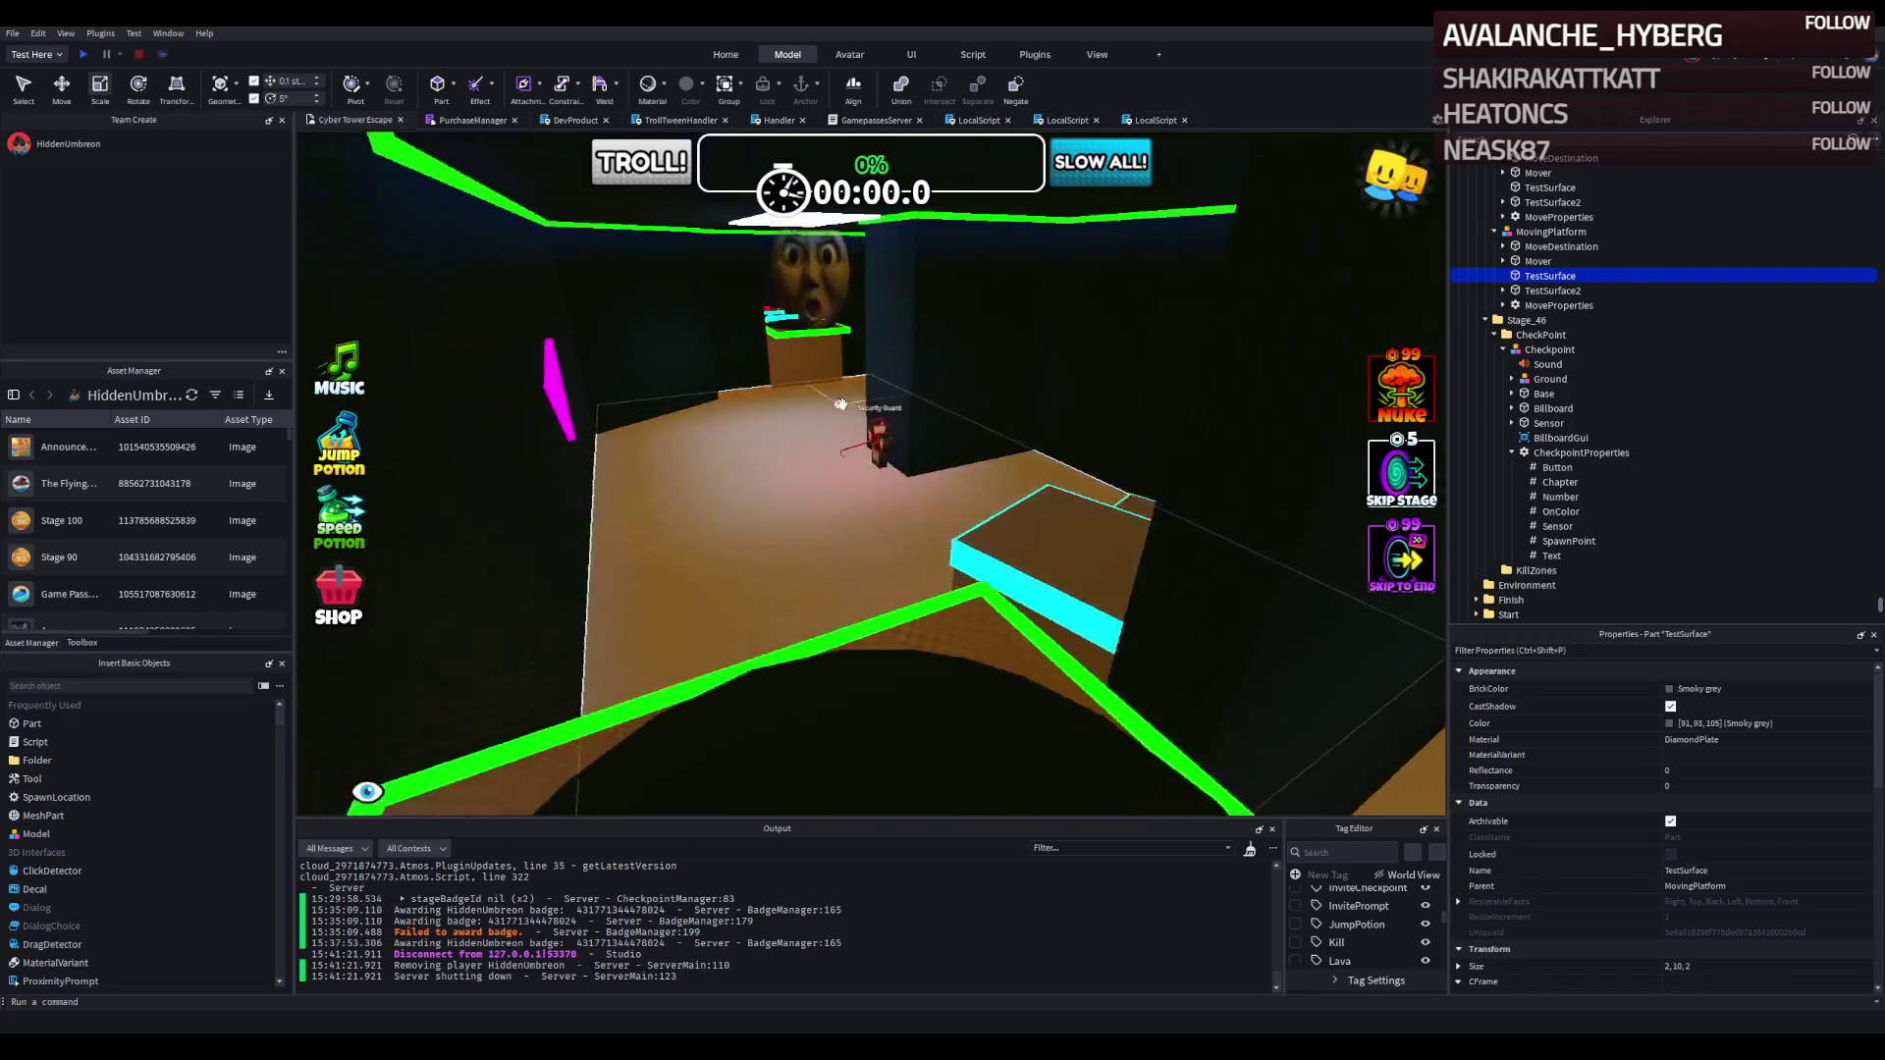
scroll(903, 430, down, 5)
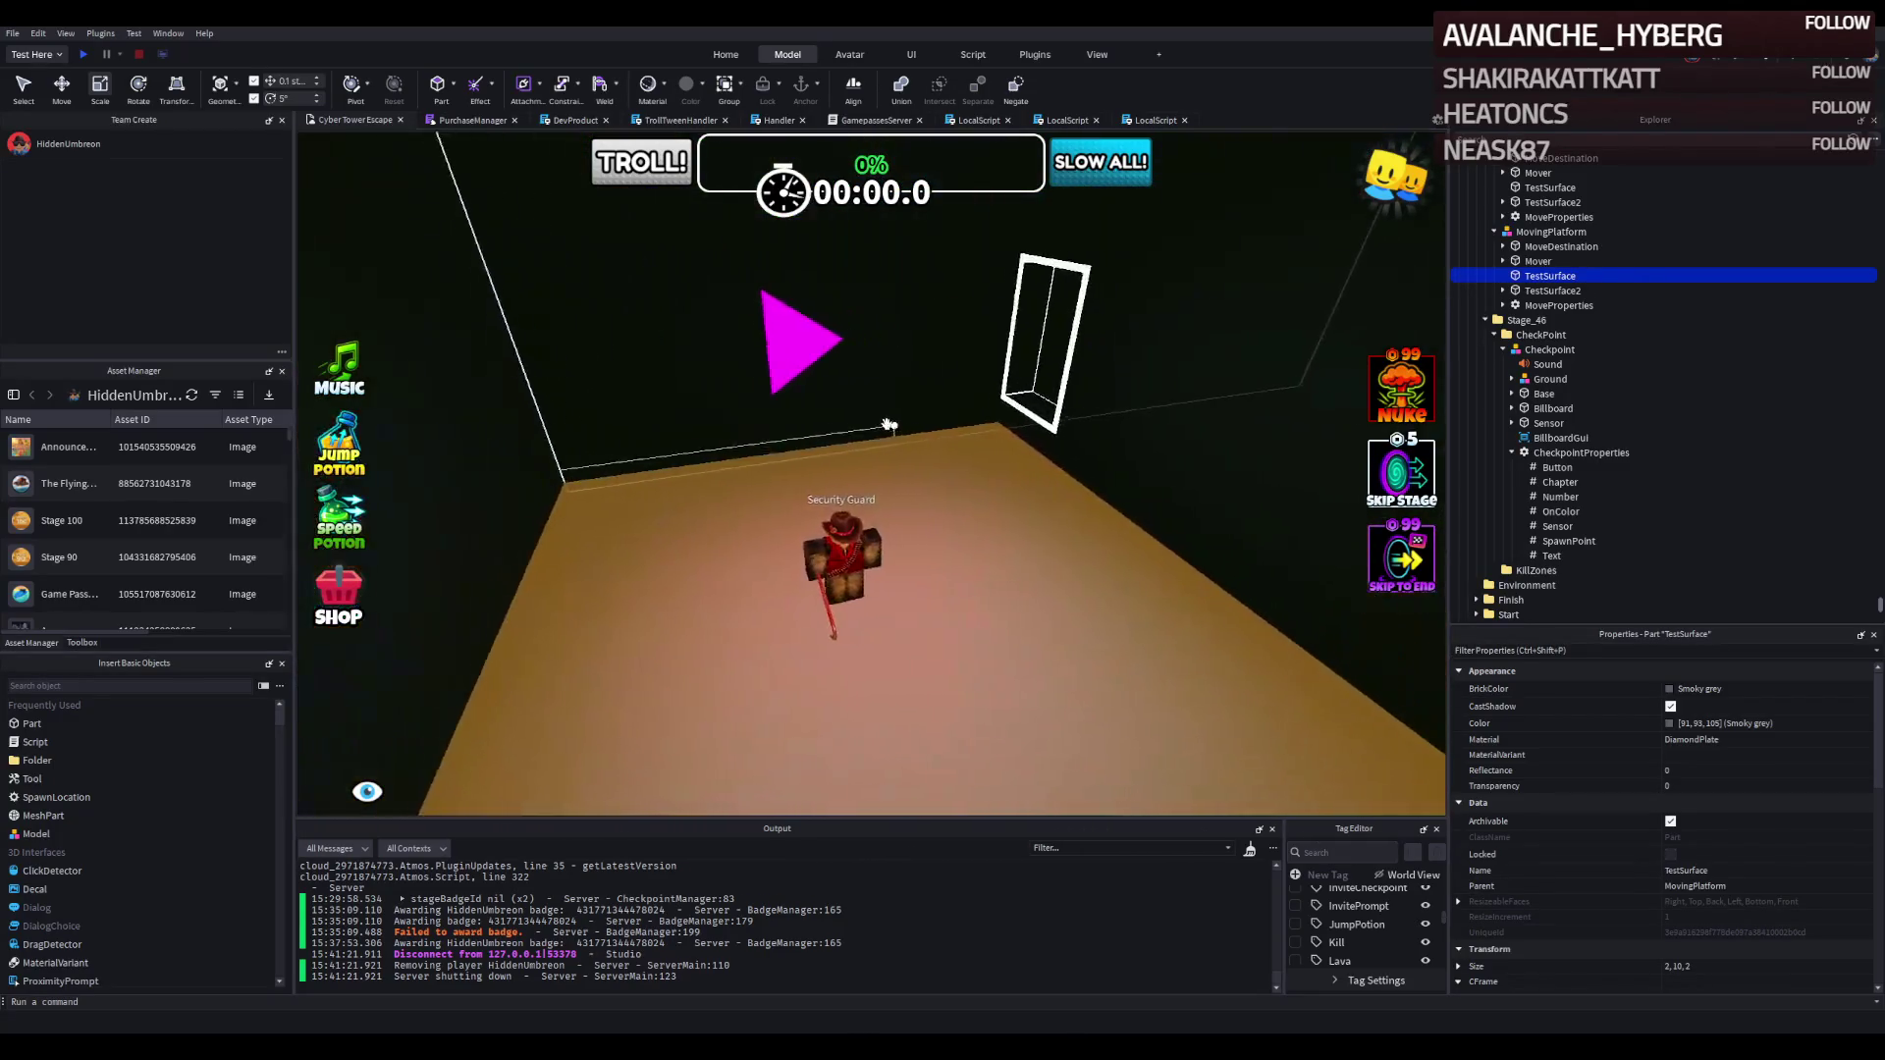
scroll(837, 418, up, 6)
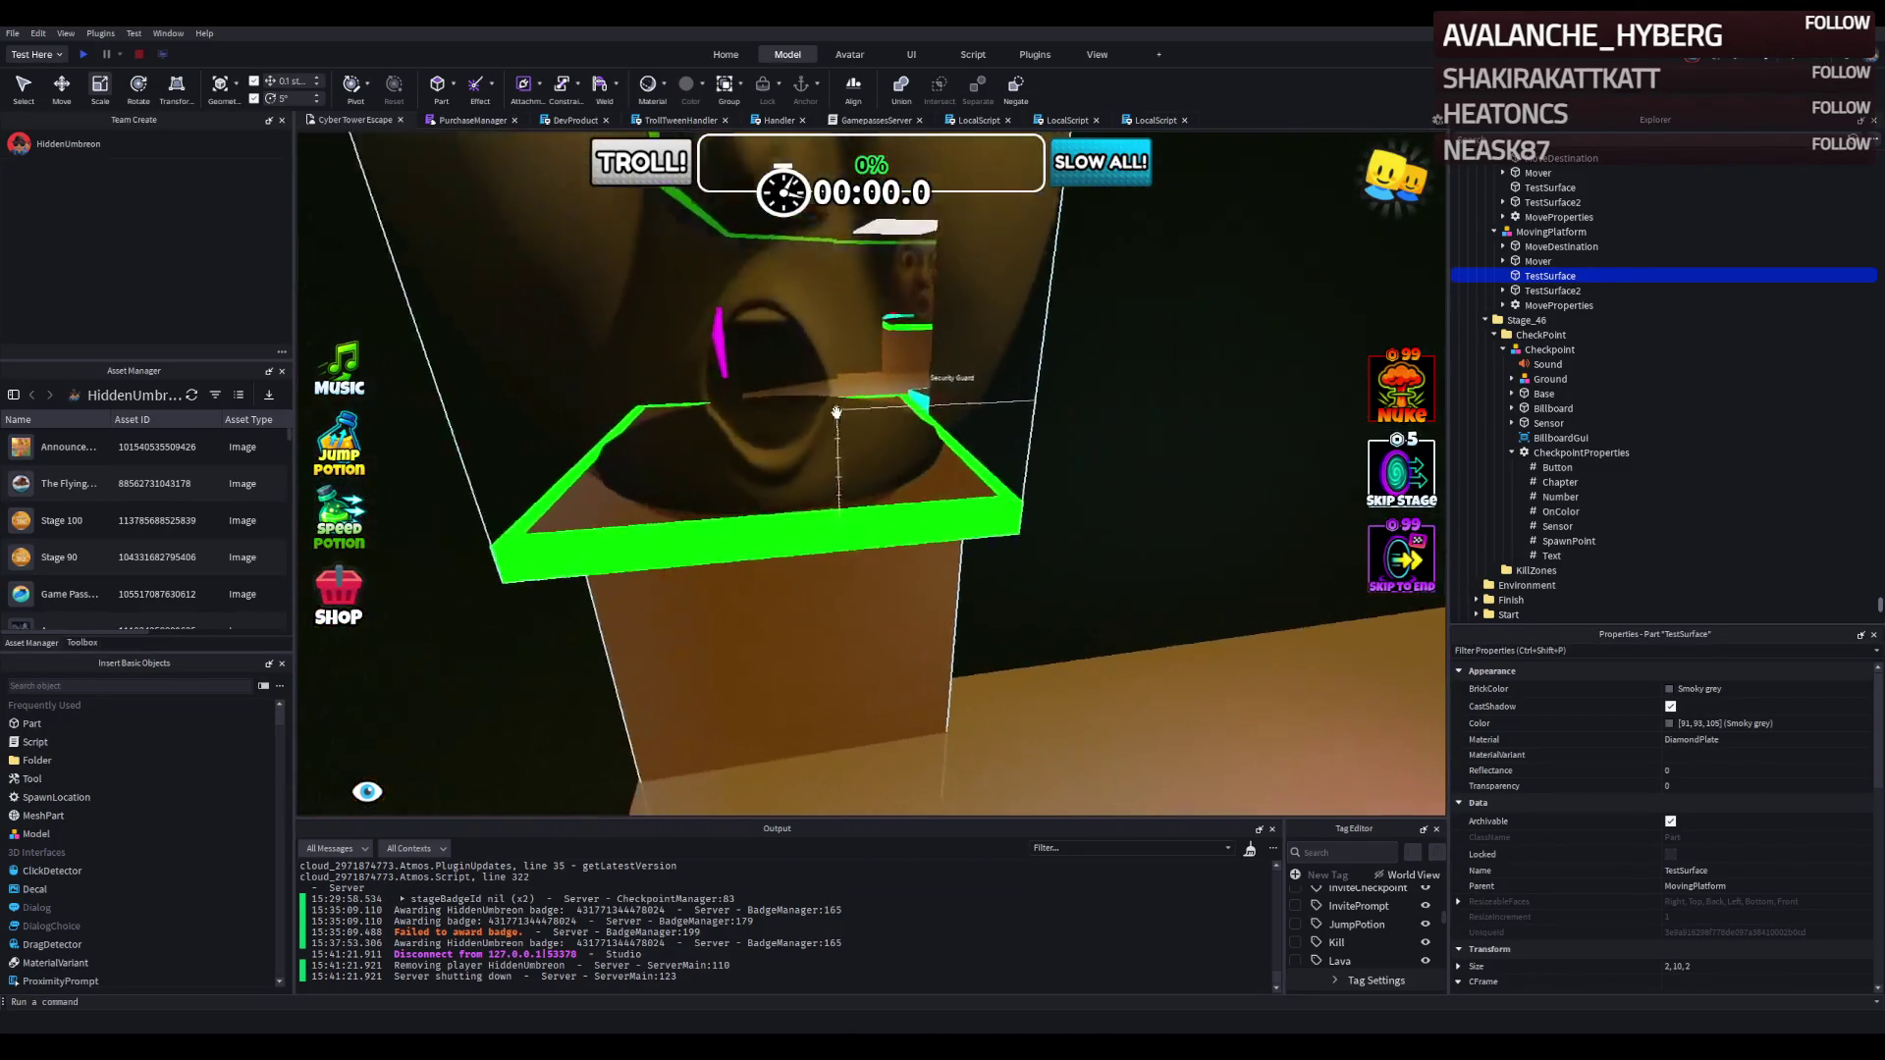
scroll(836, 413, down, 6)
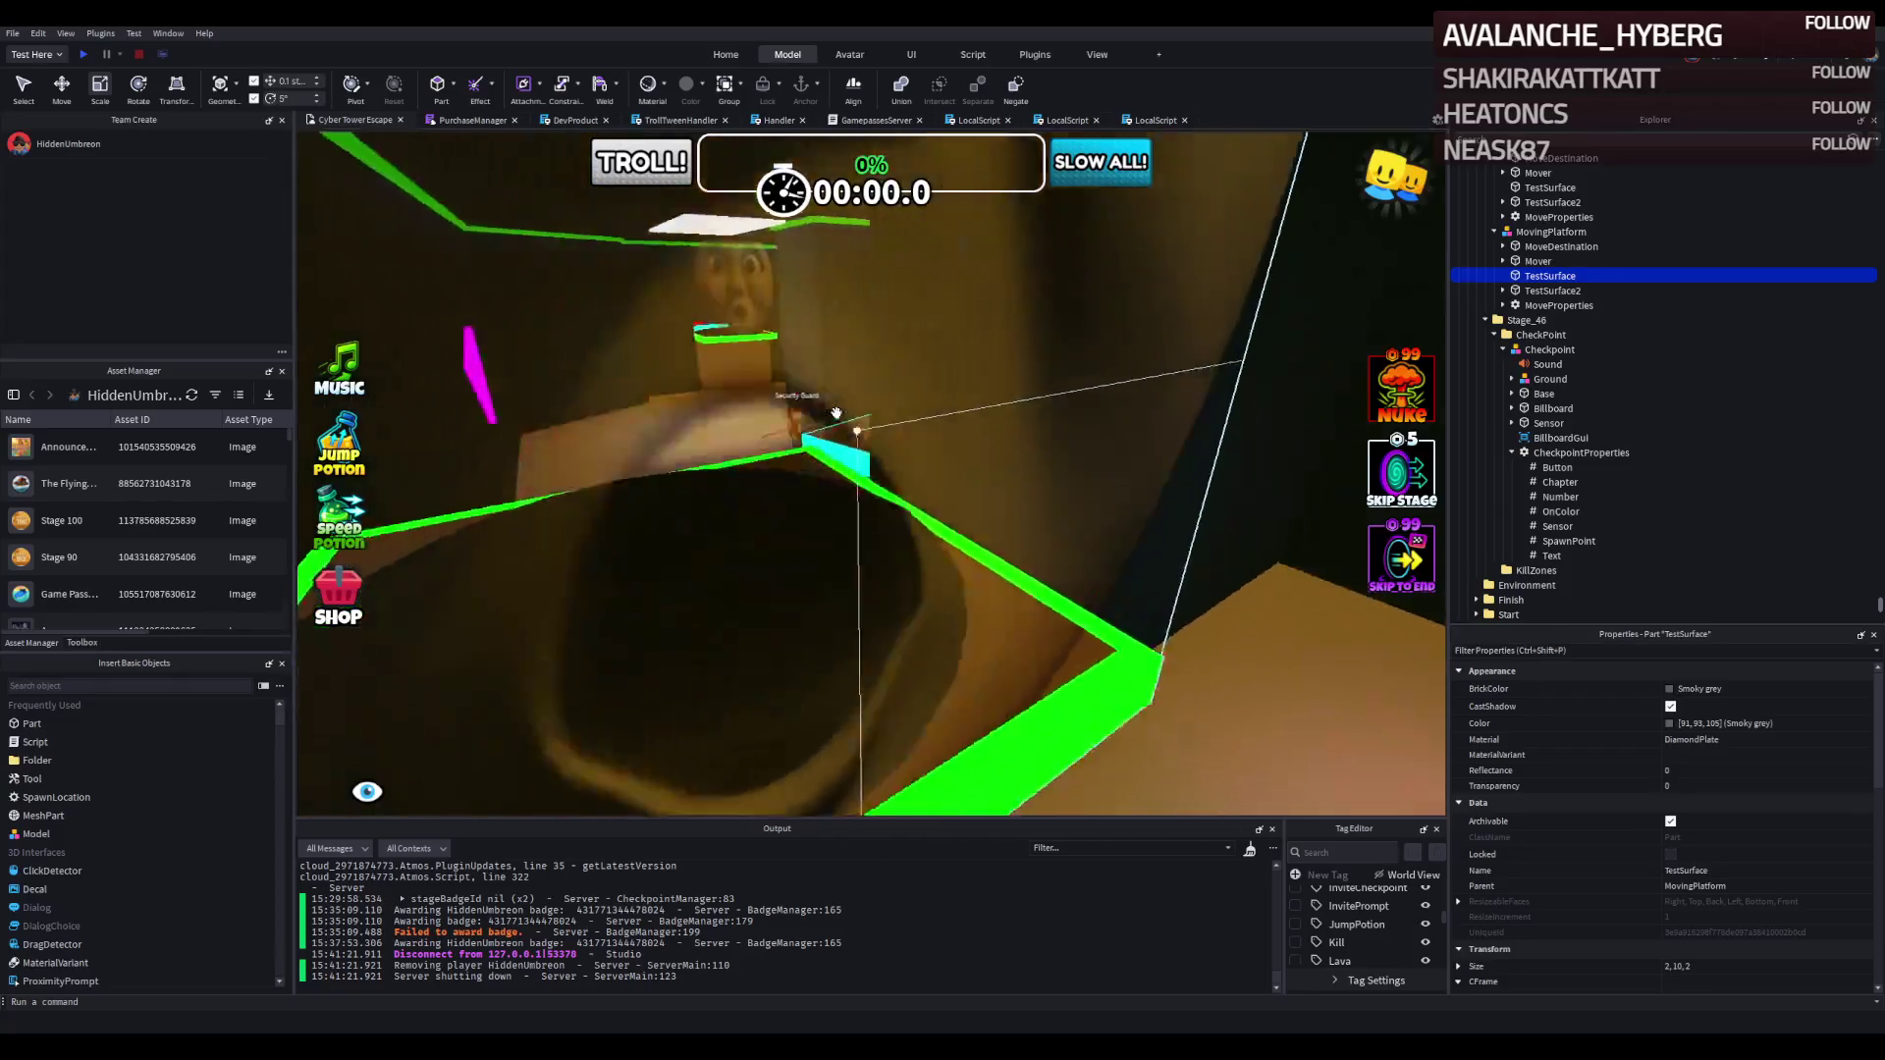
Fly the camera through the Security Guard room and along the cyan steps over the red grid.
key(d)
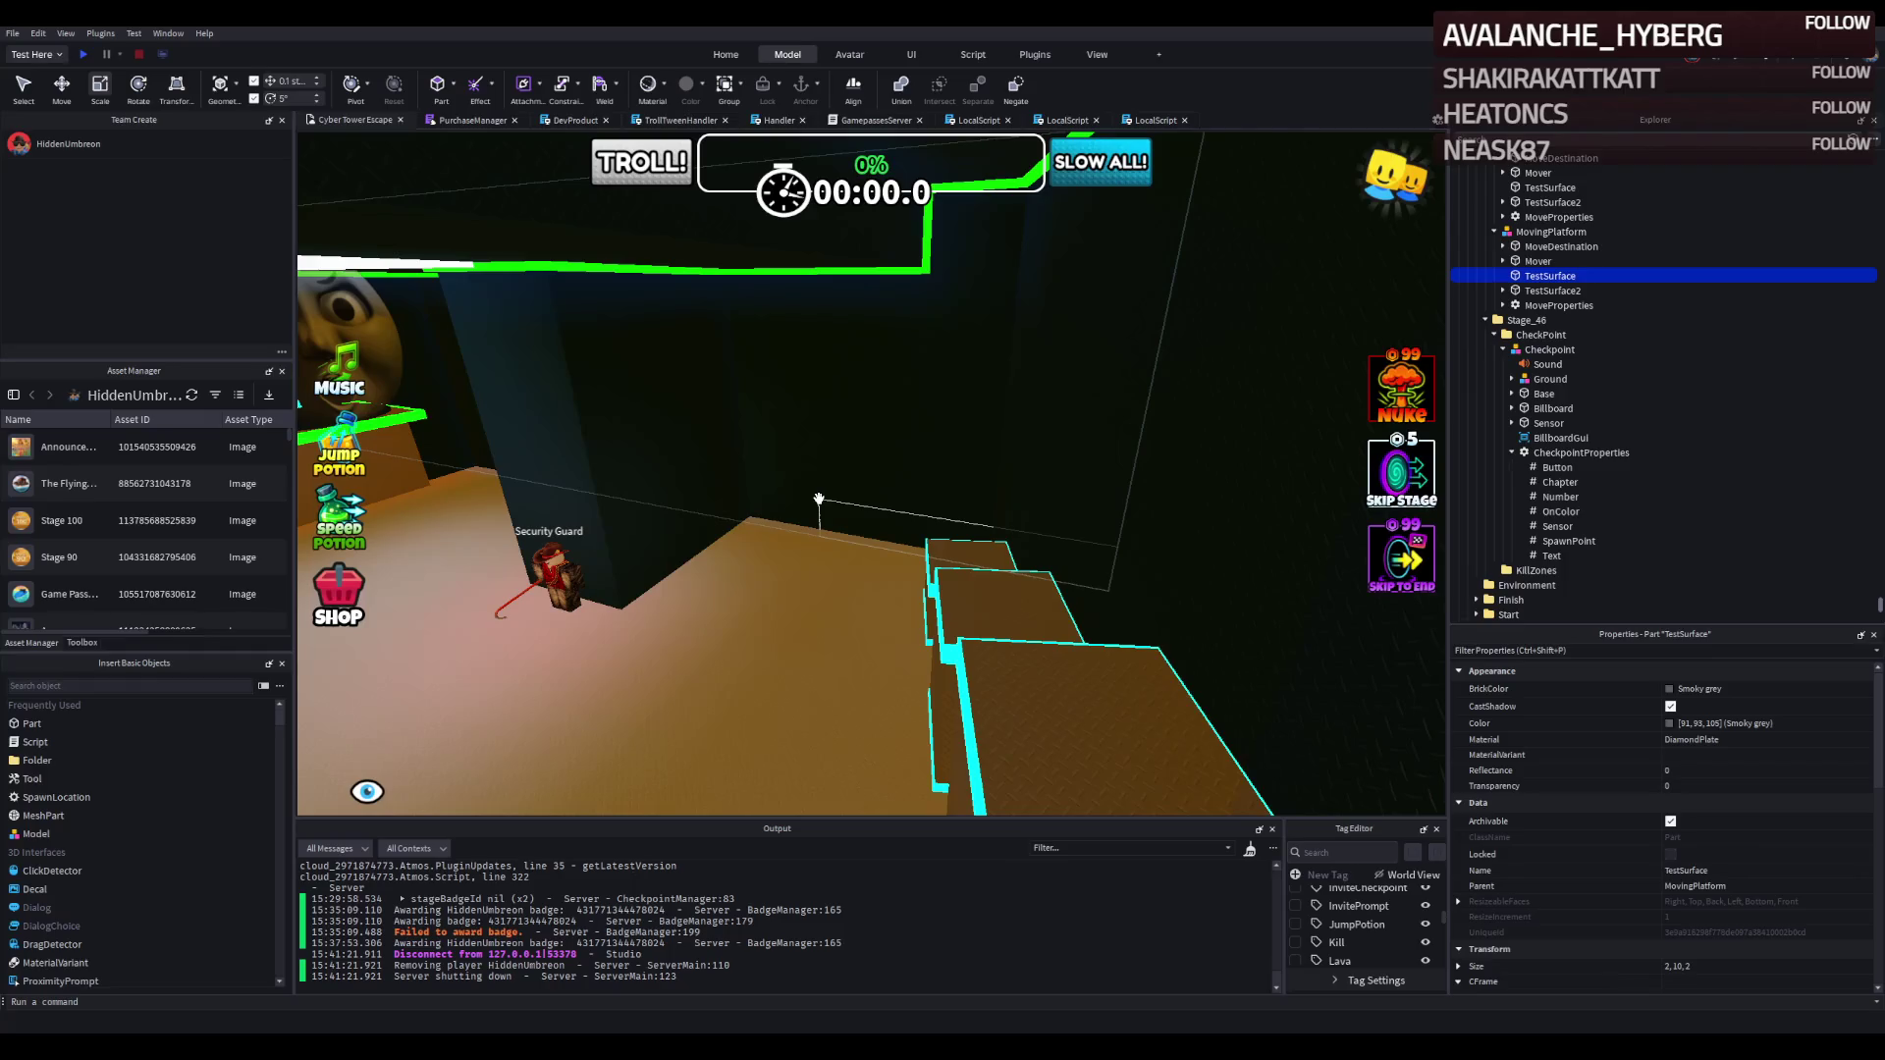
key(a)
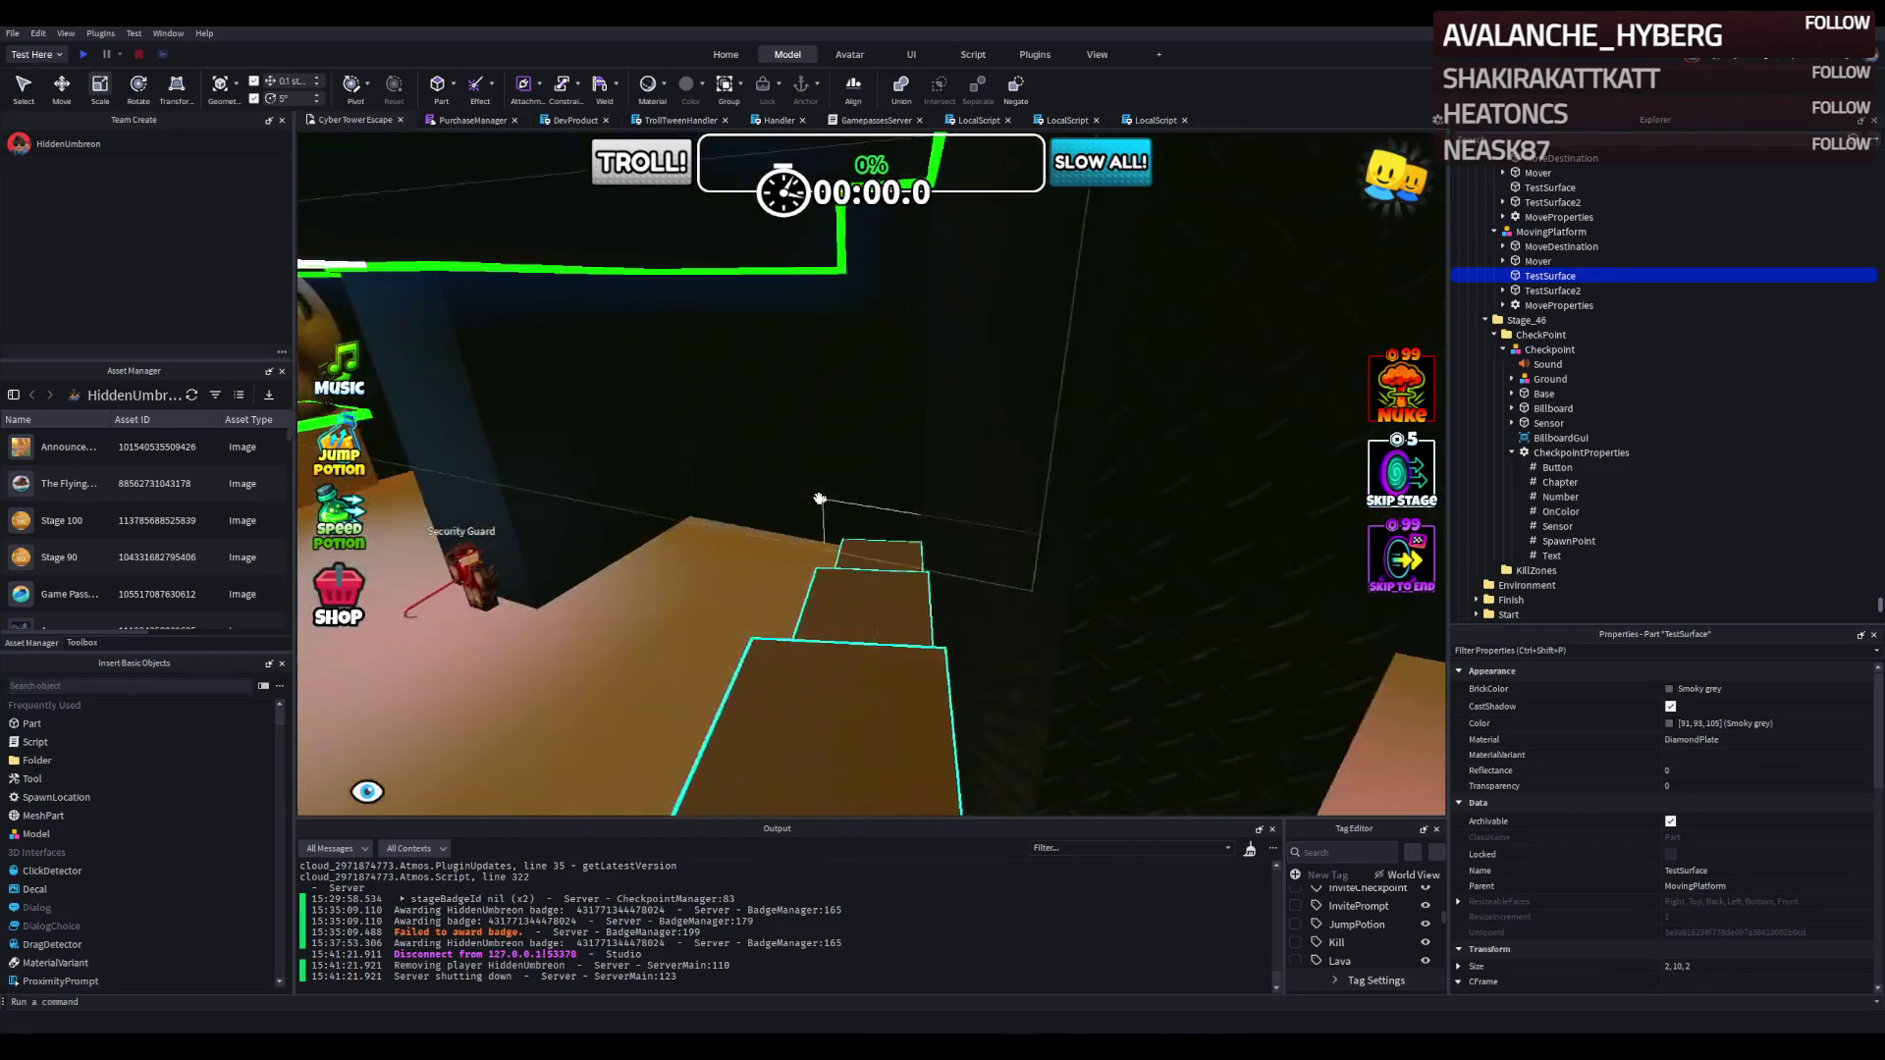
key(w)
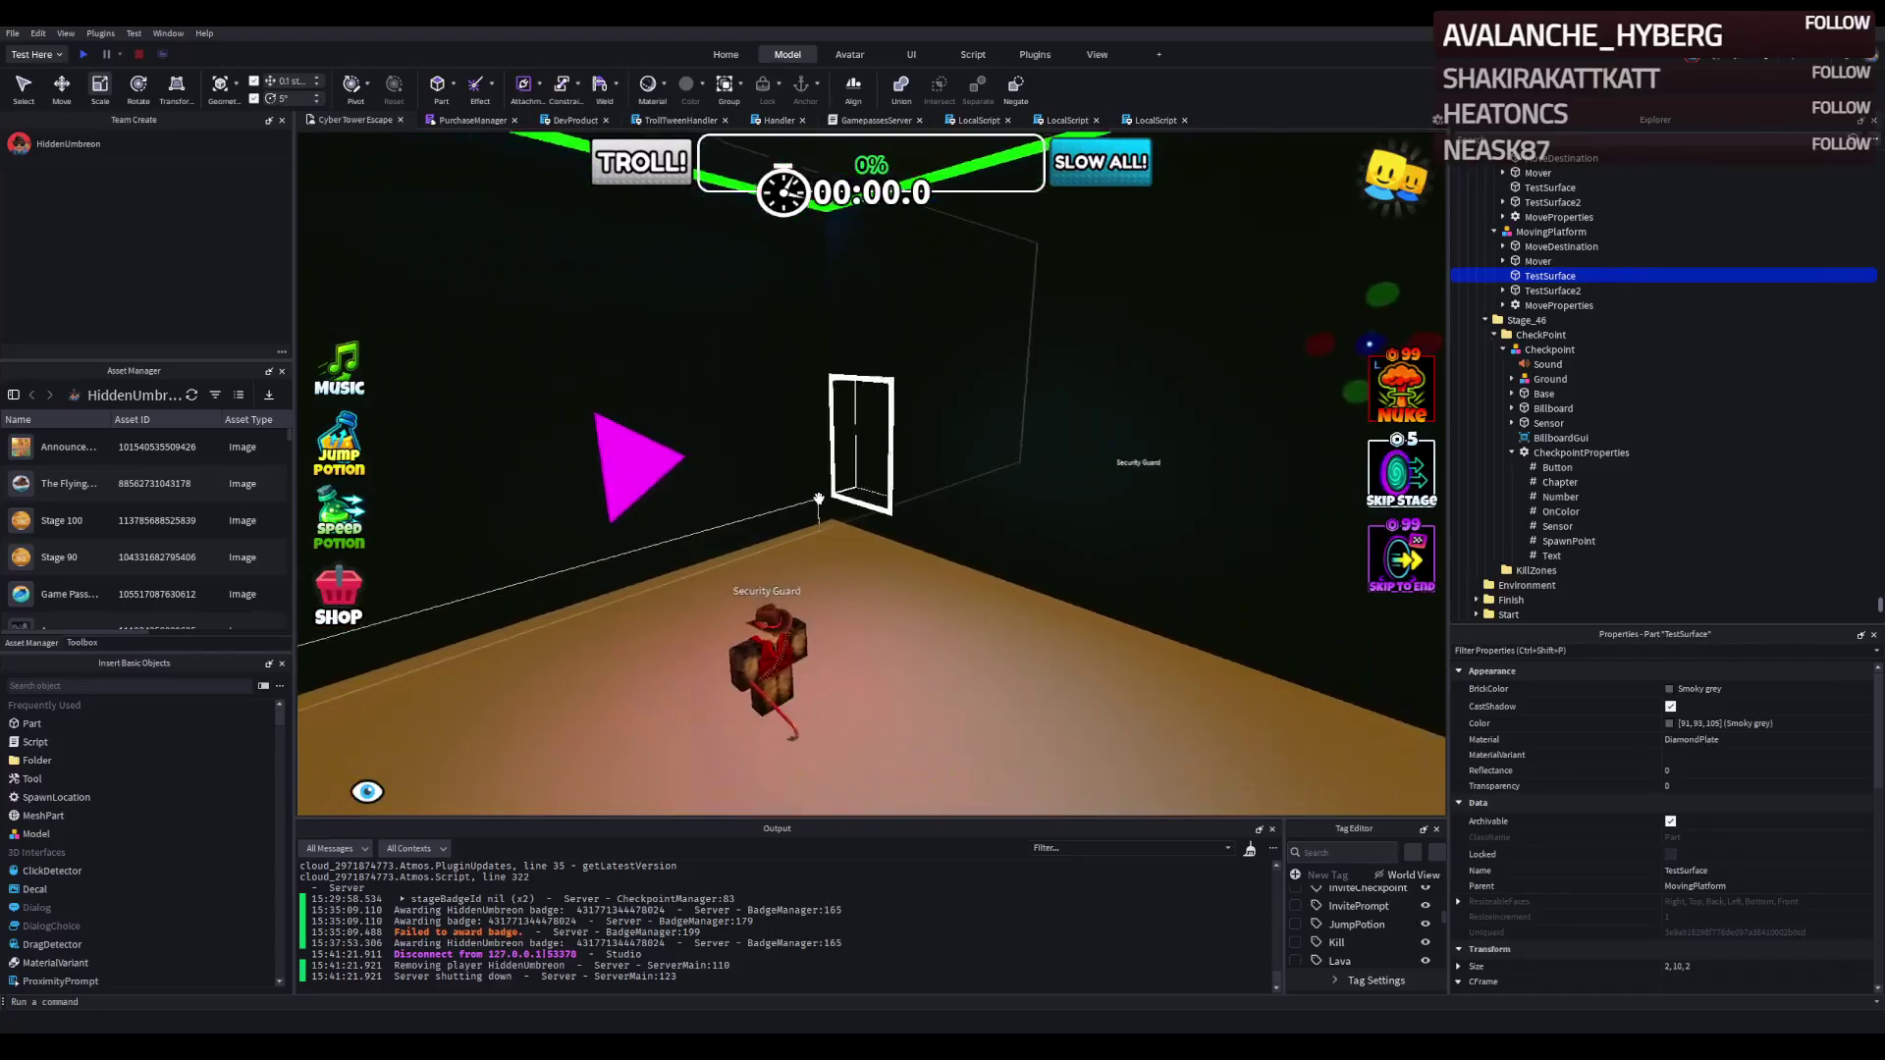
key(a)
key(w)
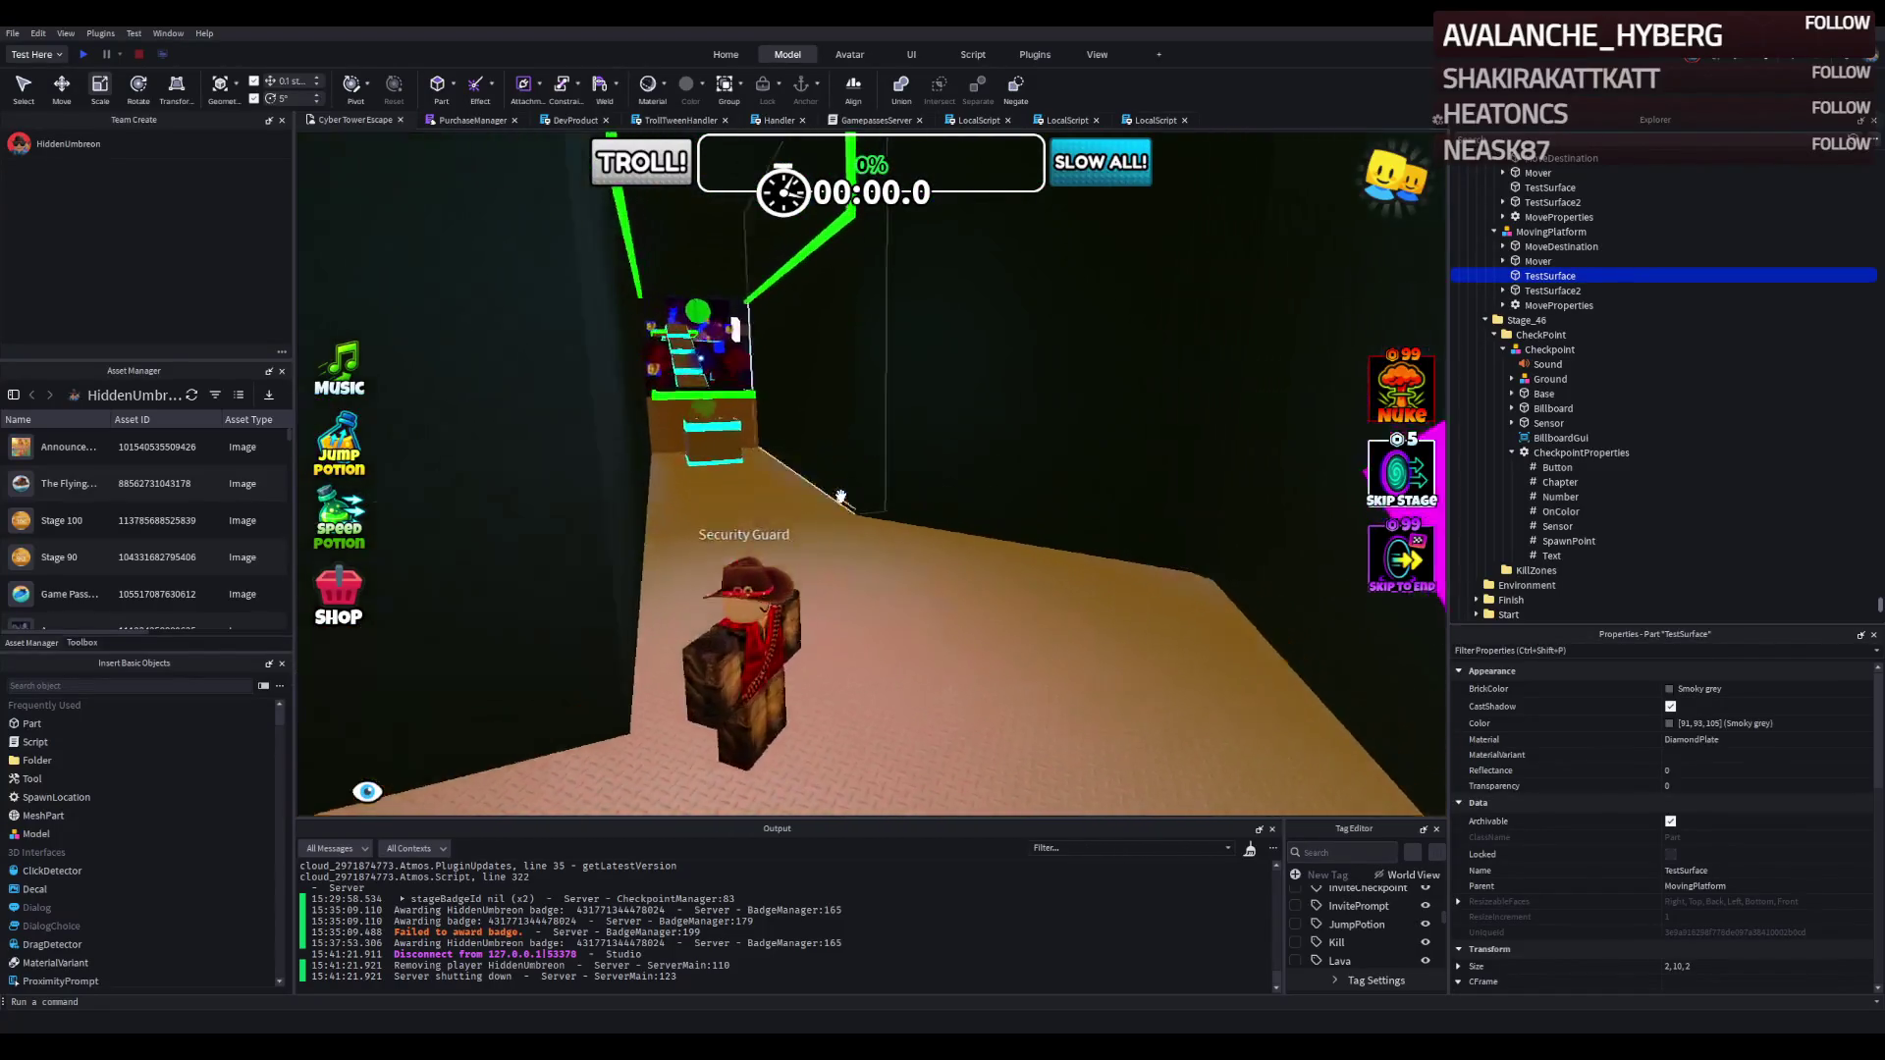
key(w)
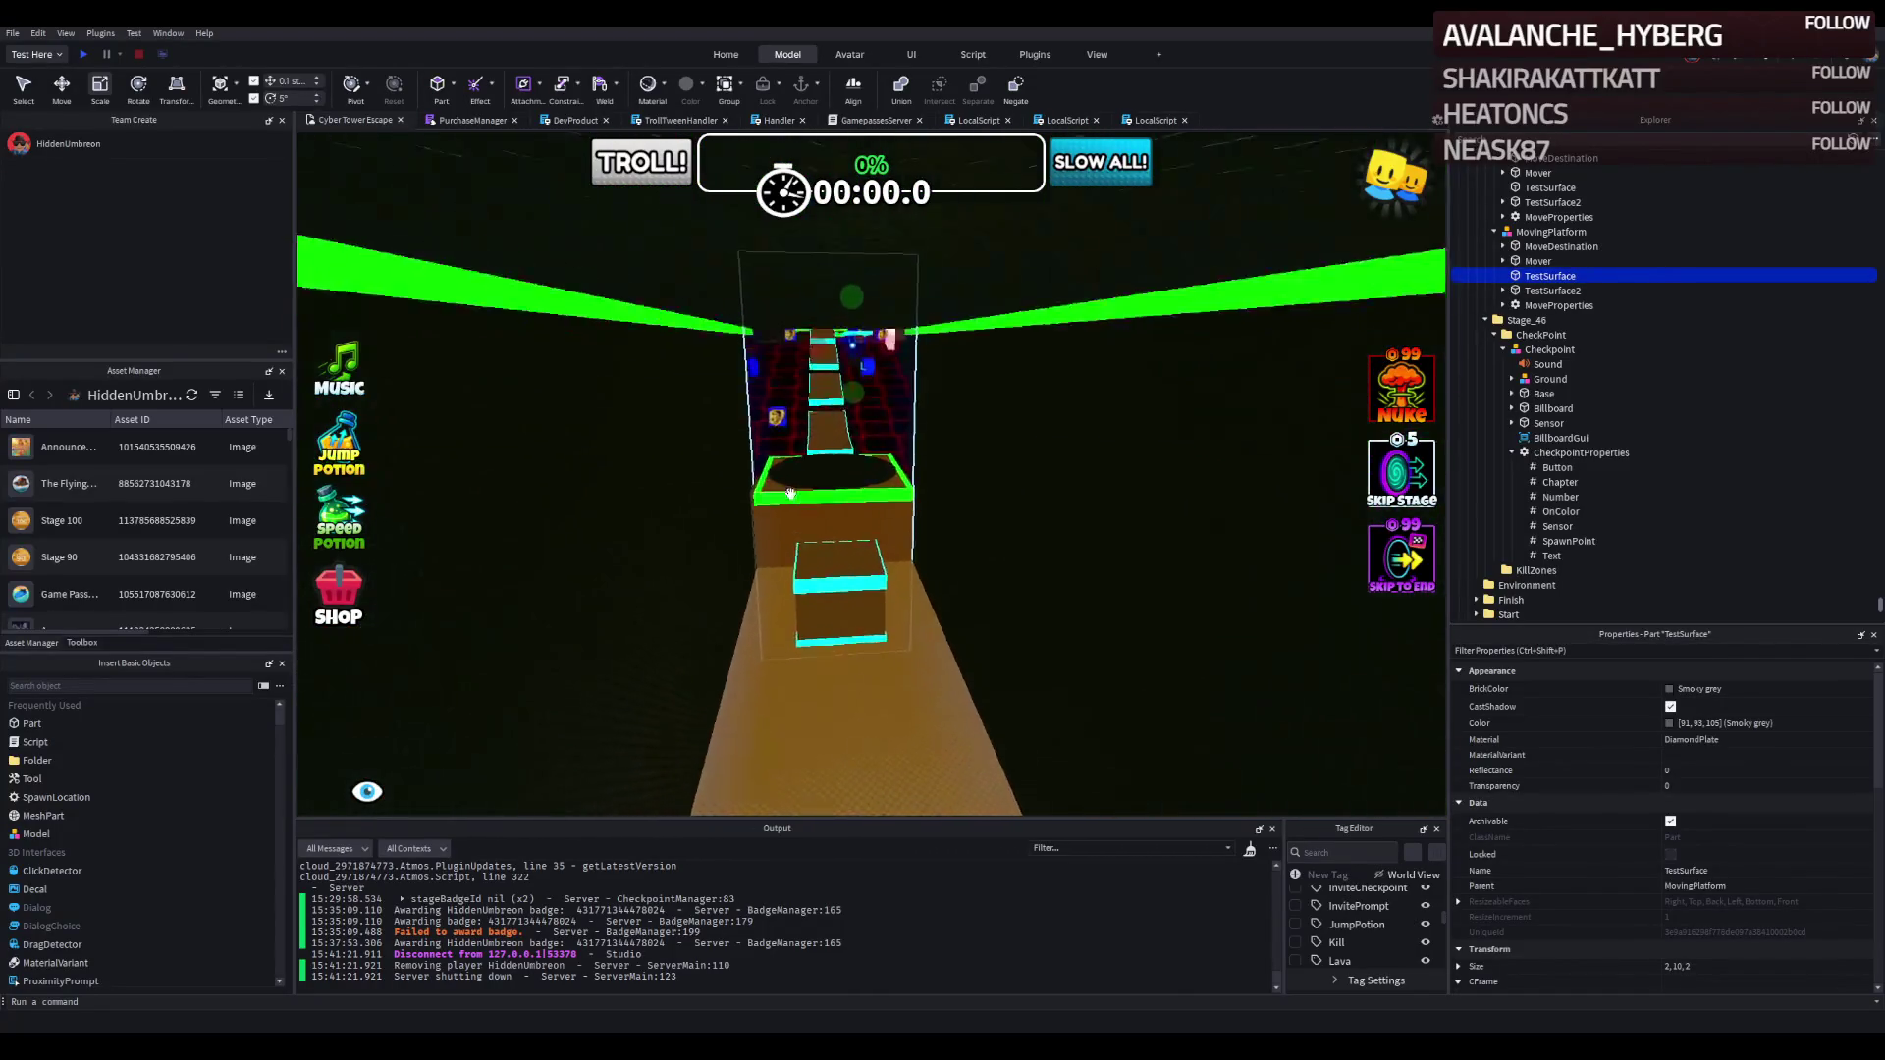
key(w)
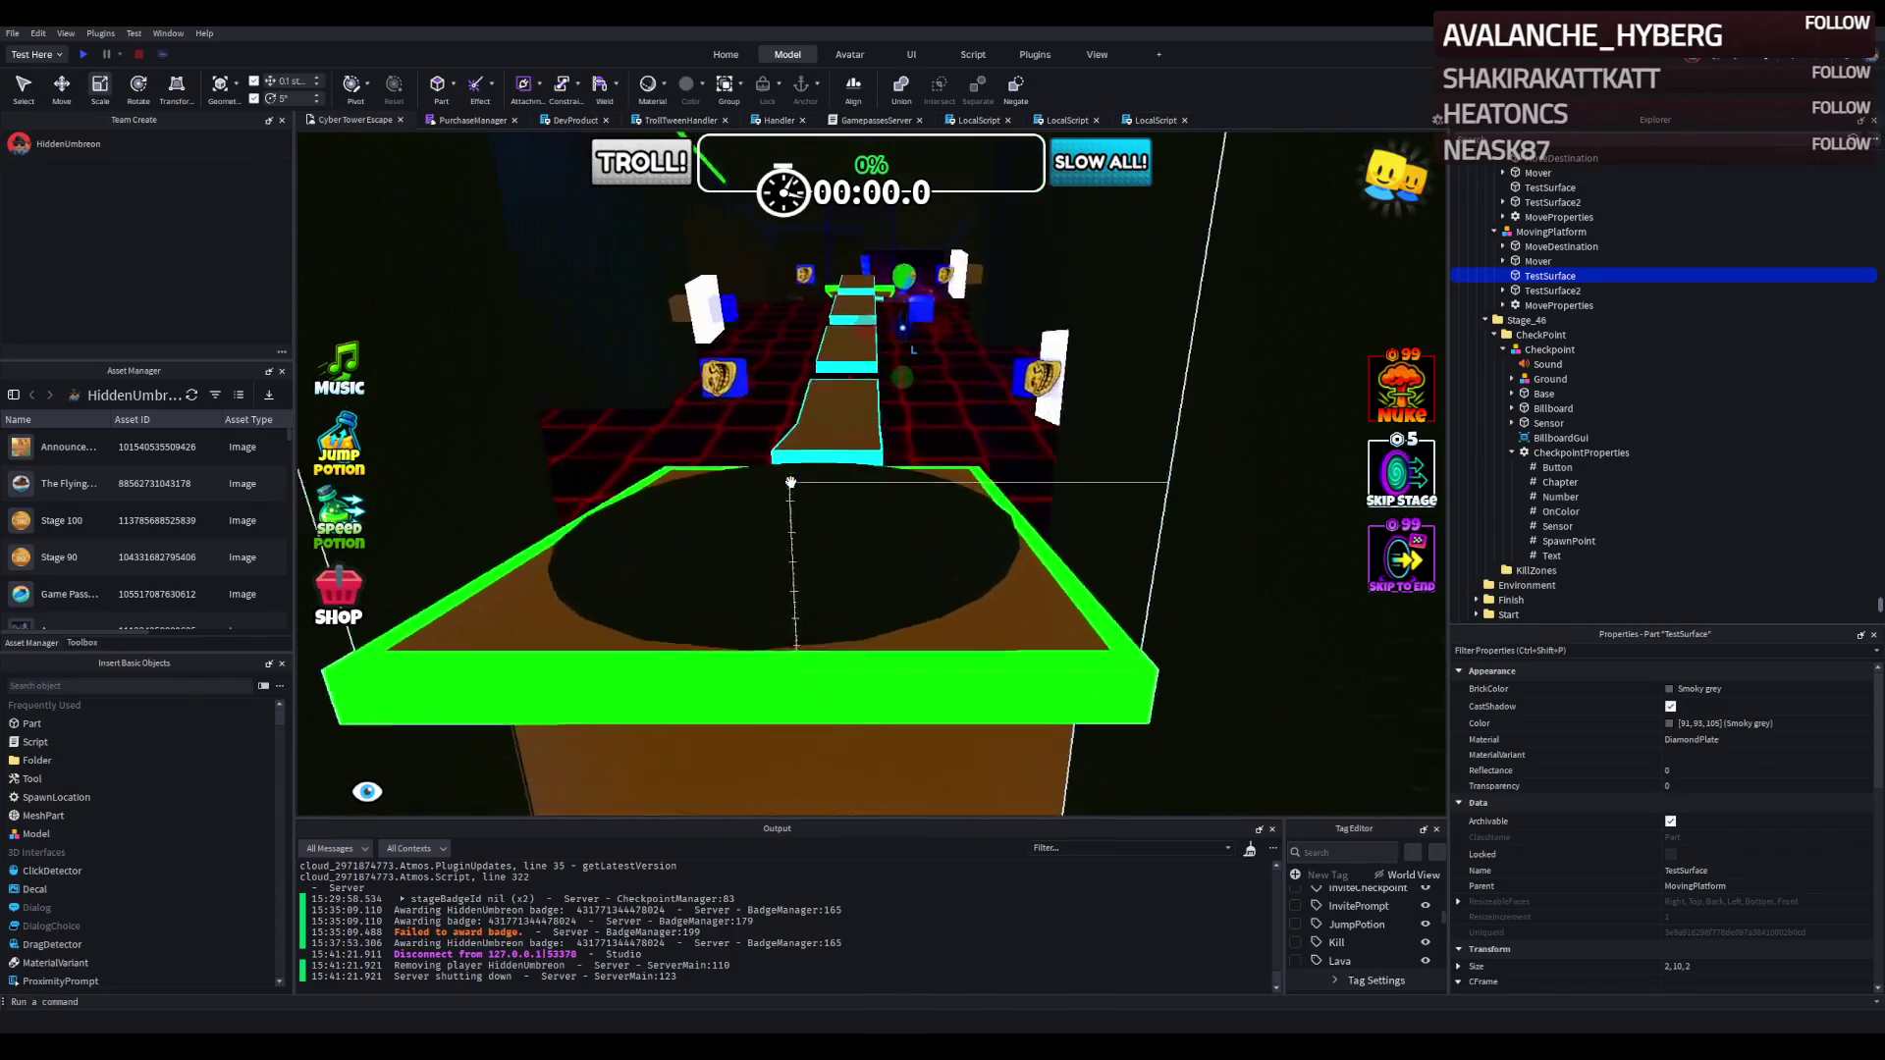
key(w)
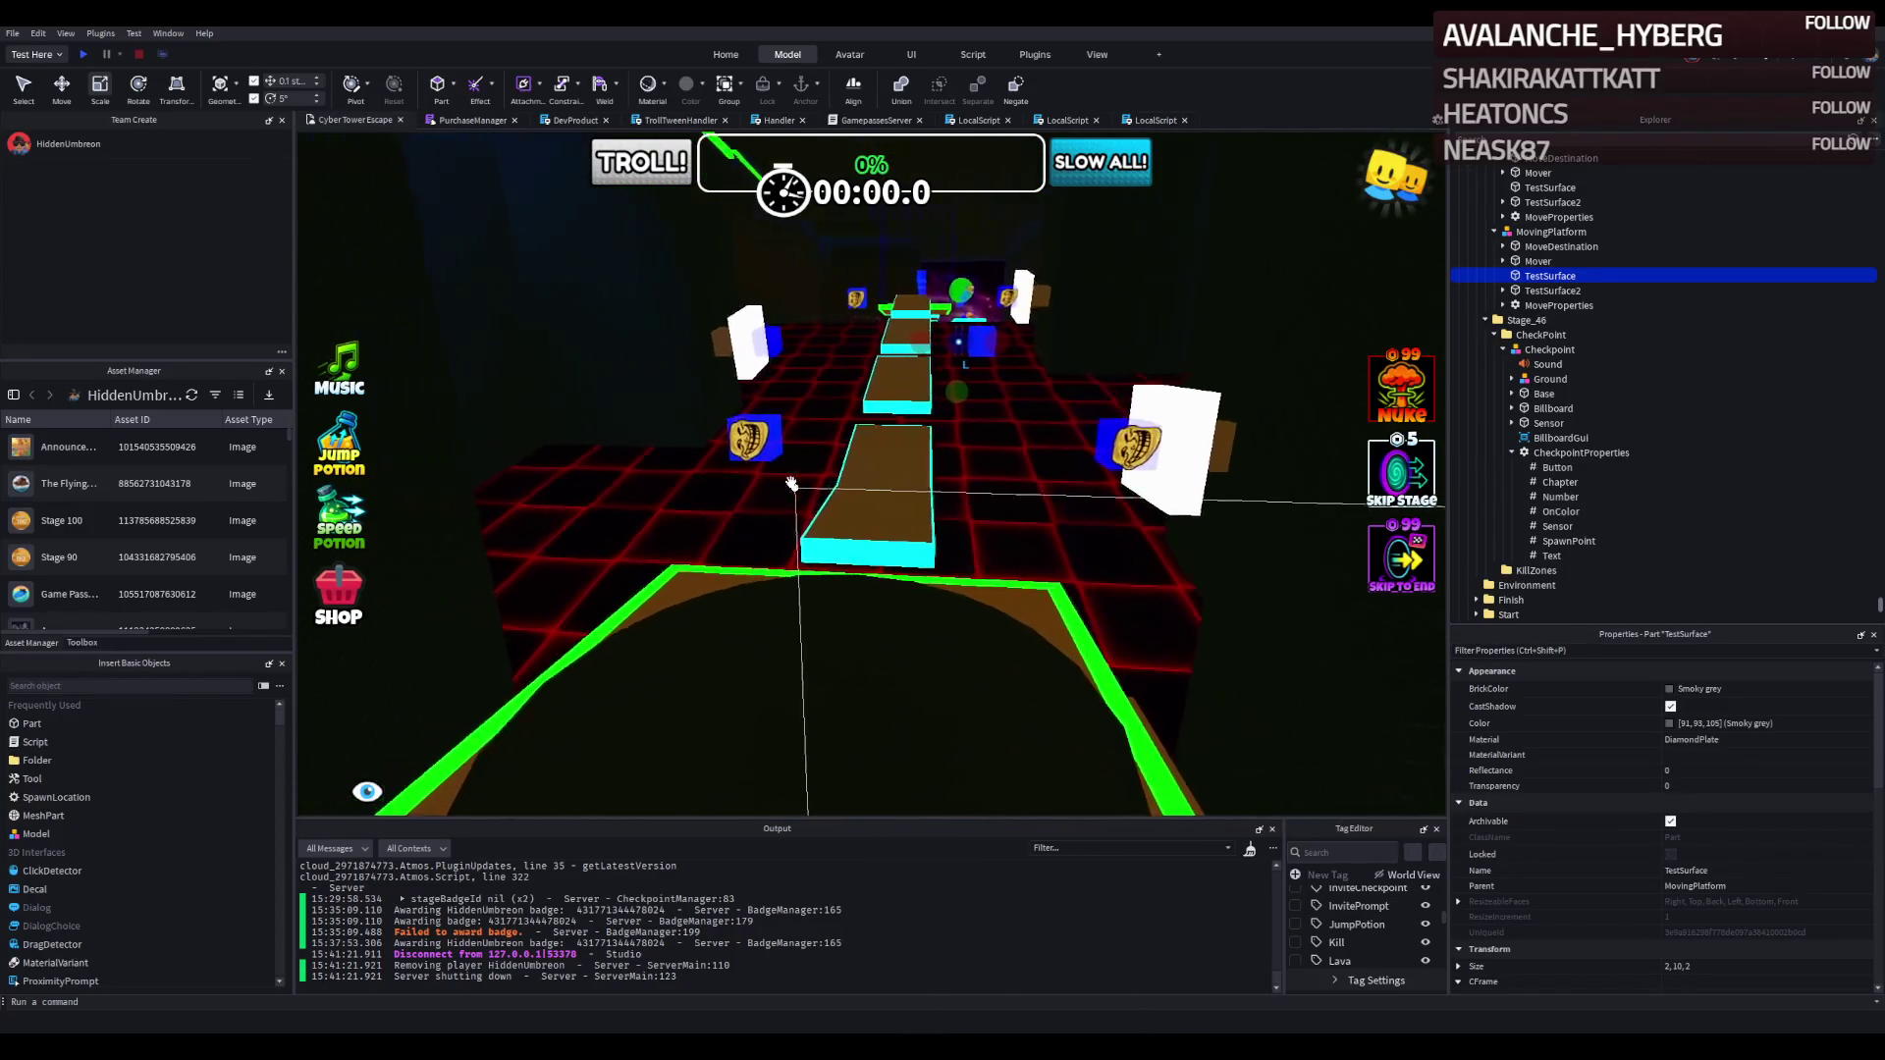
key(s)
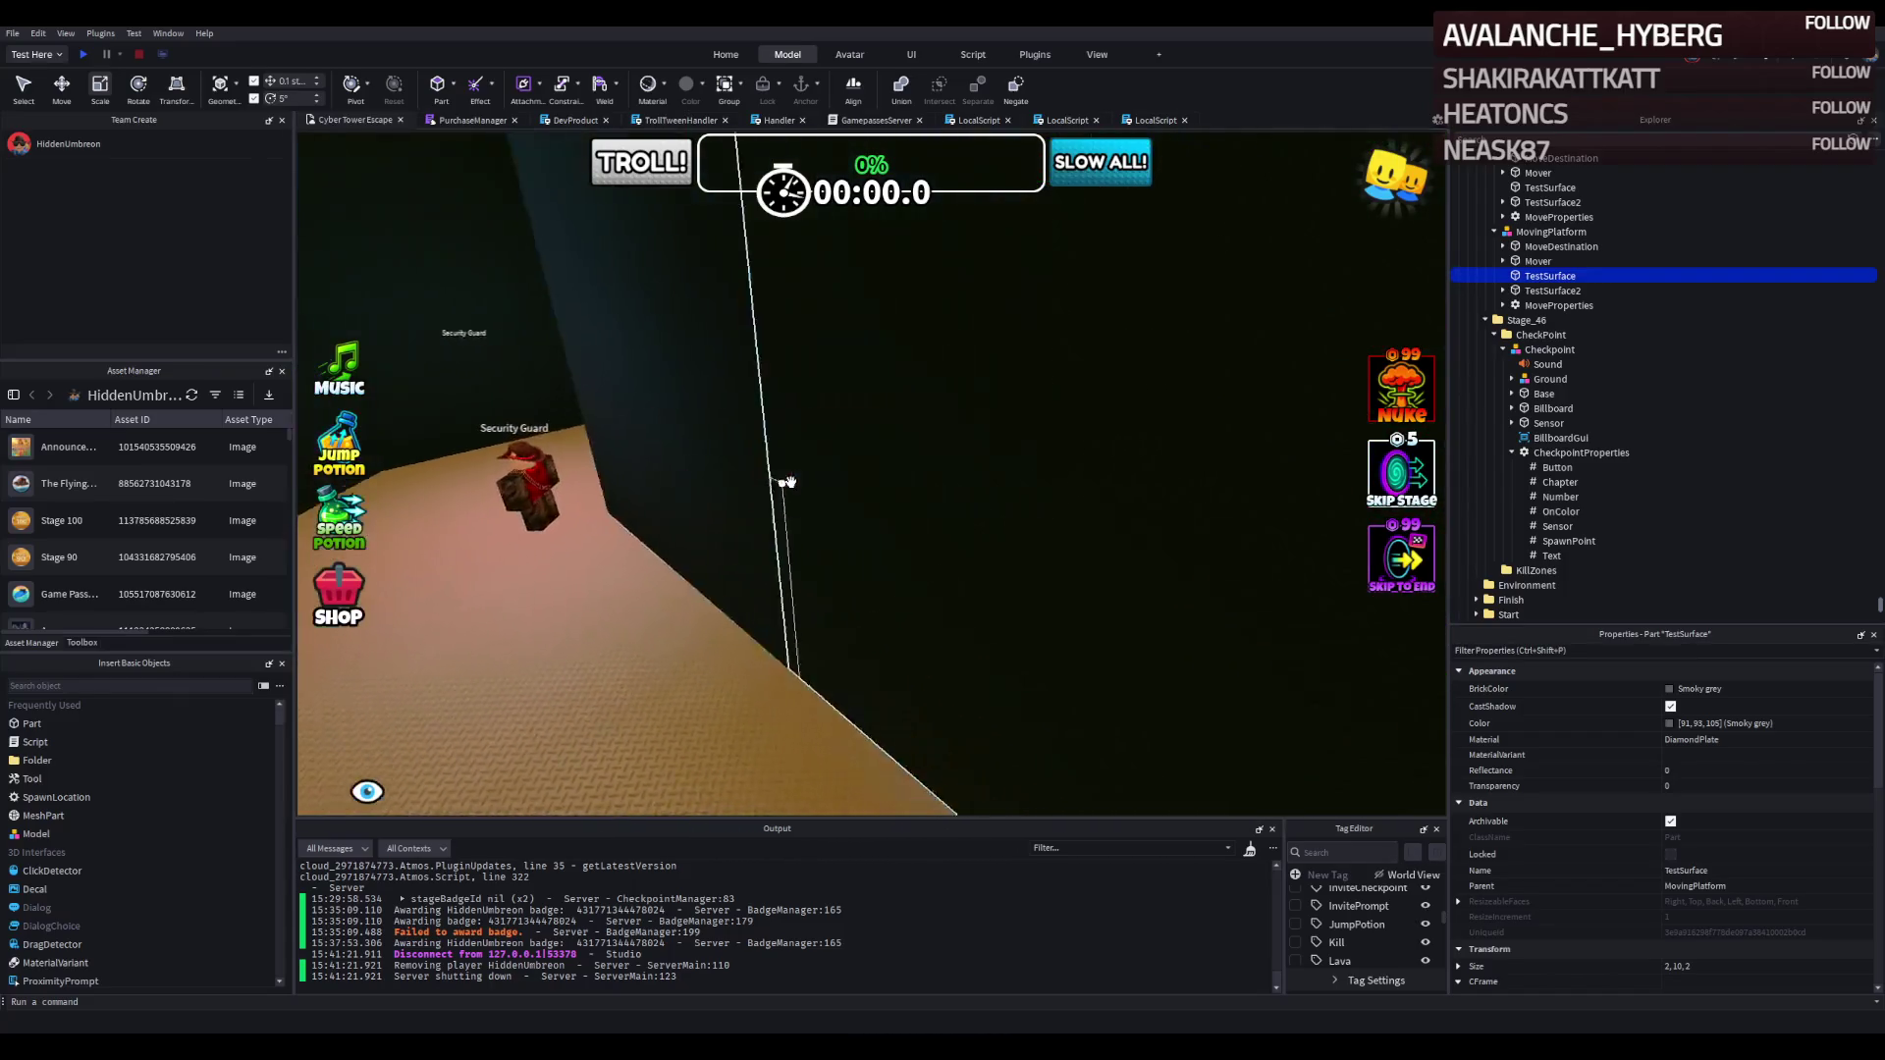
key(w)
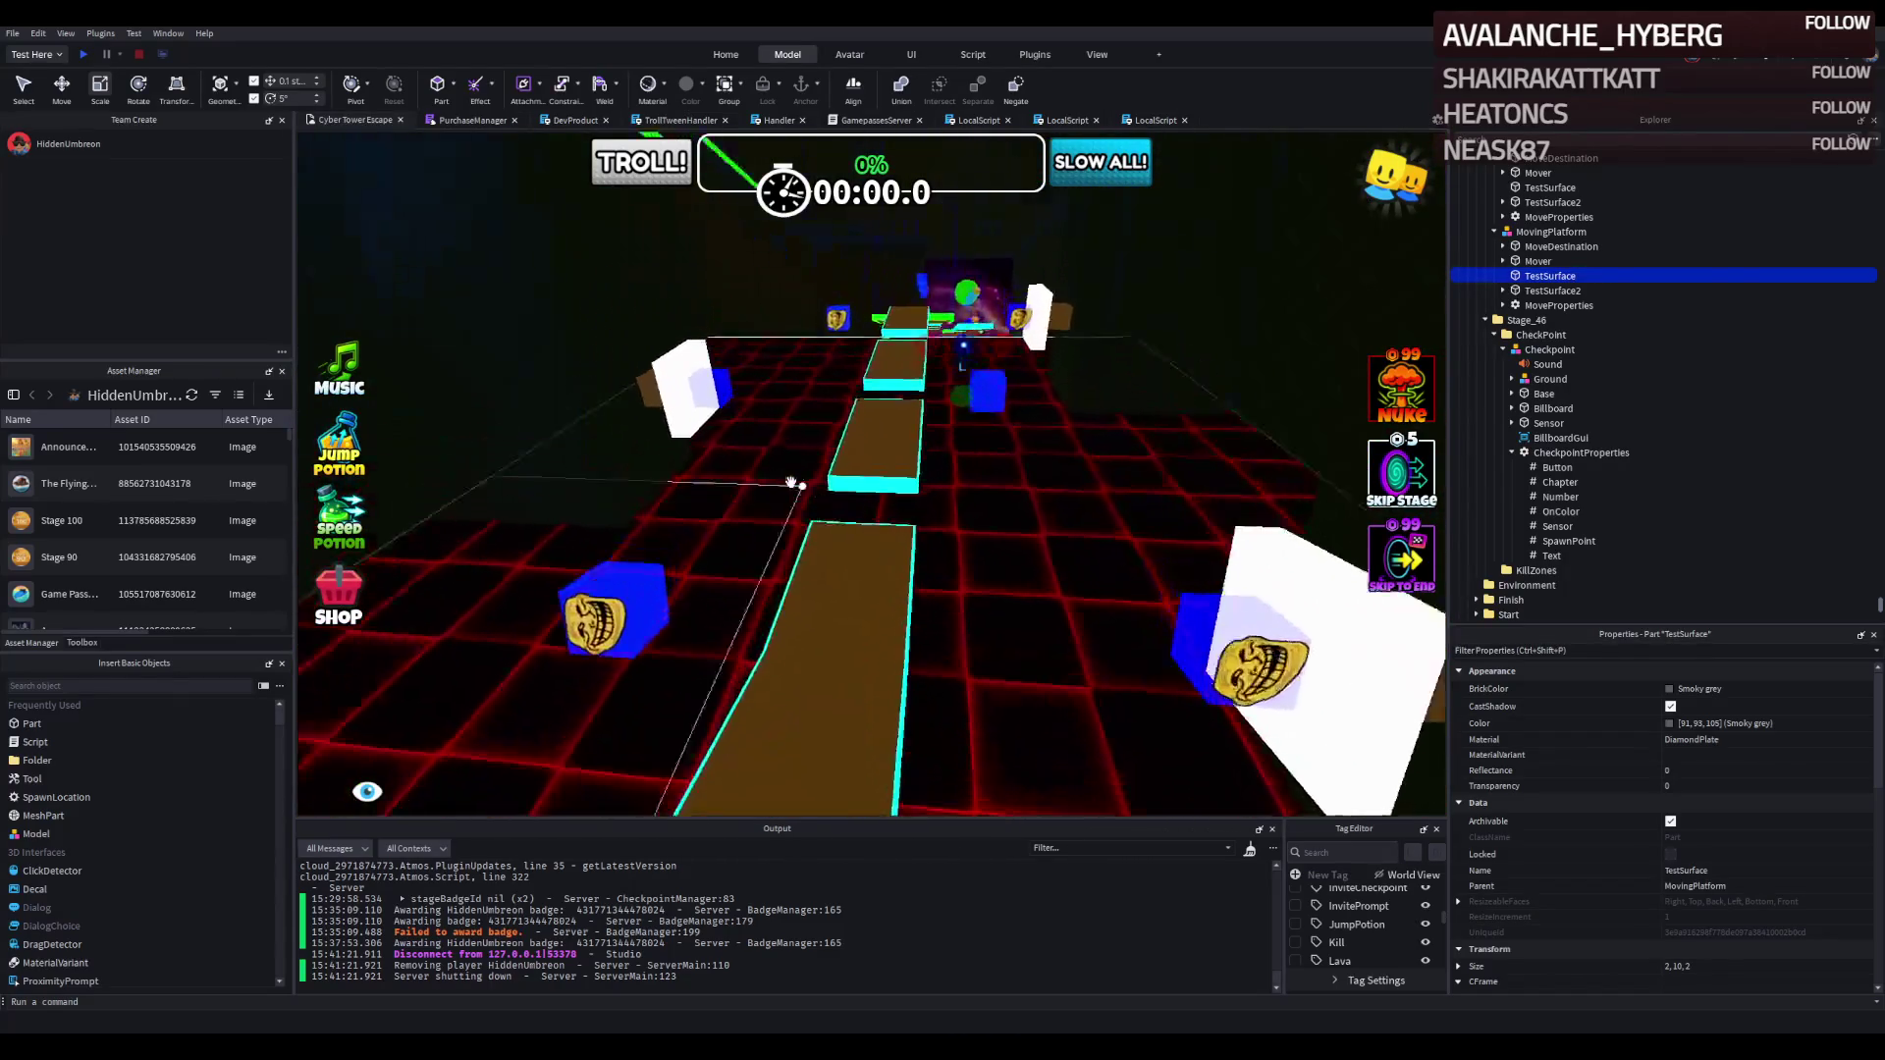
key(s)
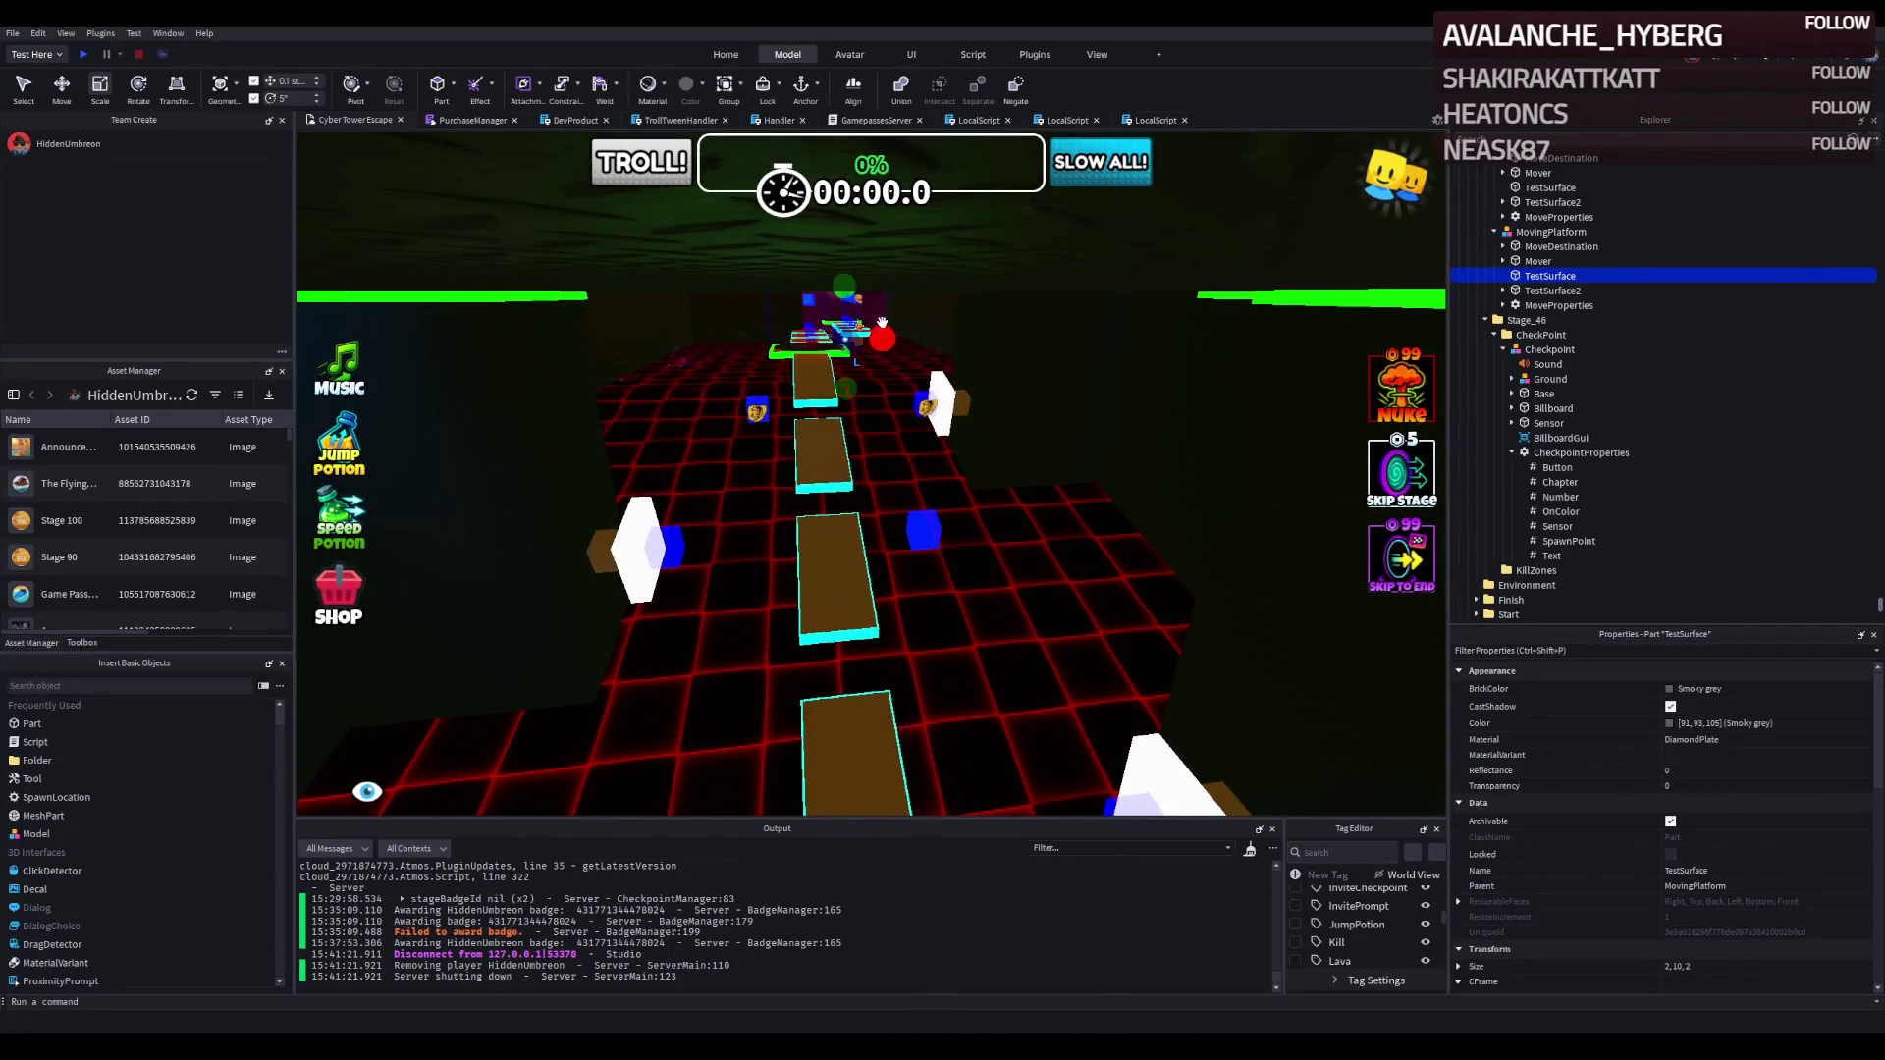
key(w)
Select Stage_46's Checkpoint model, switch to the Move tool and focus the view on it.
click(1549, 349)
key(ctrl+2)
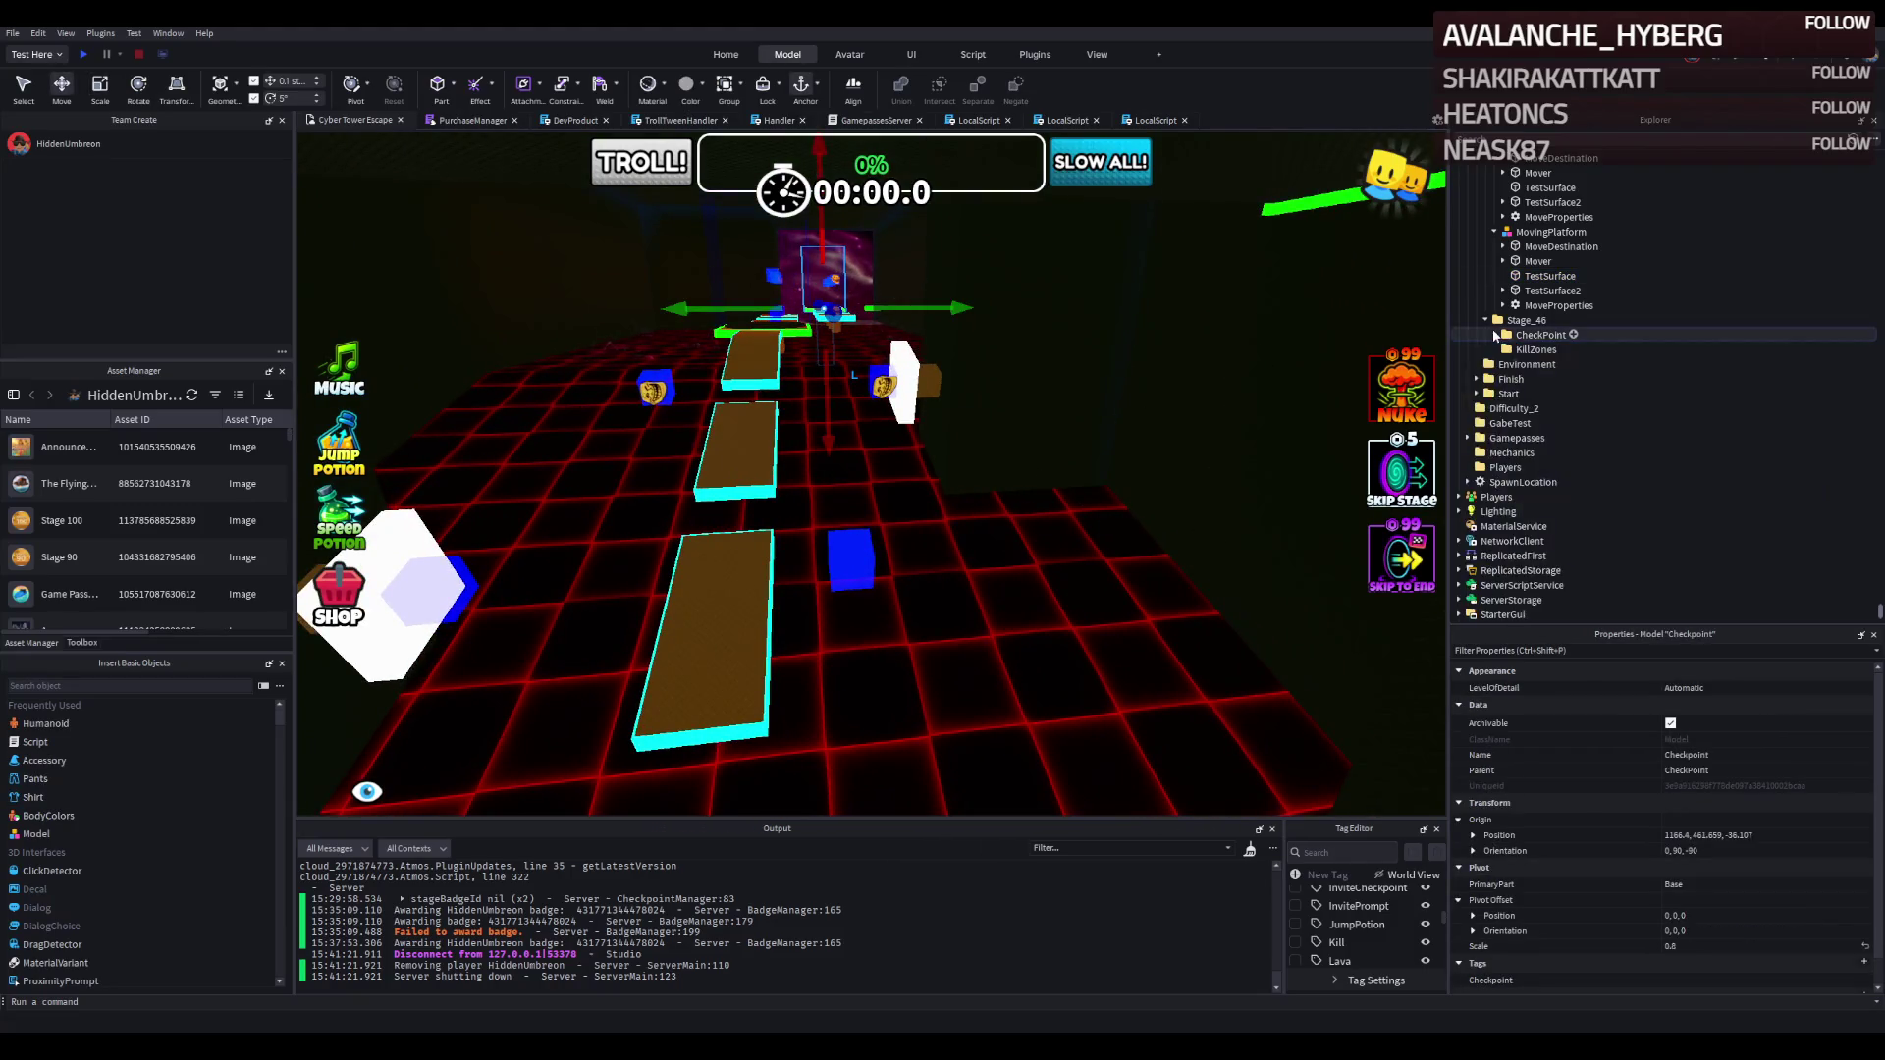
key(f)
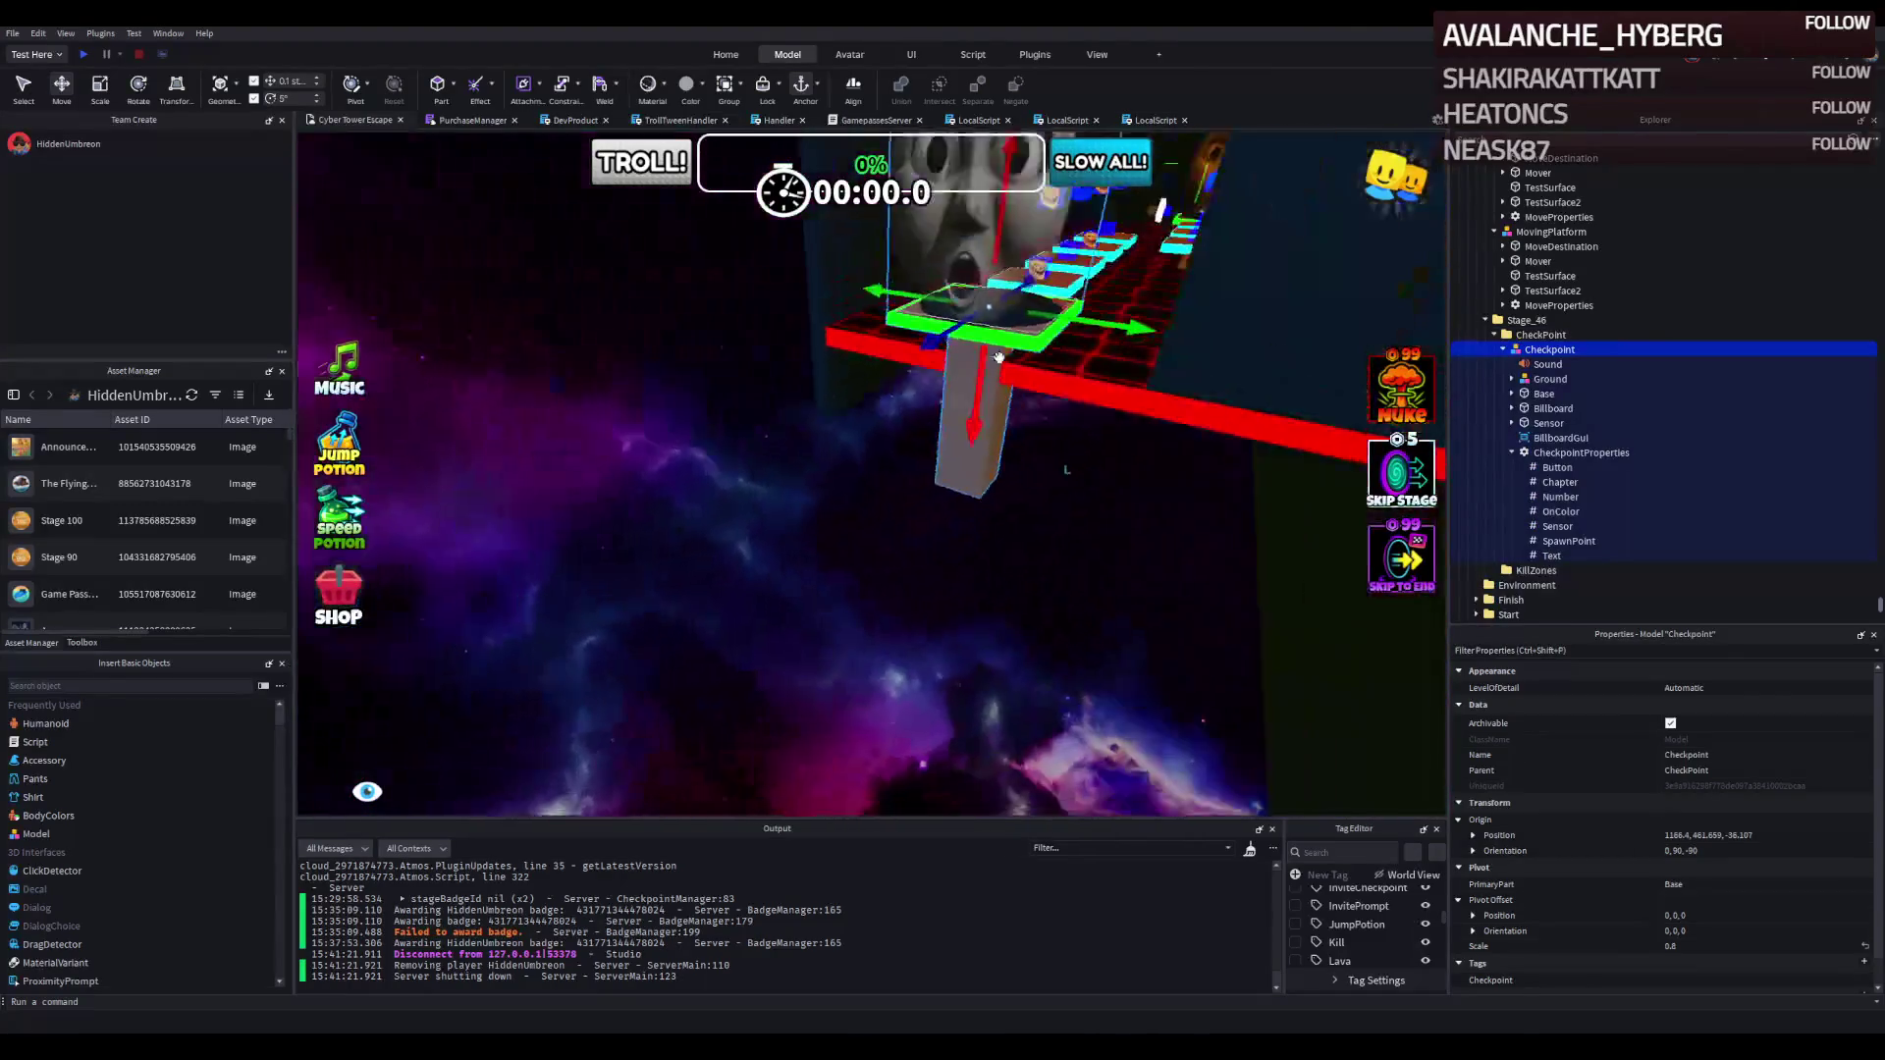